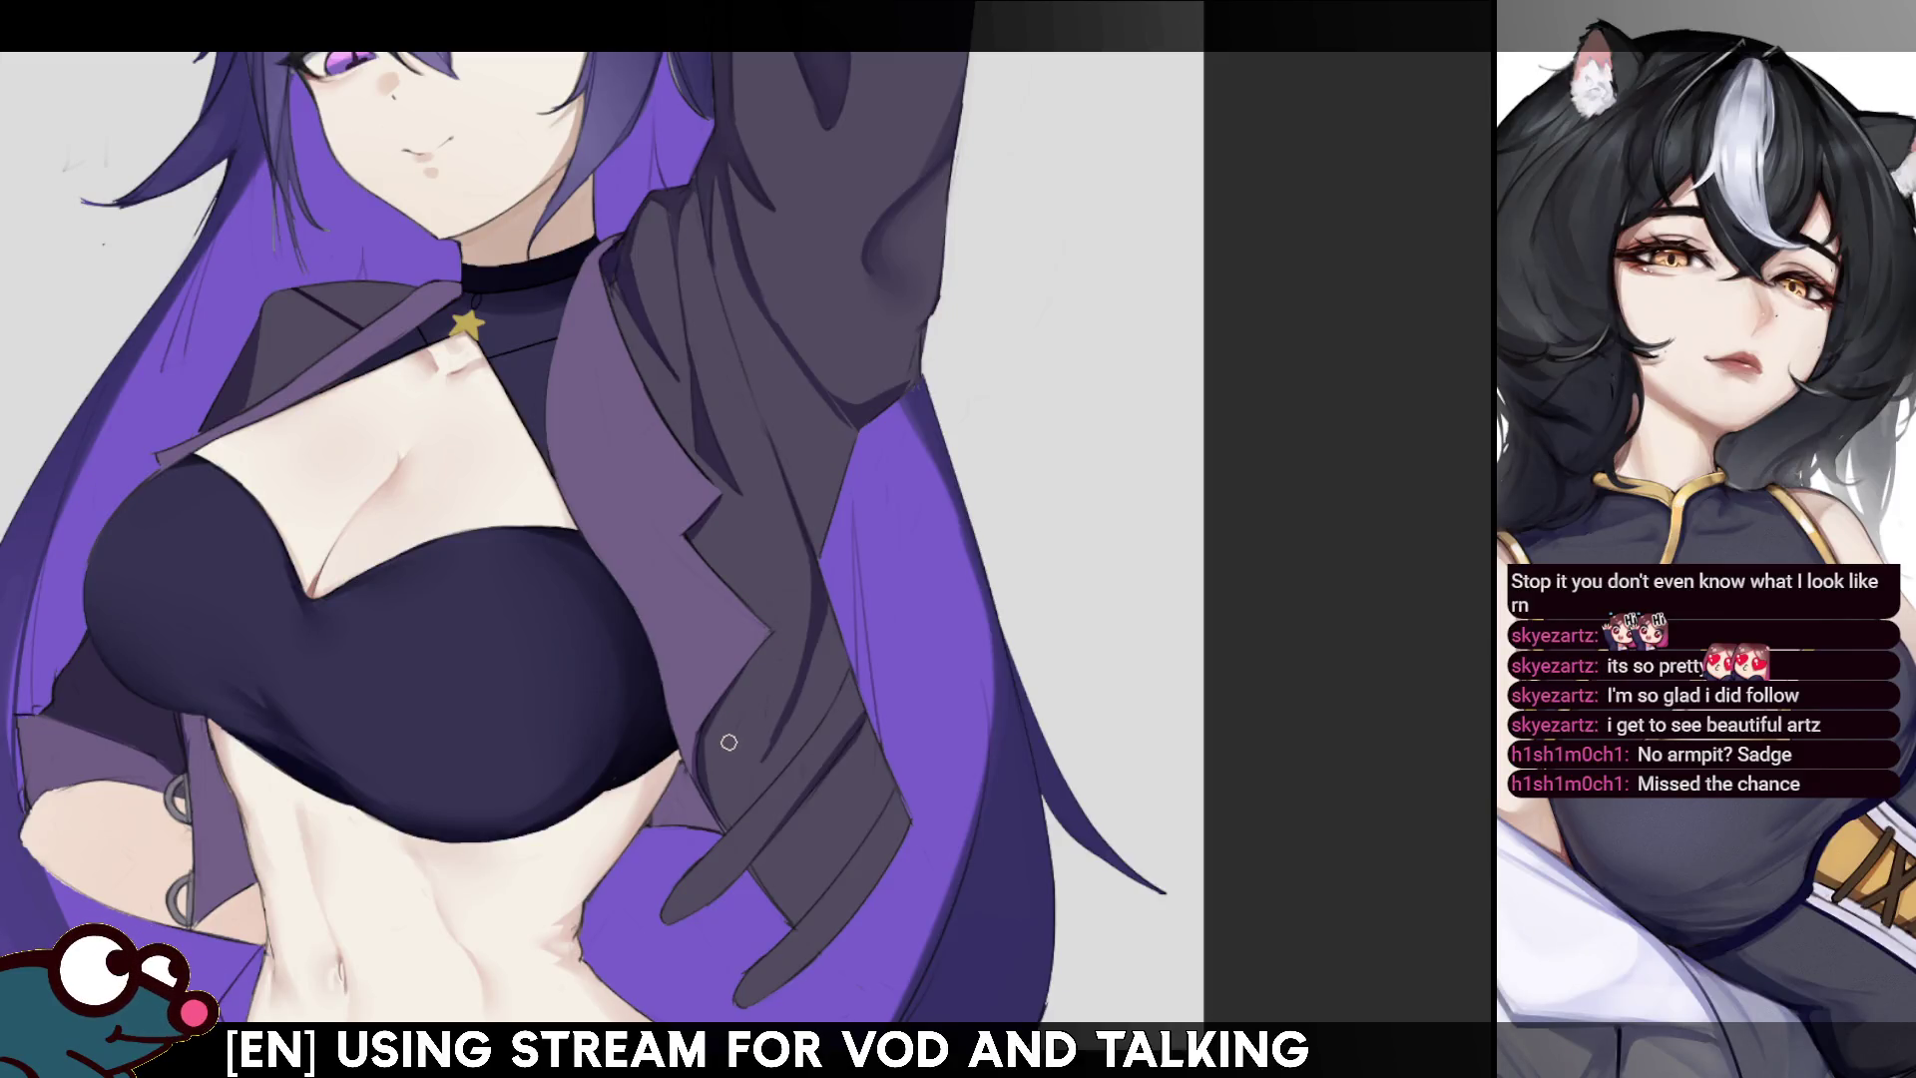
- Pan to the jacket, shade the raised sleeve with a soft dark stroke, and mirror the view
scroll(728, 746, "up", 5)
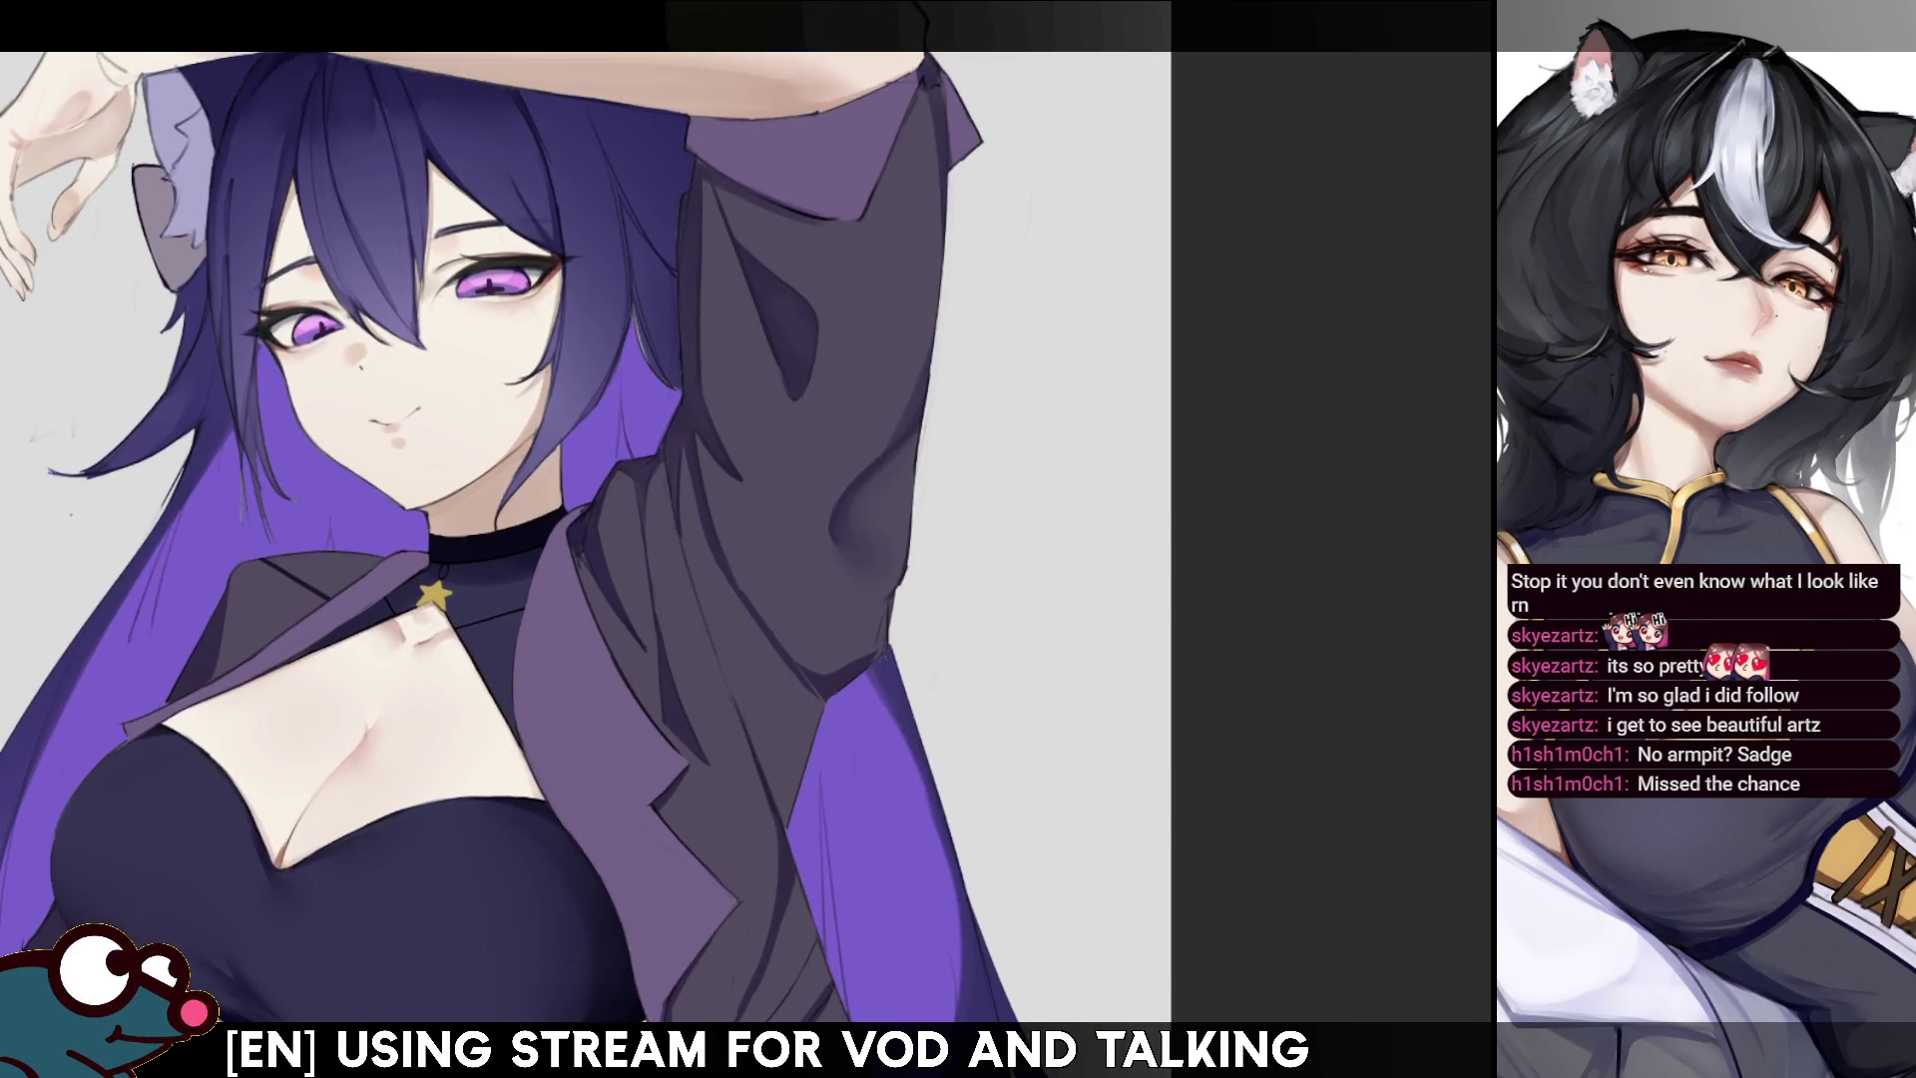
scroll(629, 539, "down", 5)
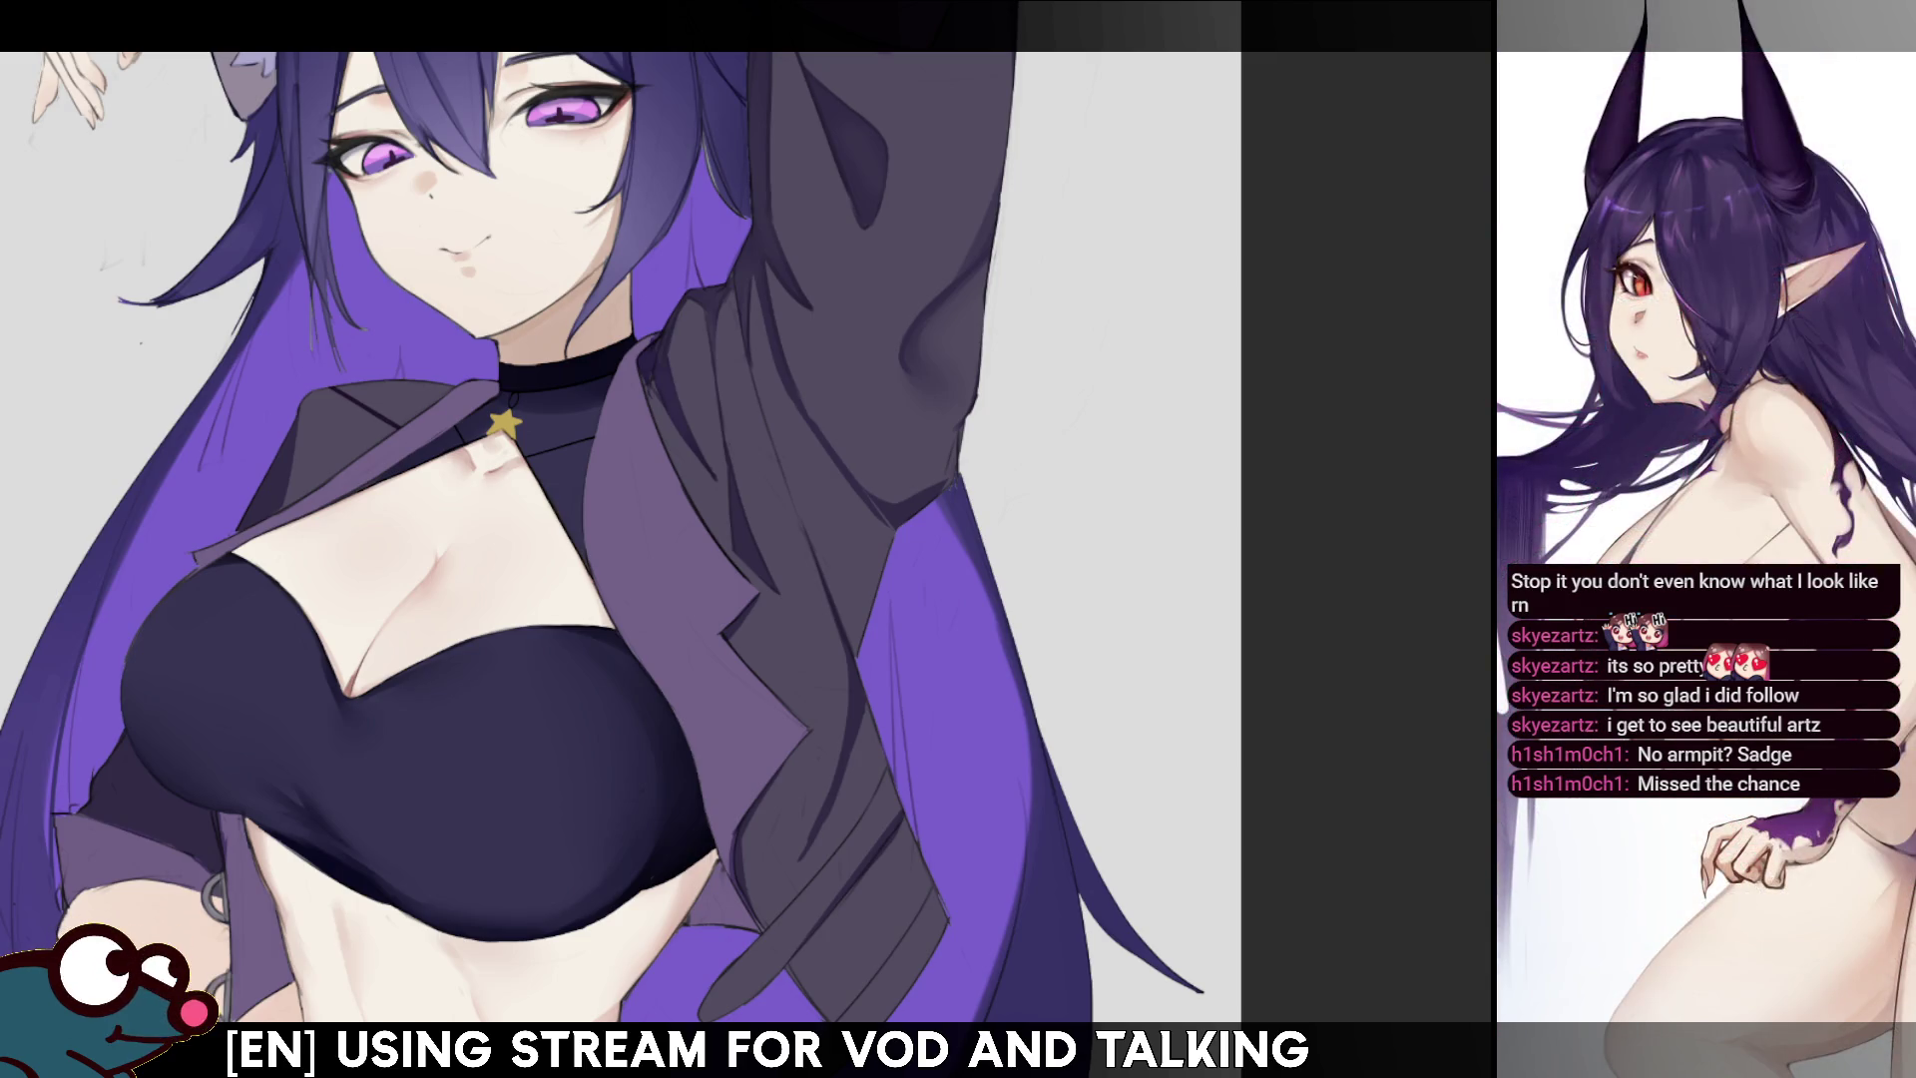
left_click_drag(1336, 266, 1230, 301)
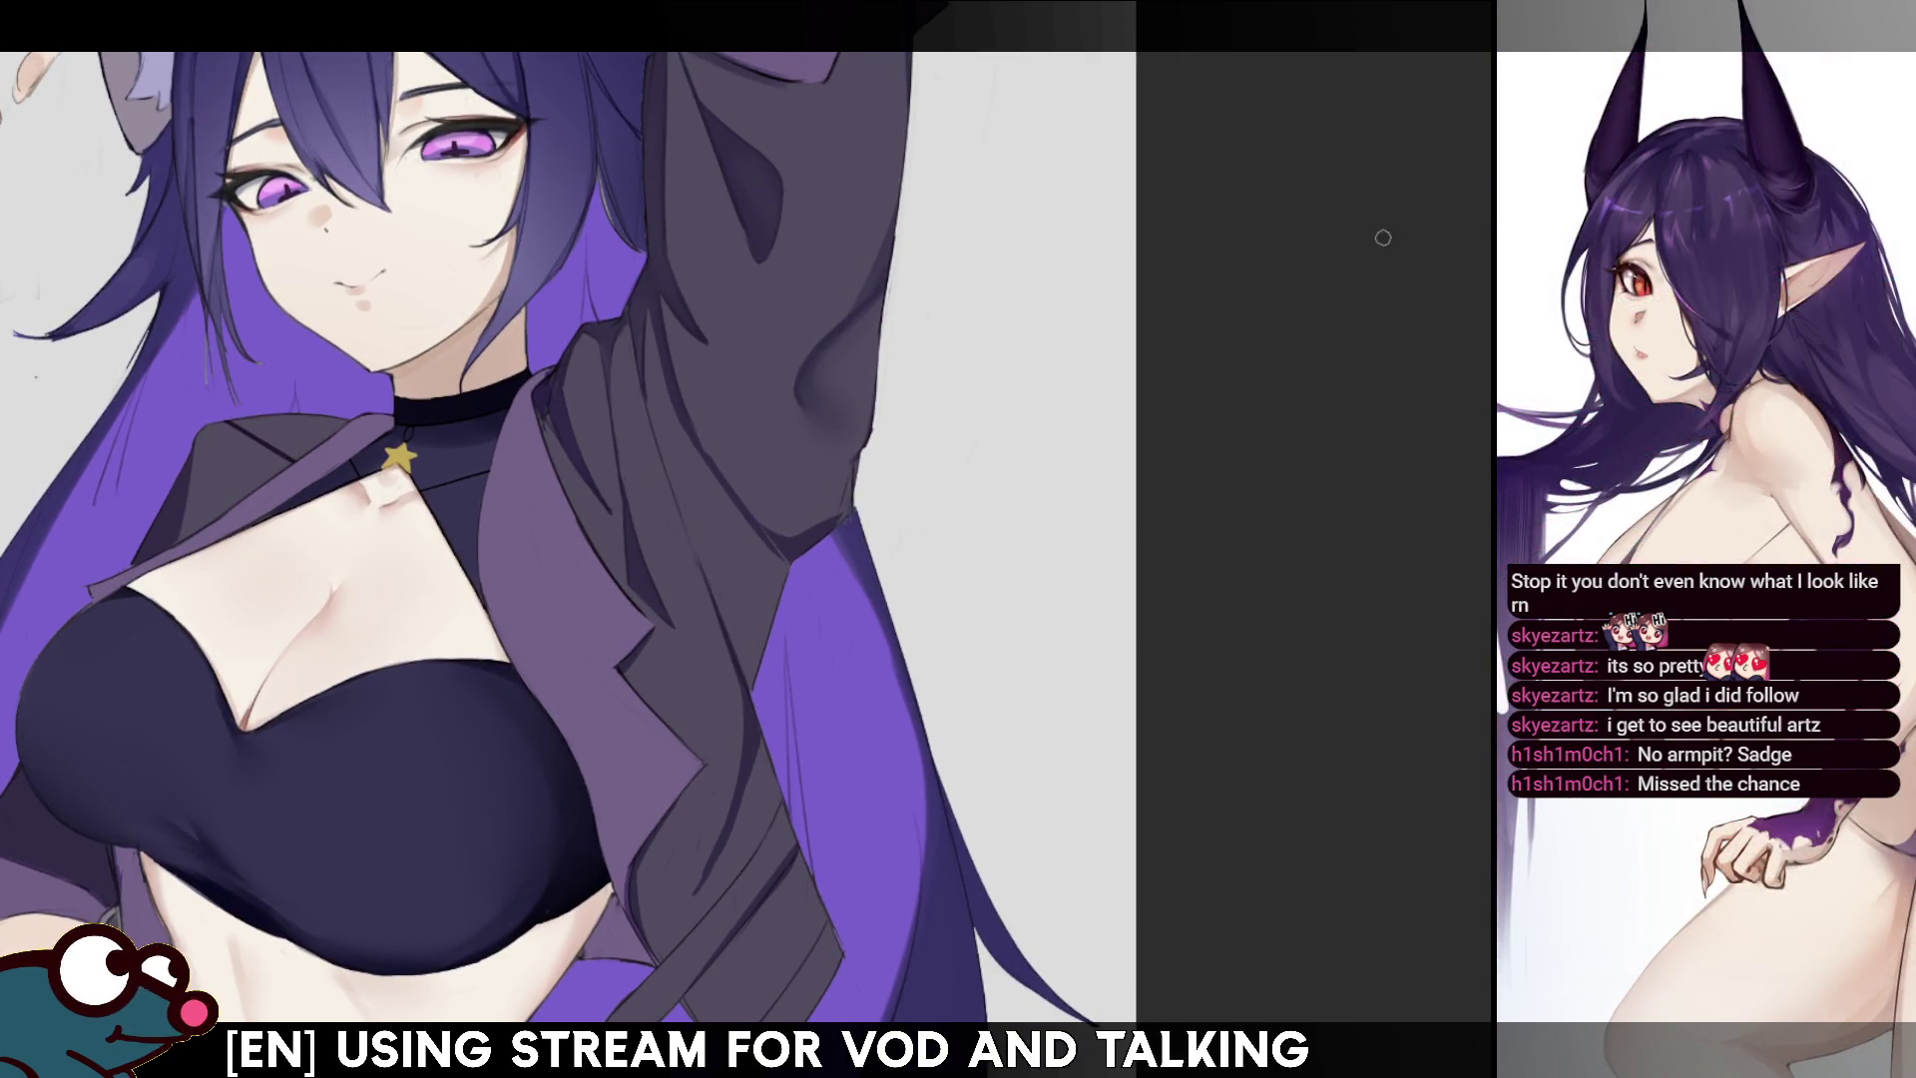
left_click_drag(1276, 542, 1290, 340)
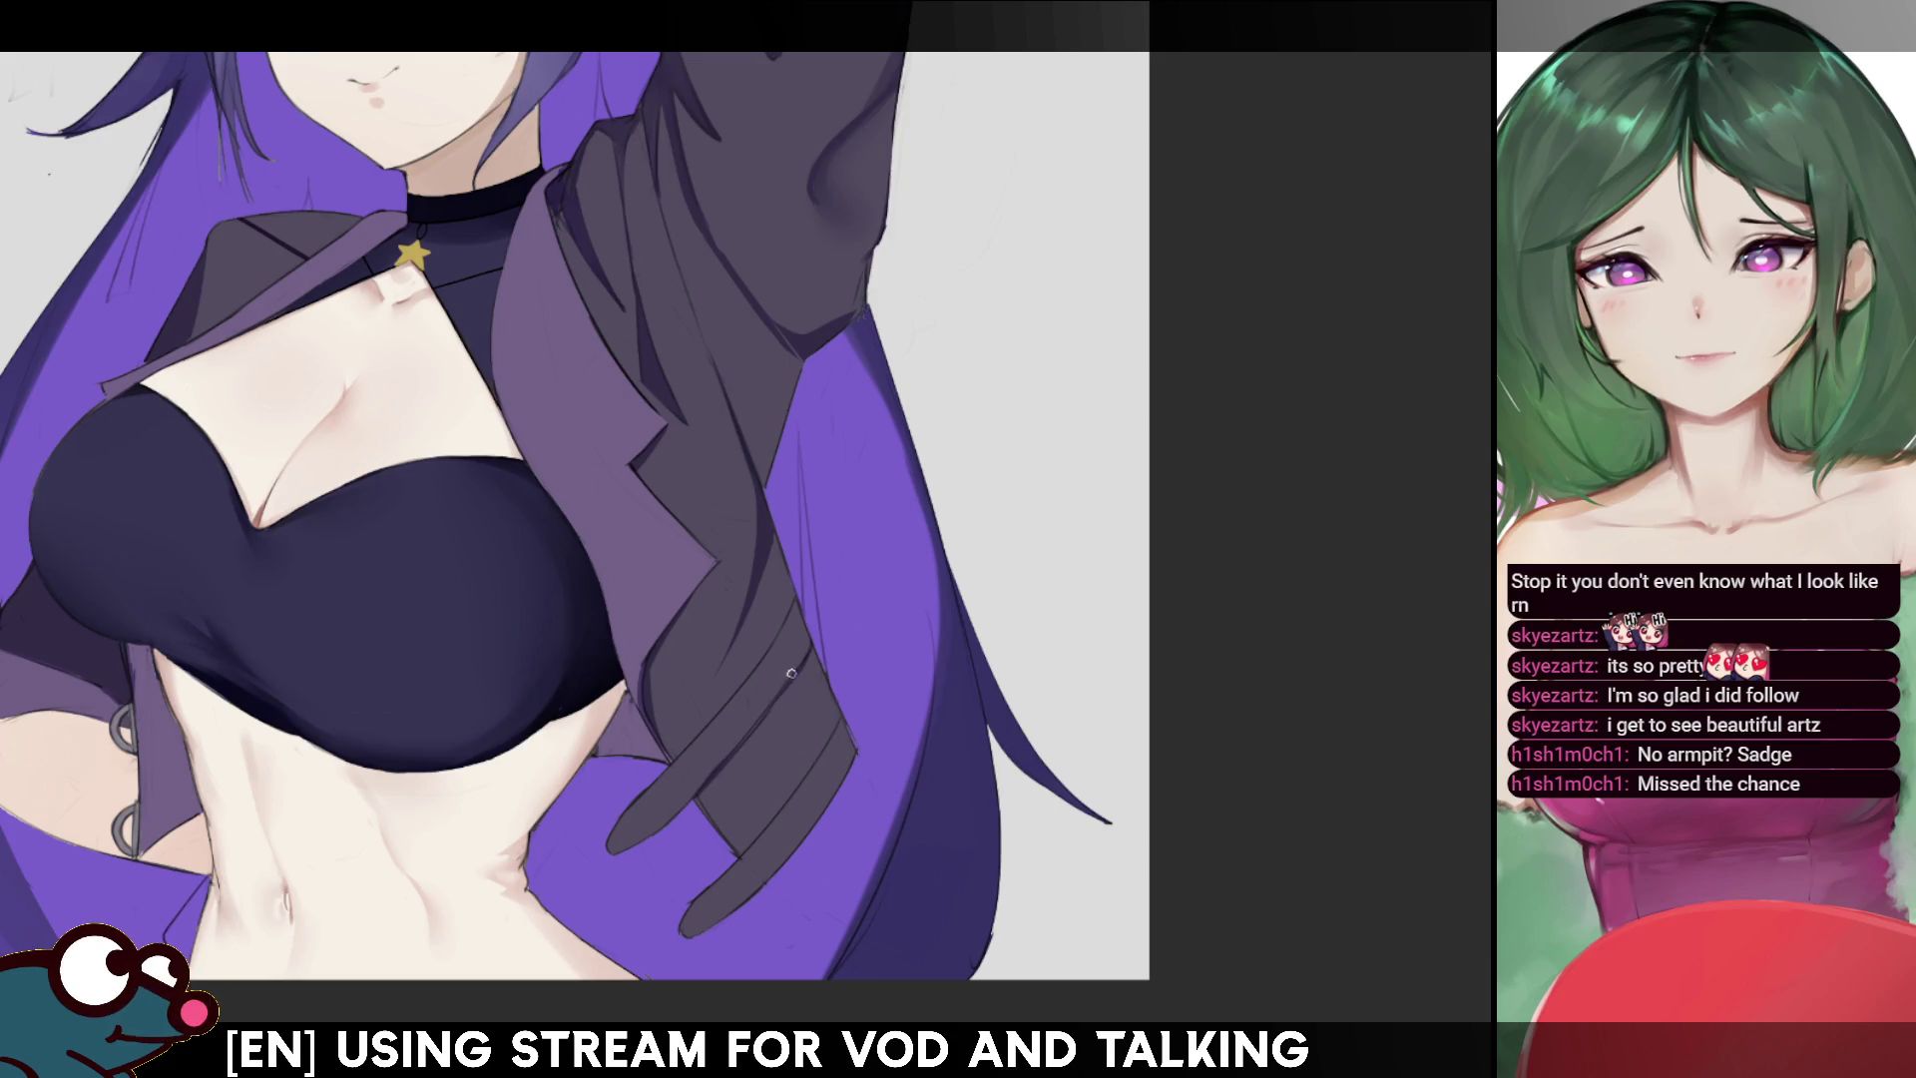
left_click_drag(701, 795, 781, 691)
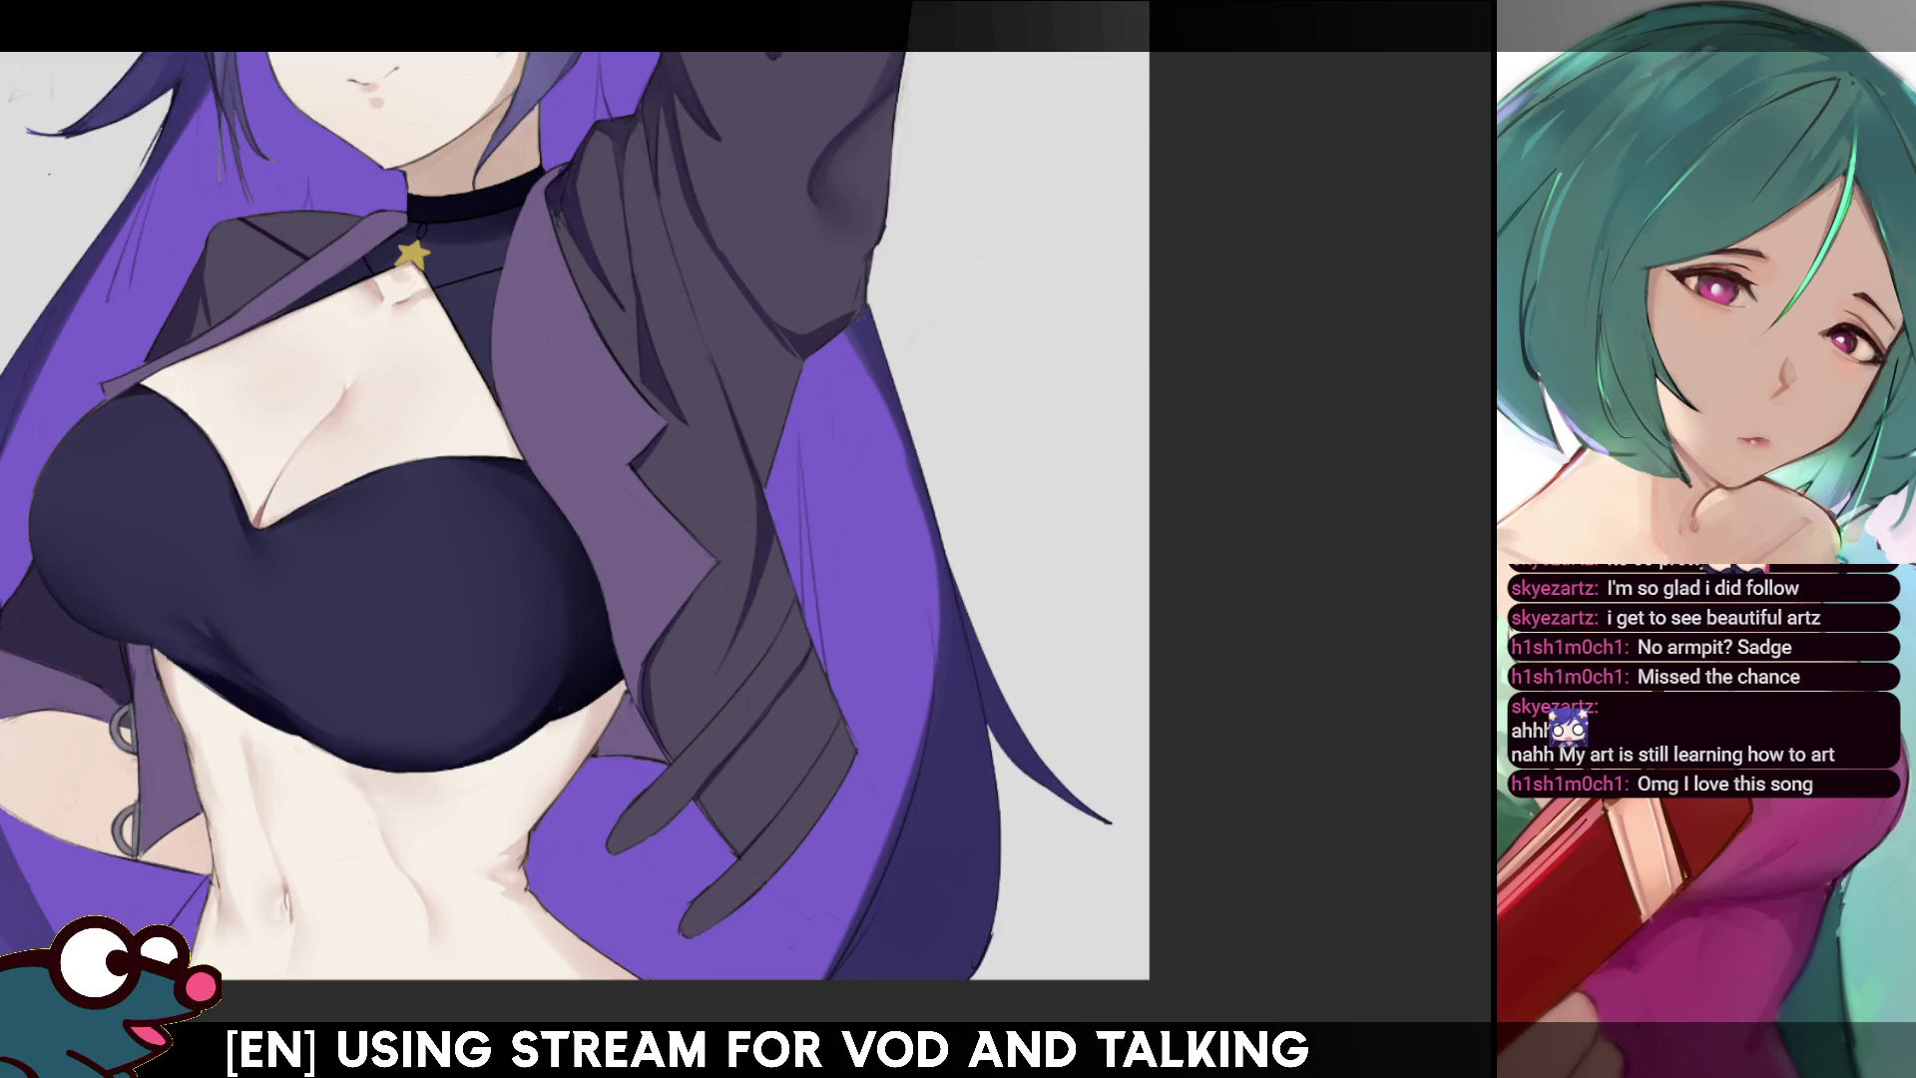
key("m")
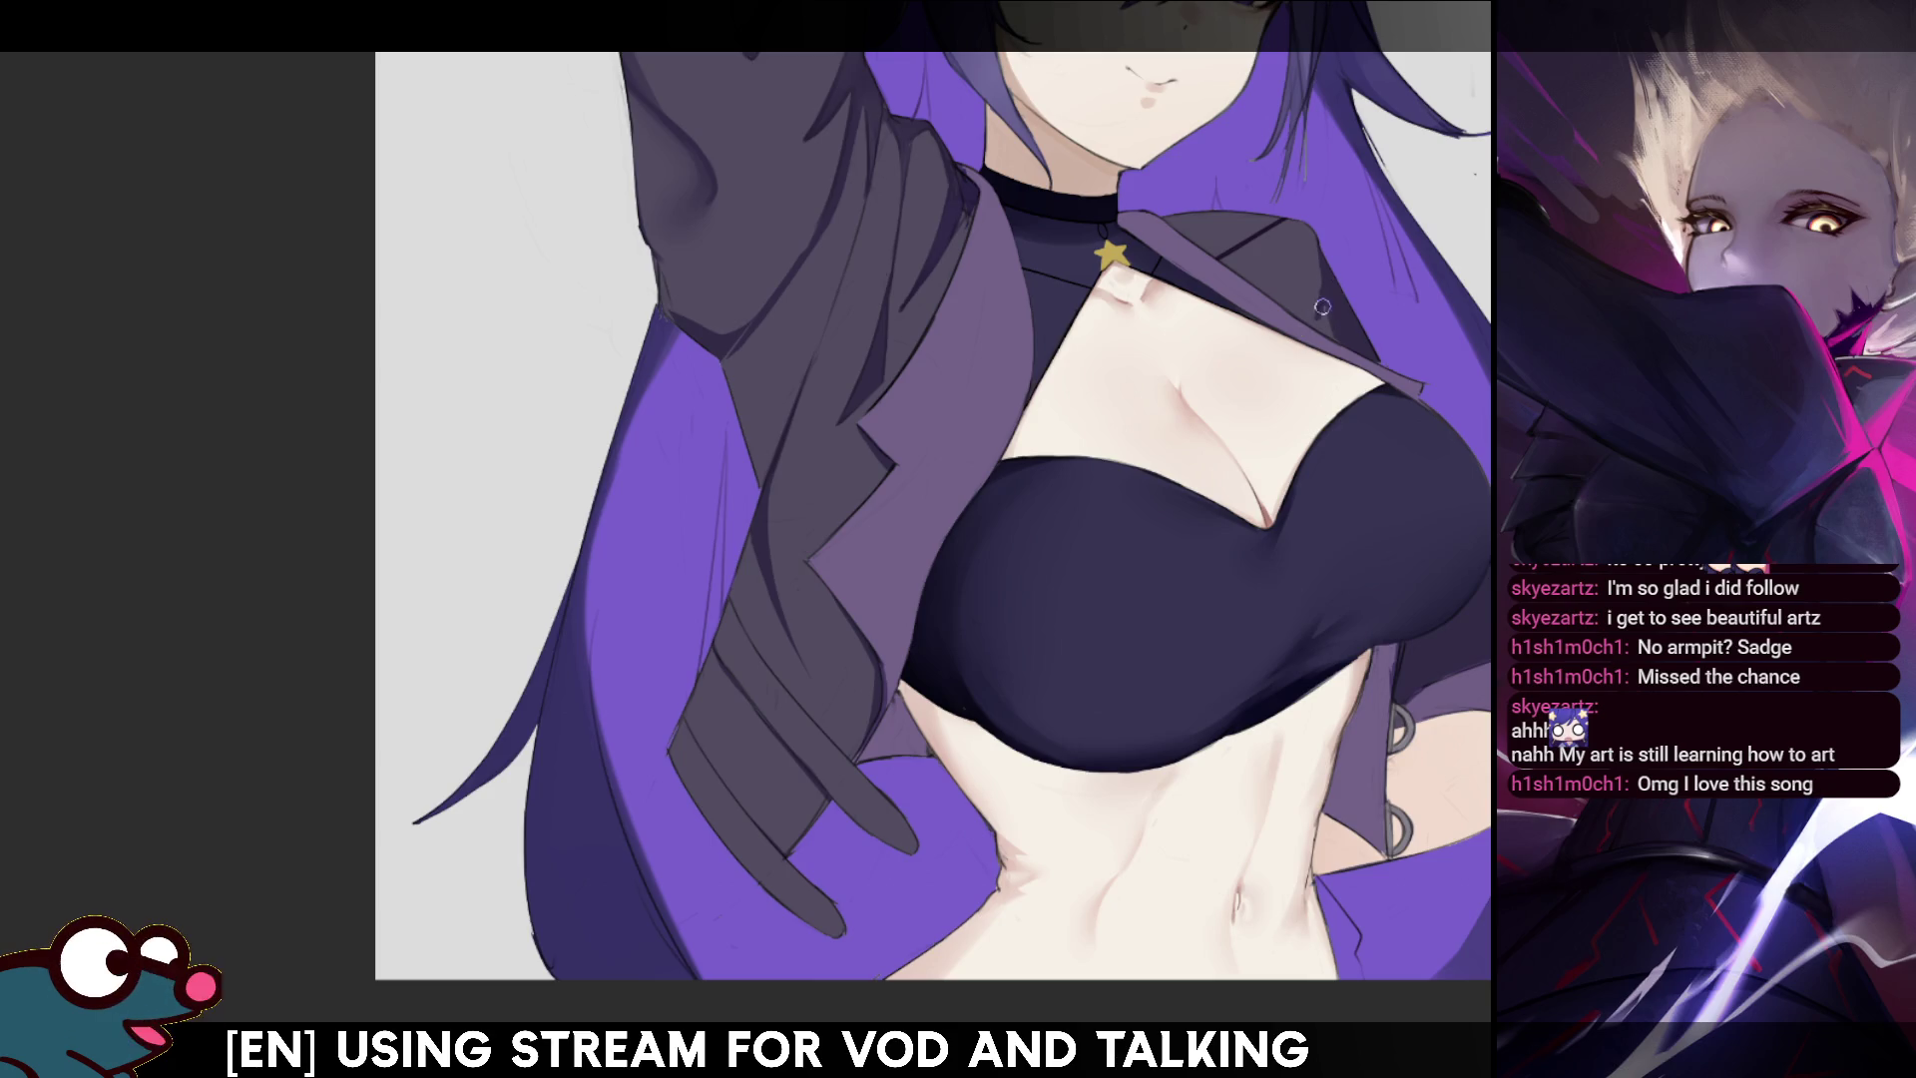
key("bracketleft")
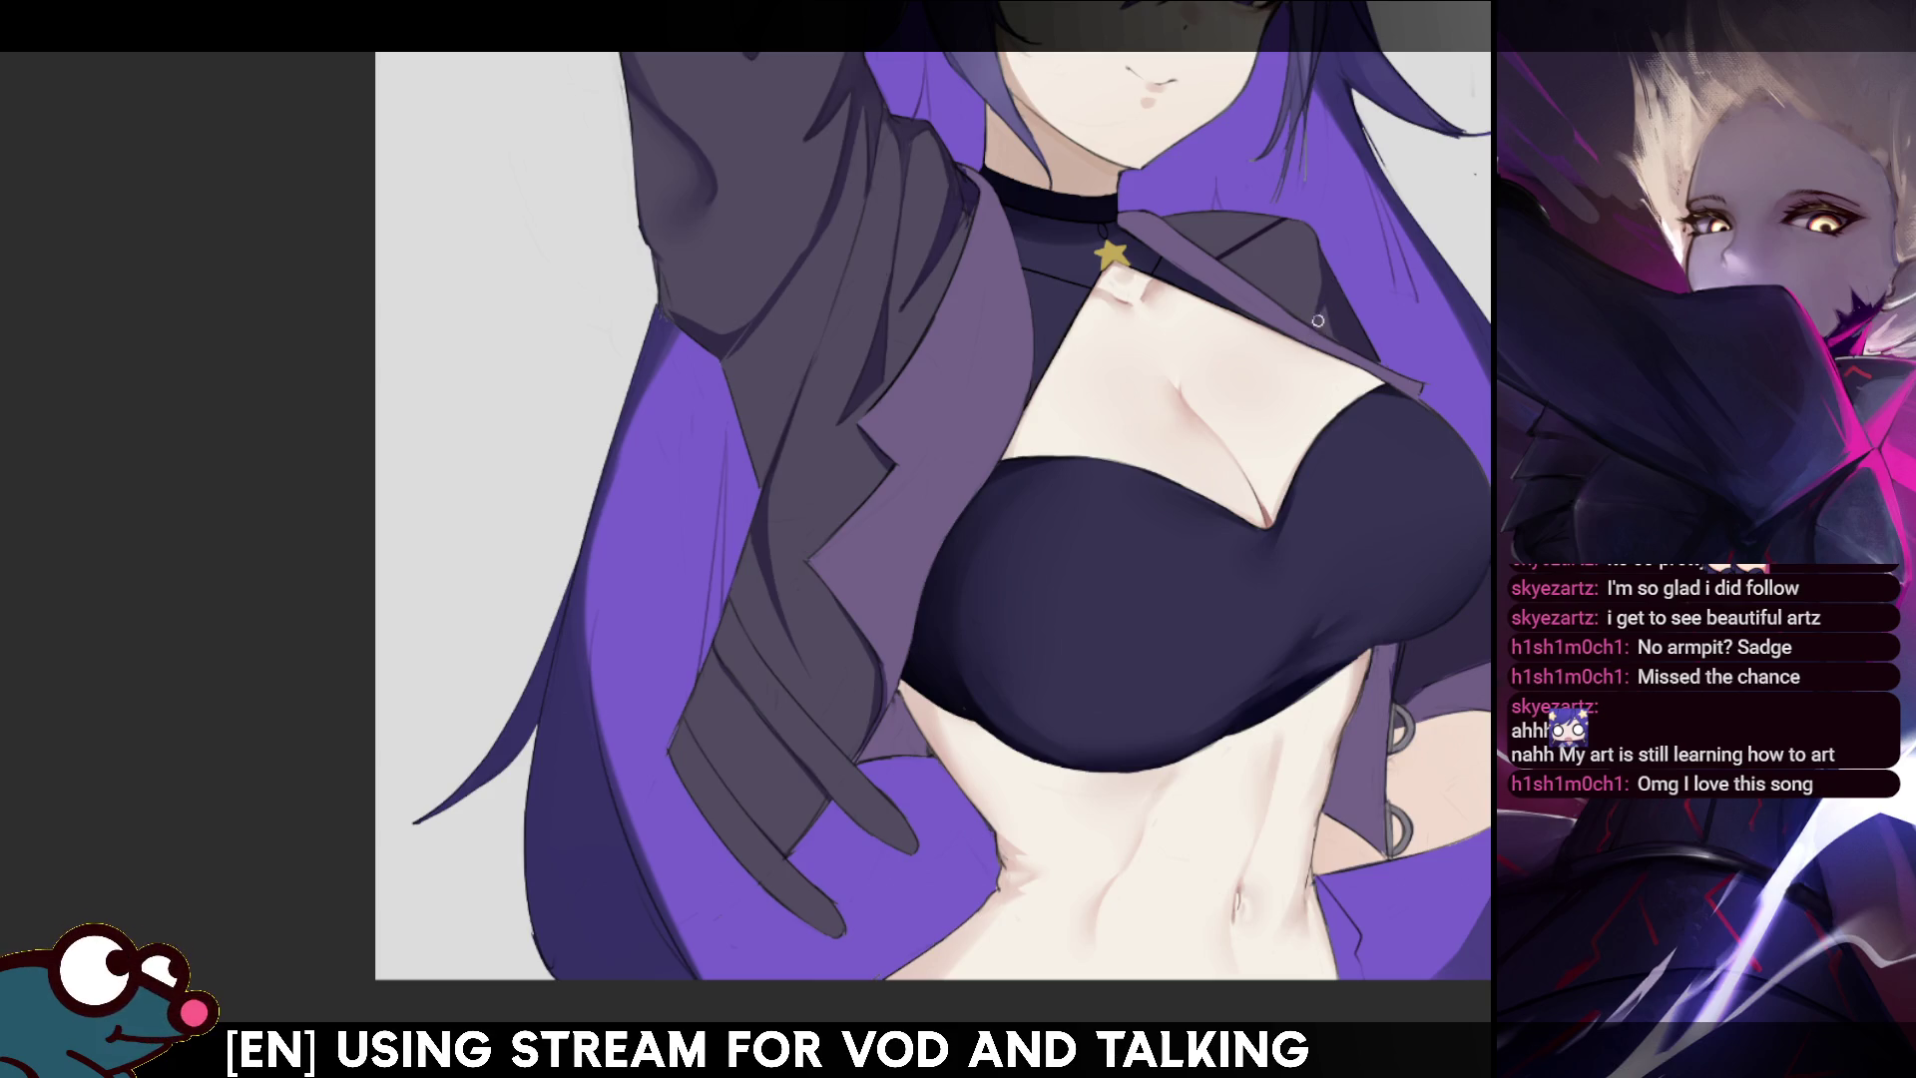
key("h")
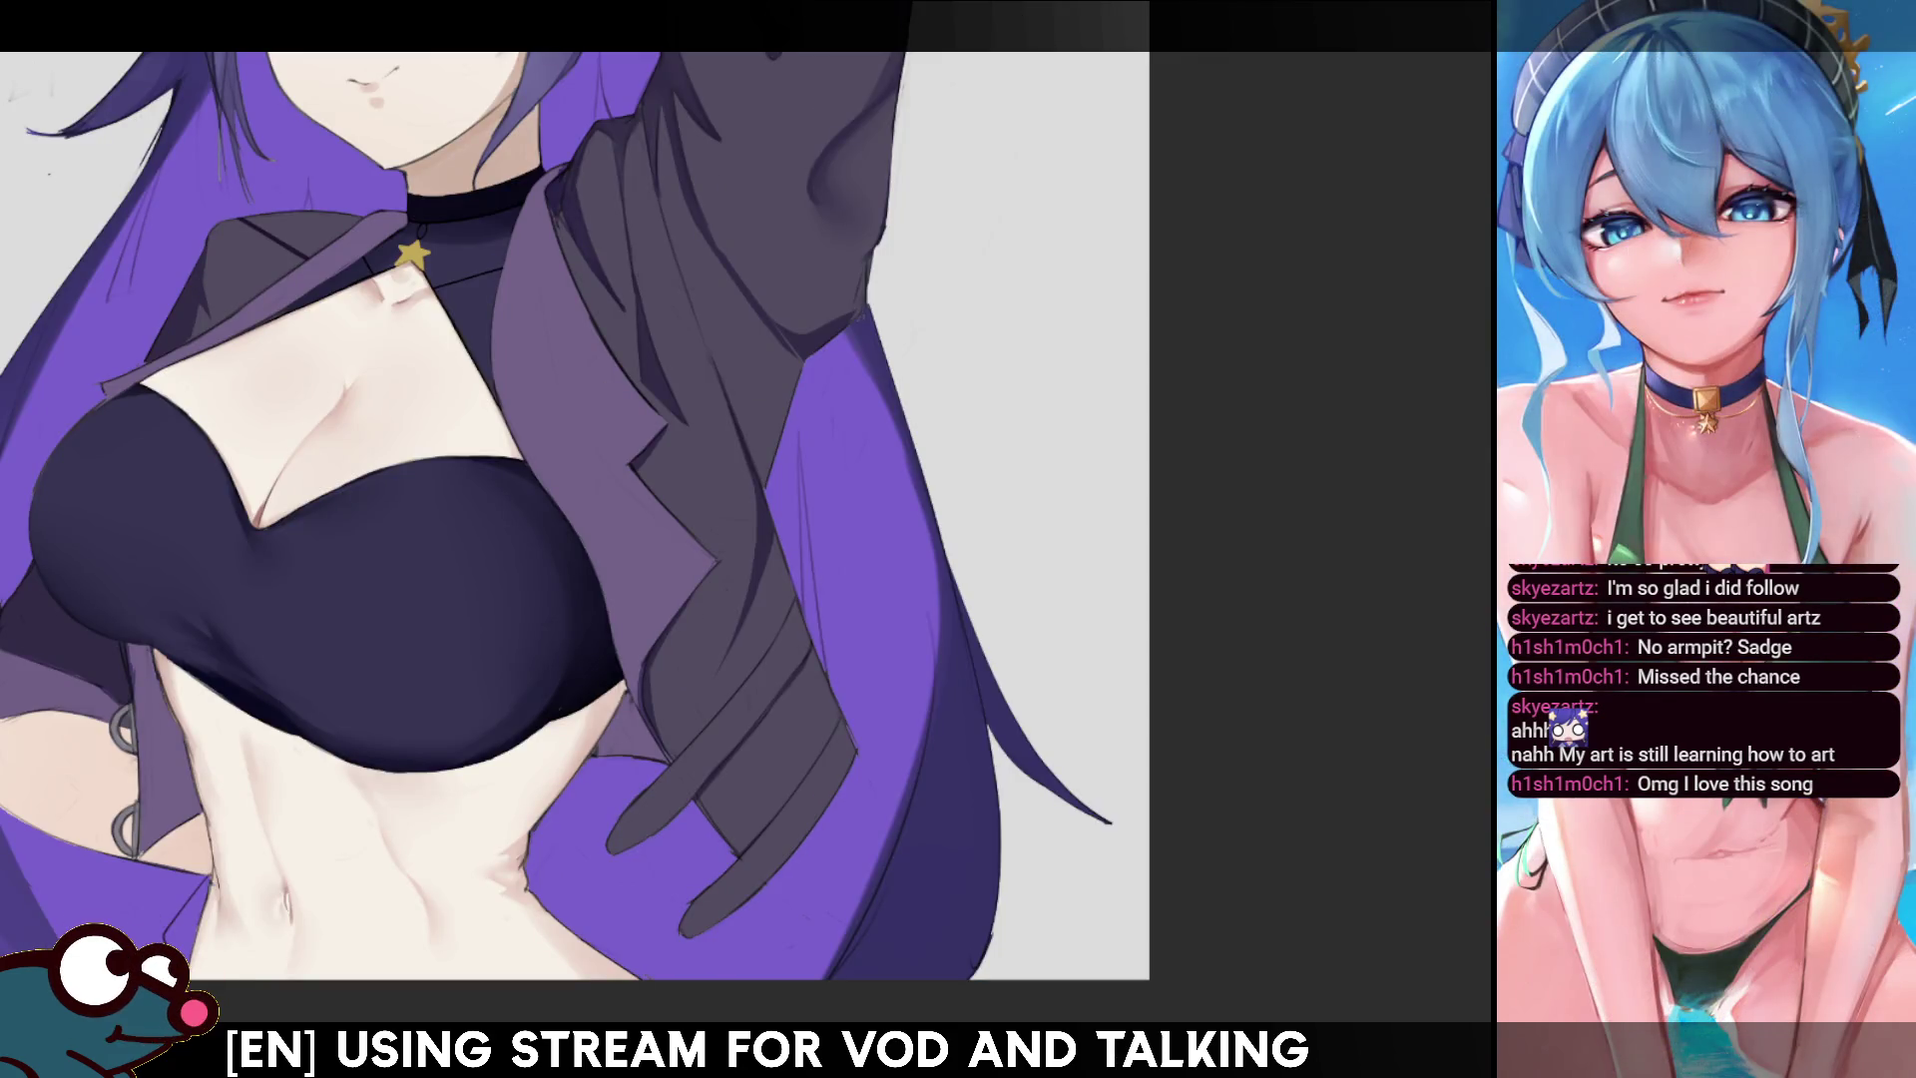
left_click_drag(599, 500, 684, 582)
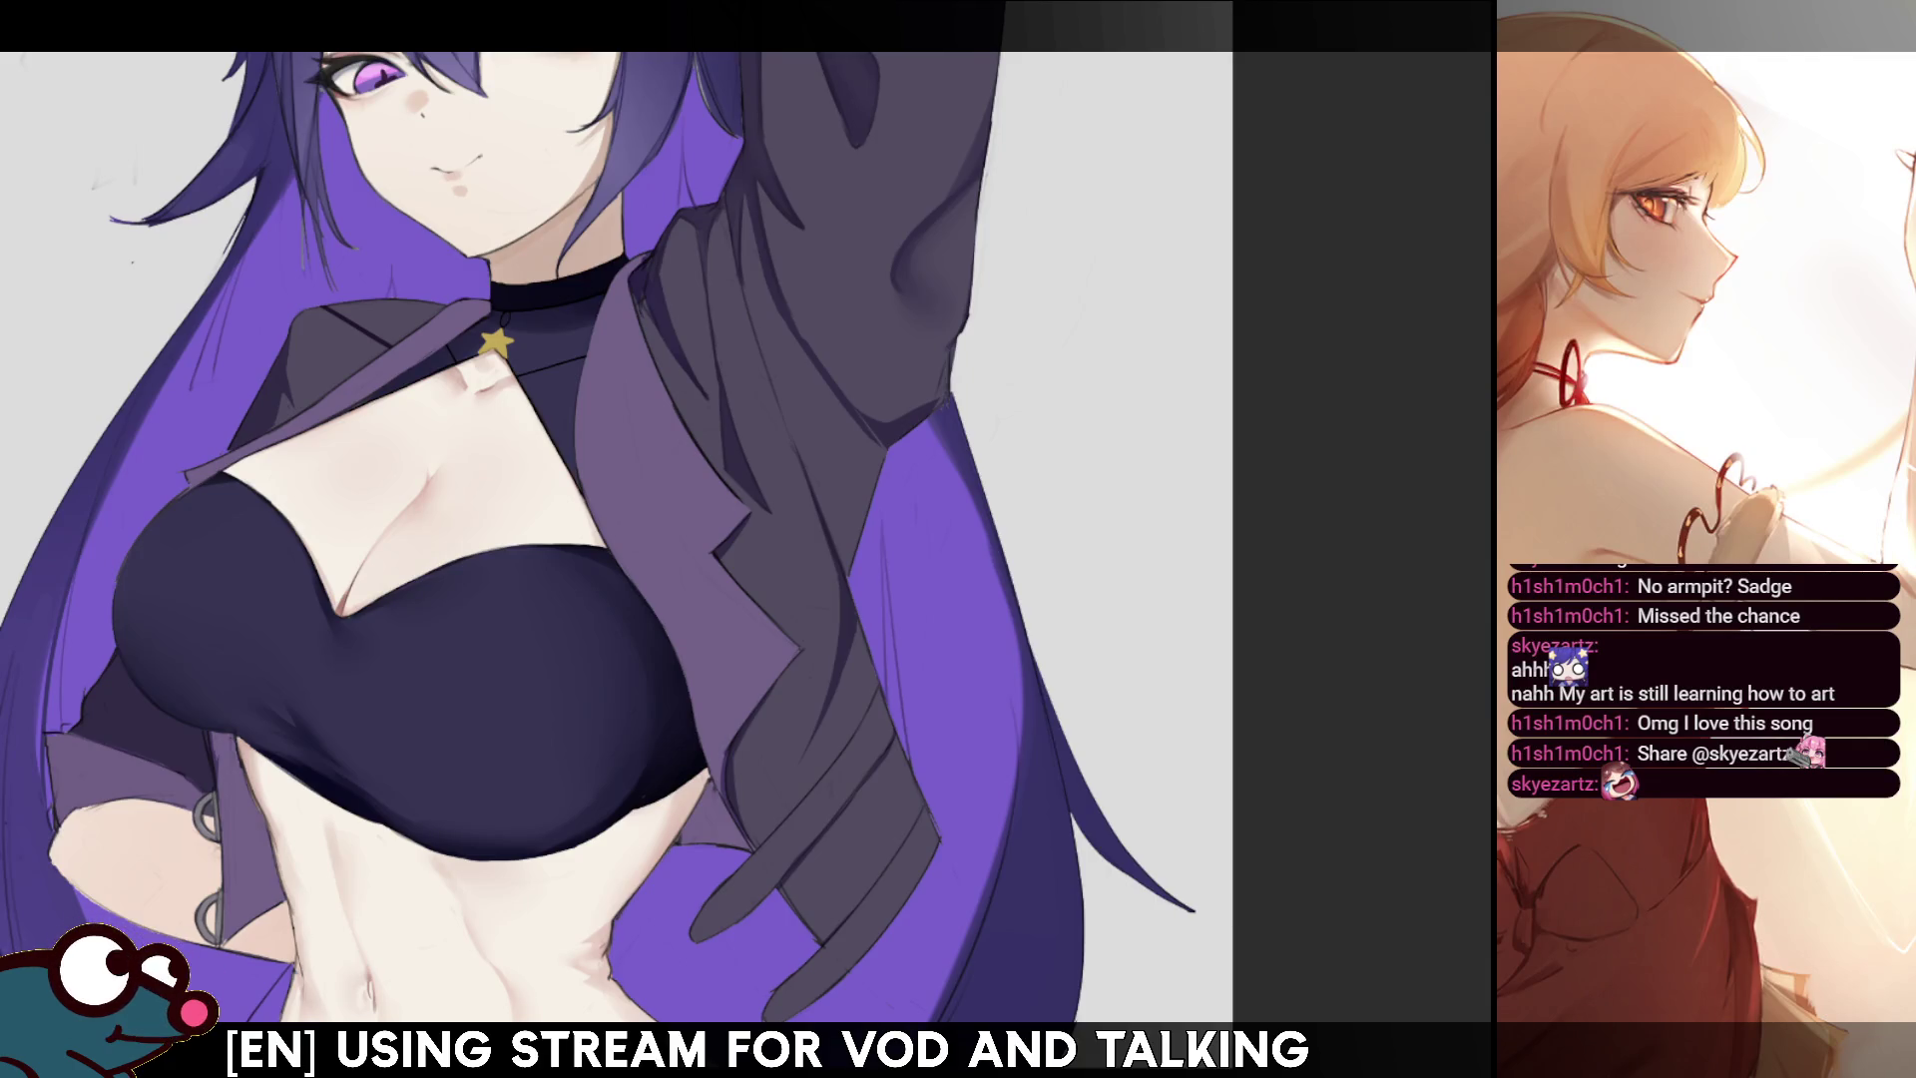
scroll(619, 539, "up", 2)
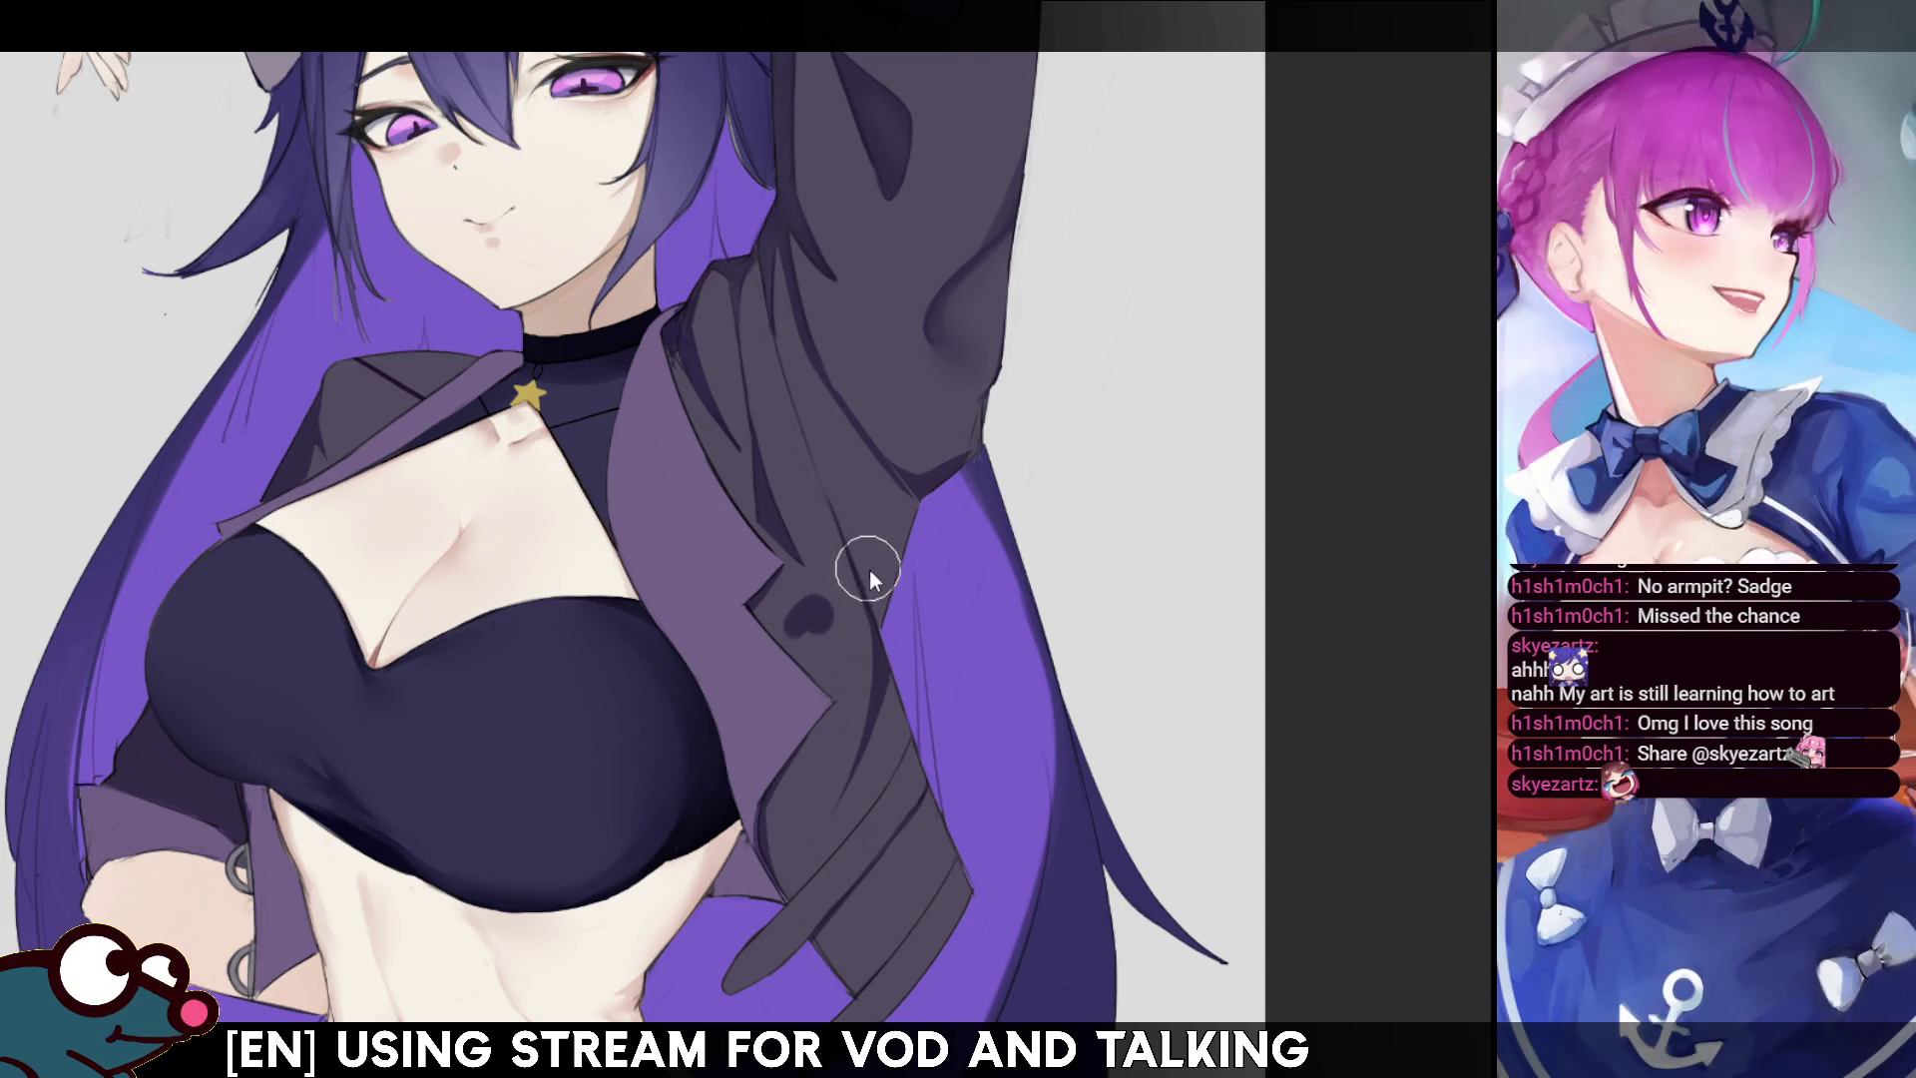
key("e")
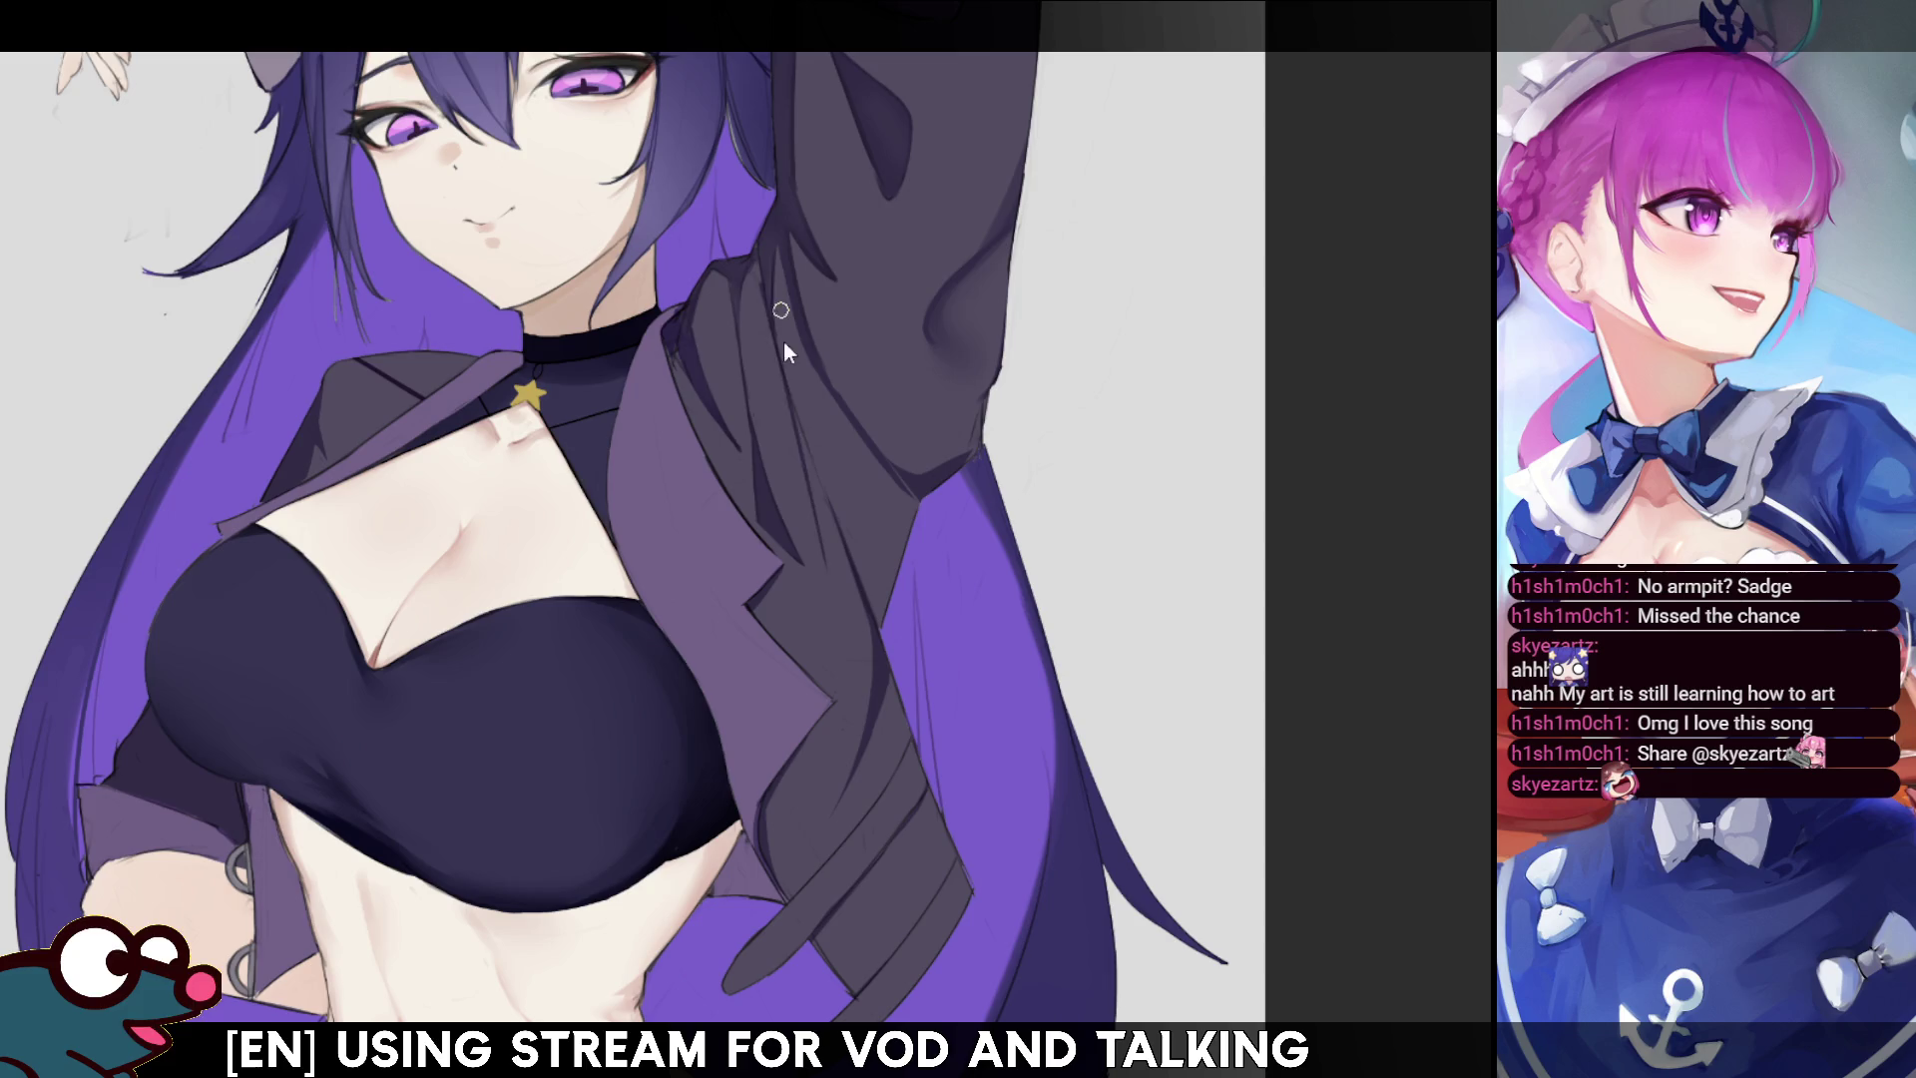
key("m")
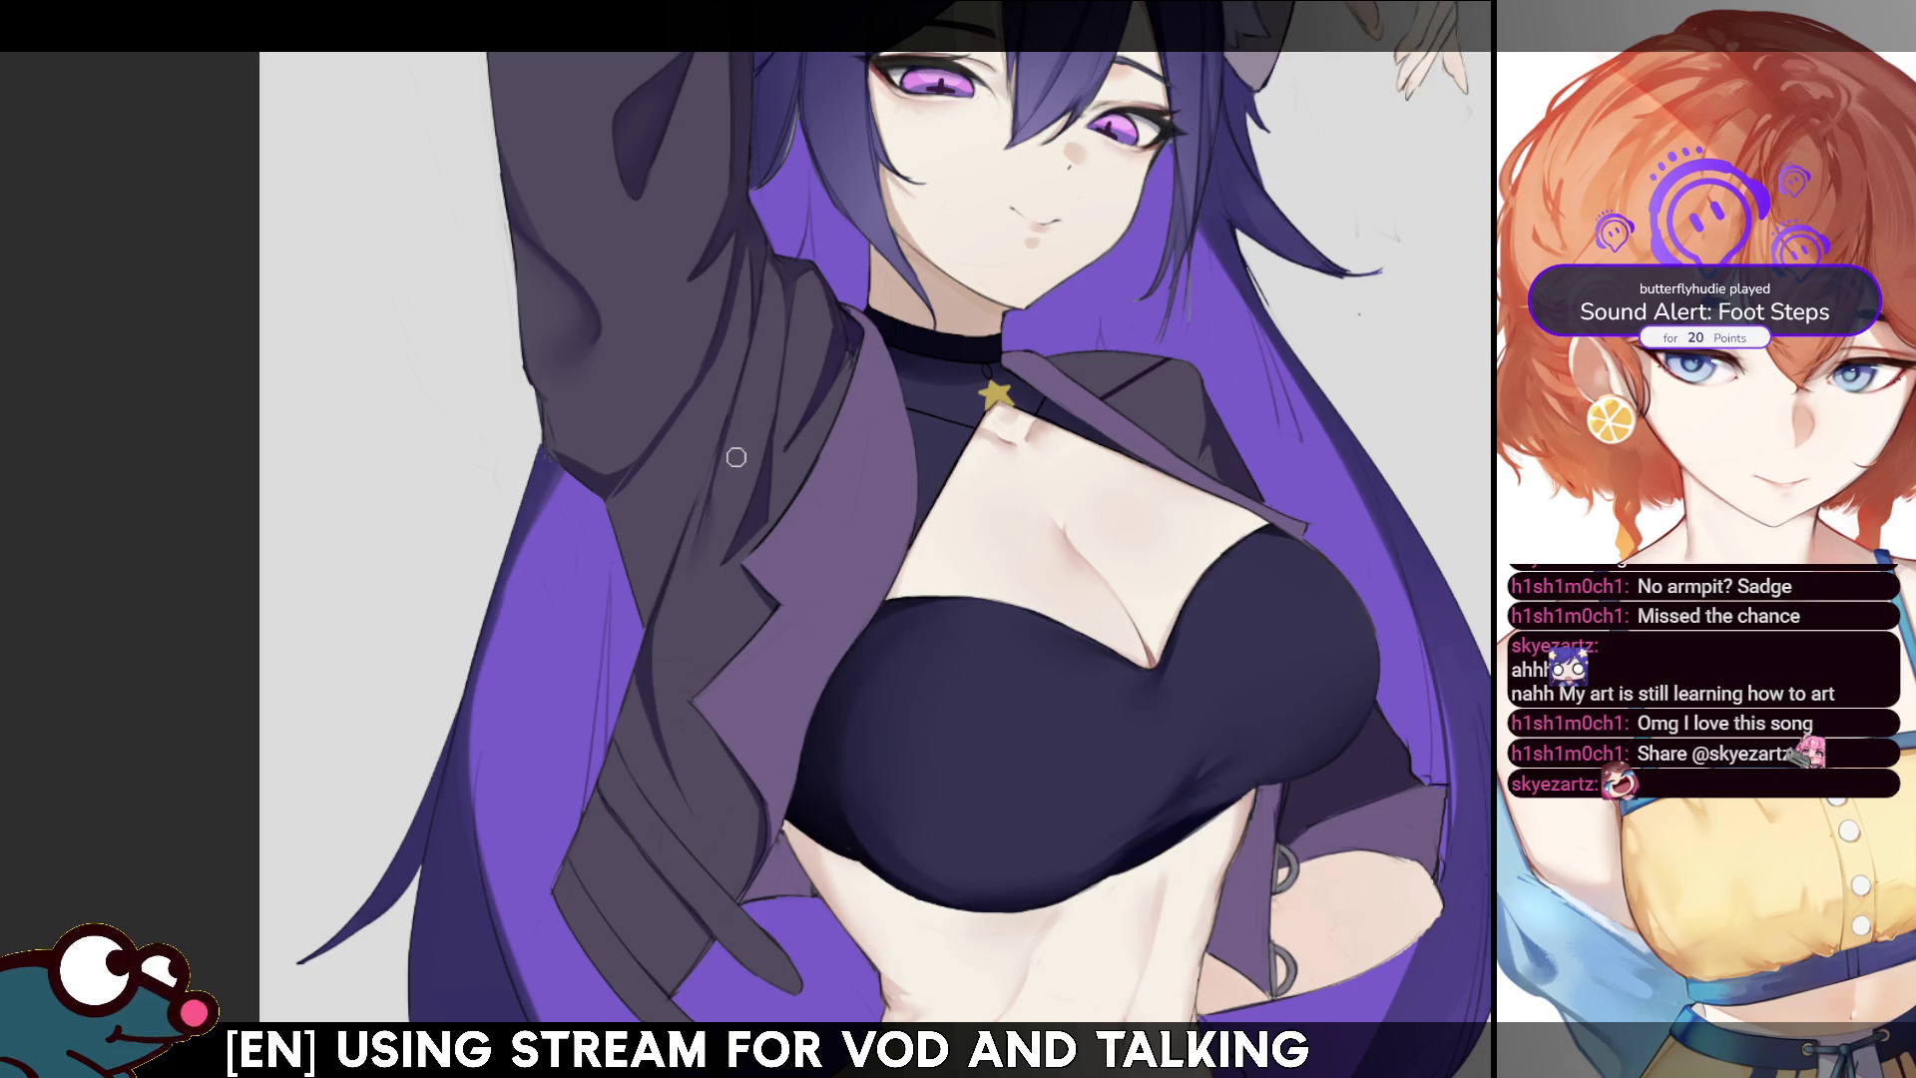
- Restore normal orientation, then pan and zoom to frame the face and raised arm
key("h")
key("h")
mouse_move(734, 436)
left_mouse_down()
mouse_move(752, 500)
mouse_move(696, 508)
left_mouse_up()
key("h")
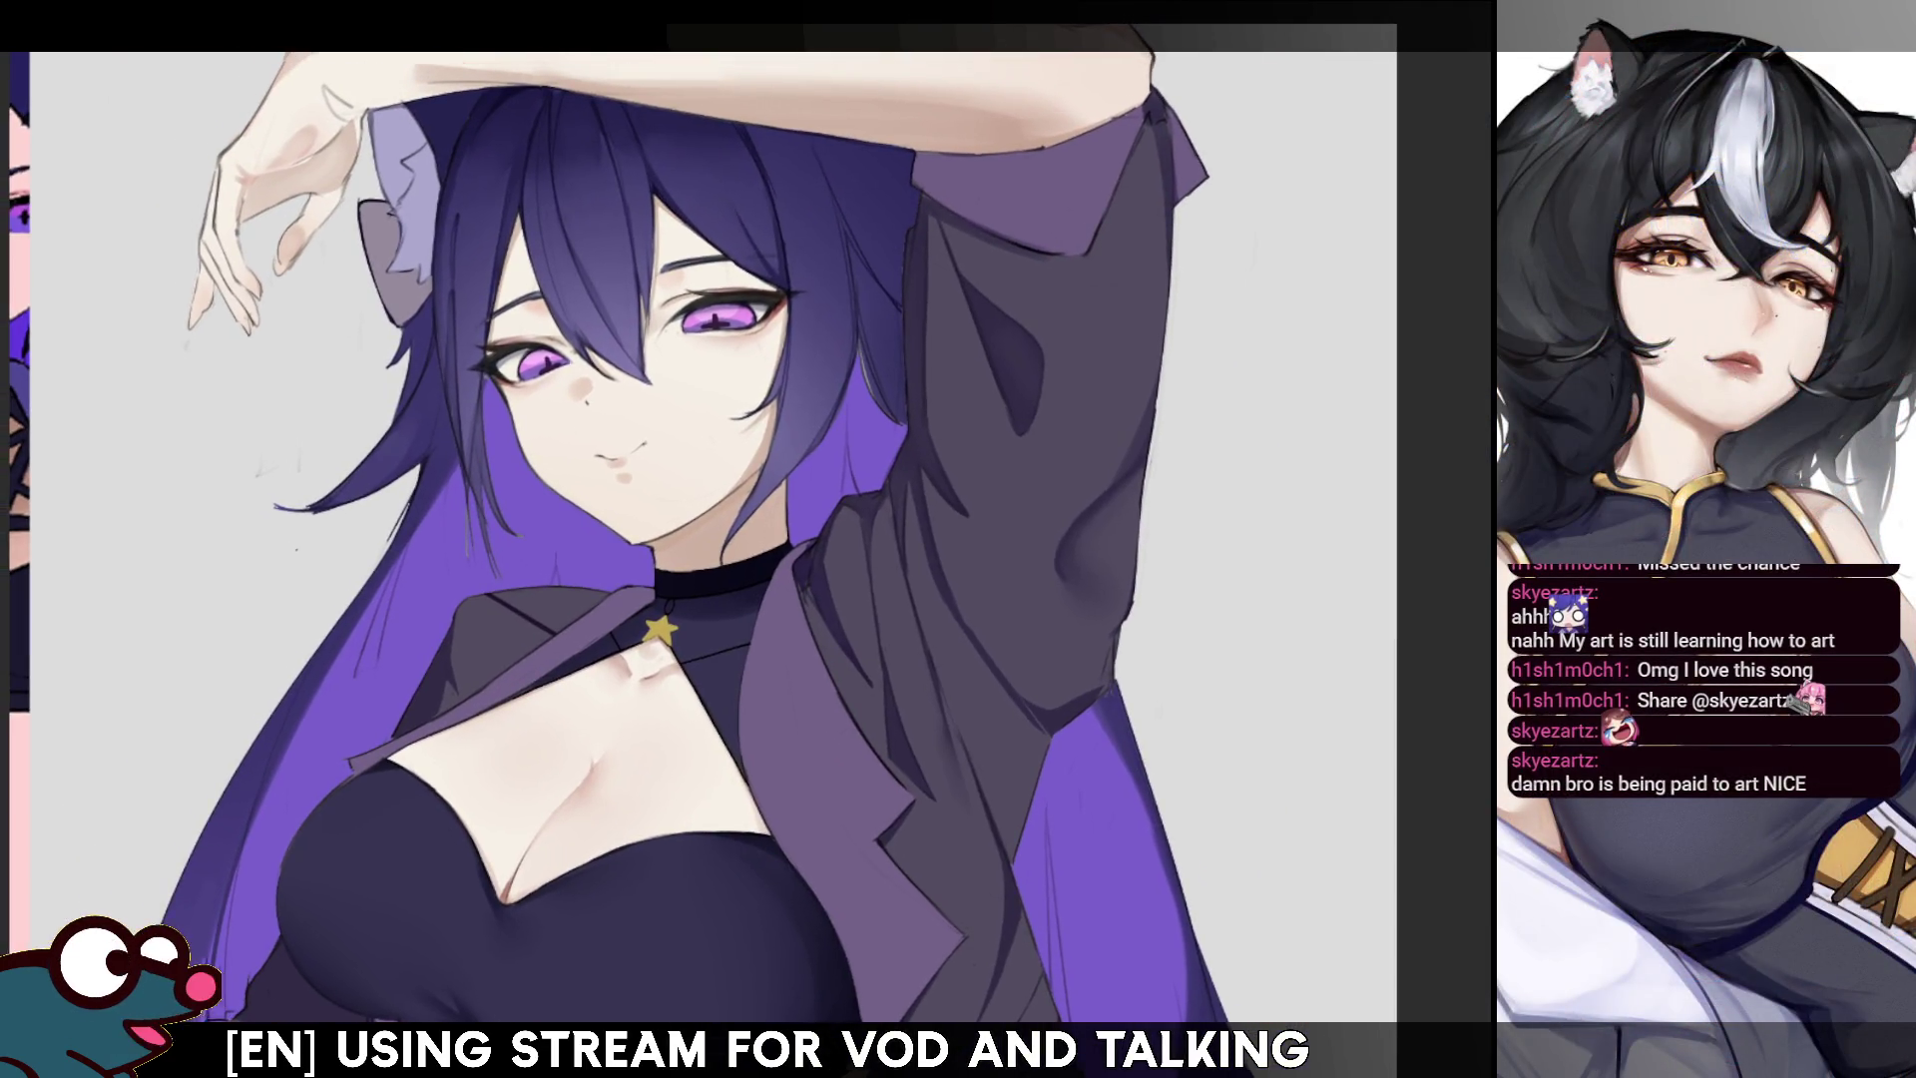
left_click_drag(739, 539, 838, 631)
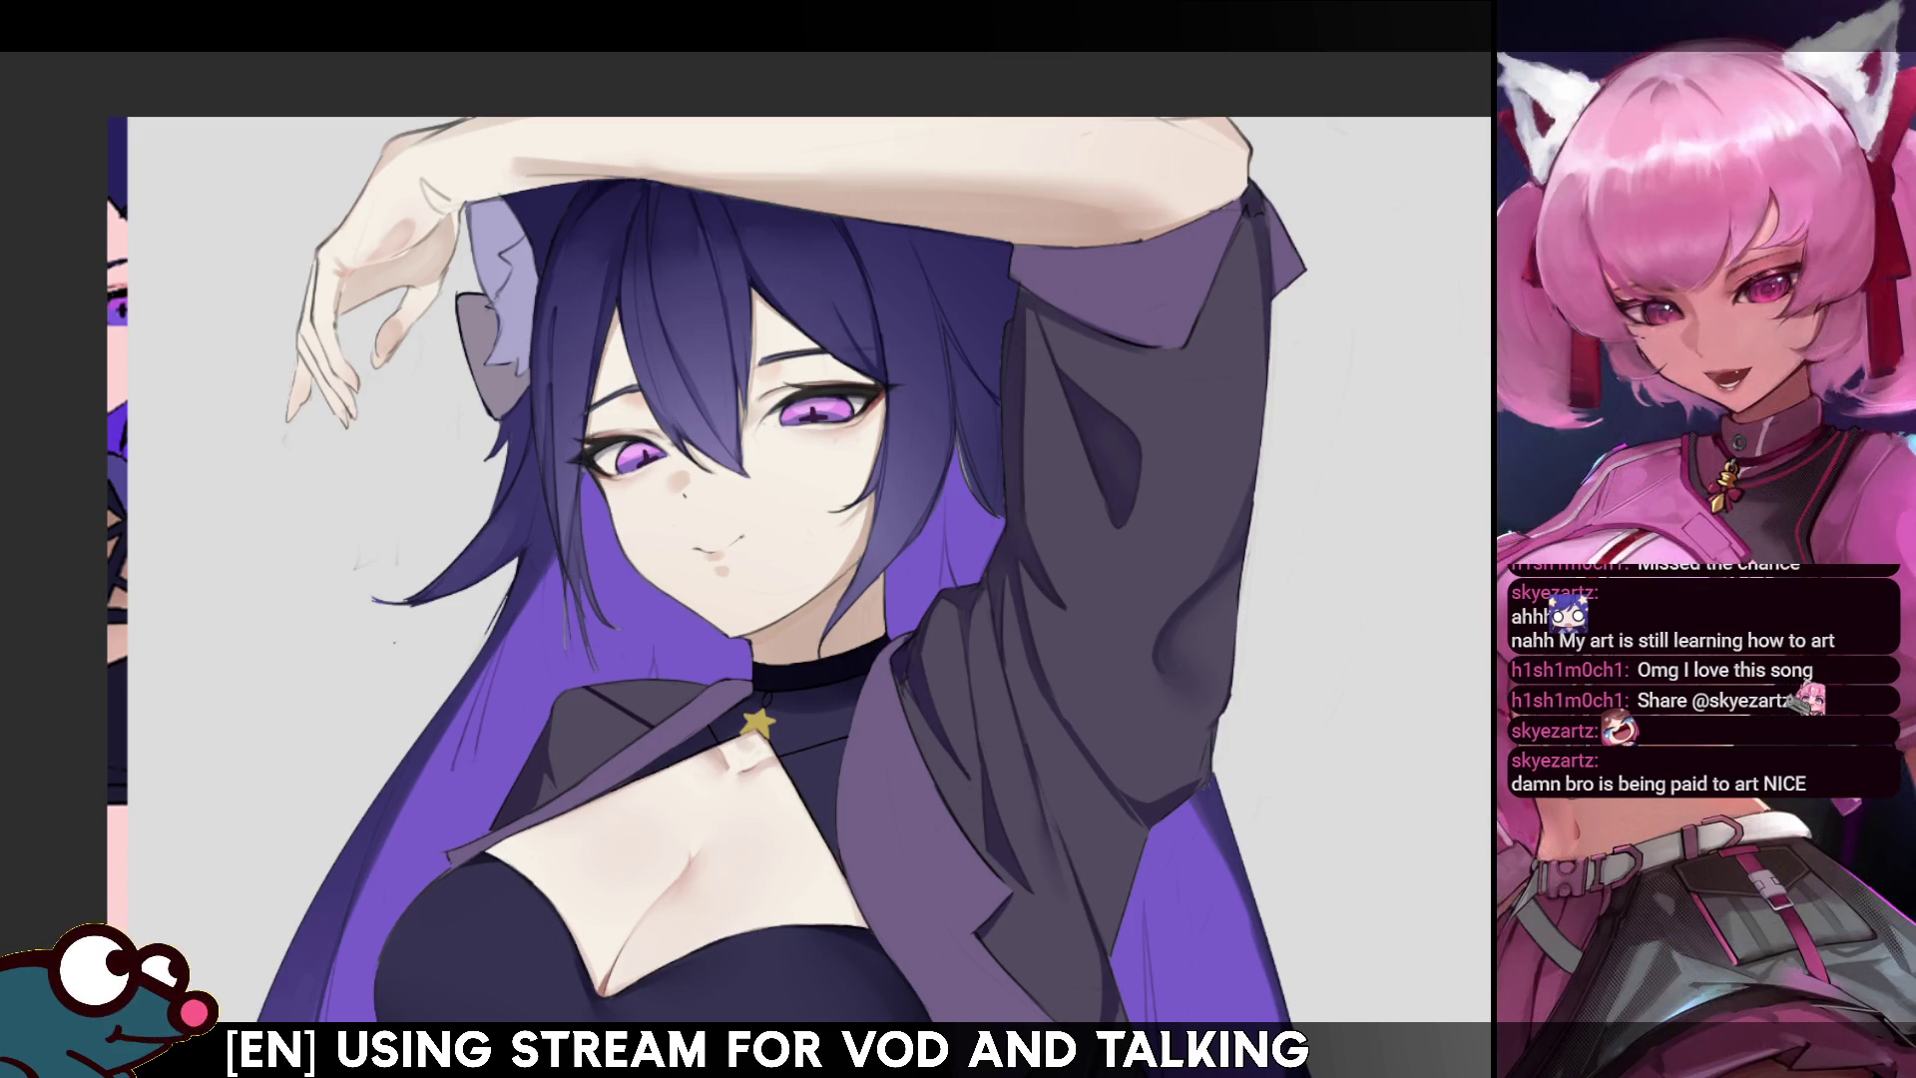
left_click_drag(739, 539, 908, 696)
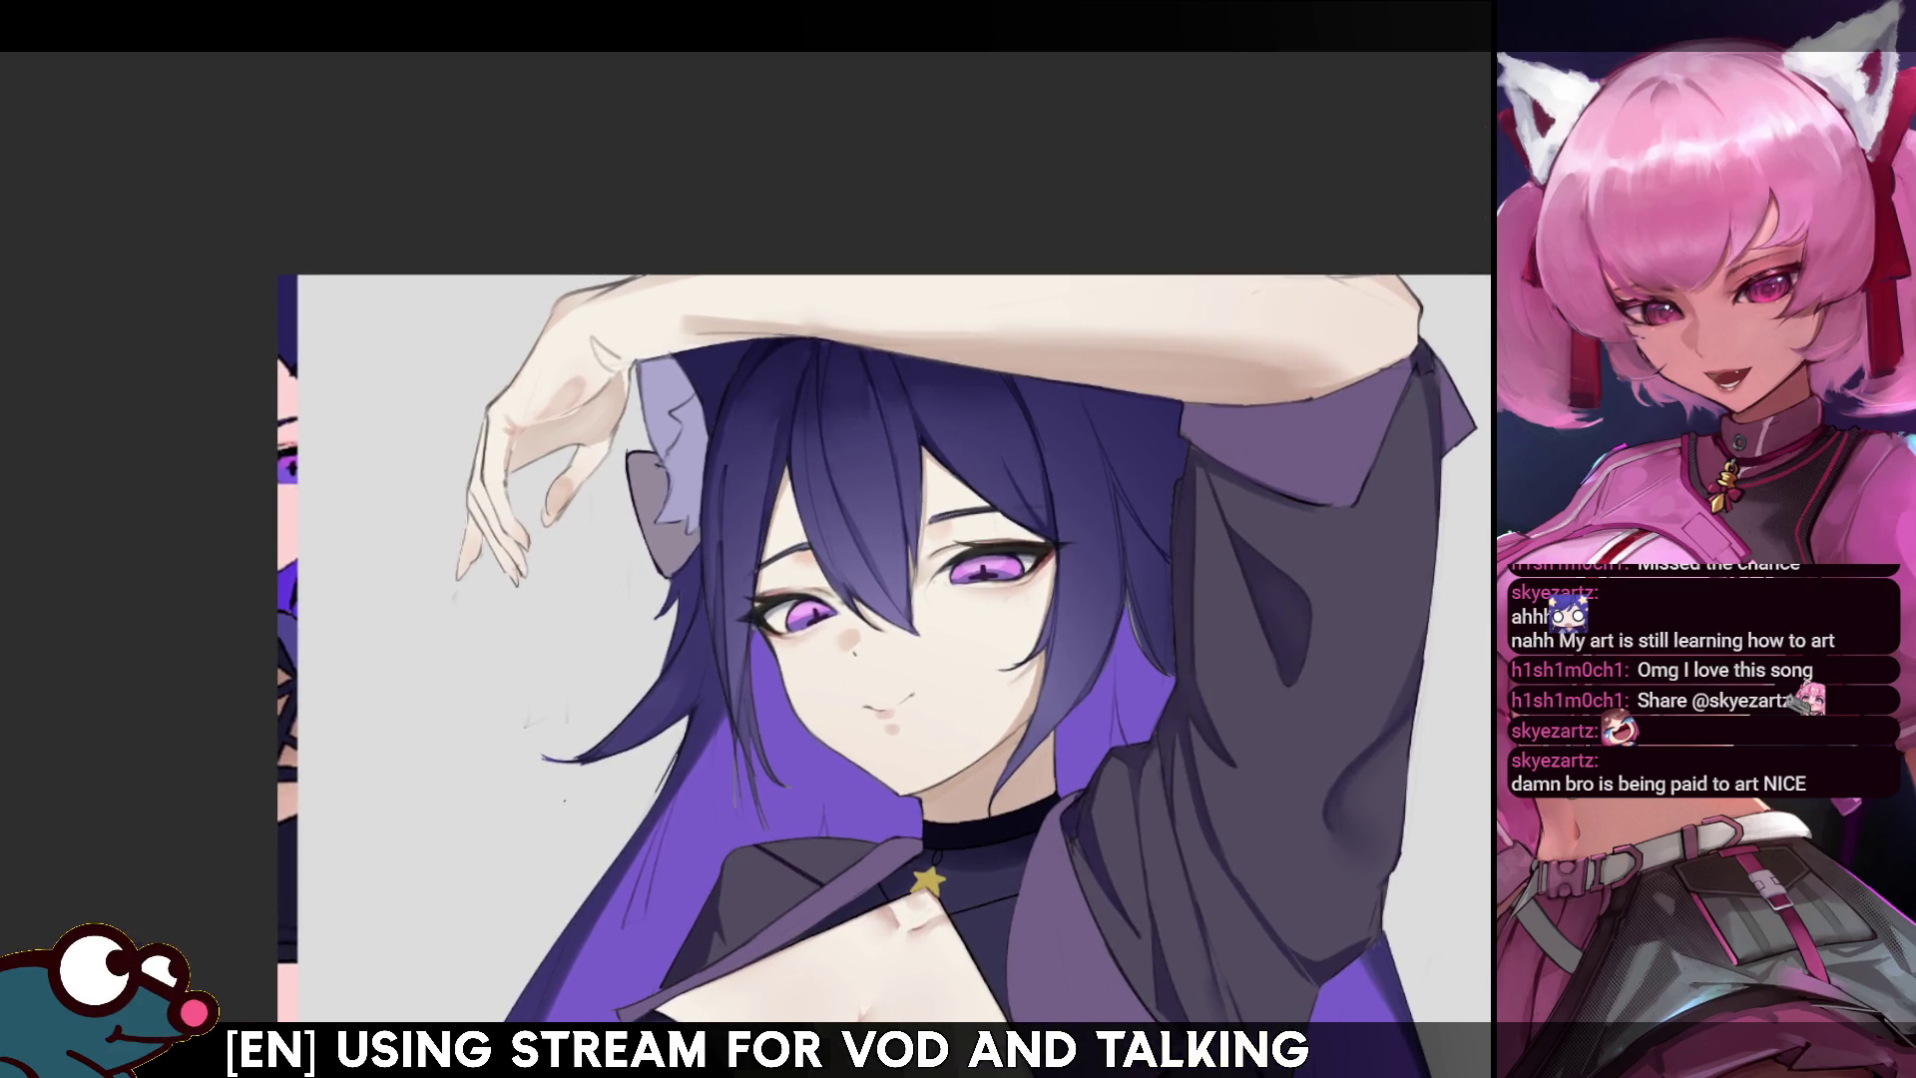
scroll(889, 649, "up", 3)
left_click_drag(739, 539, 969, 742)
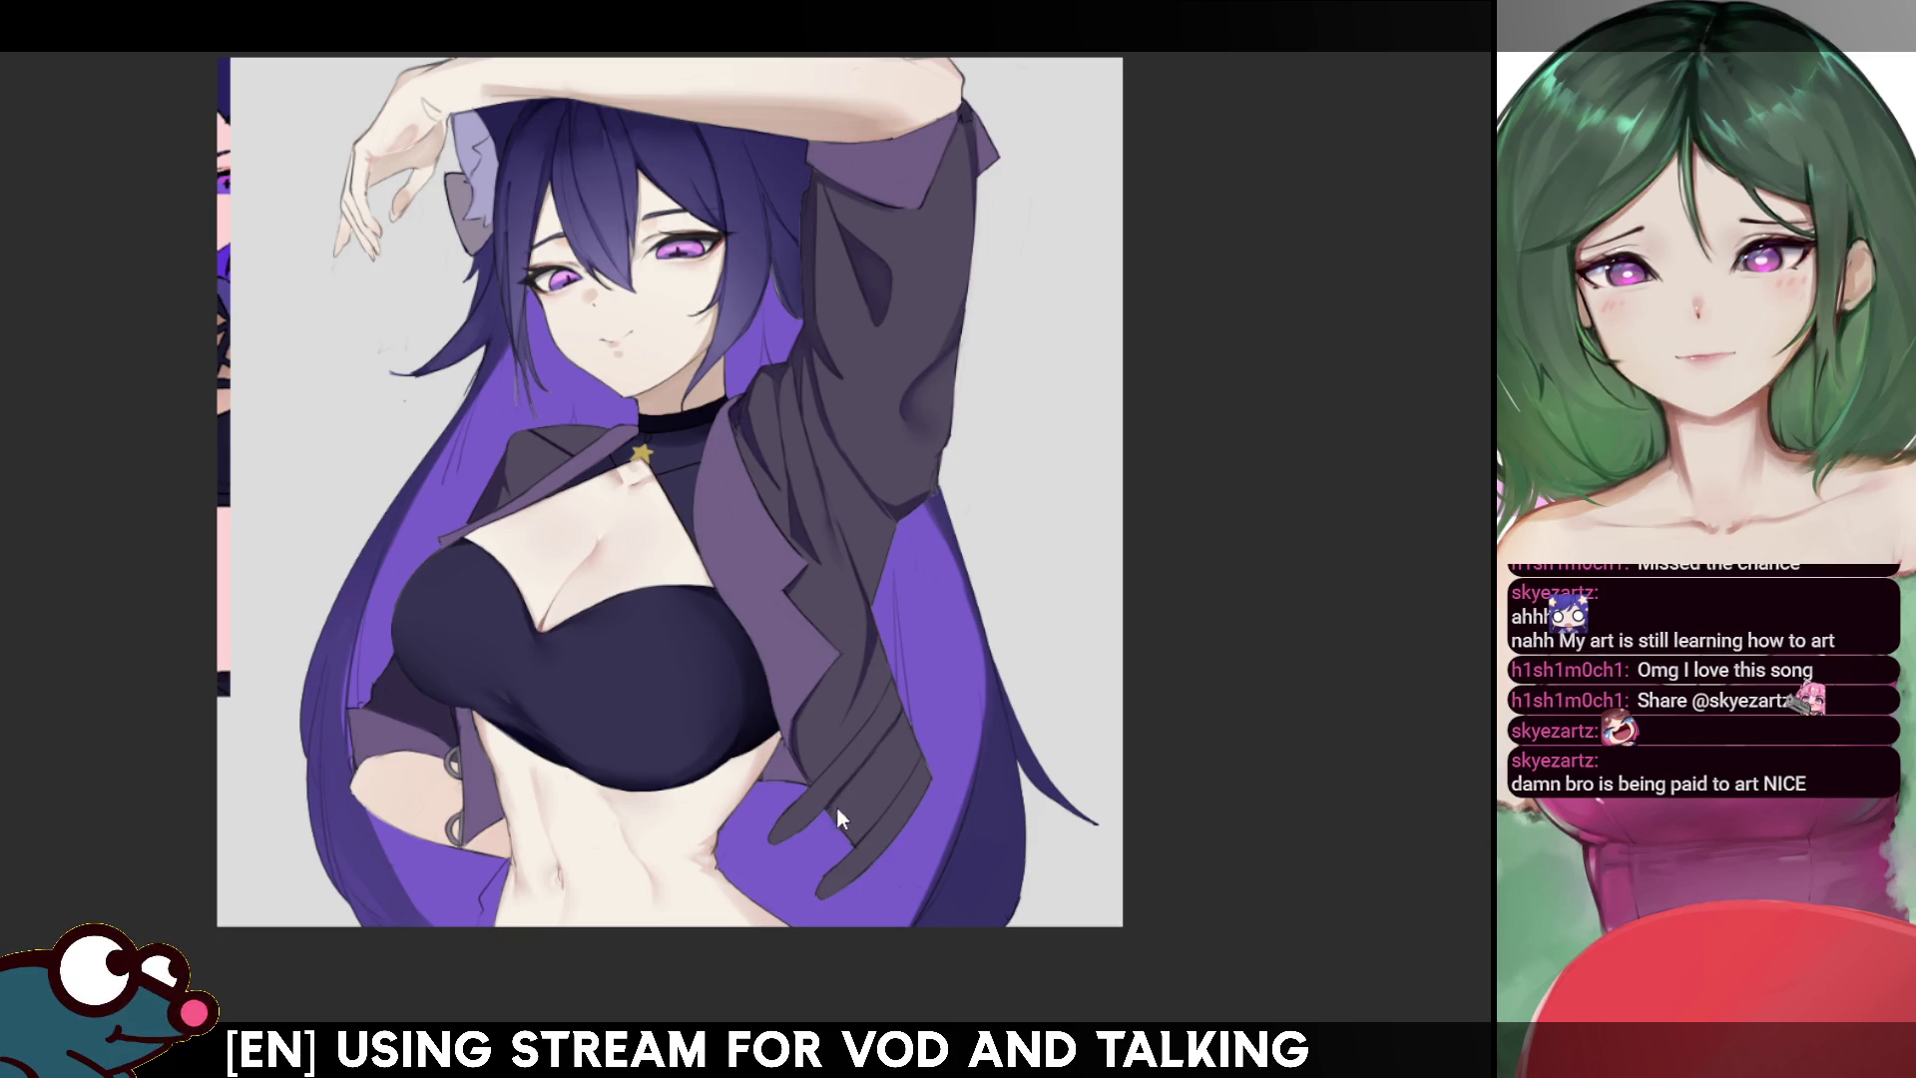
- Flip the canvas back and forth to compare, then zoom in on the crop top and jacket
key("h")
key("h")
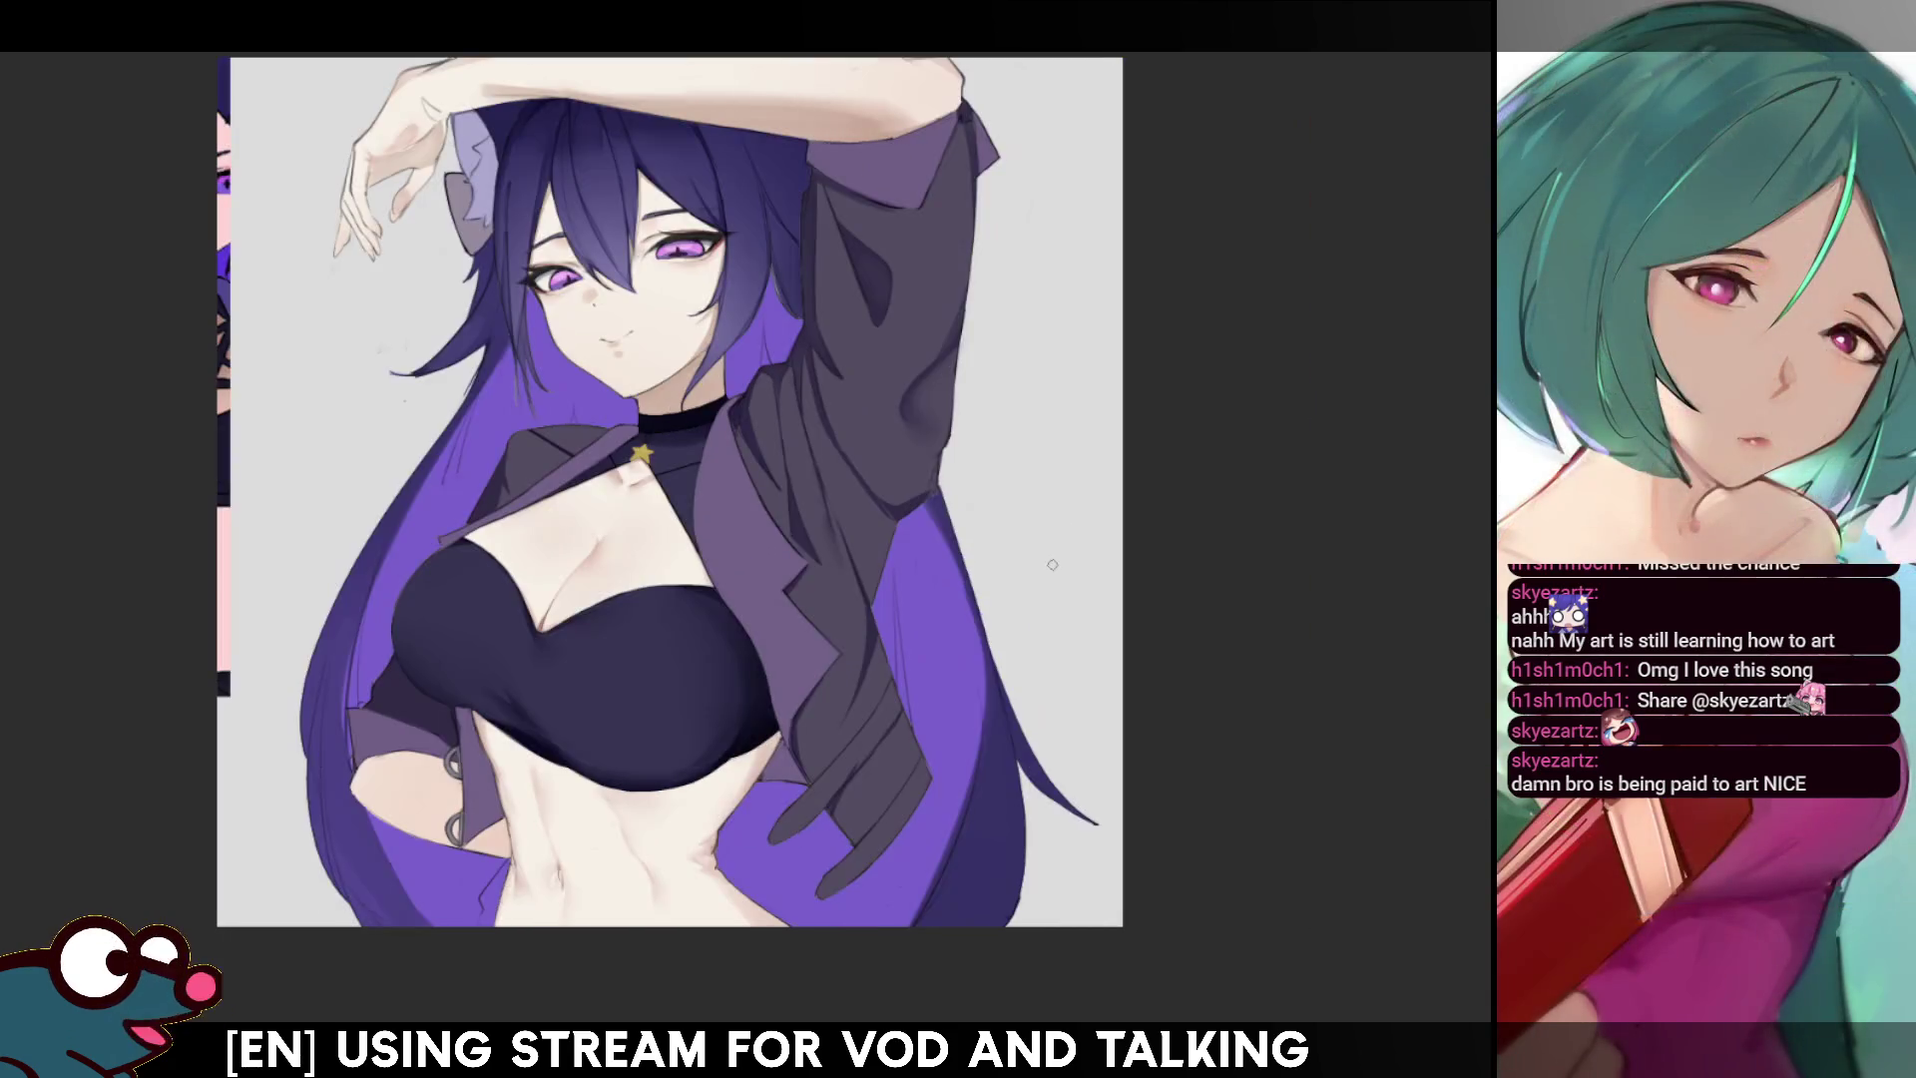
key("h")
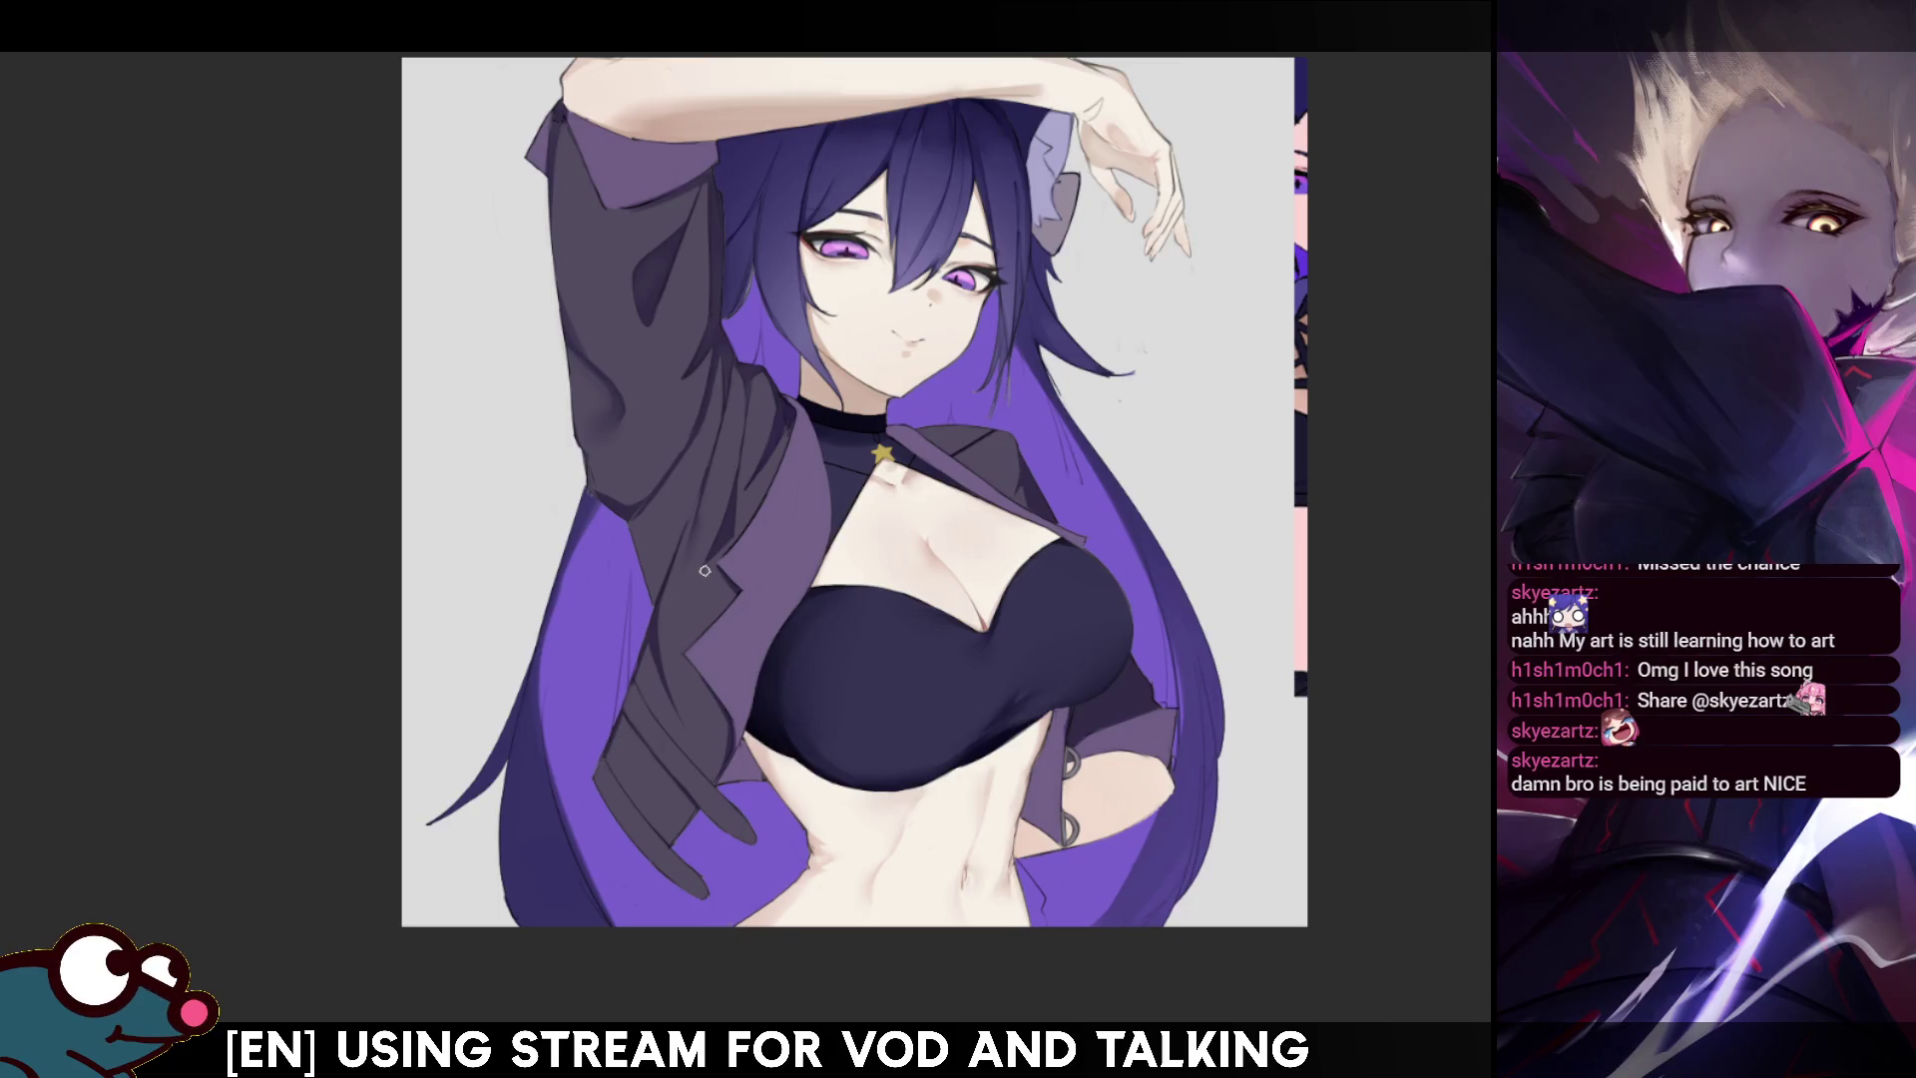
key("m")
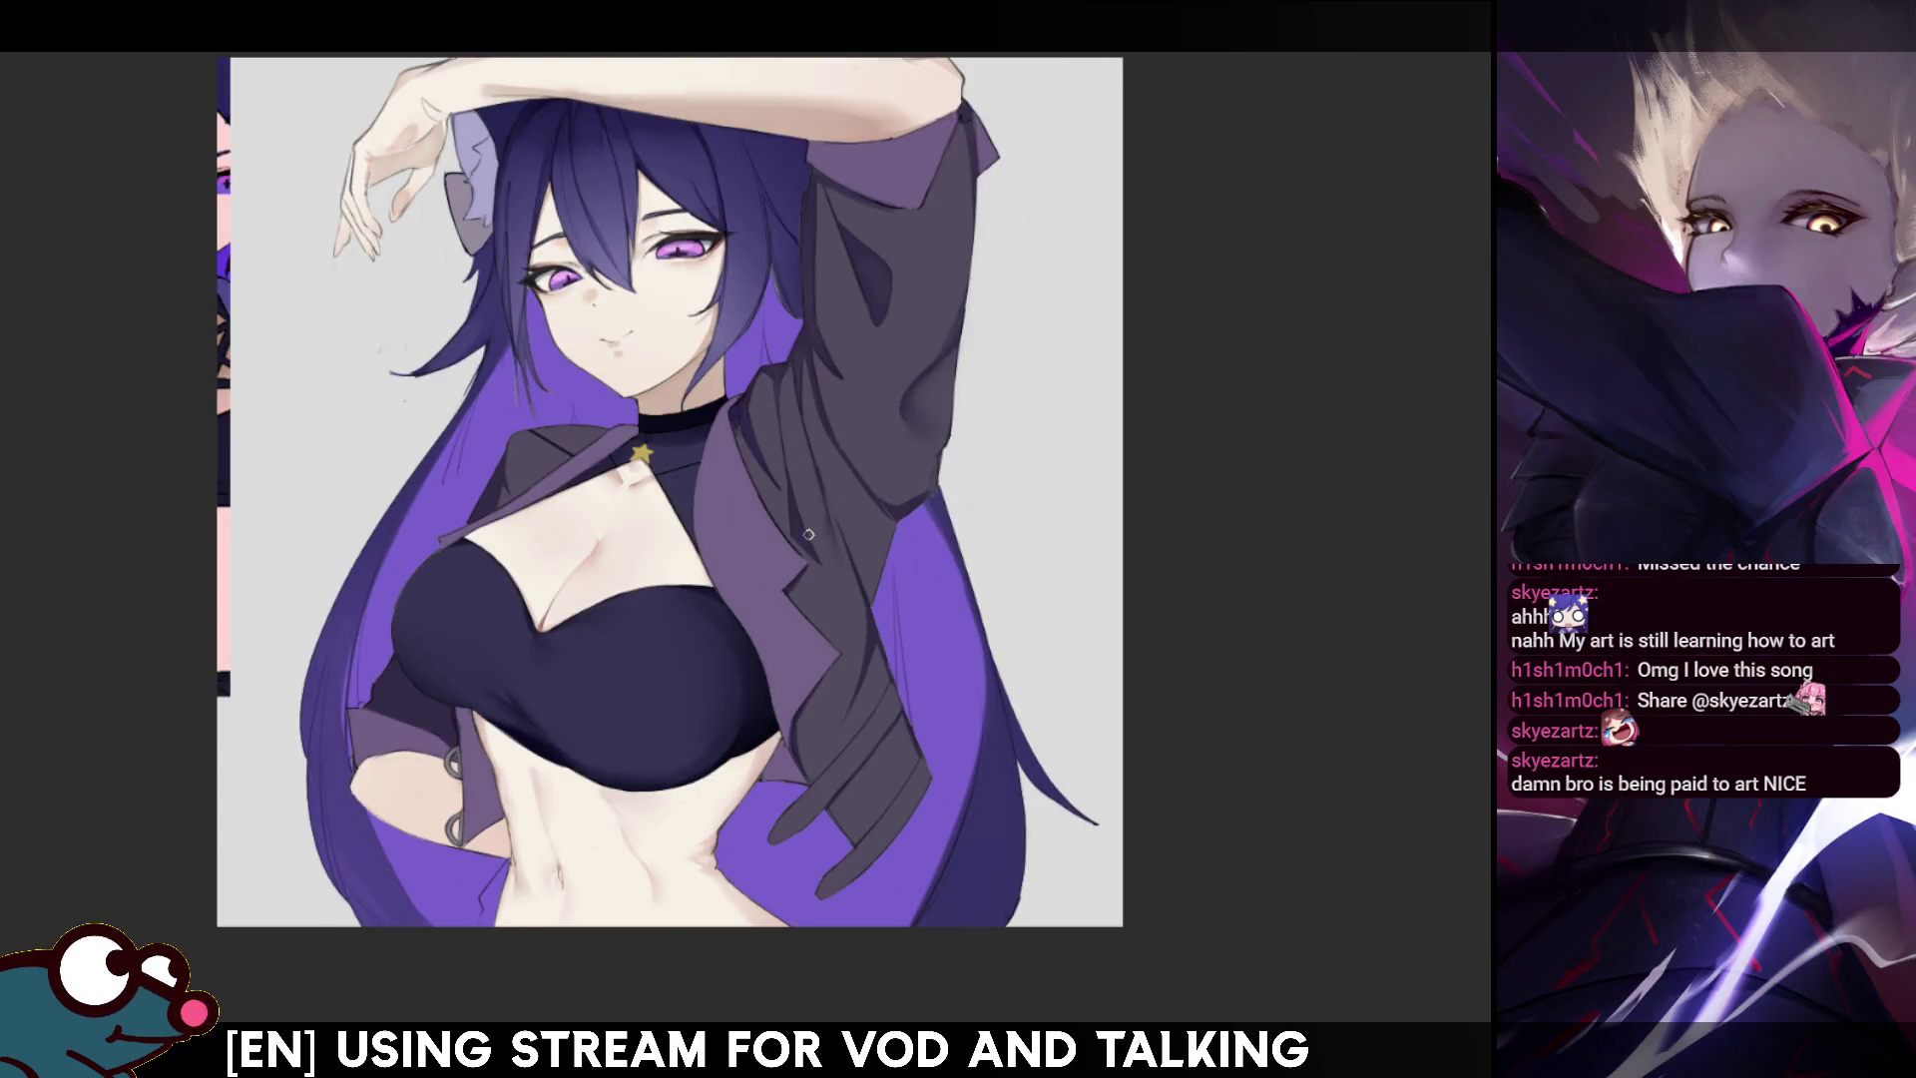
key("m")
scroll(823, 811, "up", 3)
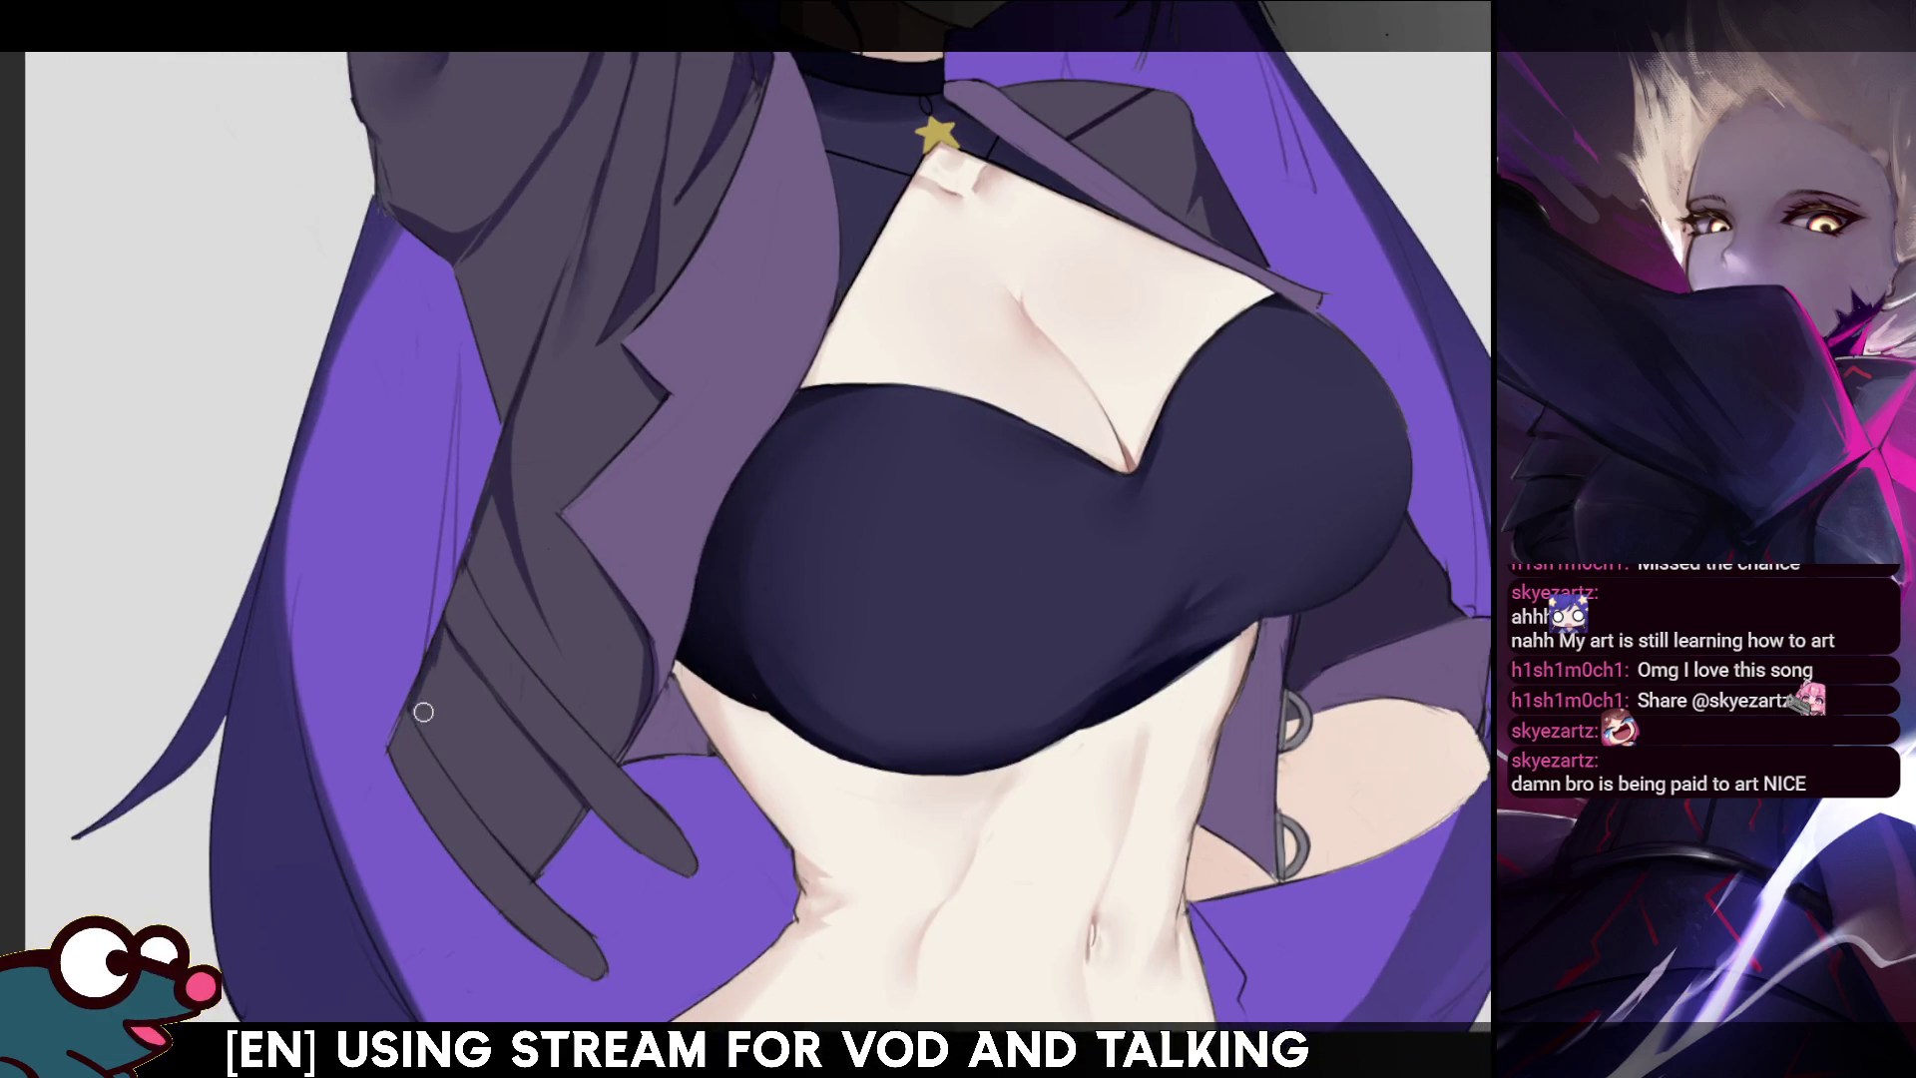
- Mirror the canvas and auto-select the dark hanging jacket sleeve area
key("m")
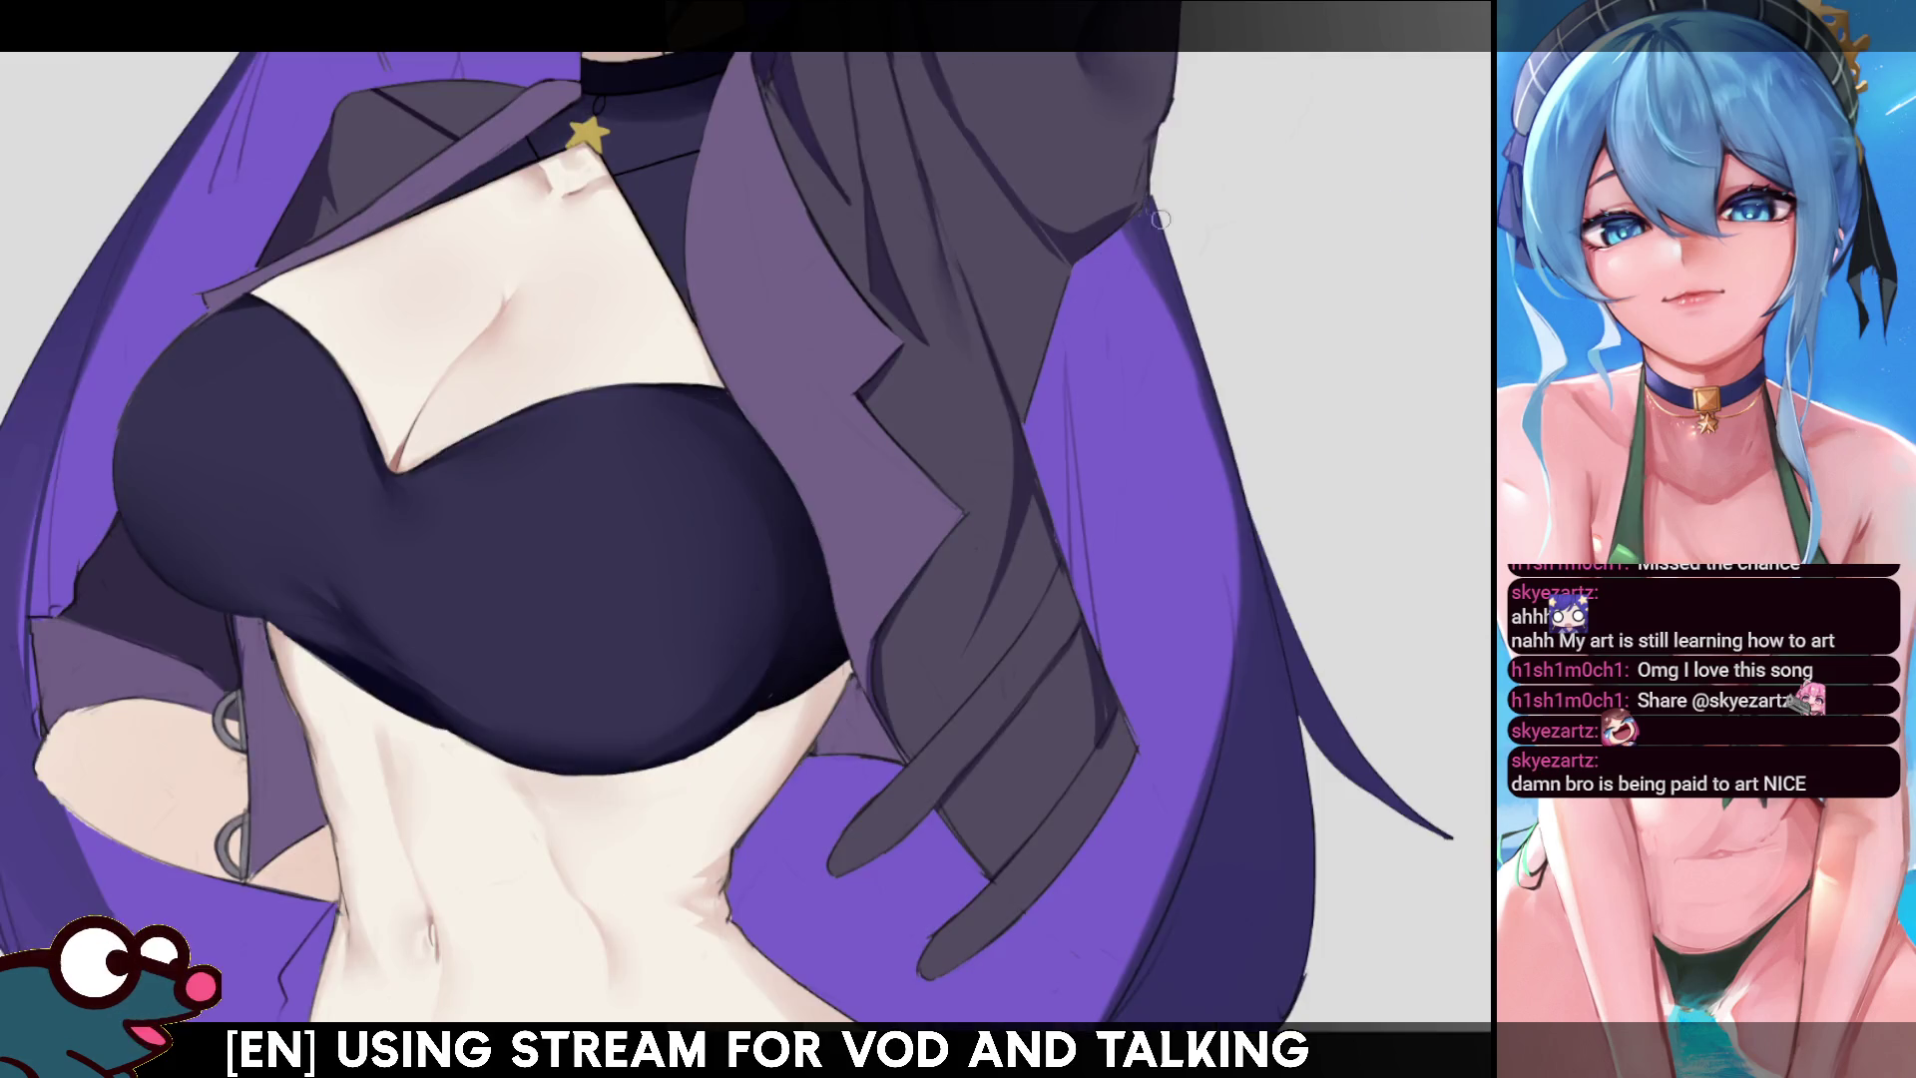
left_click(1038, 536)
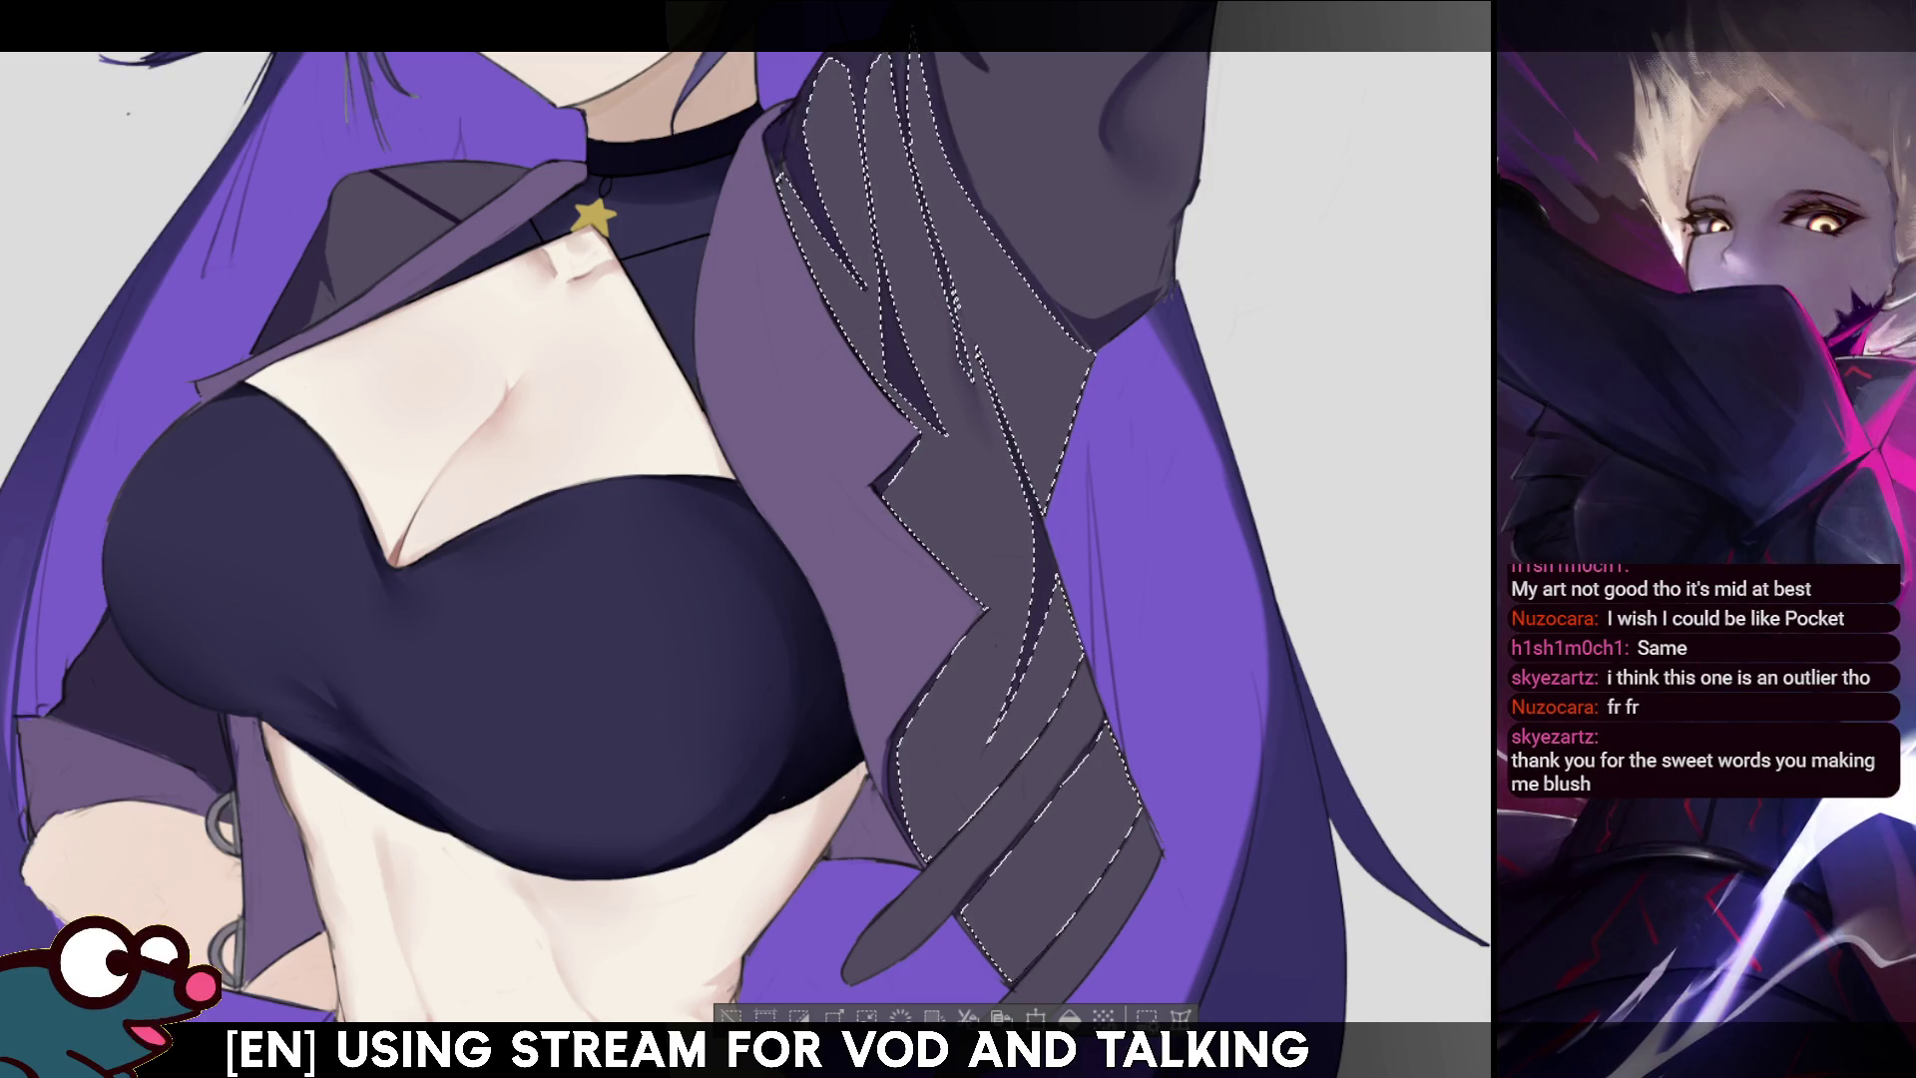
- Zoom in on the face, then zoom back out to show the whole canvas
scroll(655, 349, "up", 3)
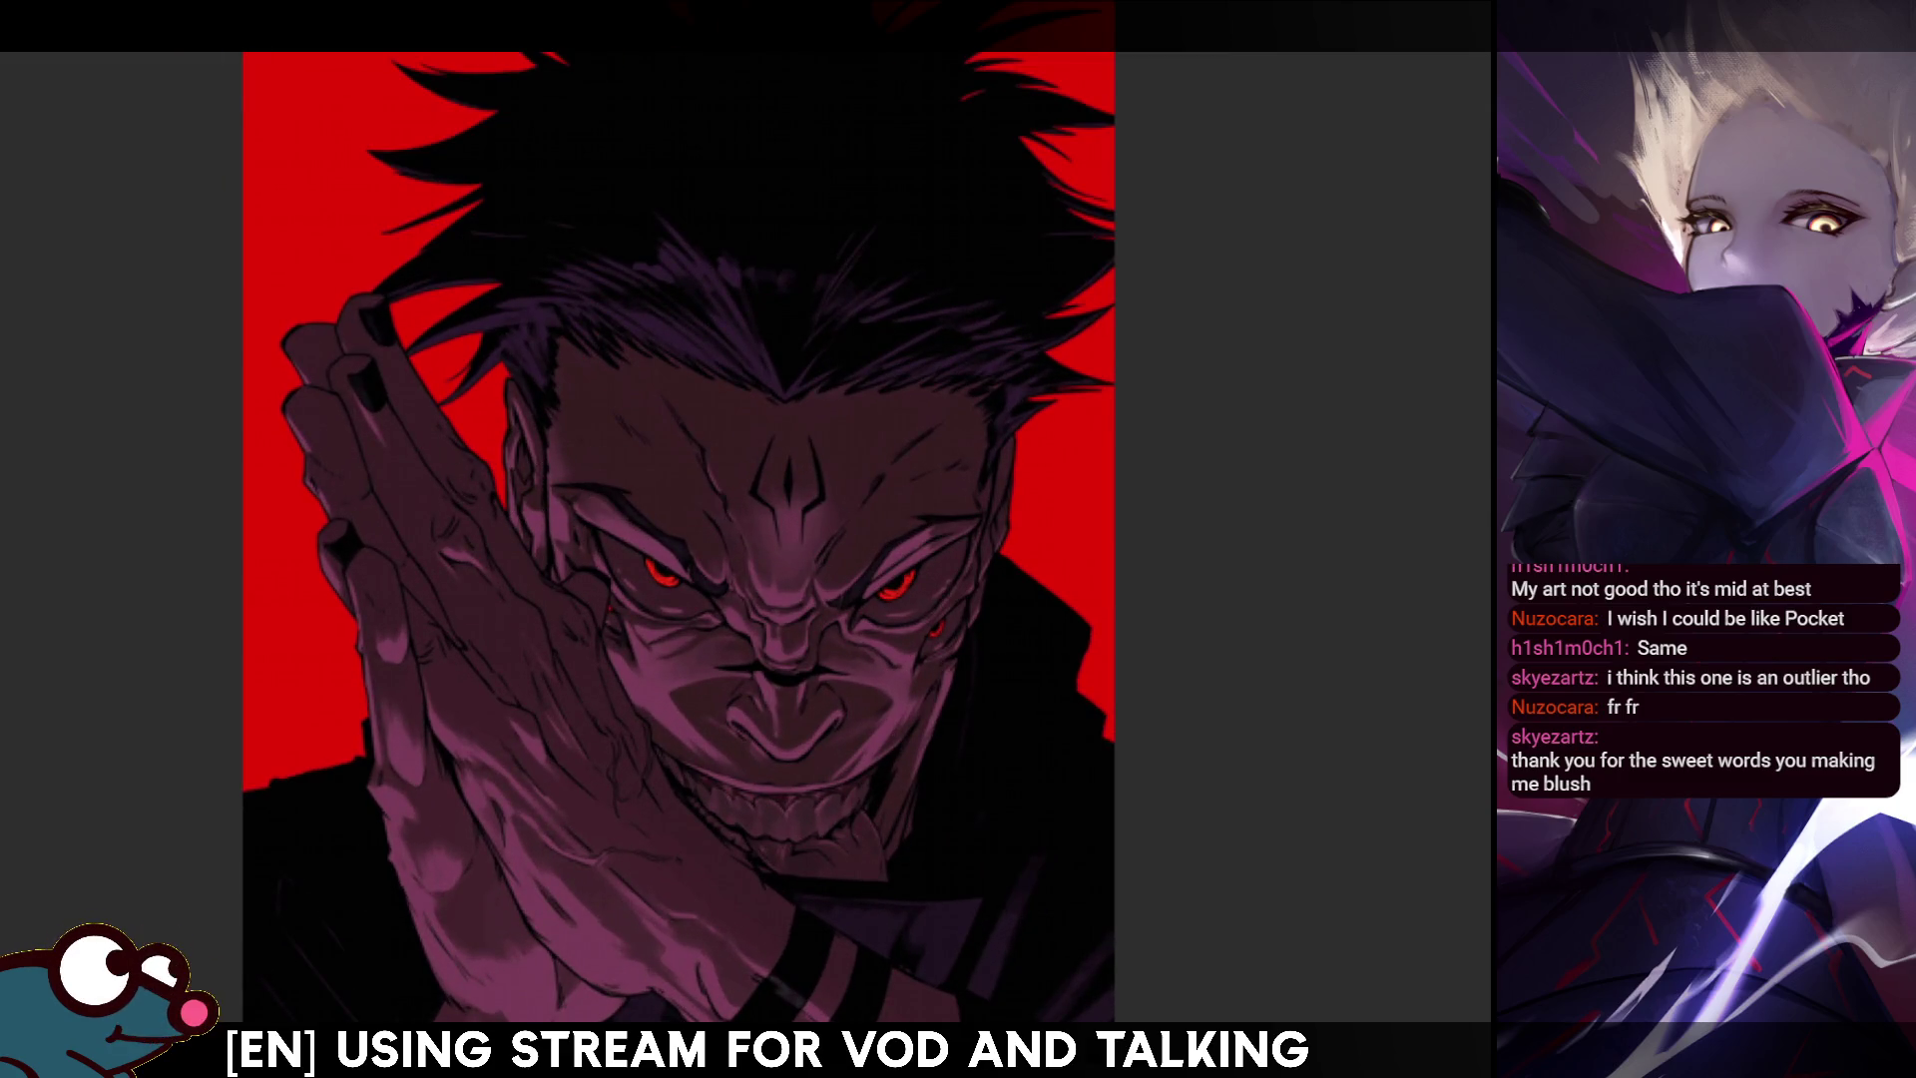
scroll(789, 400, "down", 3)
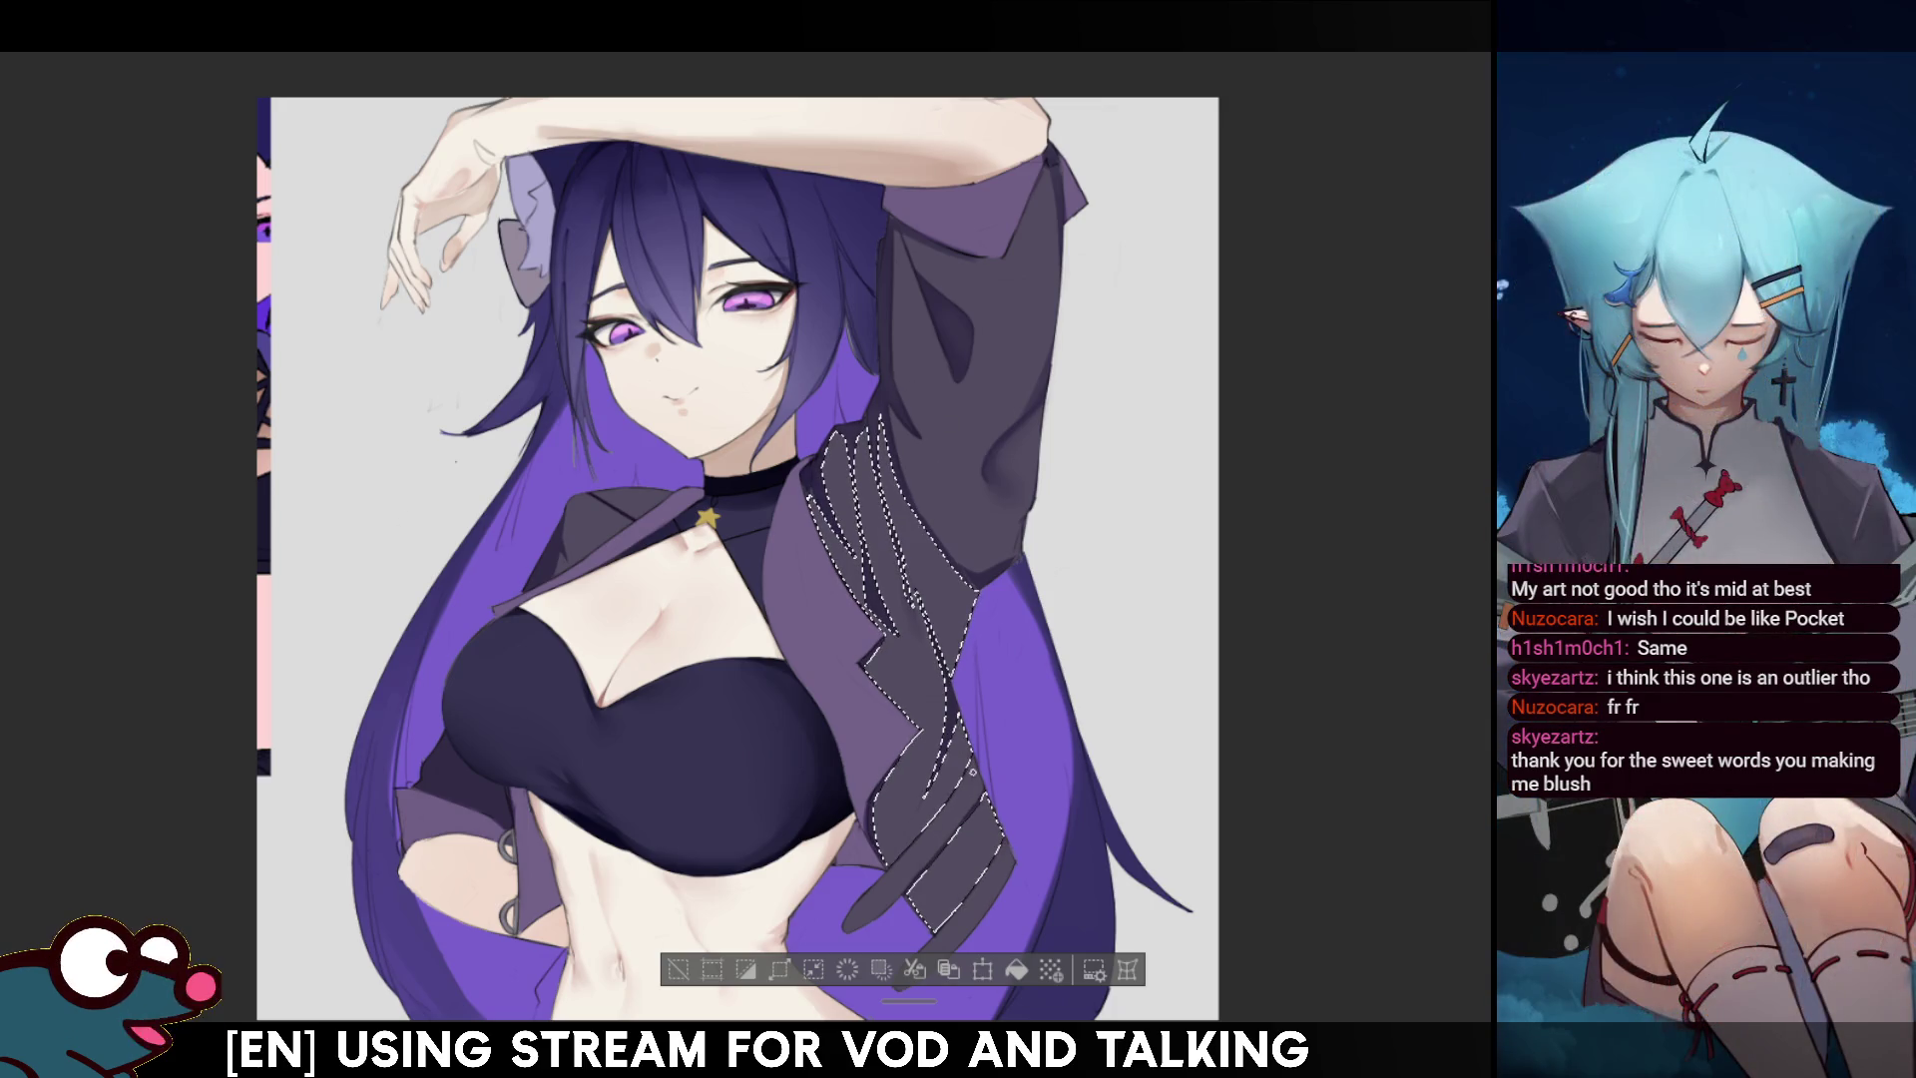
left_click(933, 878)
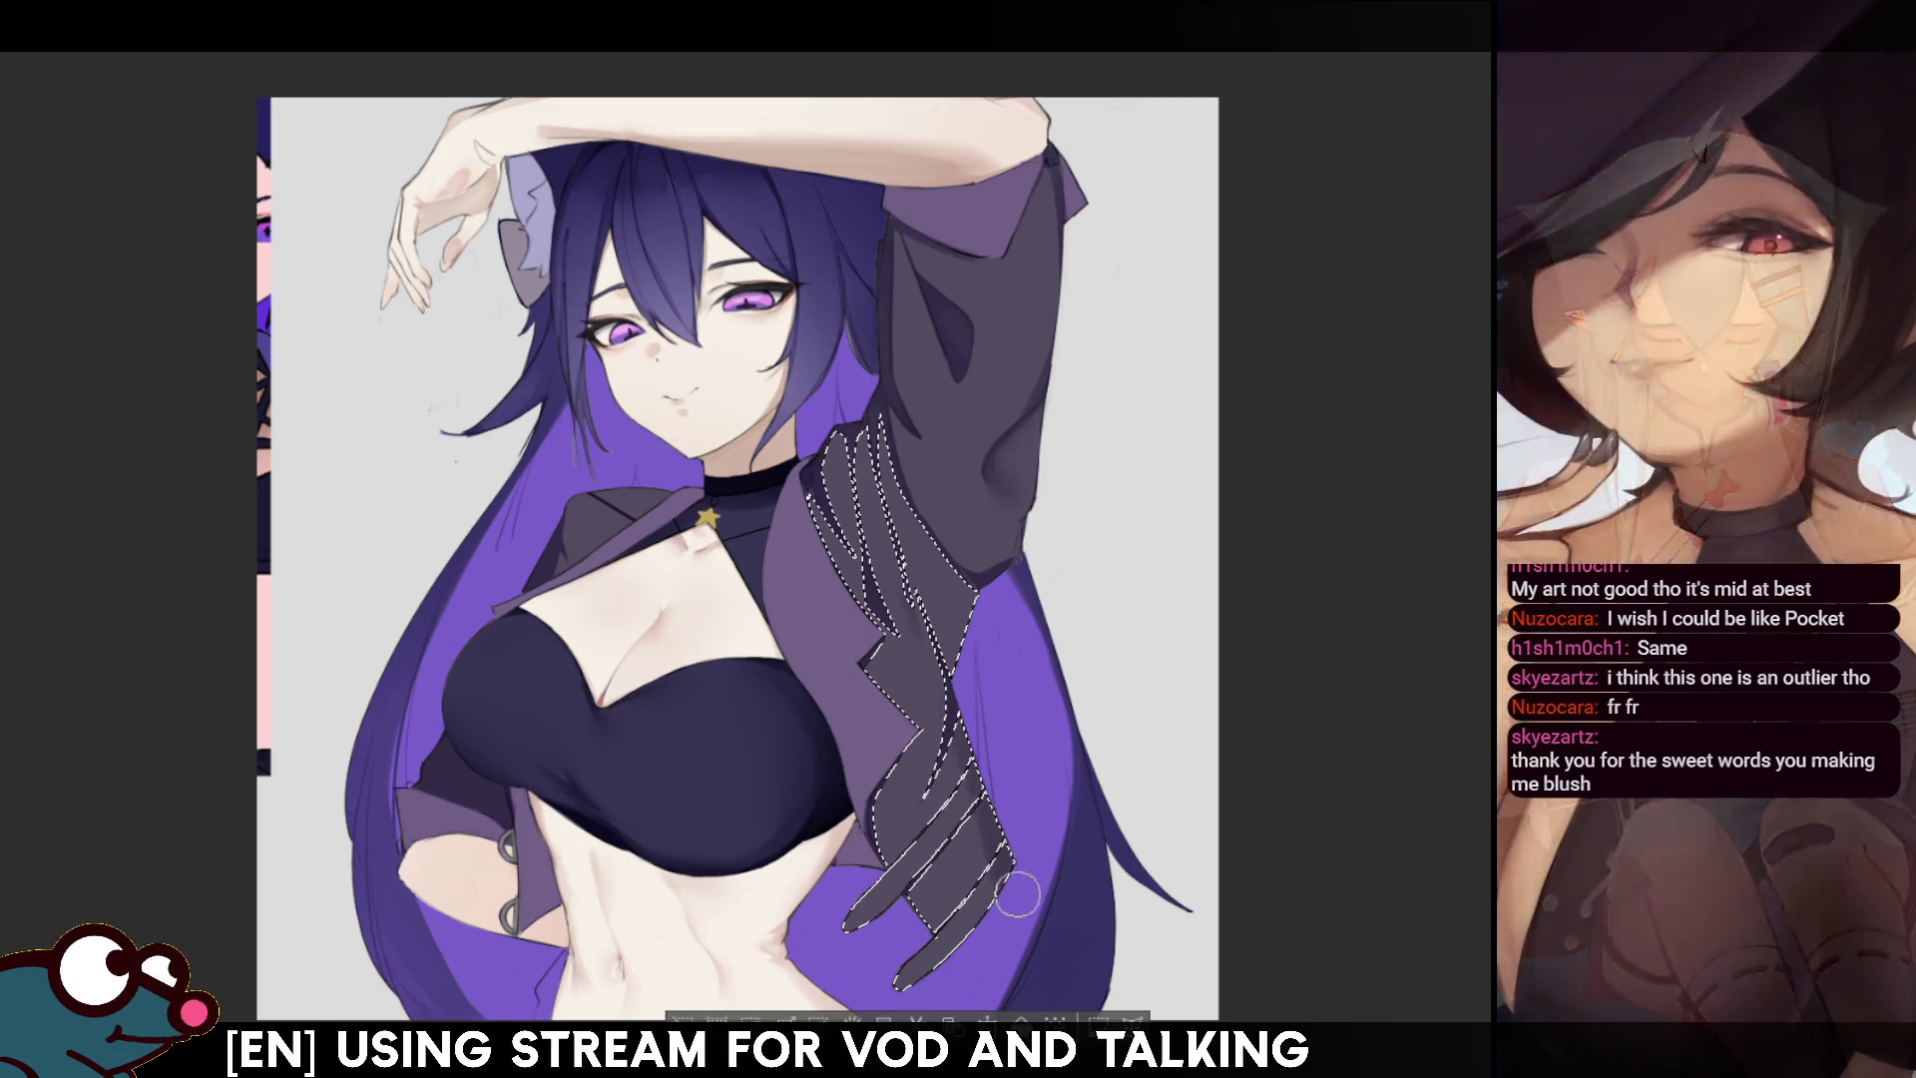
key("ctrl+d")
key("h")
key("ctrl+shift+d")
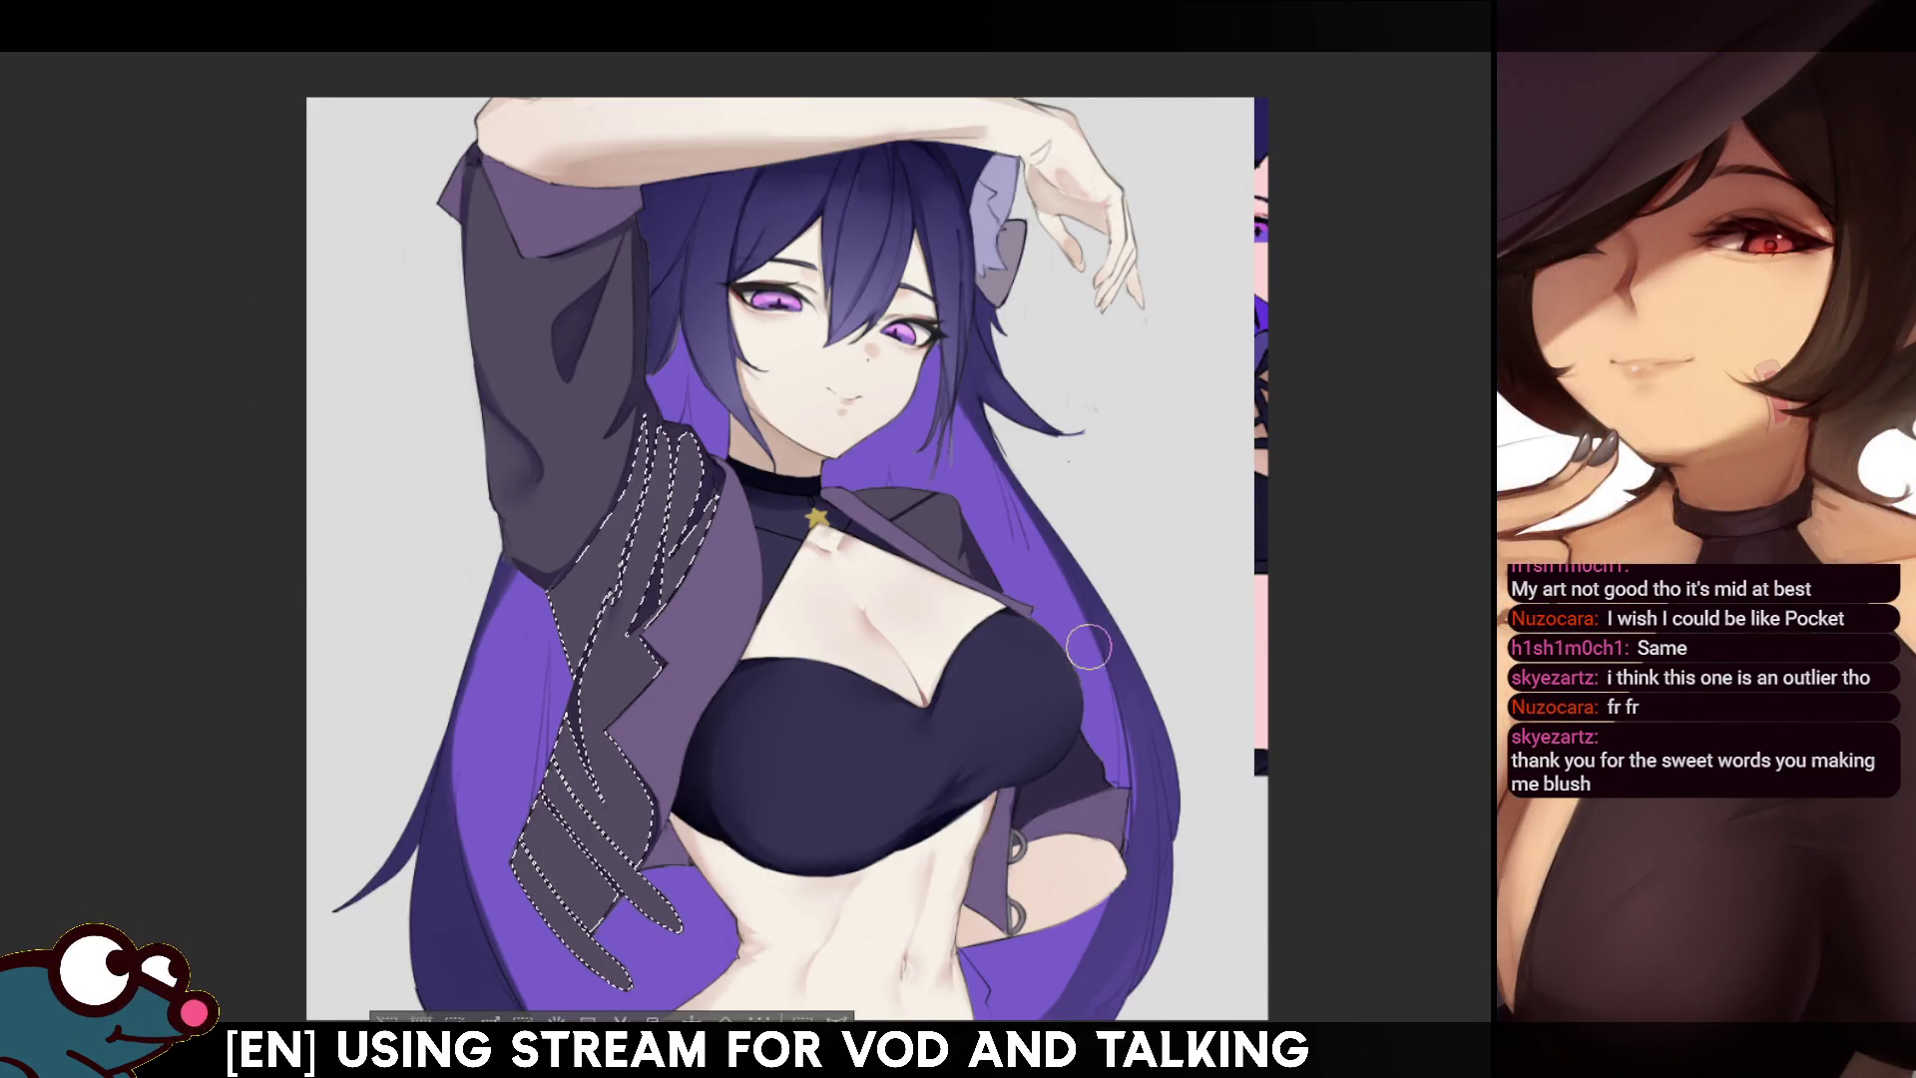
key("h")
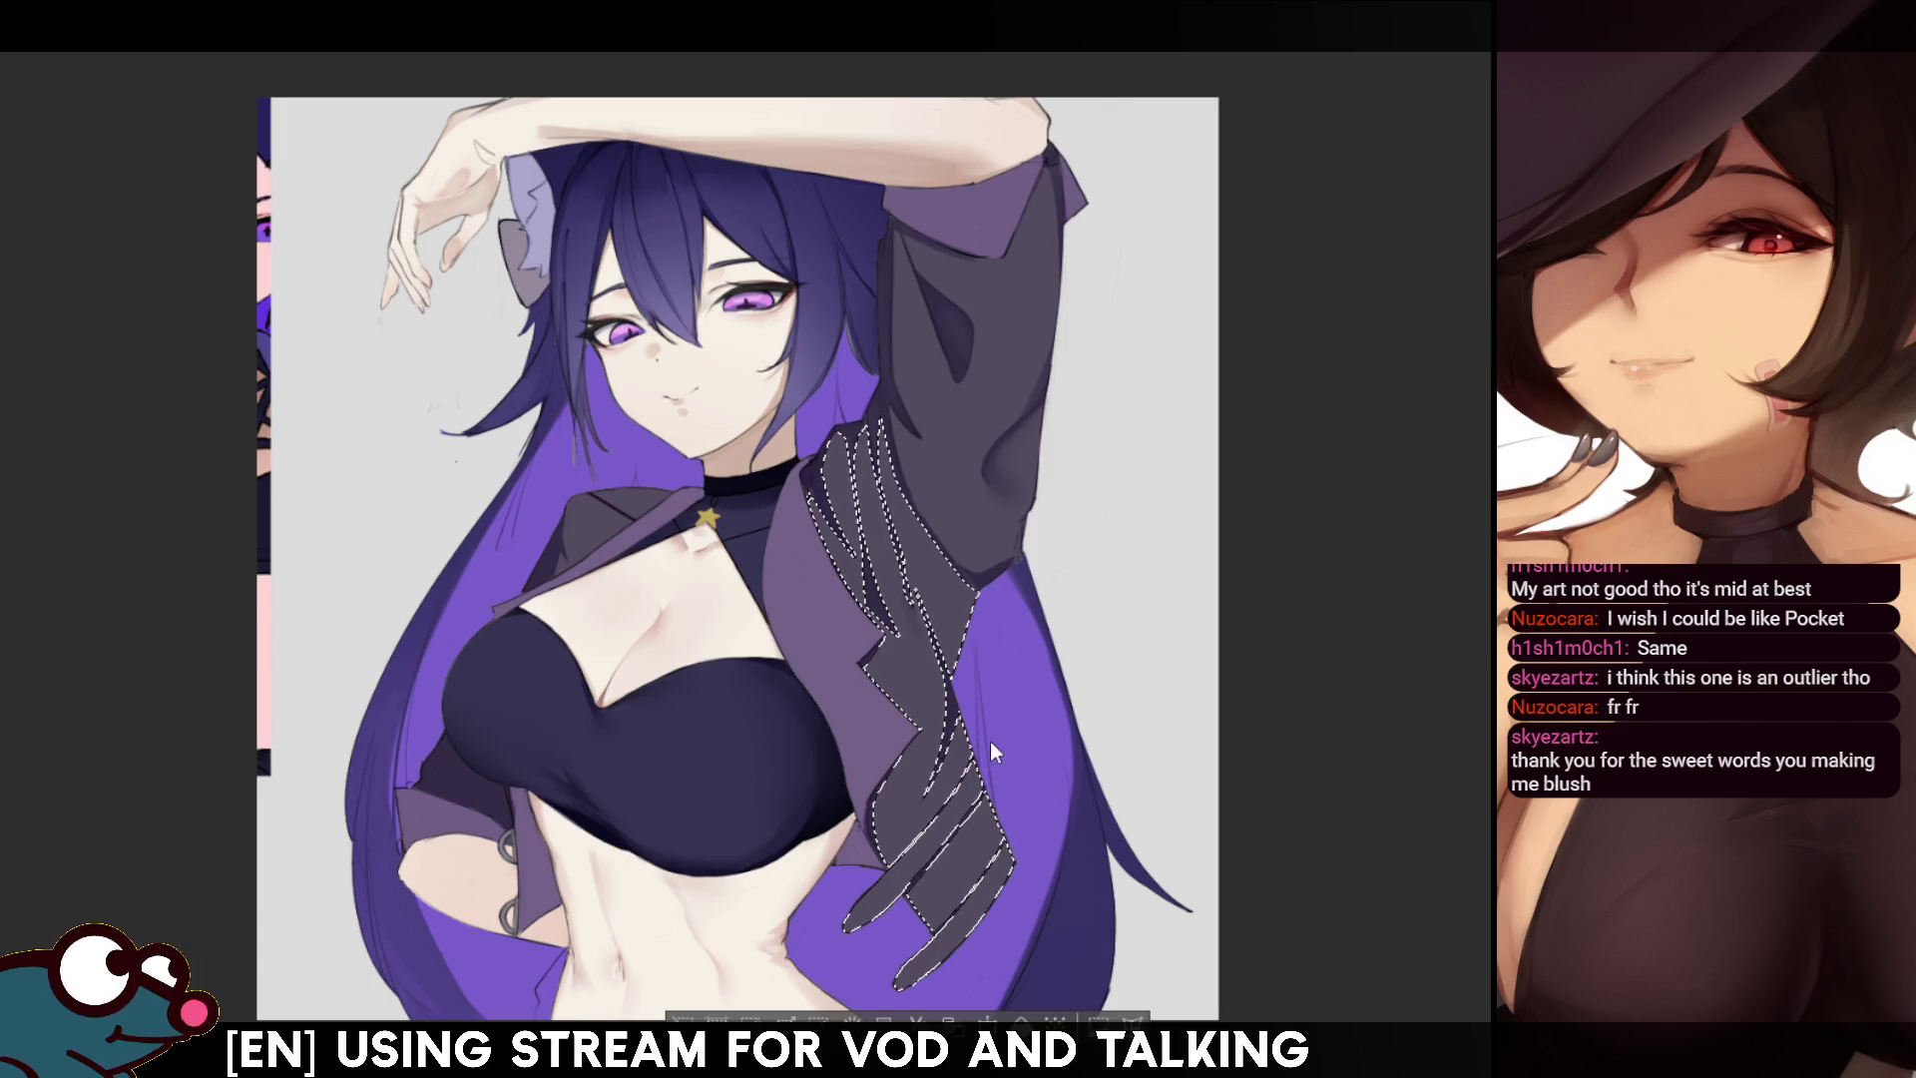
key("ctrl+d")
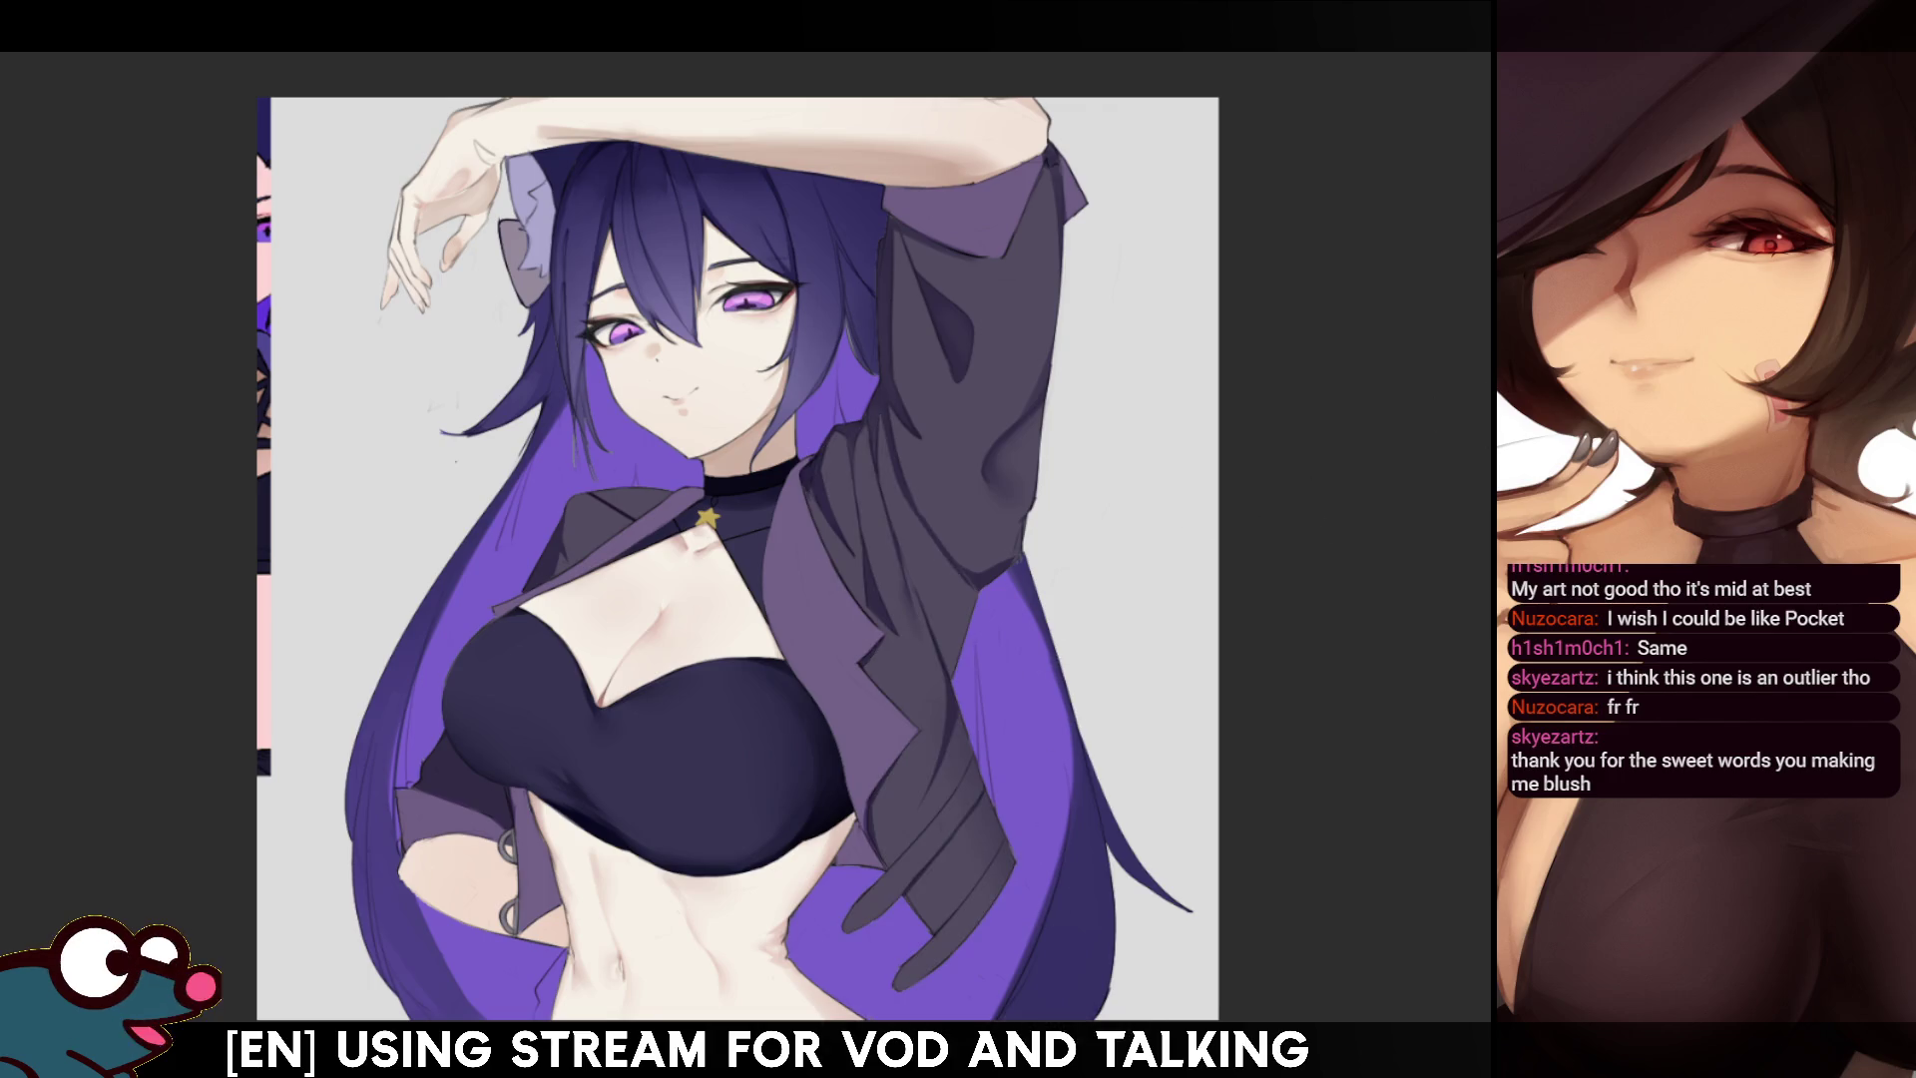
- Lasso the jacket area, clear the selection, and pan to view the lower body
left_click_drag(1047, 904, 1006, 959)
mouse_move(788, 529)
left_mouse_down()
mouse_move(945, 813)
mouse_move(1001, 993)
left_mouse_up()
key("ctrl+d")
left_click_drag(1396, 426, 1421, 236)
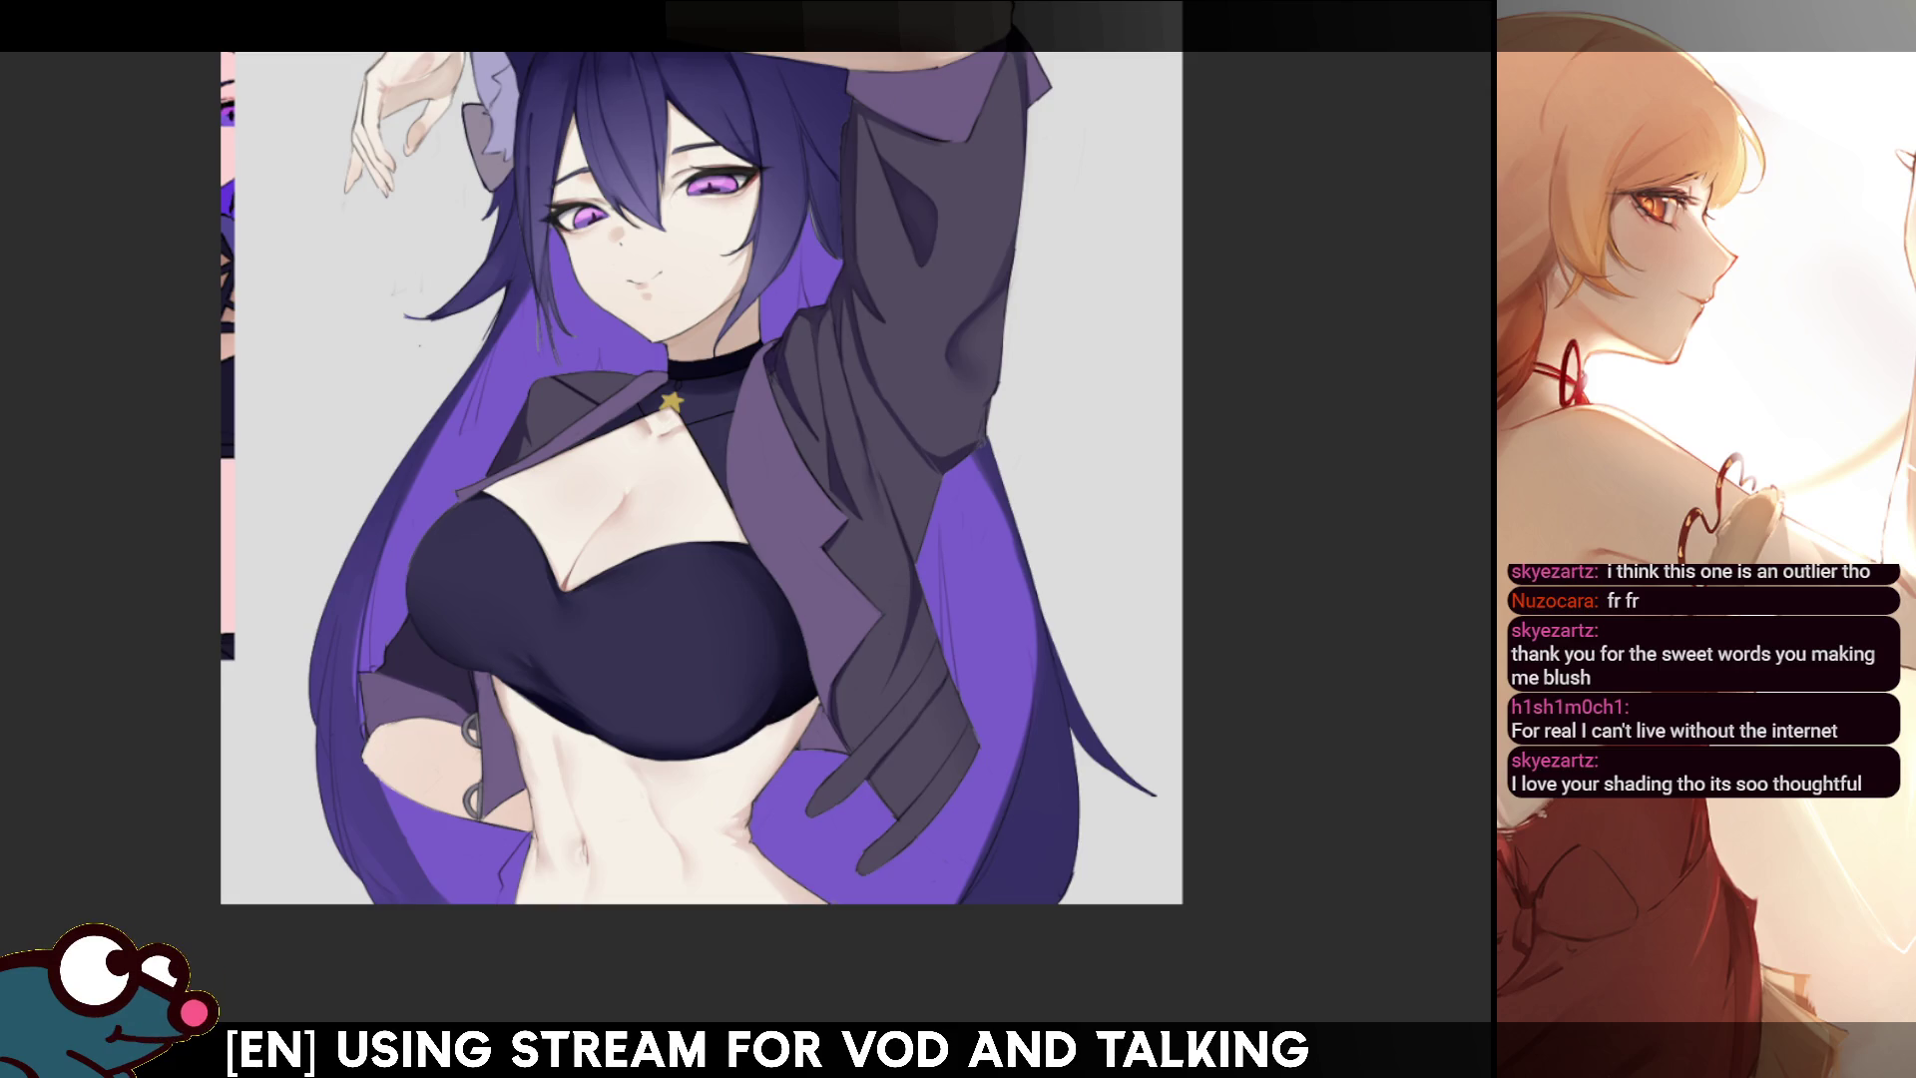
mouse_move(1397, 399)
left_mouse_down()
mouse_move(1367, 510)
mouse_move(1365, 478)
left_mouse_up()
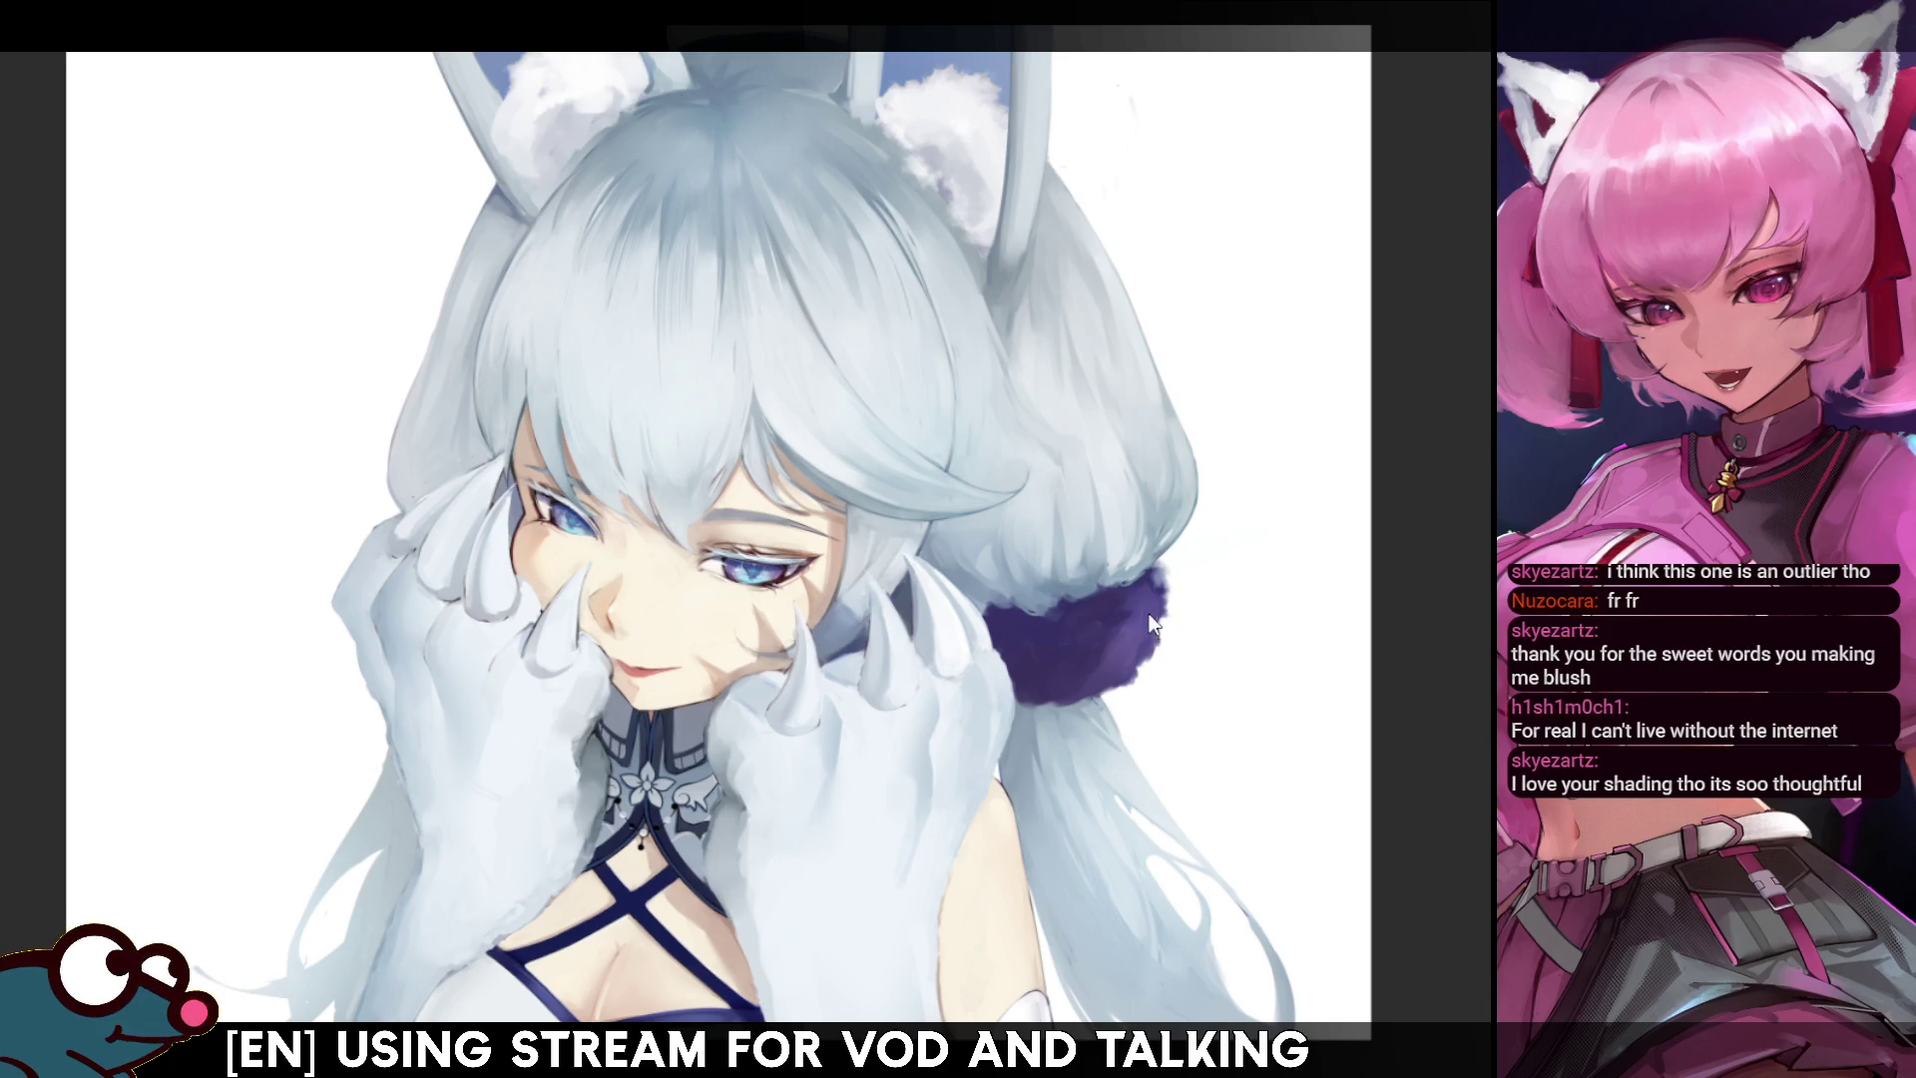
- Switch to the black-haired portrait and zoom in and out to inspect it
key("ctrl+Tab")
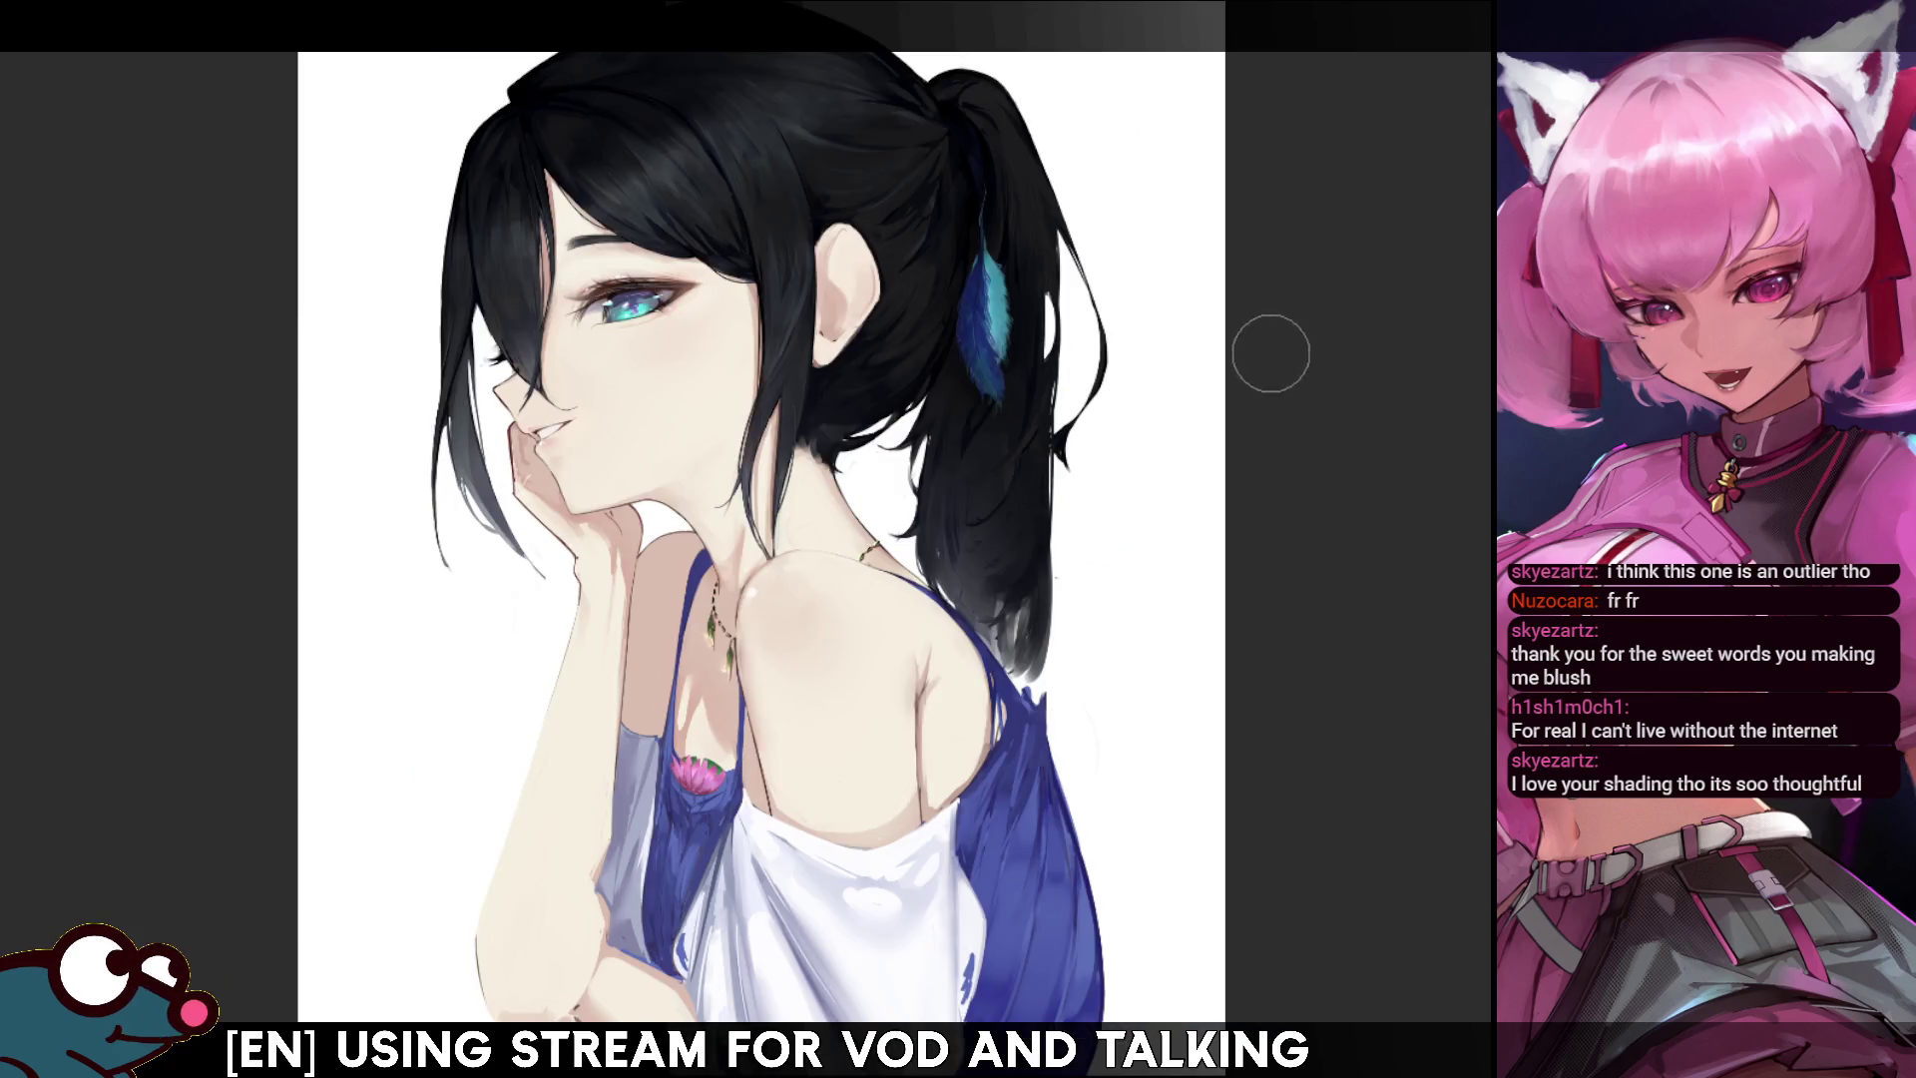
scroll(882, 126, "up", 1)
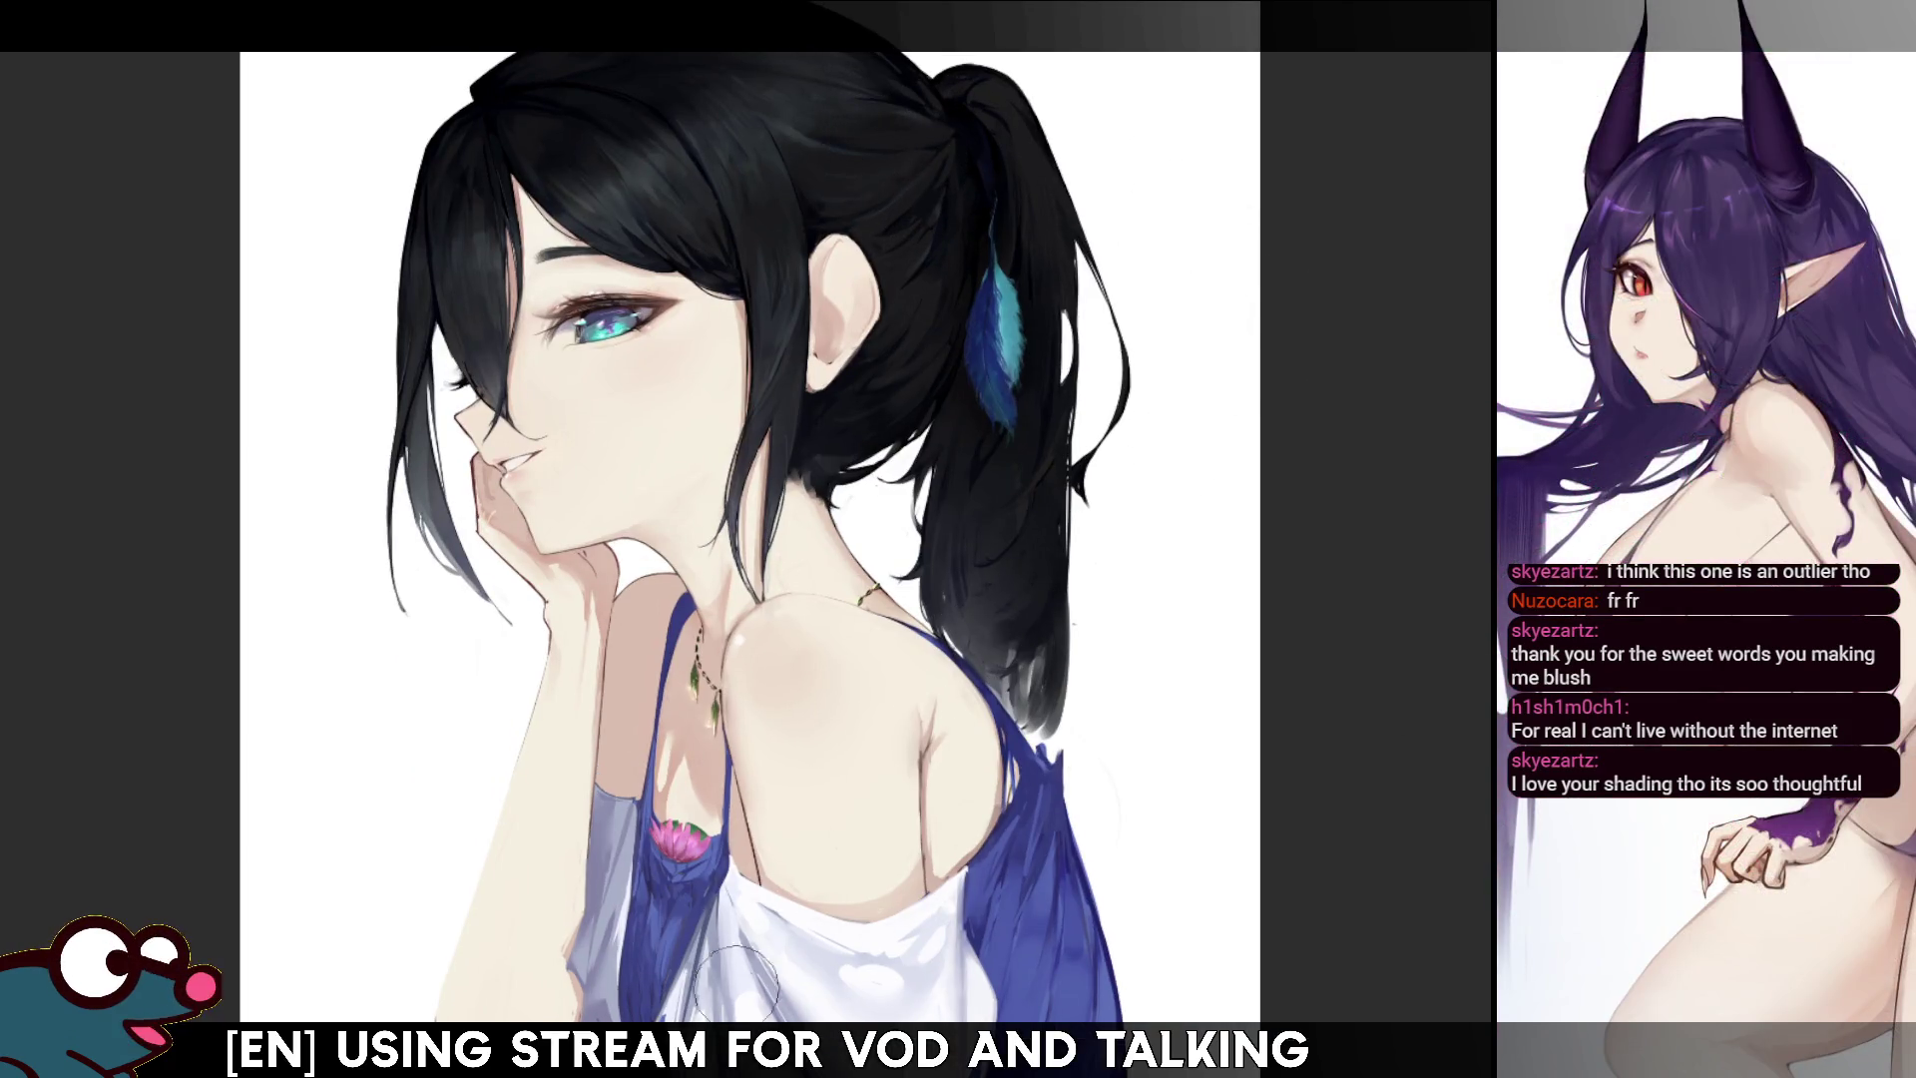
scroll(689, 898, "up", 4)
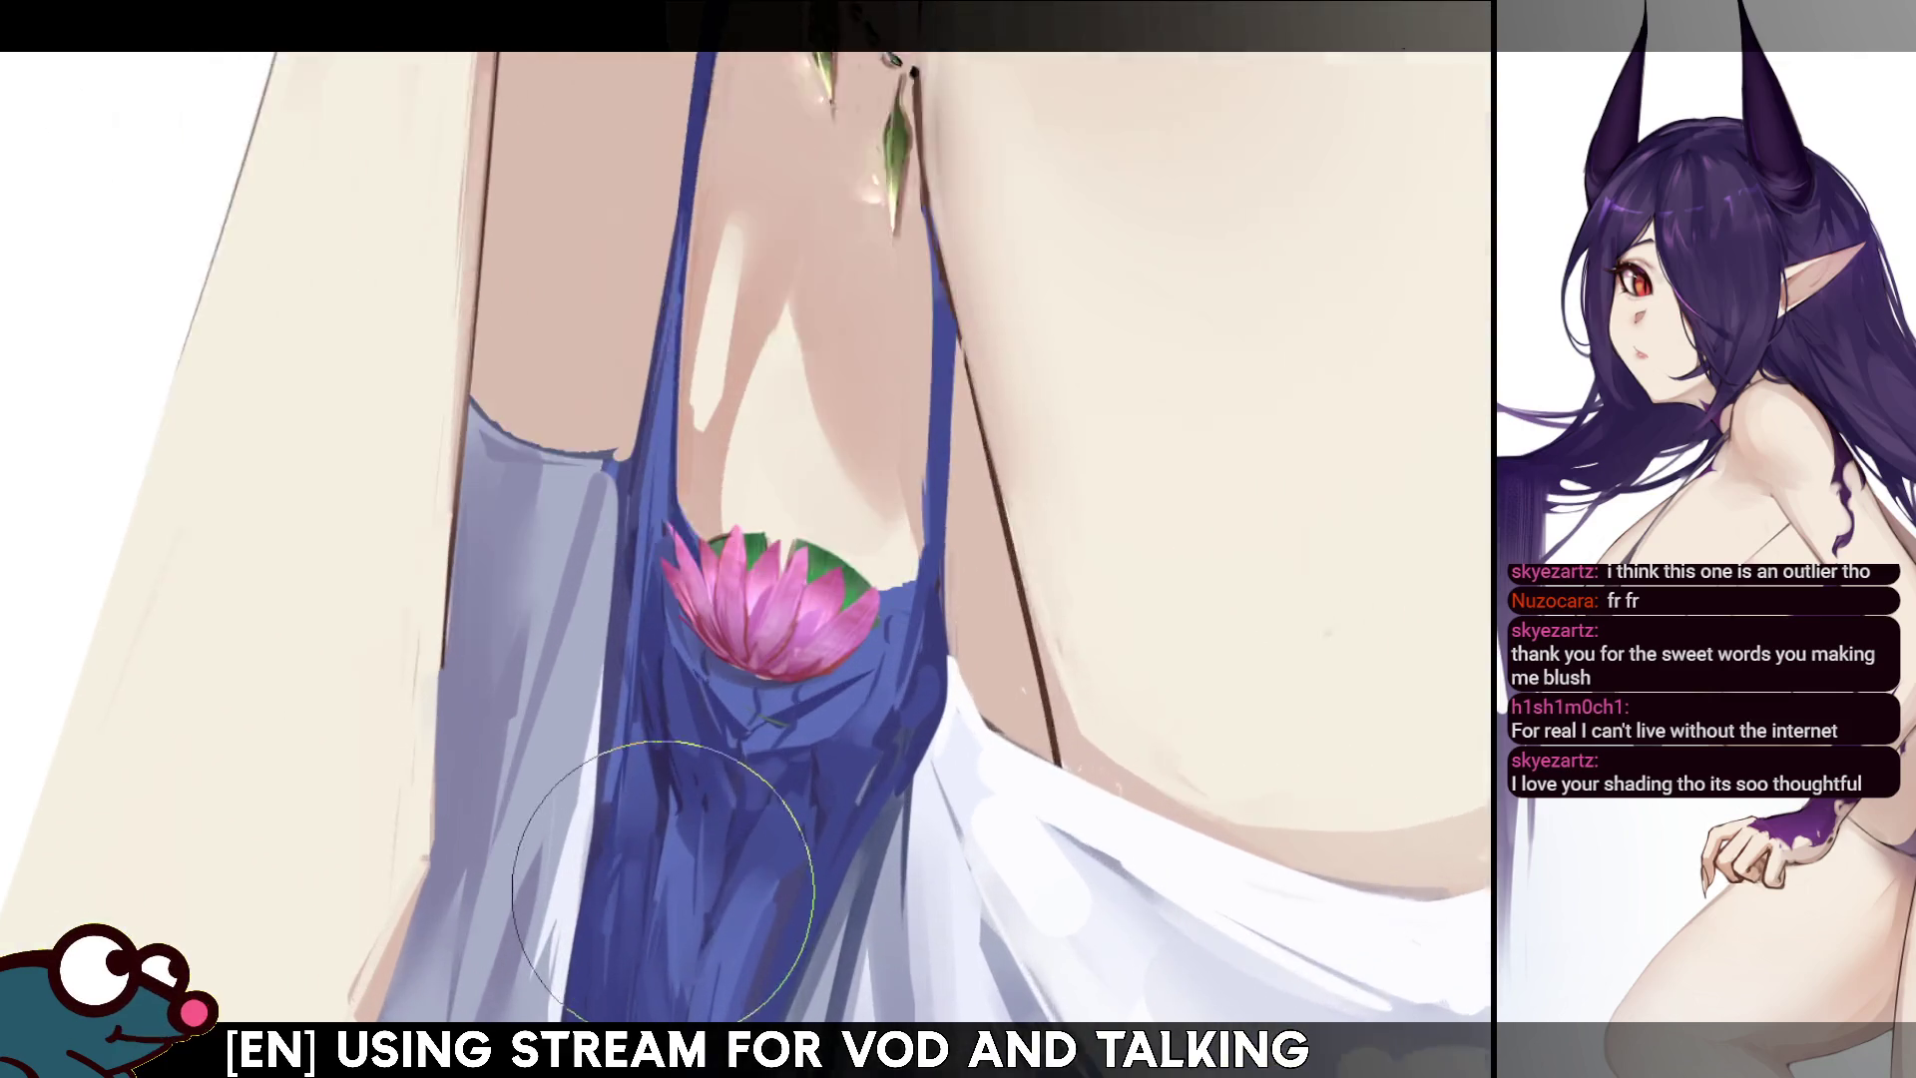
scroll(697, 859, "down", 5)
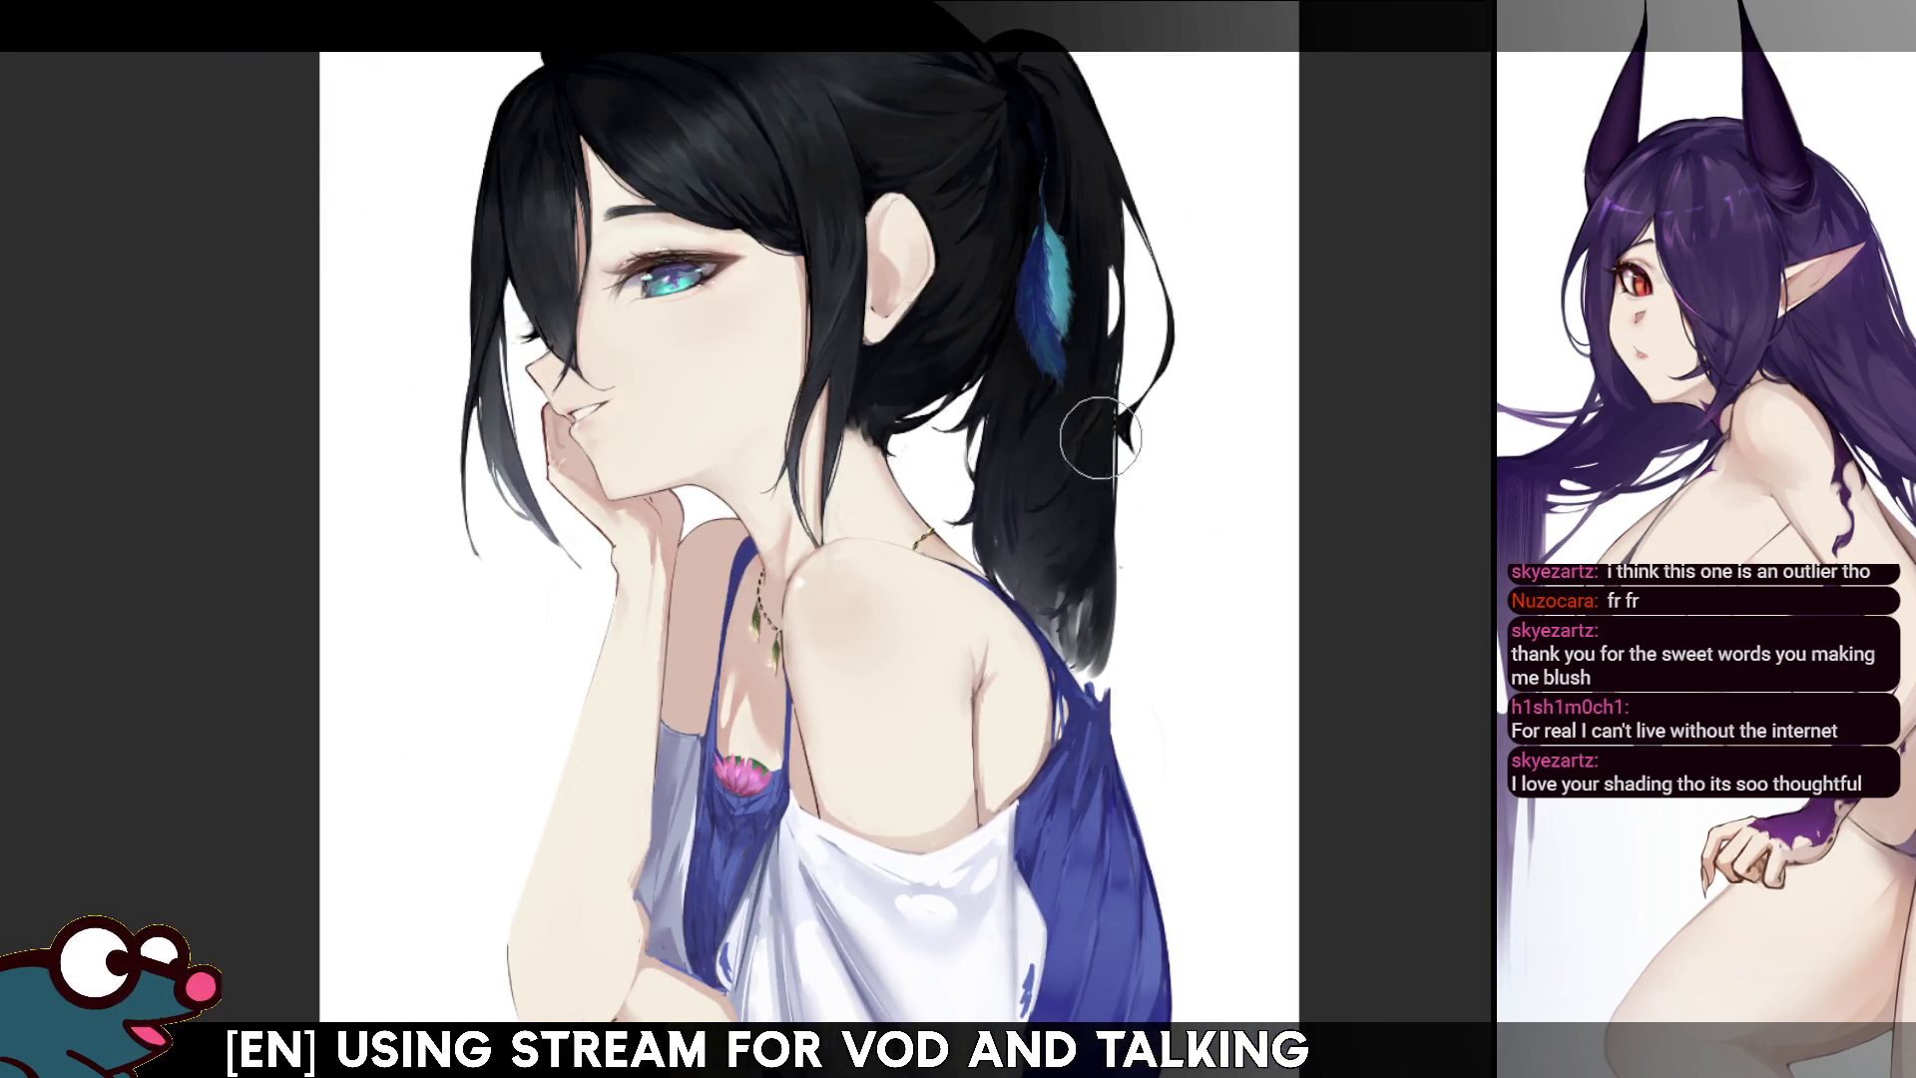
scroll(997, 549, "up", 1)
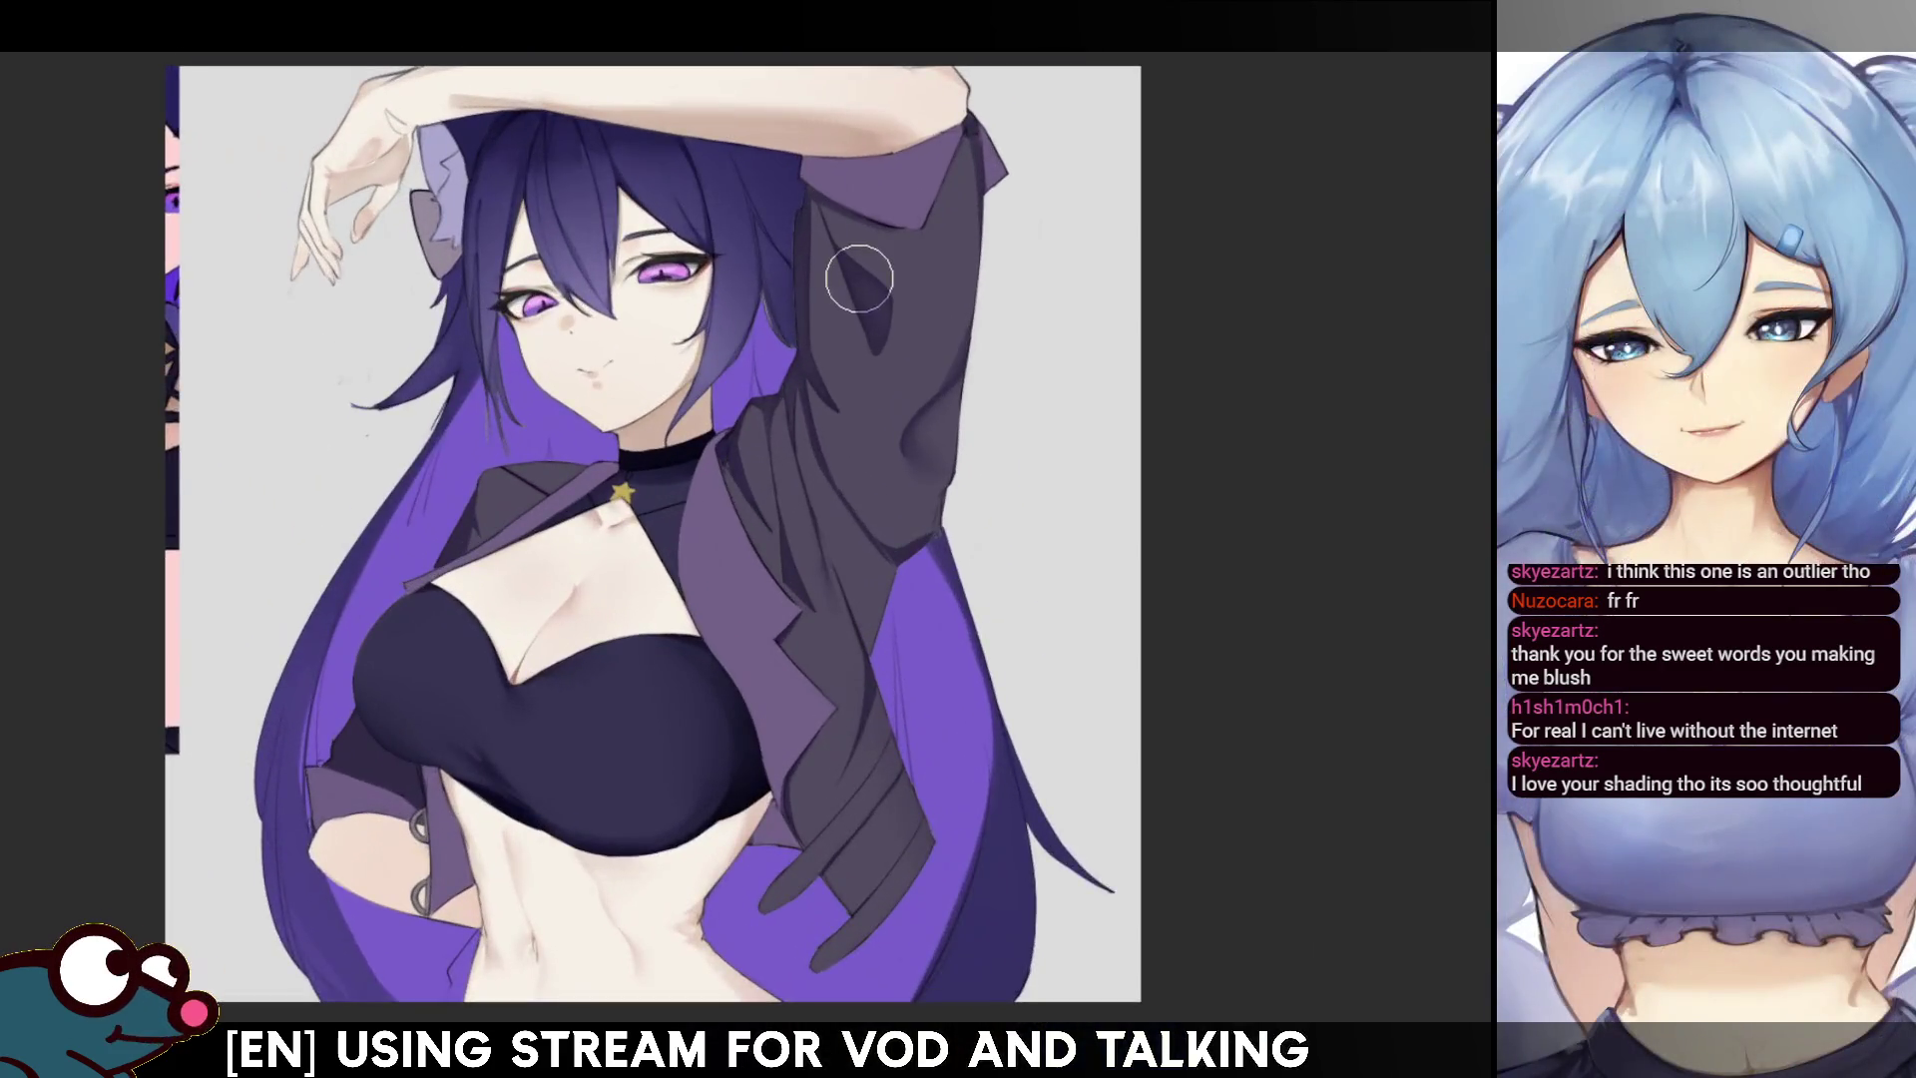
scroll(859, 279, "up", 2)
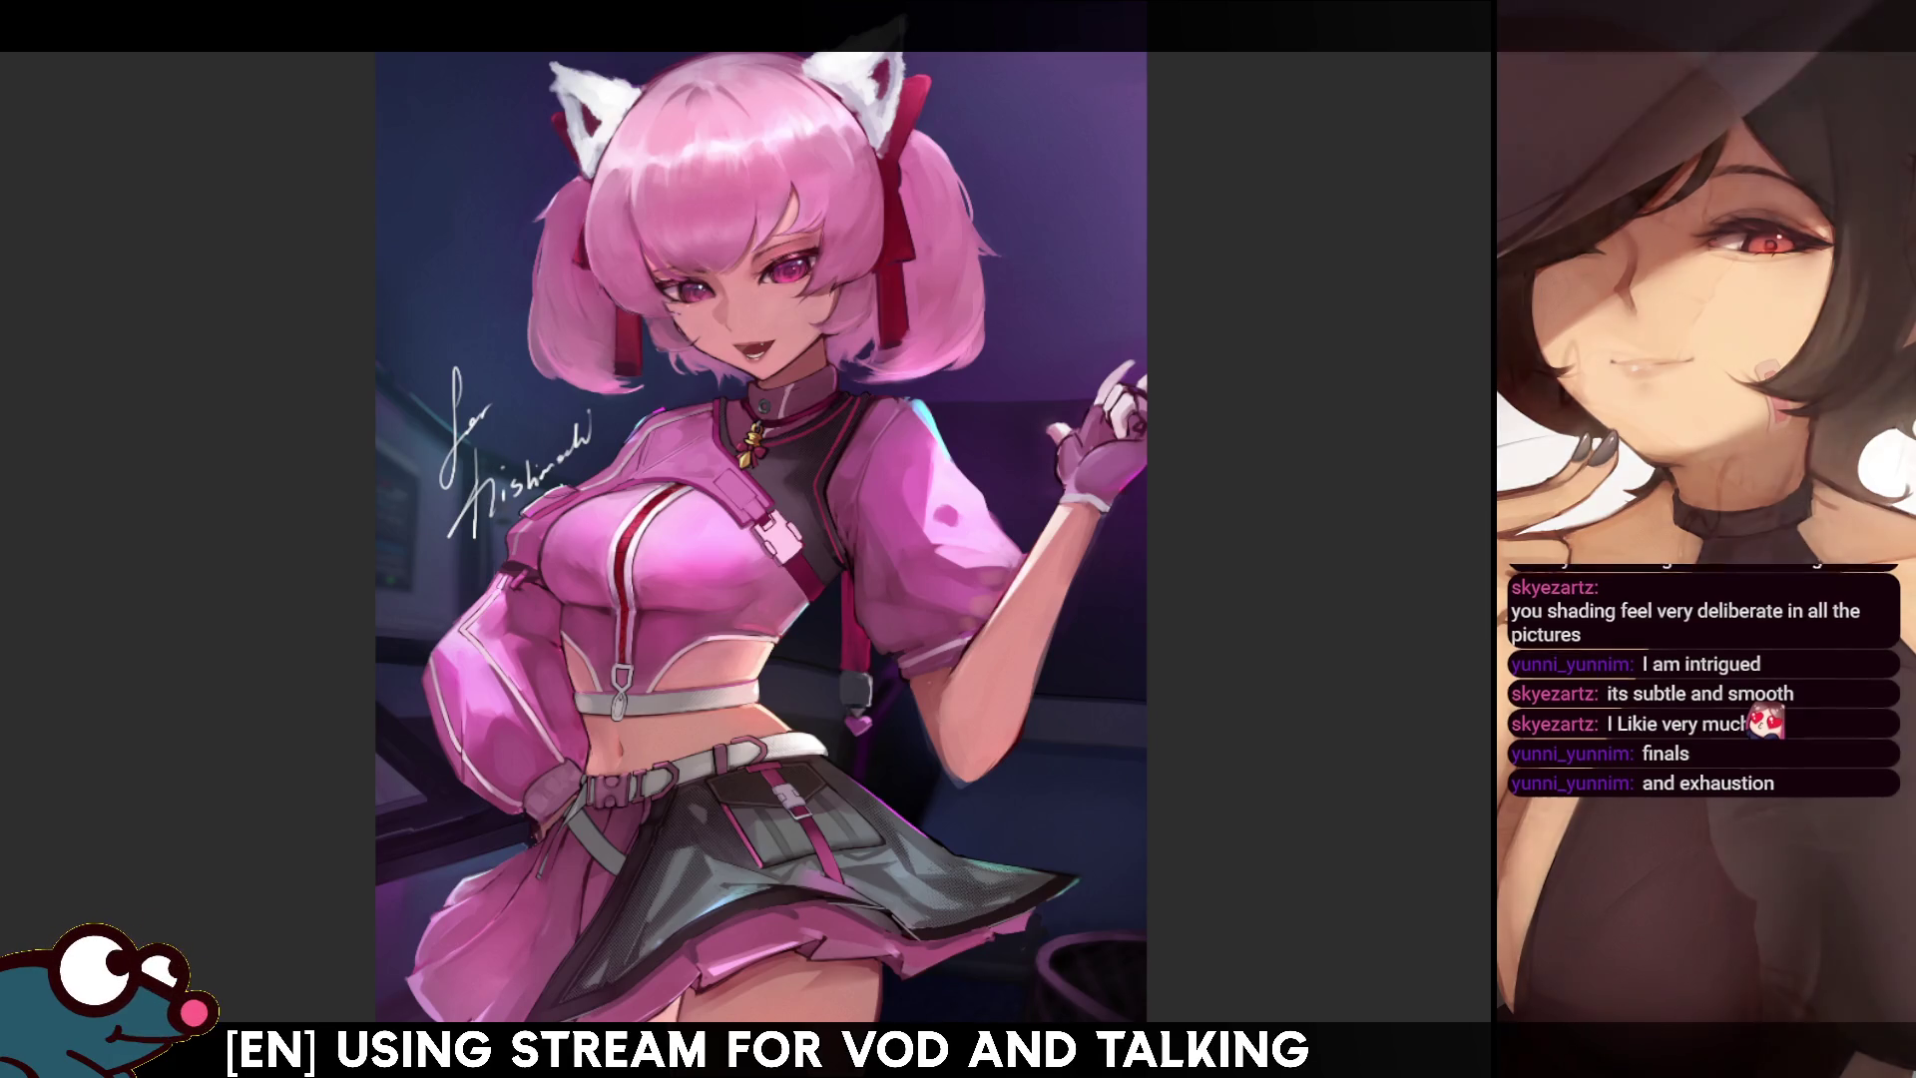
- Zoom out and back in on the pink-haired artwork
key("ctrl+minus")
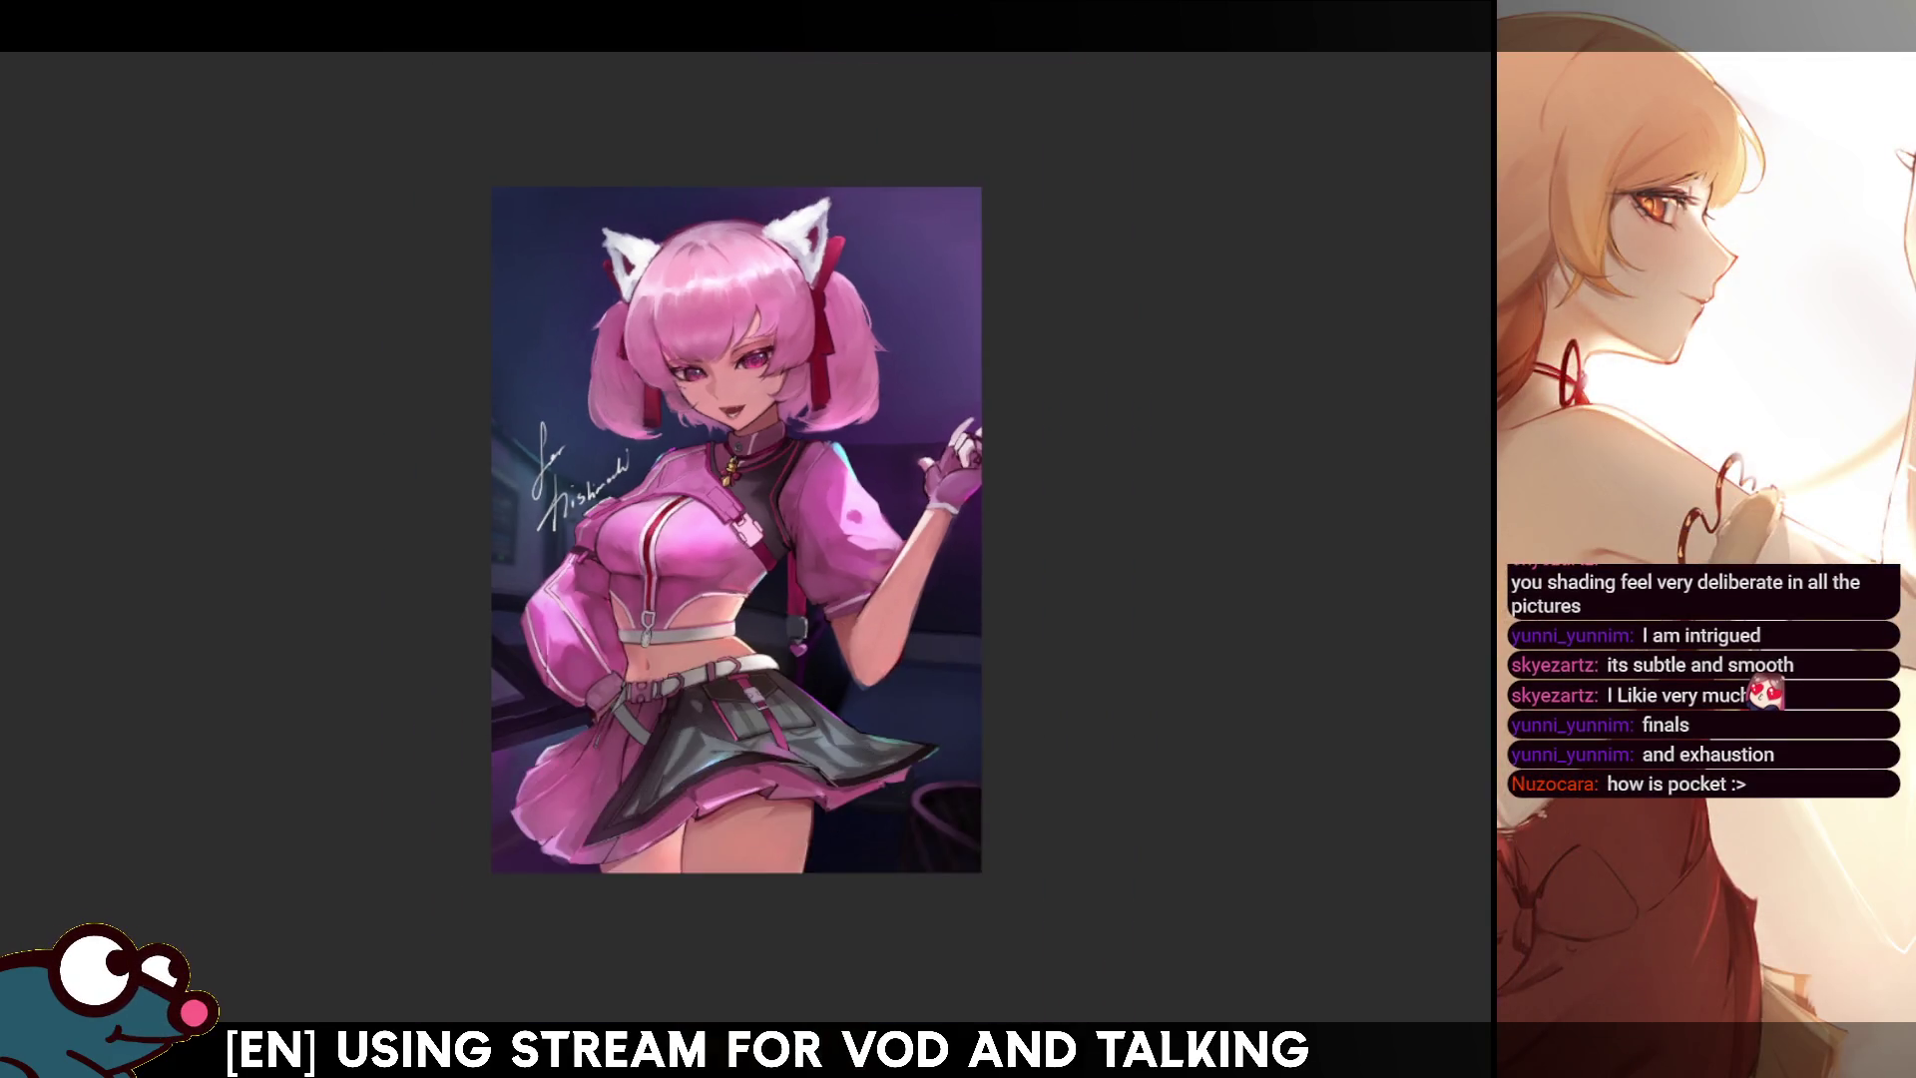
scroll(737, 429, "up", 5)
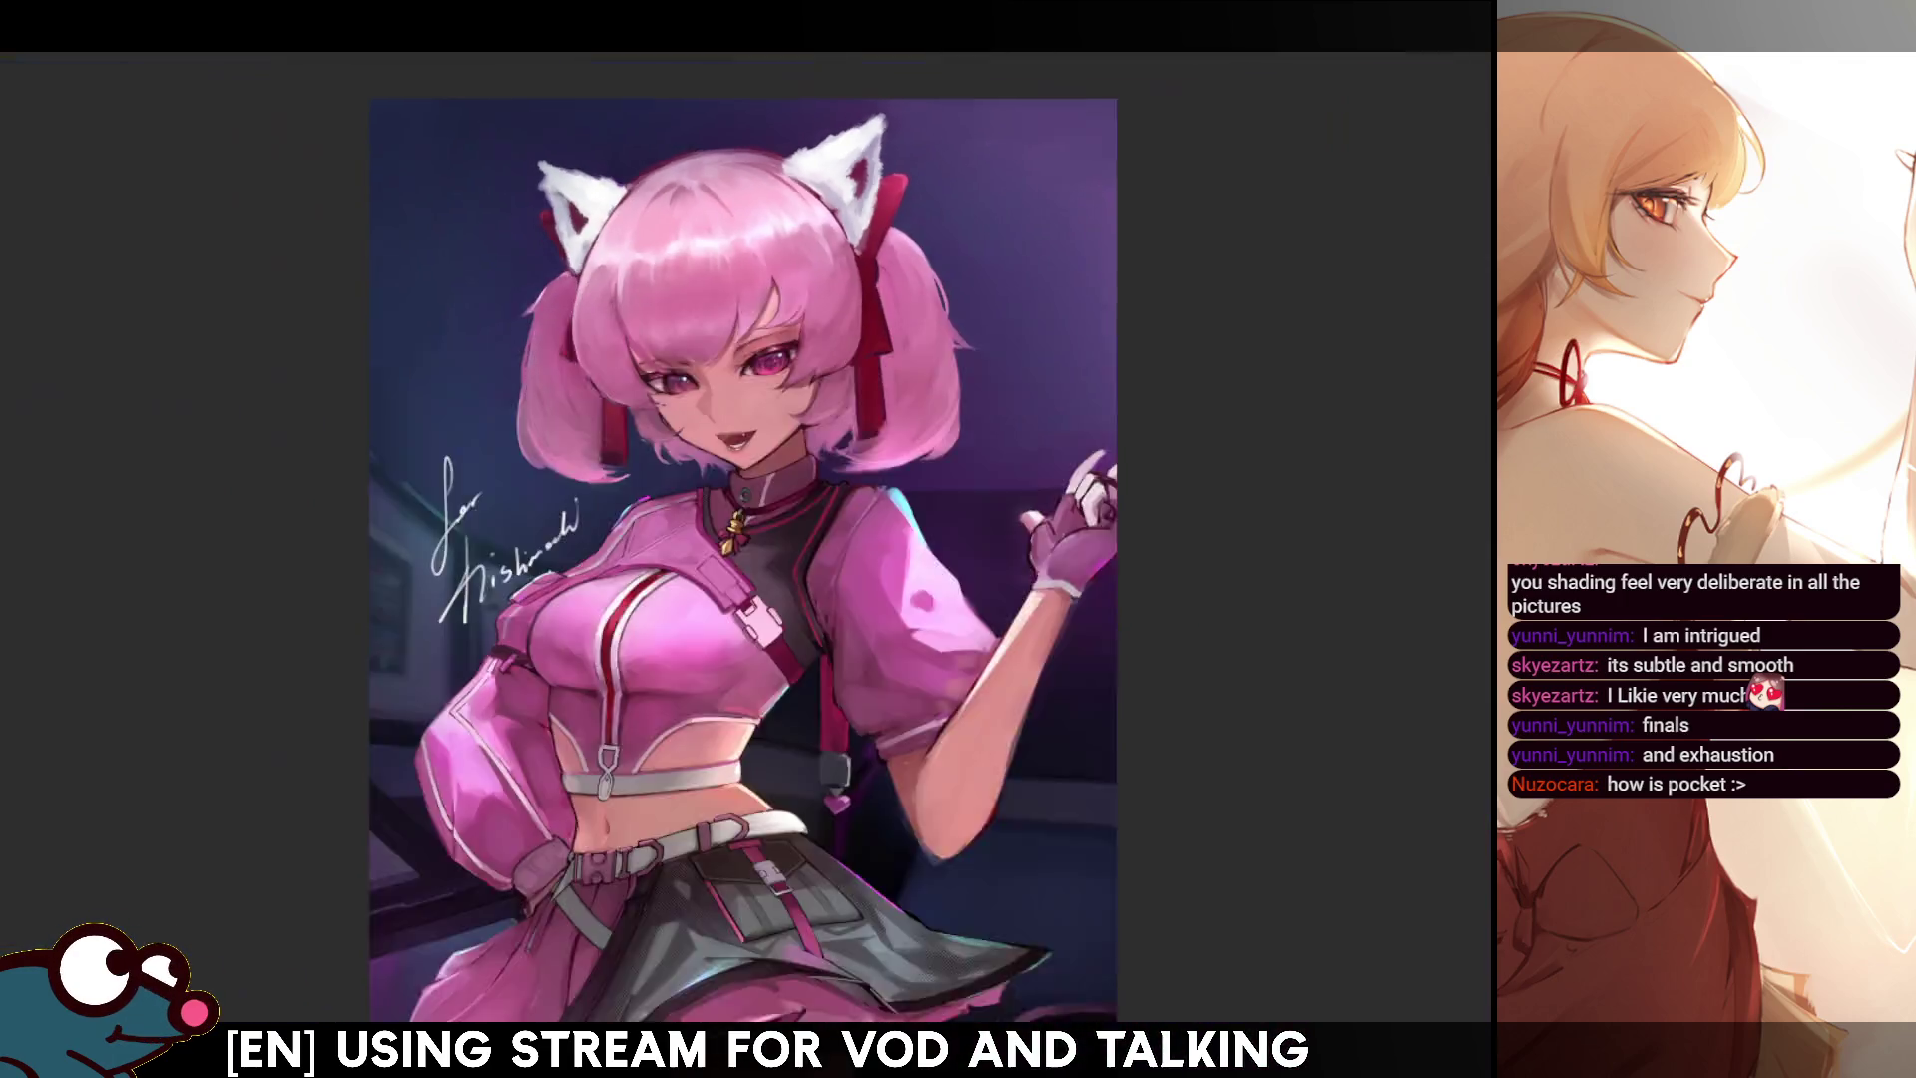
scroll(822, 407, "up", 2)
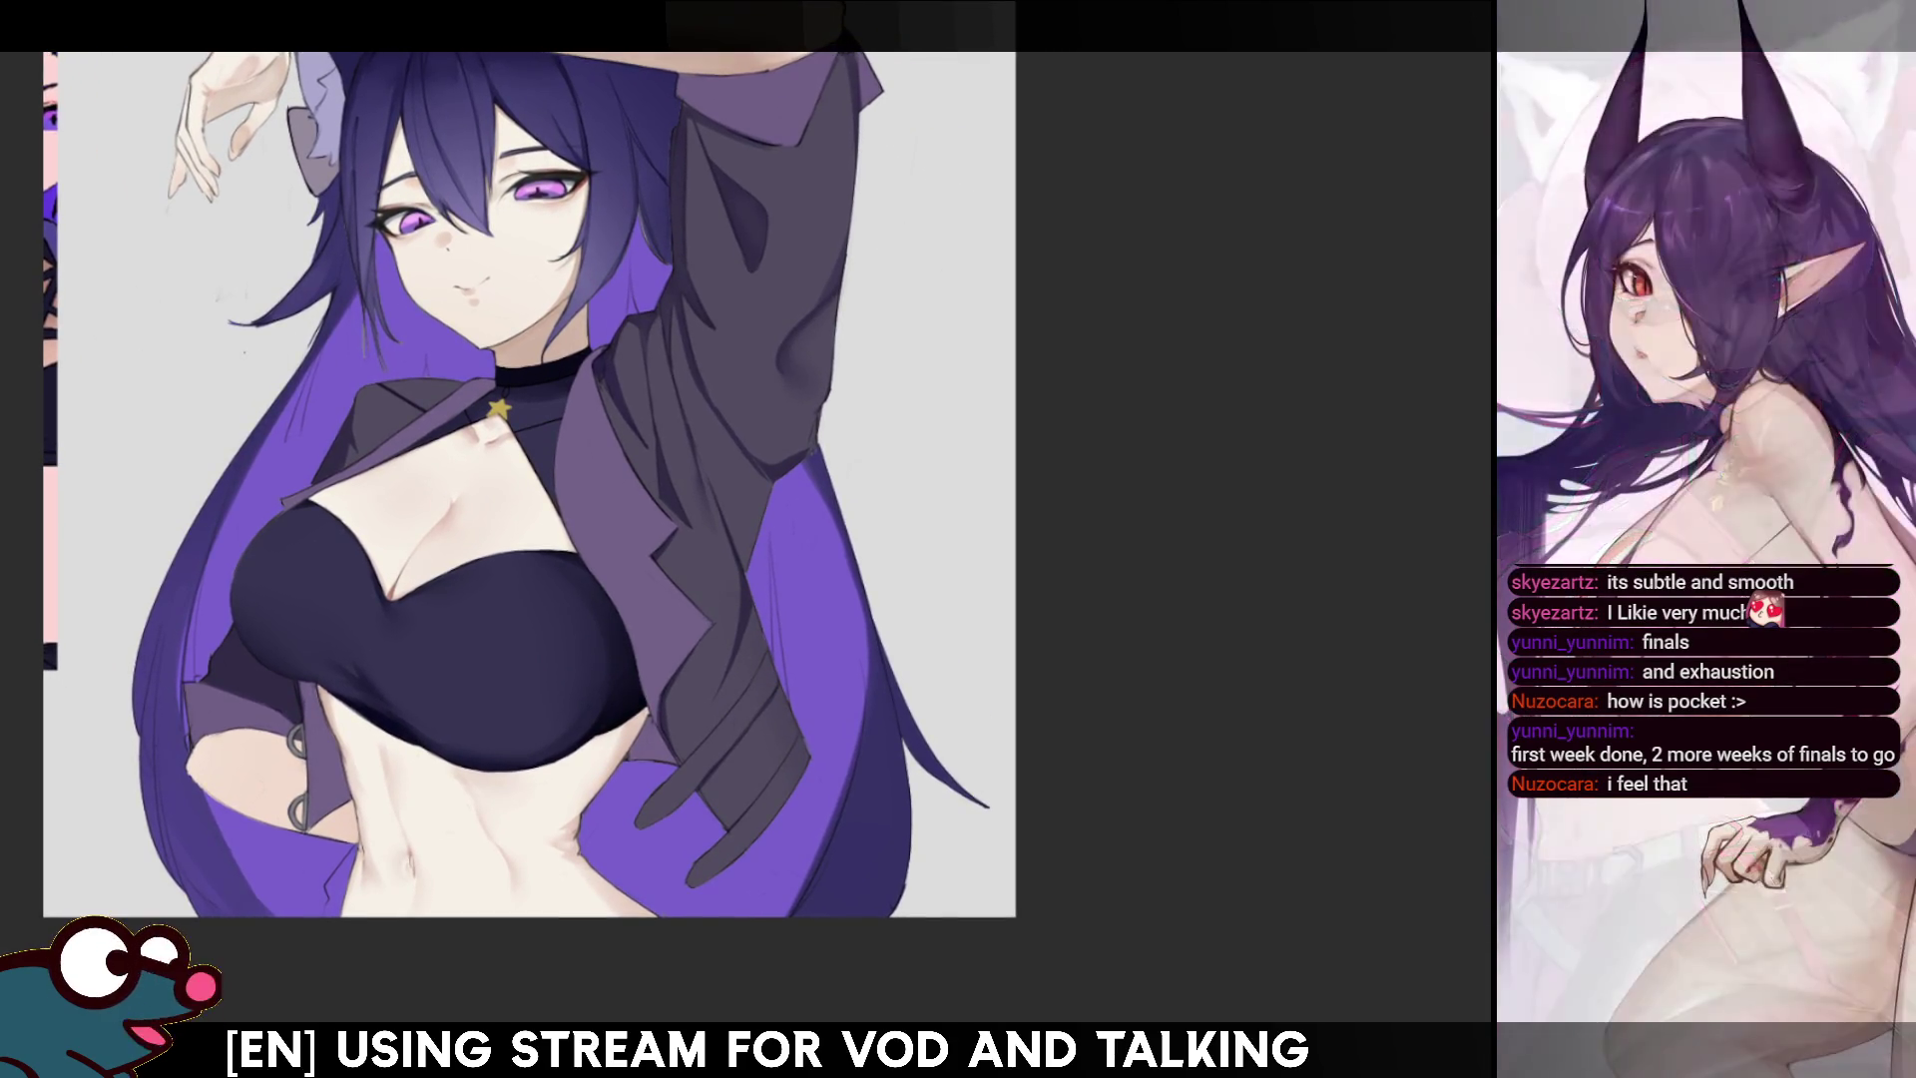
- Airbrush darker shading onto the jacket beside the chest, mirror to check, and shrink the brush
mouse_move(747, 564)
left_mouse_down()
mouse_move(687, 570)
mouse_move(700, 581)
left_mouse_up()
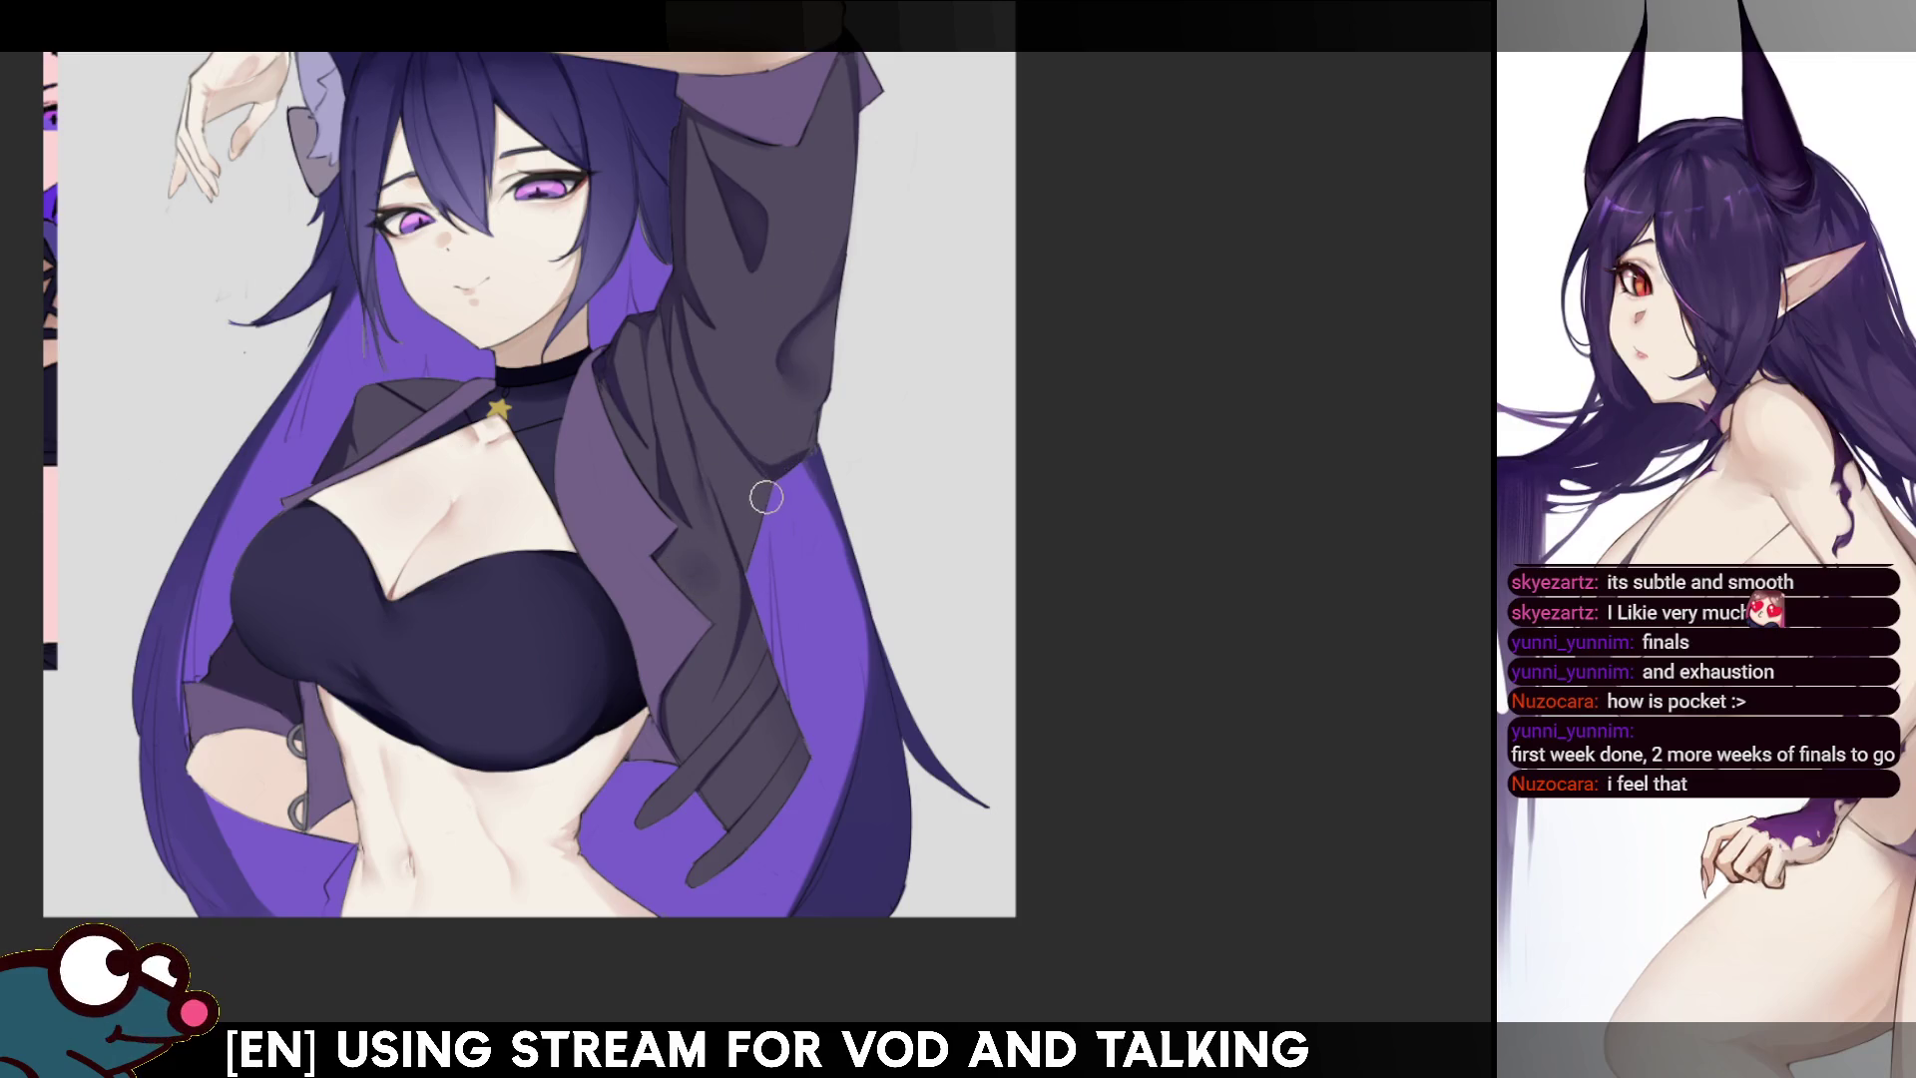
key("h")
key("h")
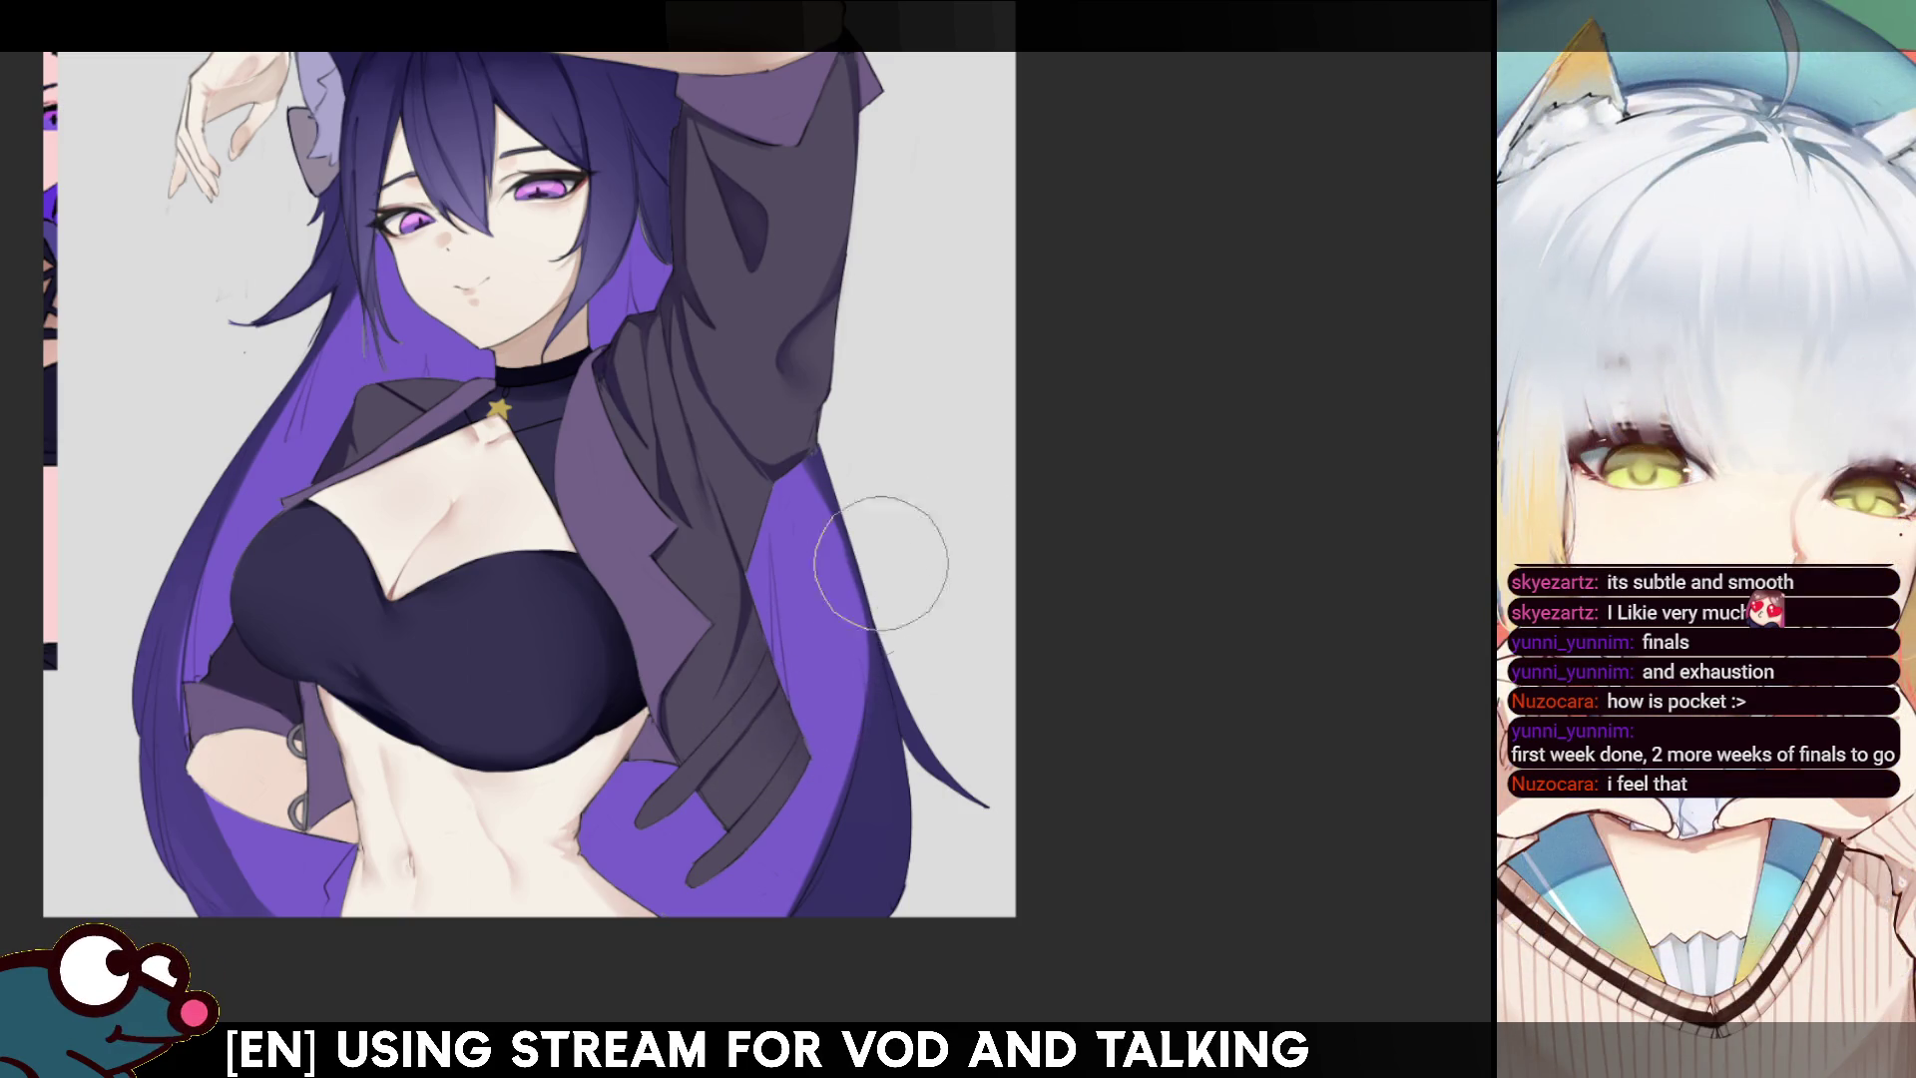
key("bracketleft")
key("bracketleft")
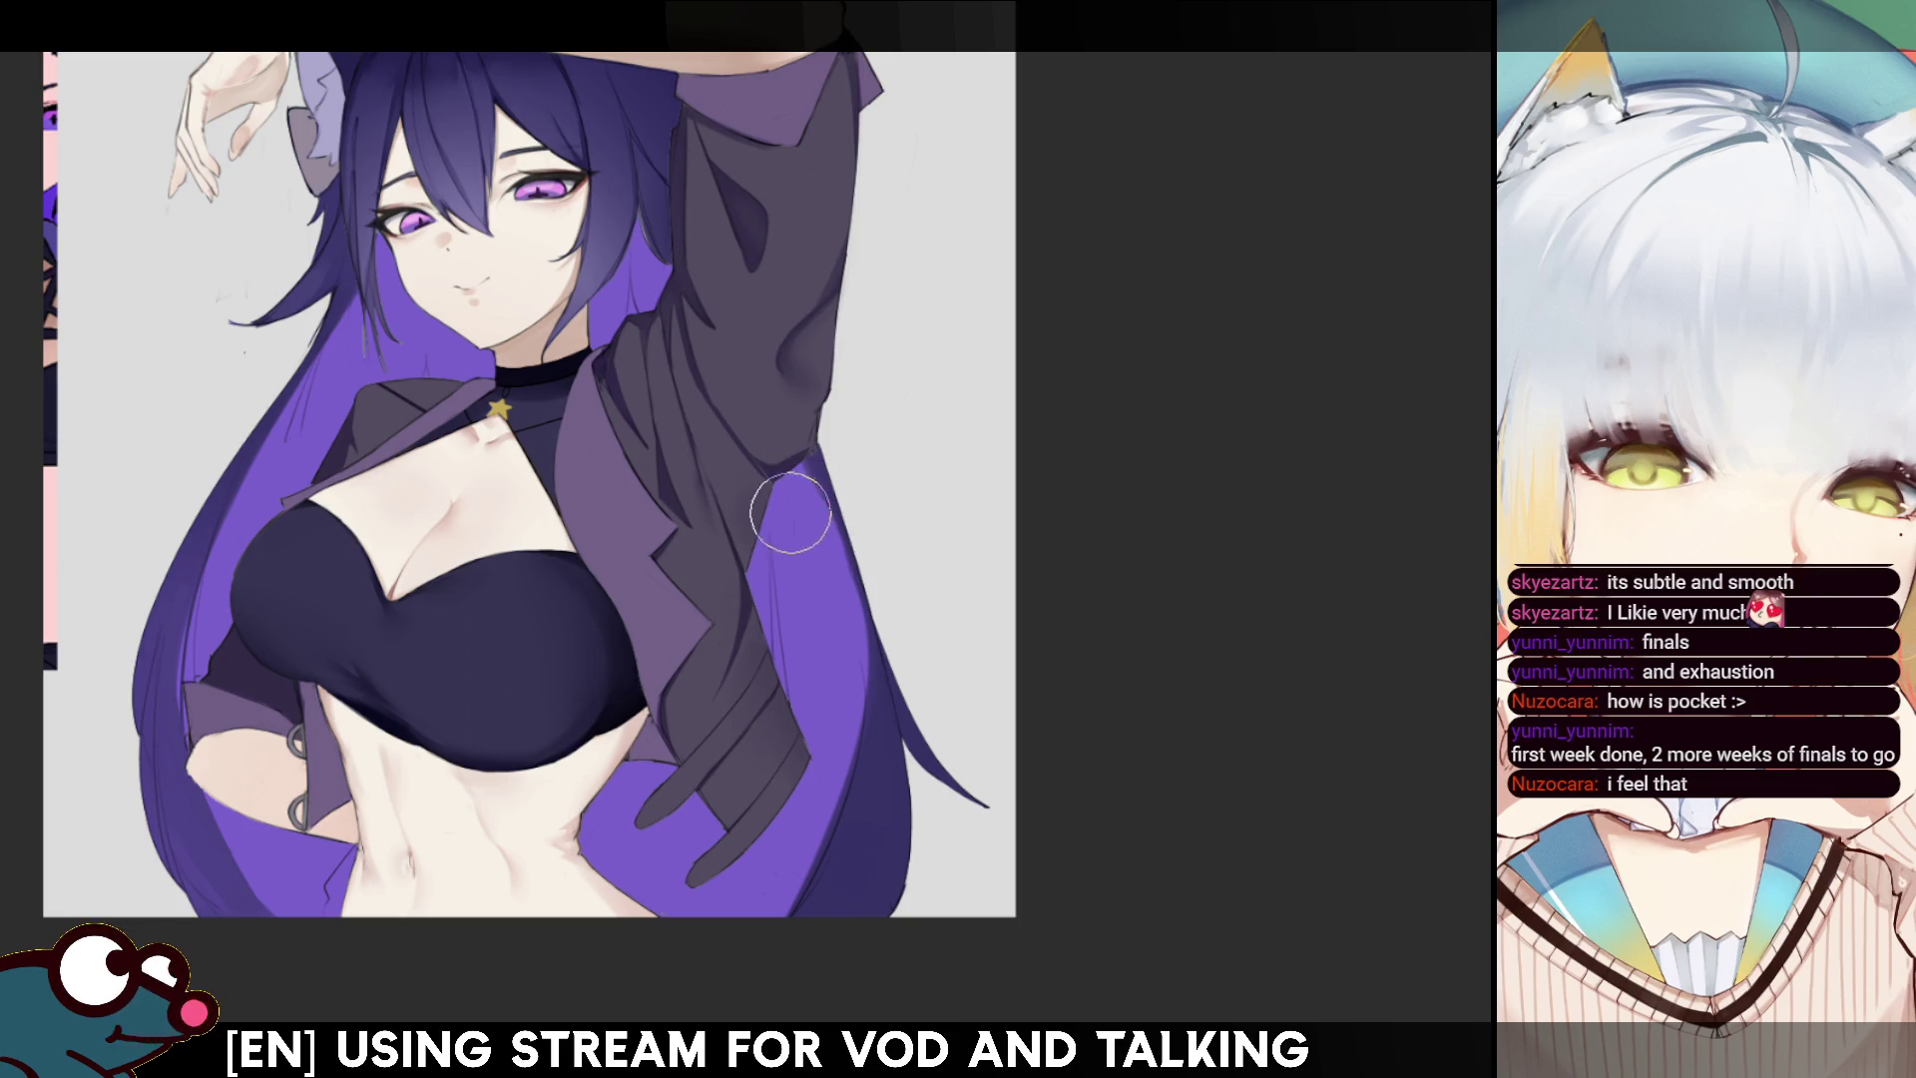
key("m")
key("m")
key("bracketleft")
key("bracketleft")
key("bracketleft")
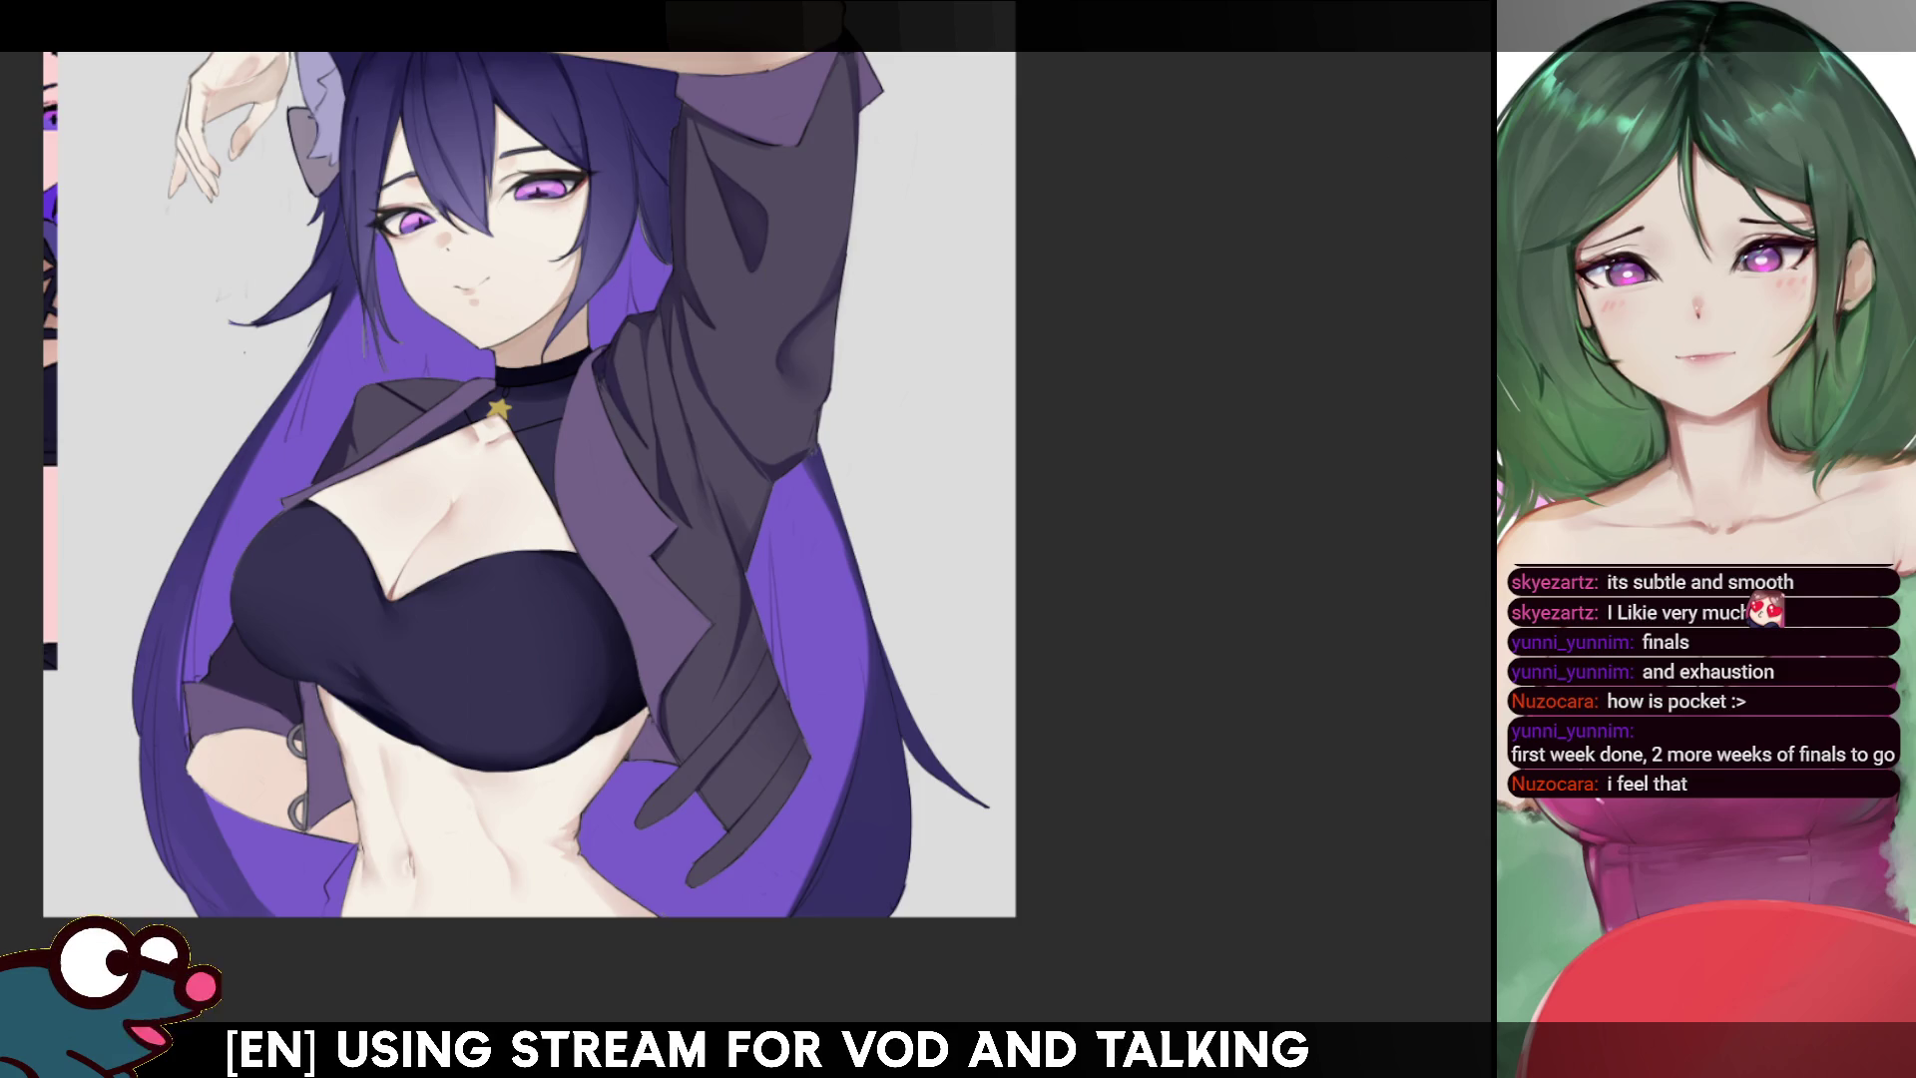
scroll(899, 479, "up", 2)
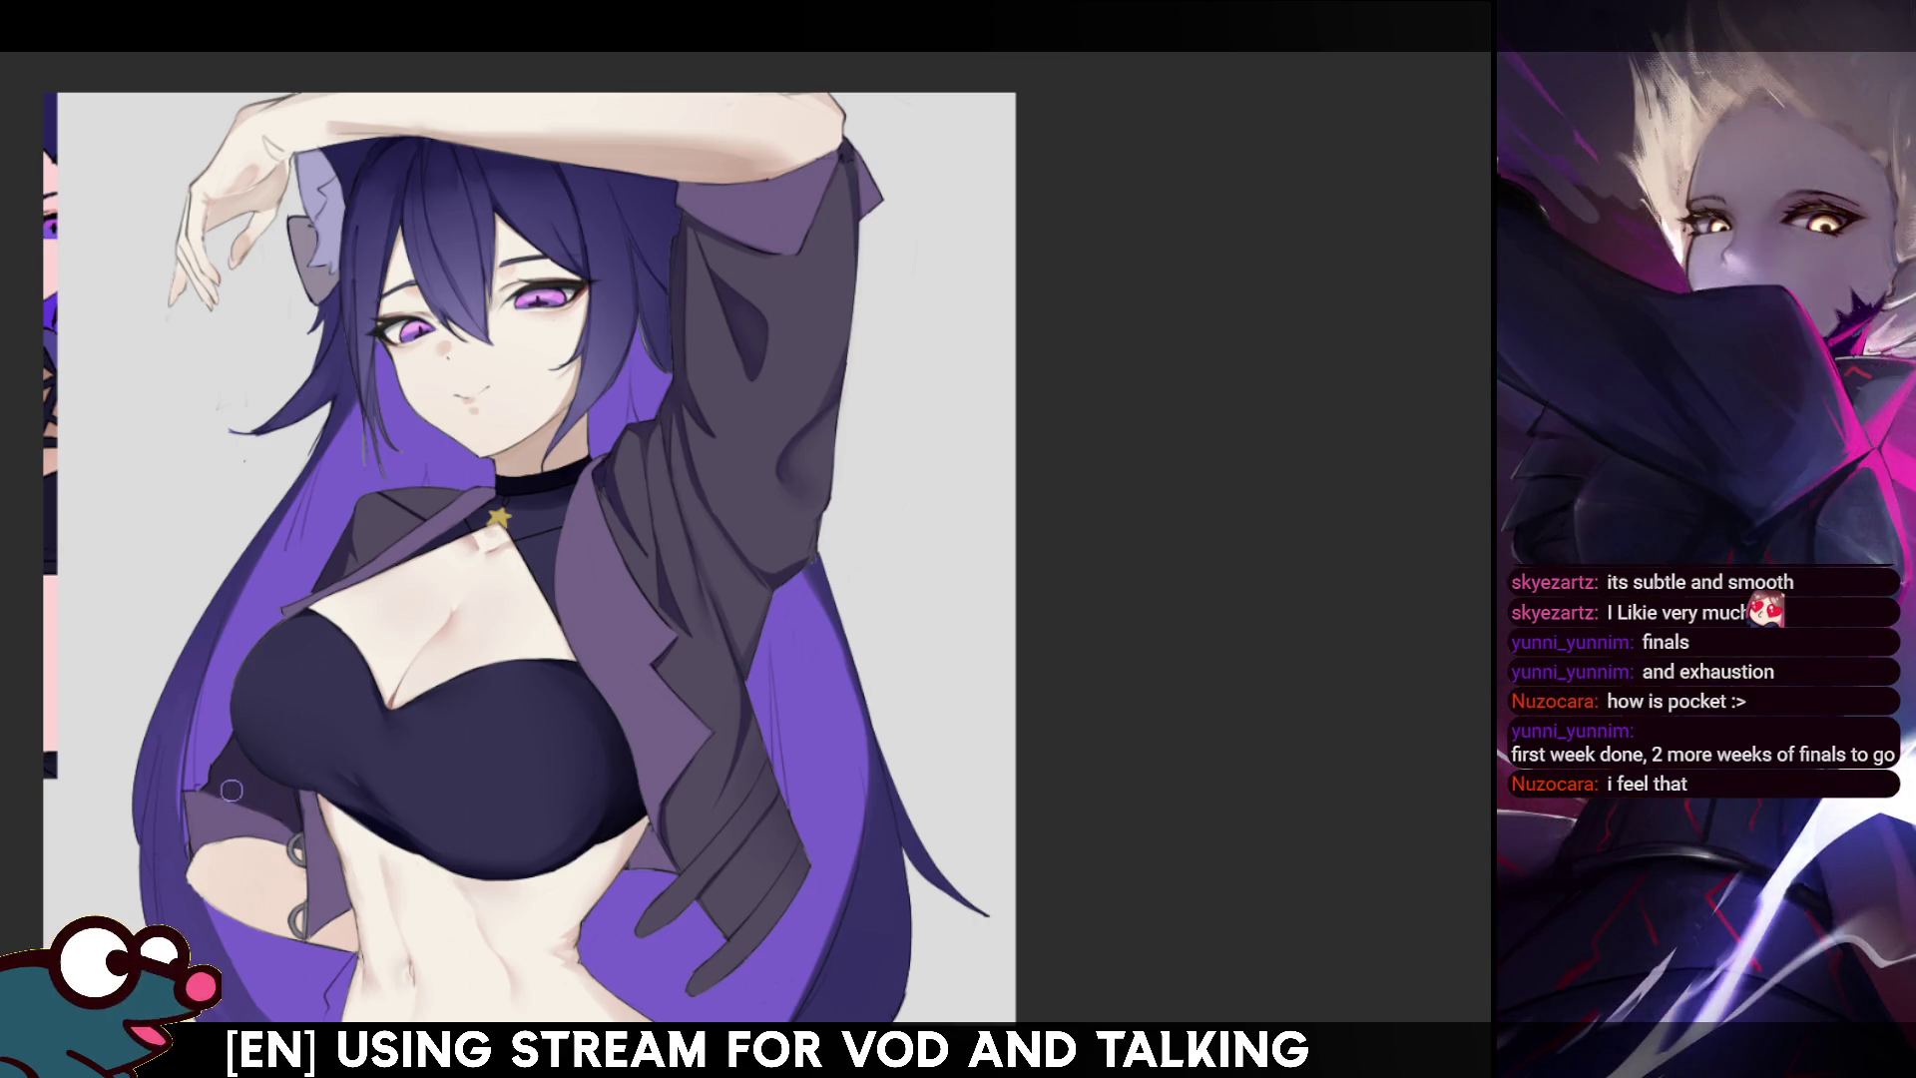
- Mirror to check, zoom in on the hair beside the face, and dab a soft tone onto it
key("h")
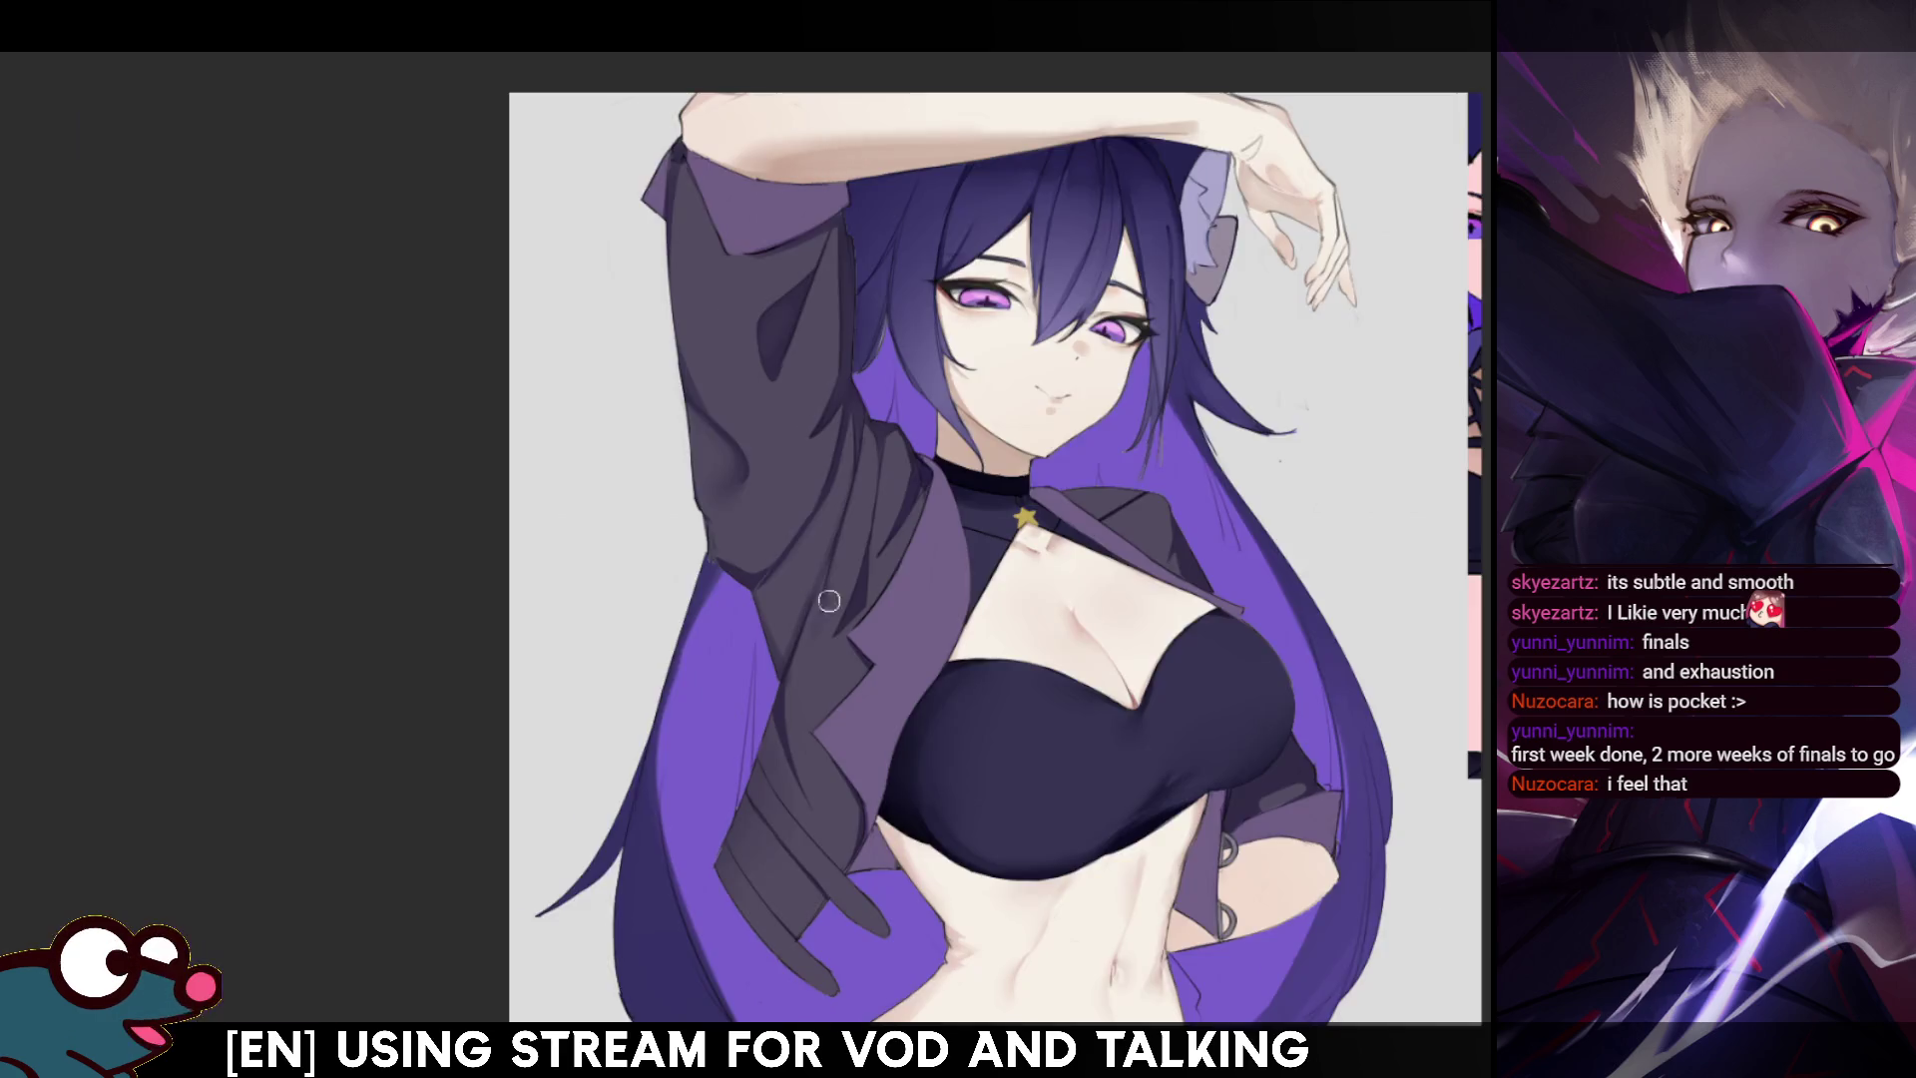
key("h")
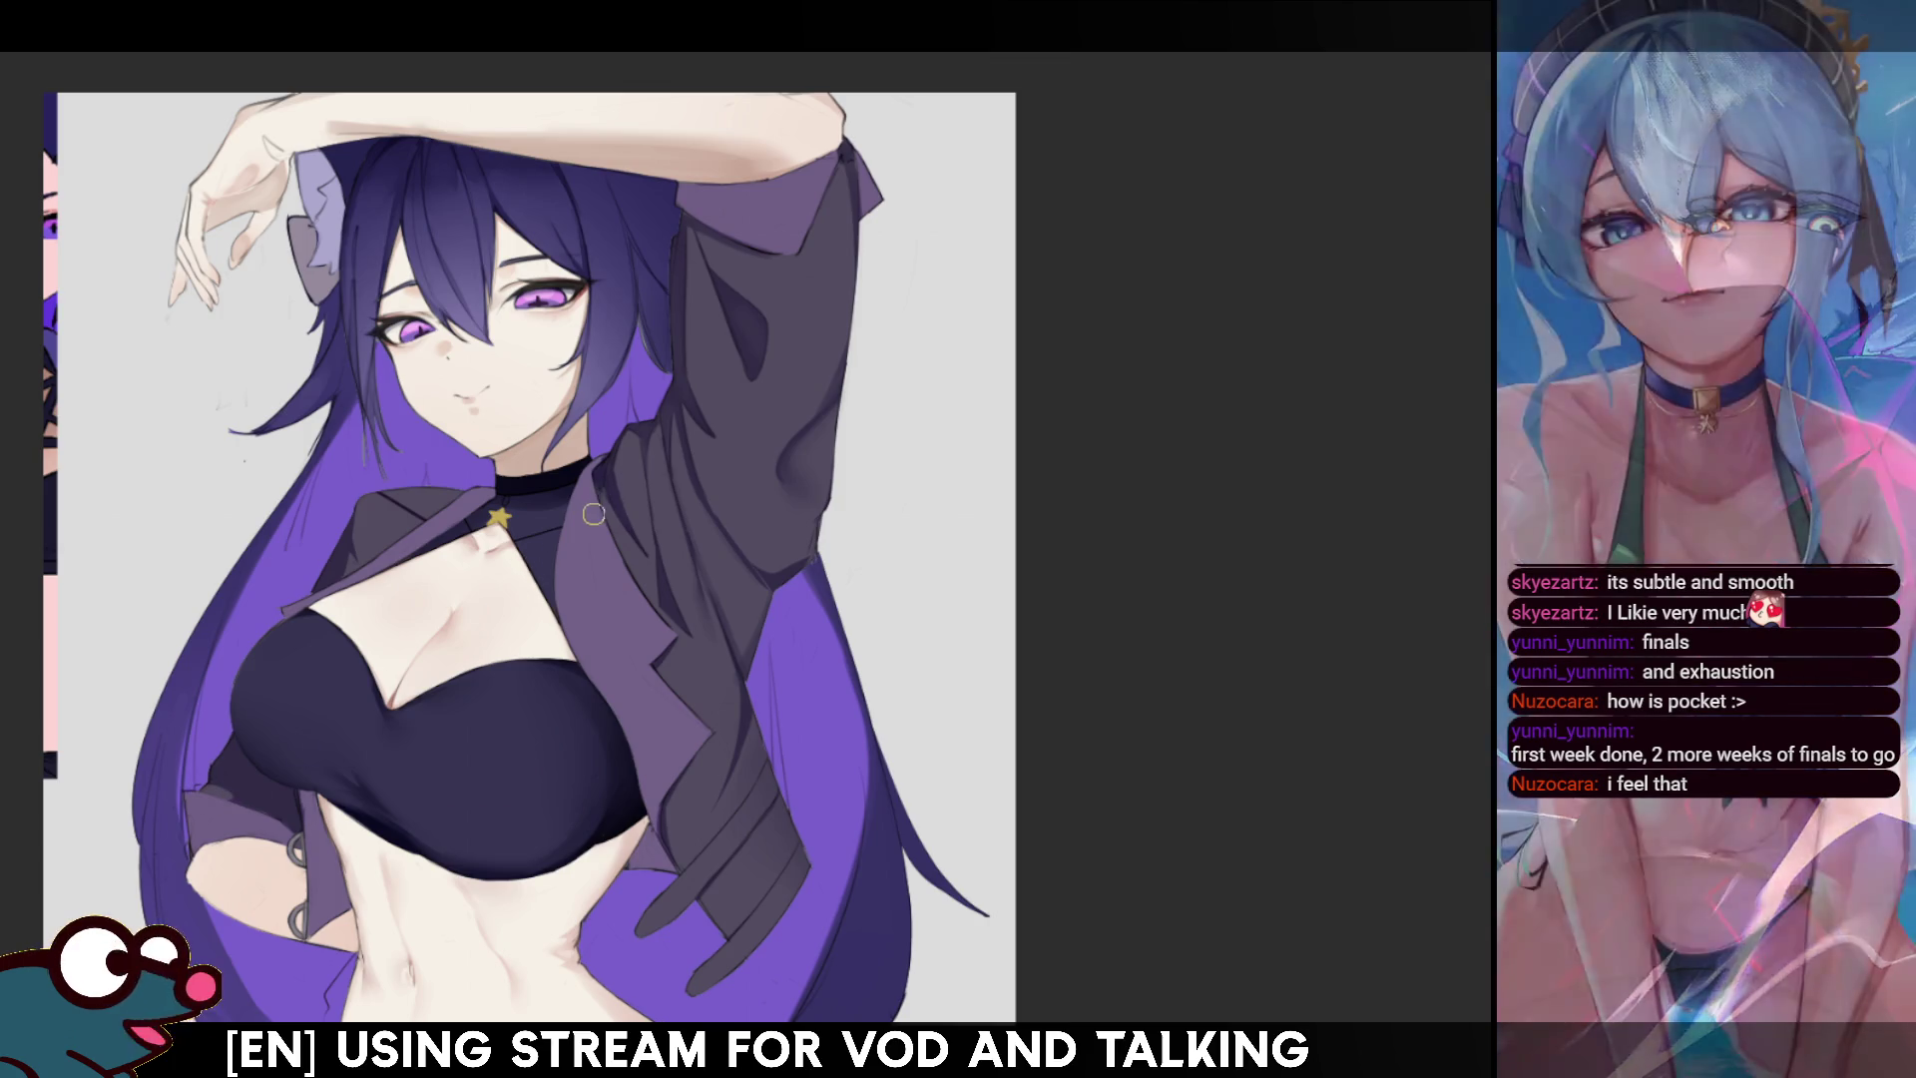
left_click_drag(798, 507, 908, 386)
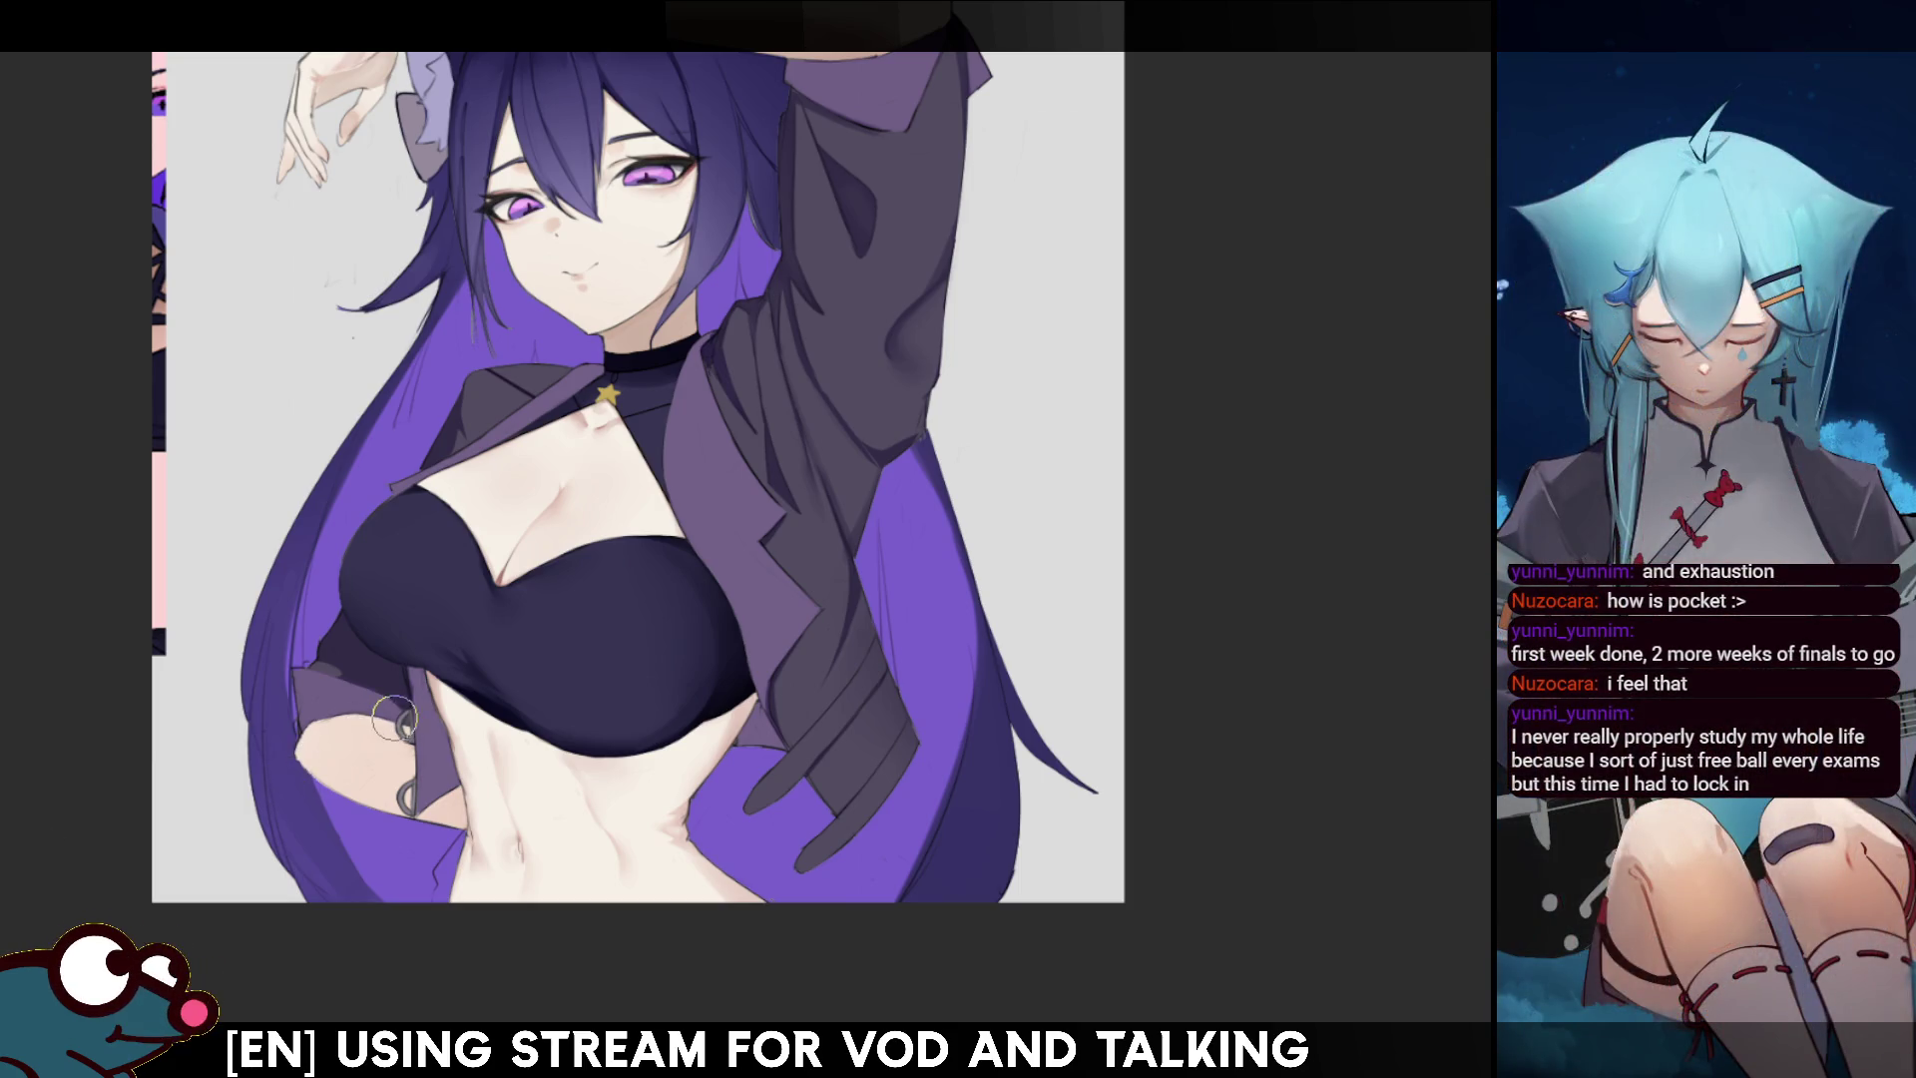
key("h")
key("h")
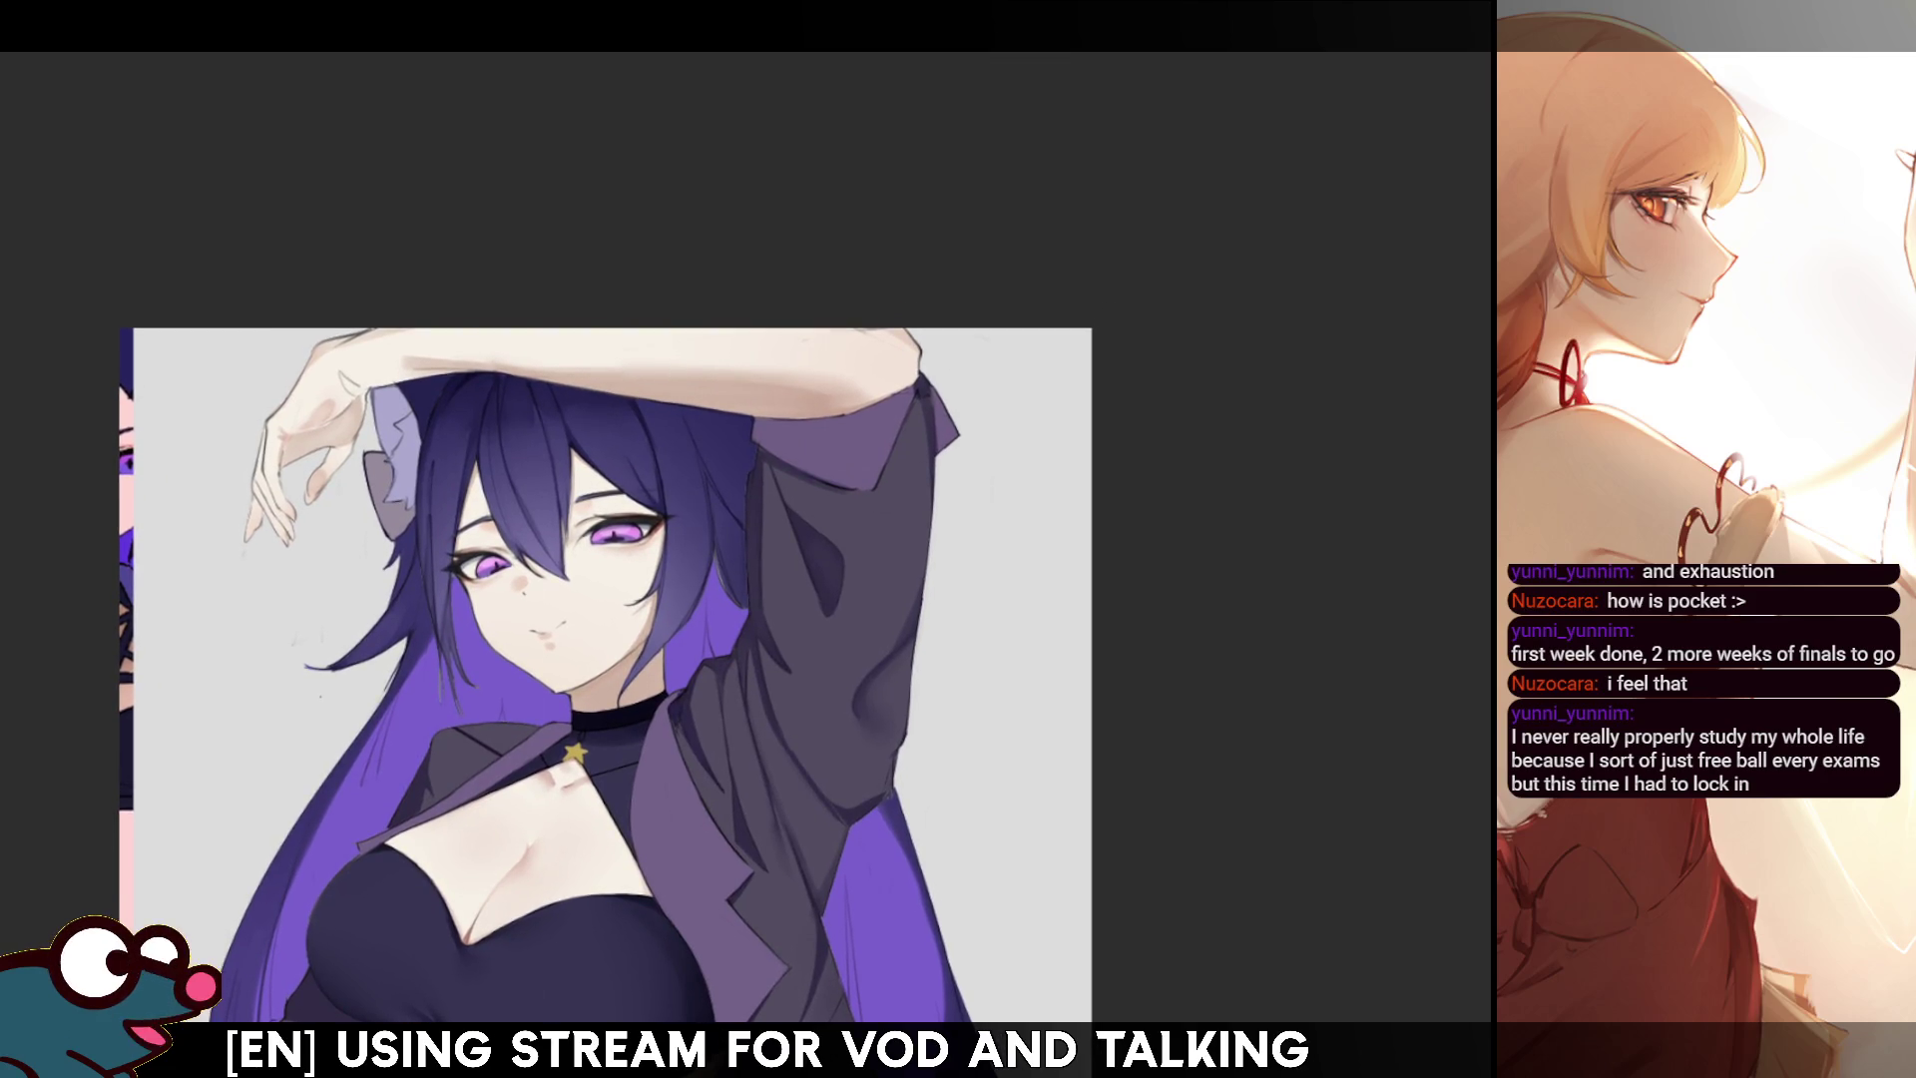
key("h")
key("h")
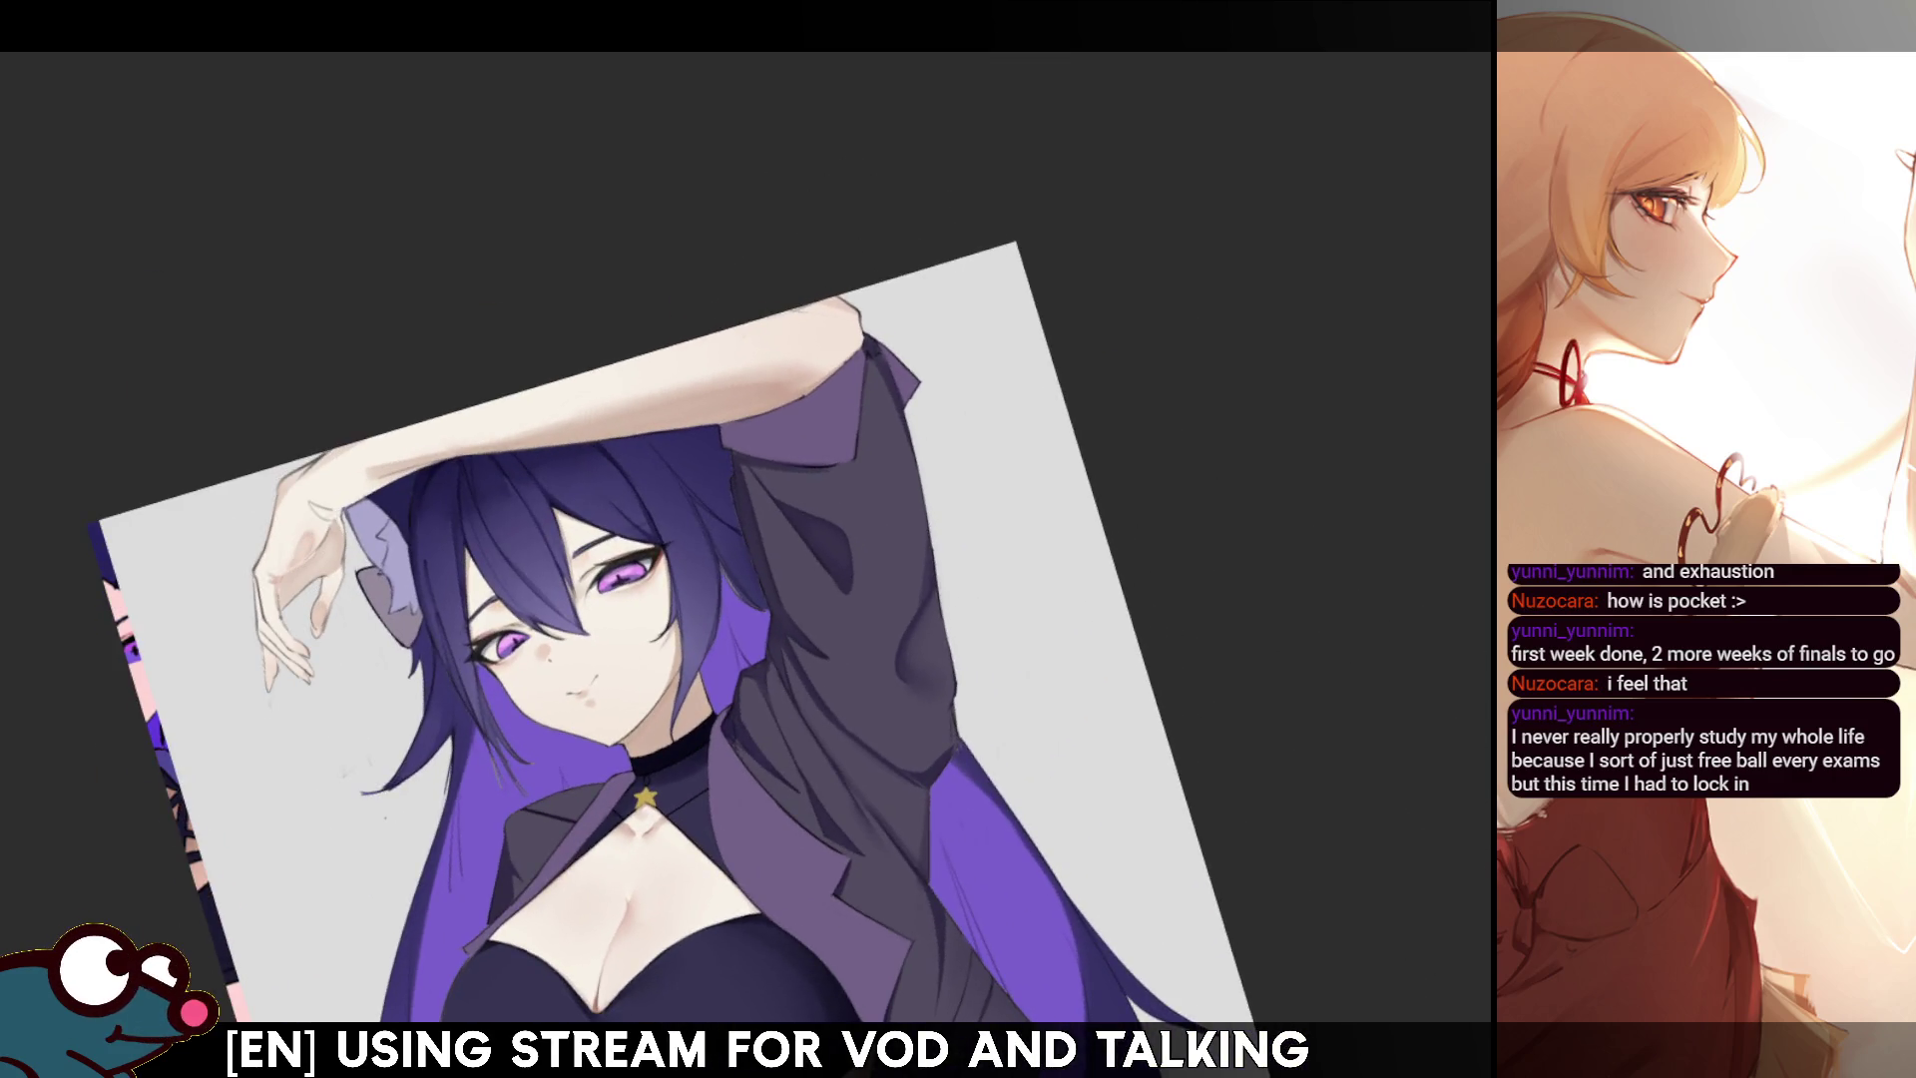
scroll(799, 520, "up", 2)
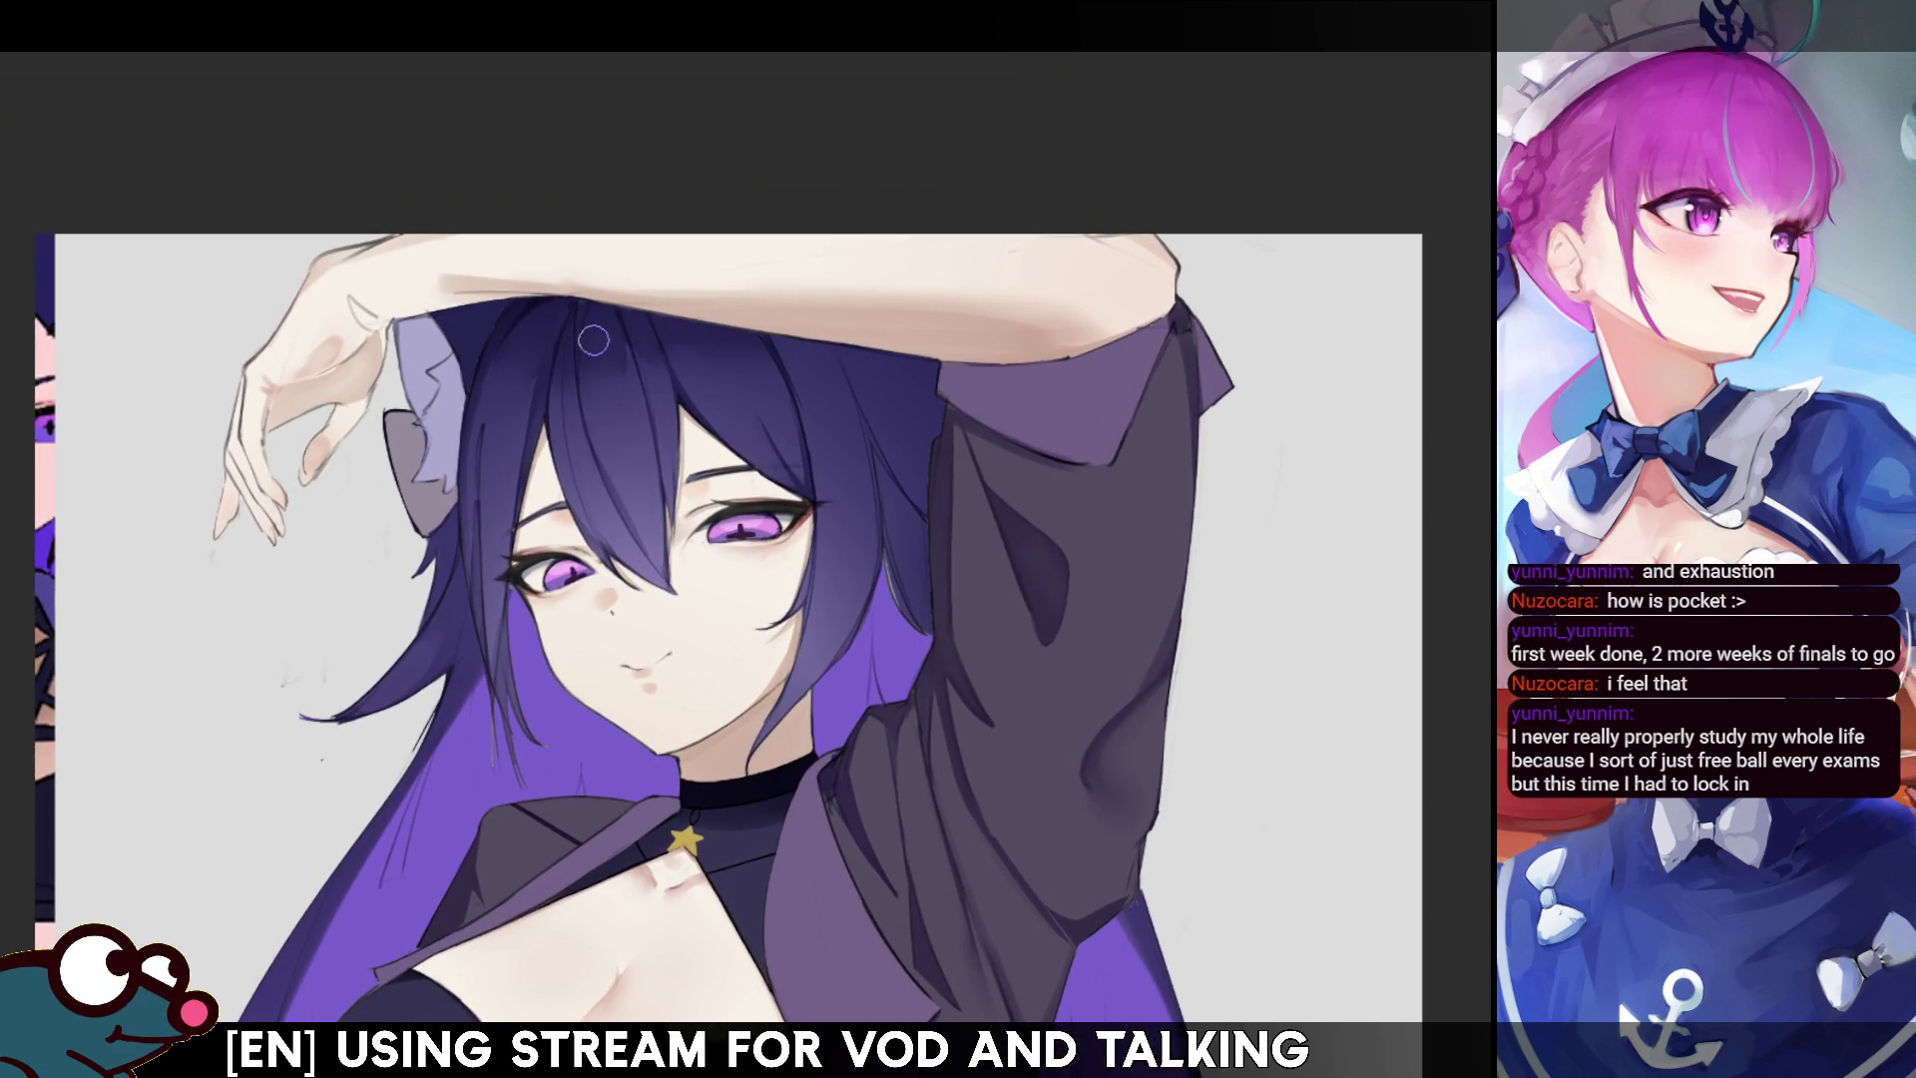
left_click_drag(529, 316, 531, 335)
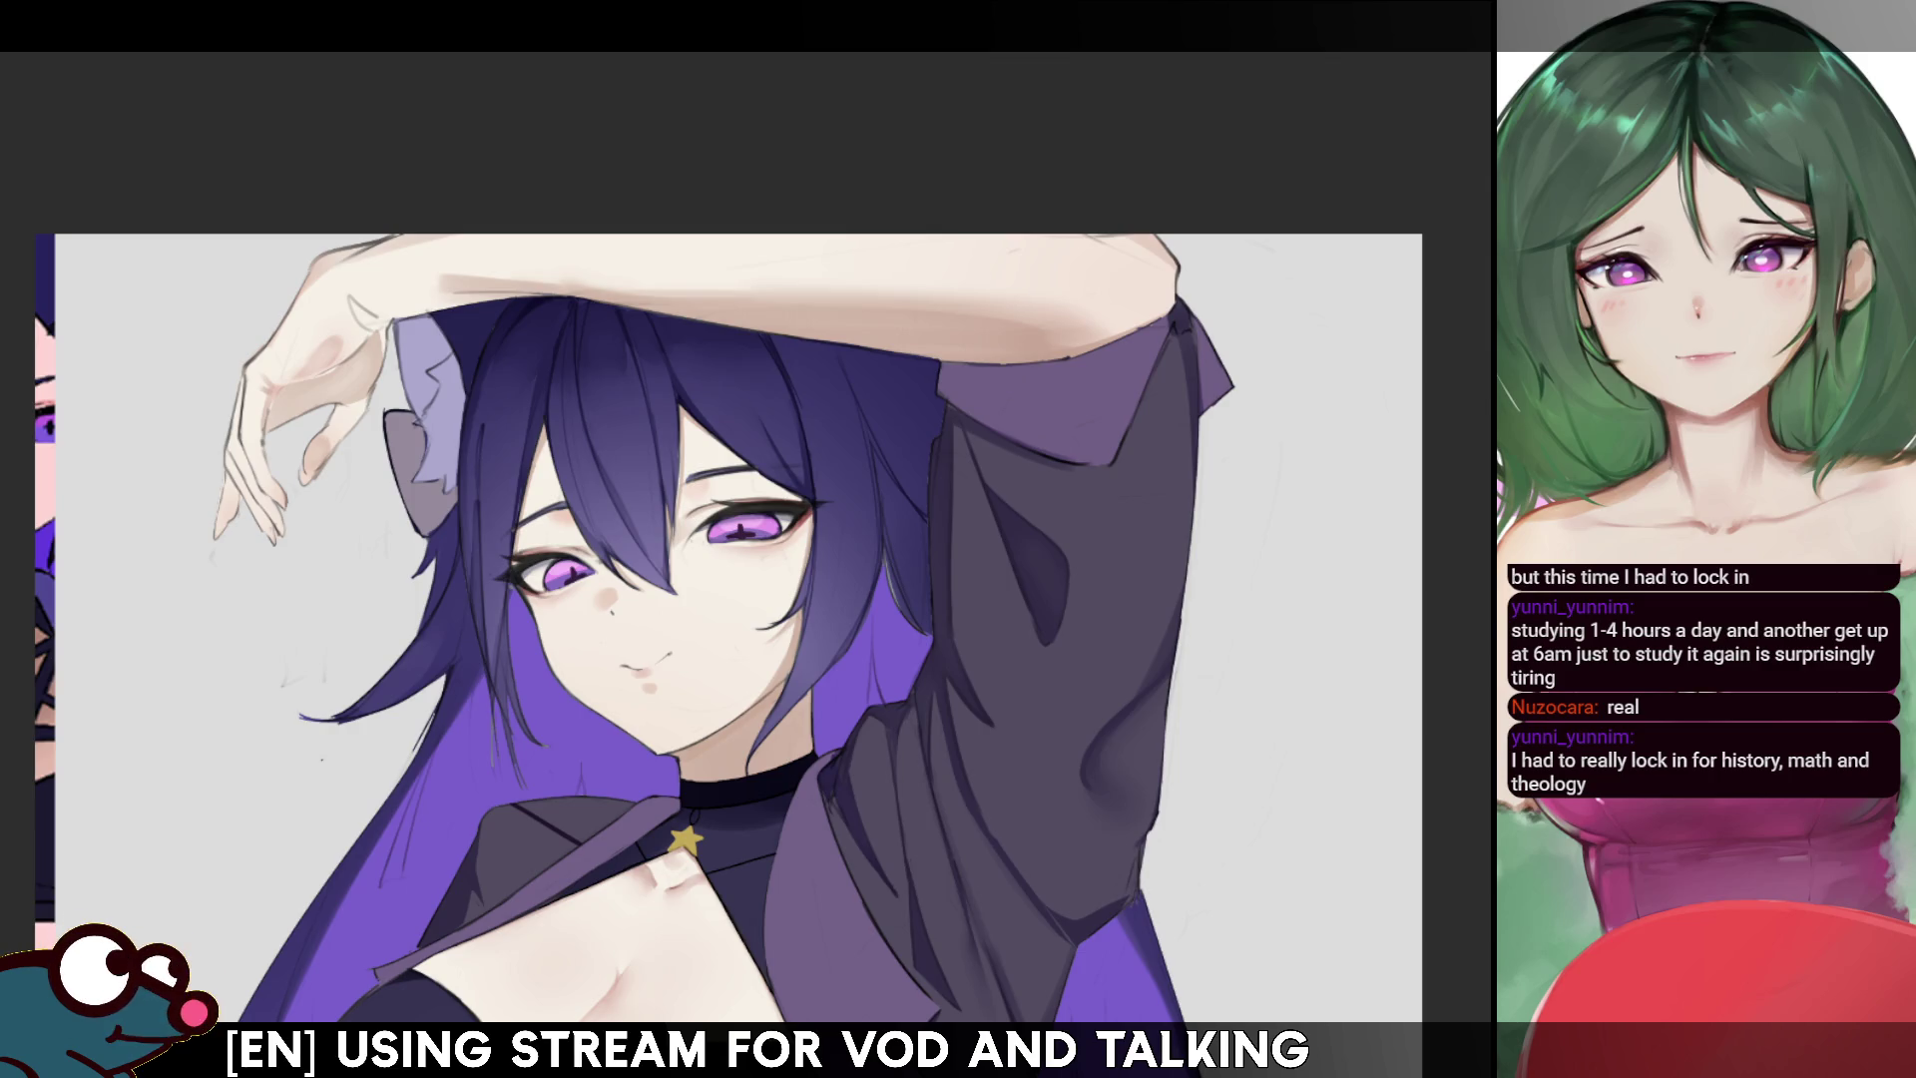
scroll(728, 642, "down", 1)
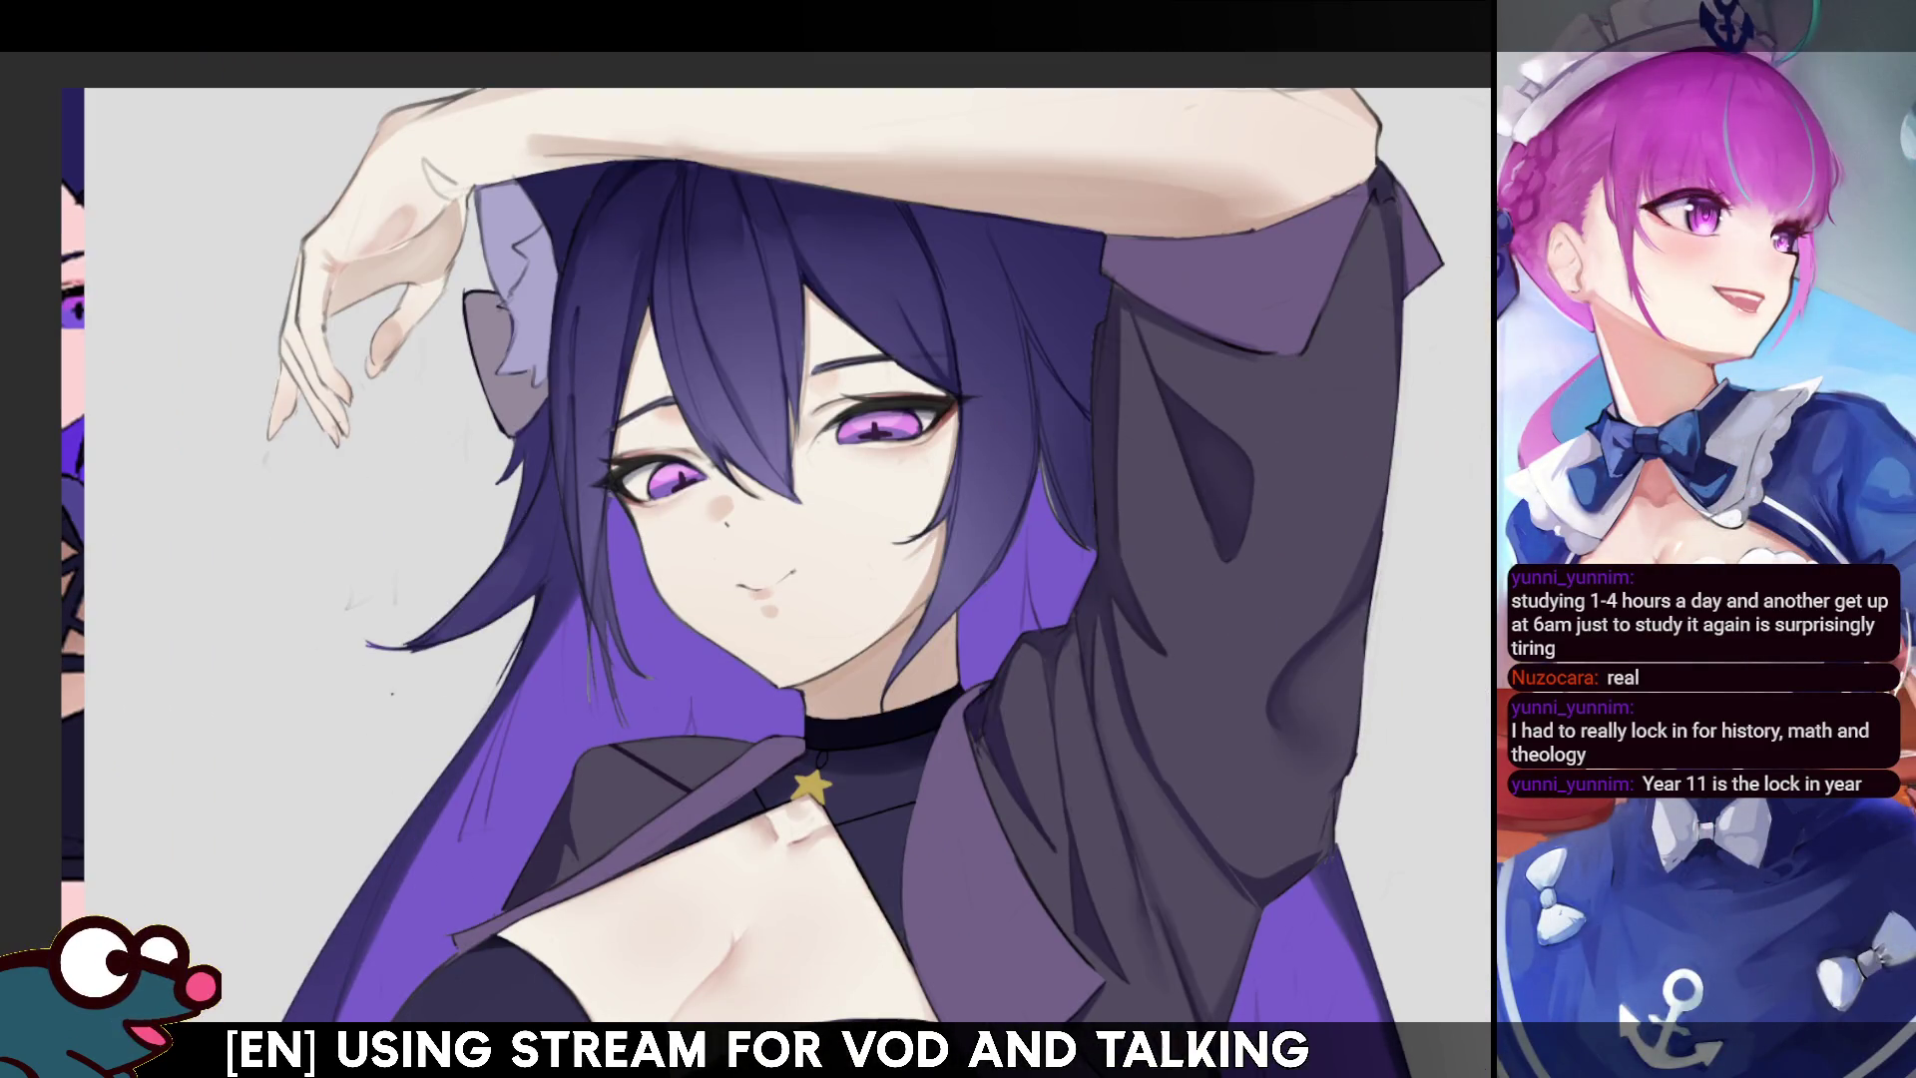
left_click_drag(650, 528, 567, 623)
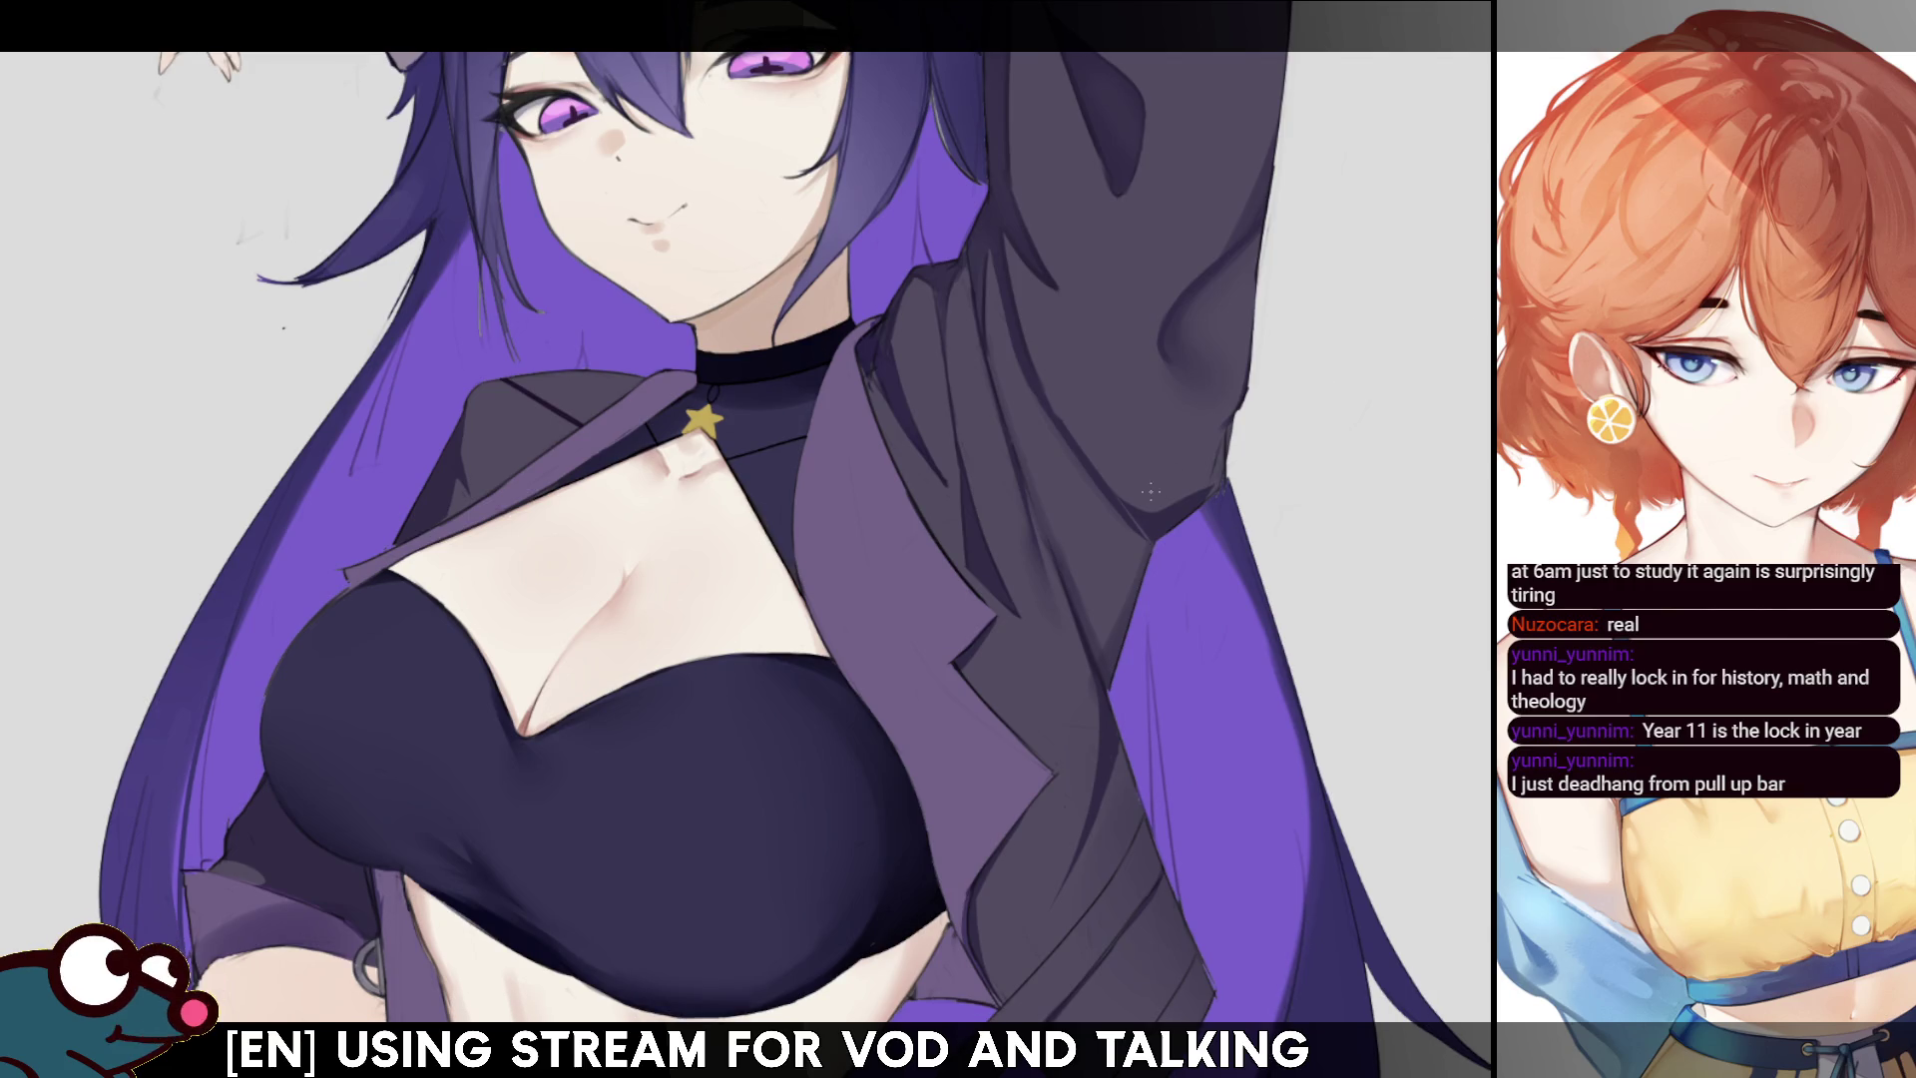
- Select the light-purple jacket lapels, clear that selection, and rotate the canvas sideways
left_click(884, 554)
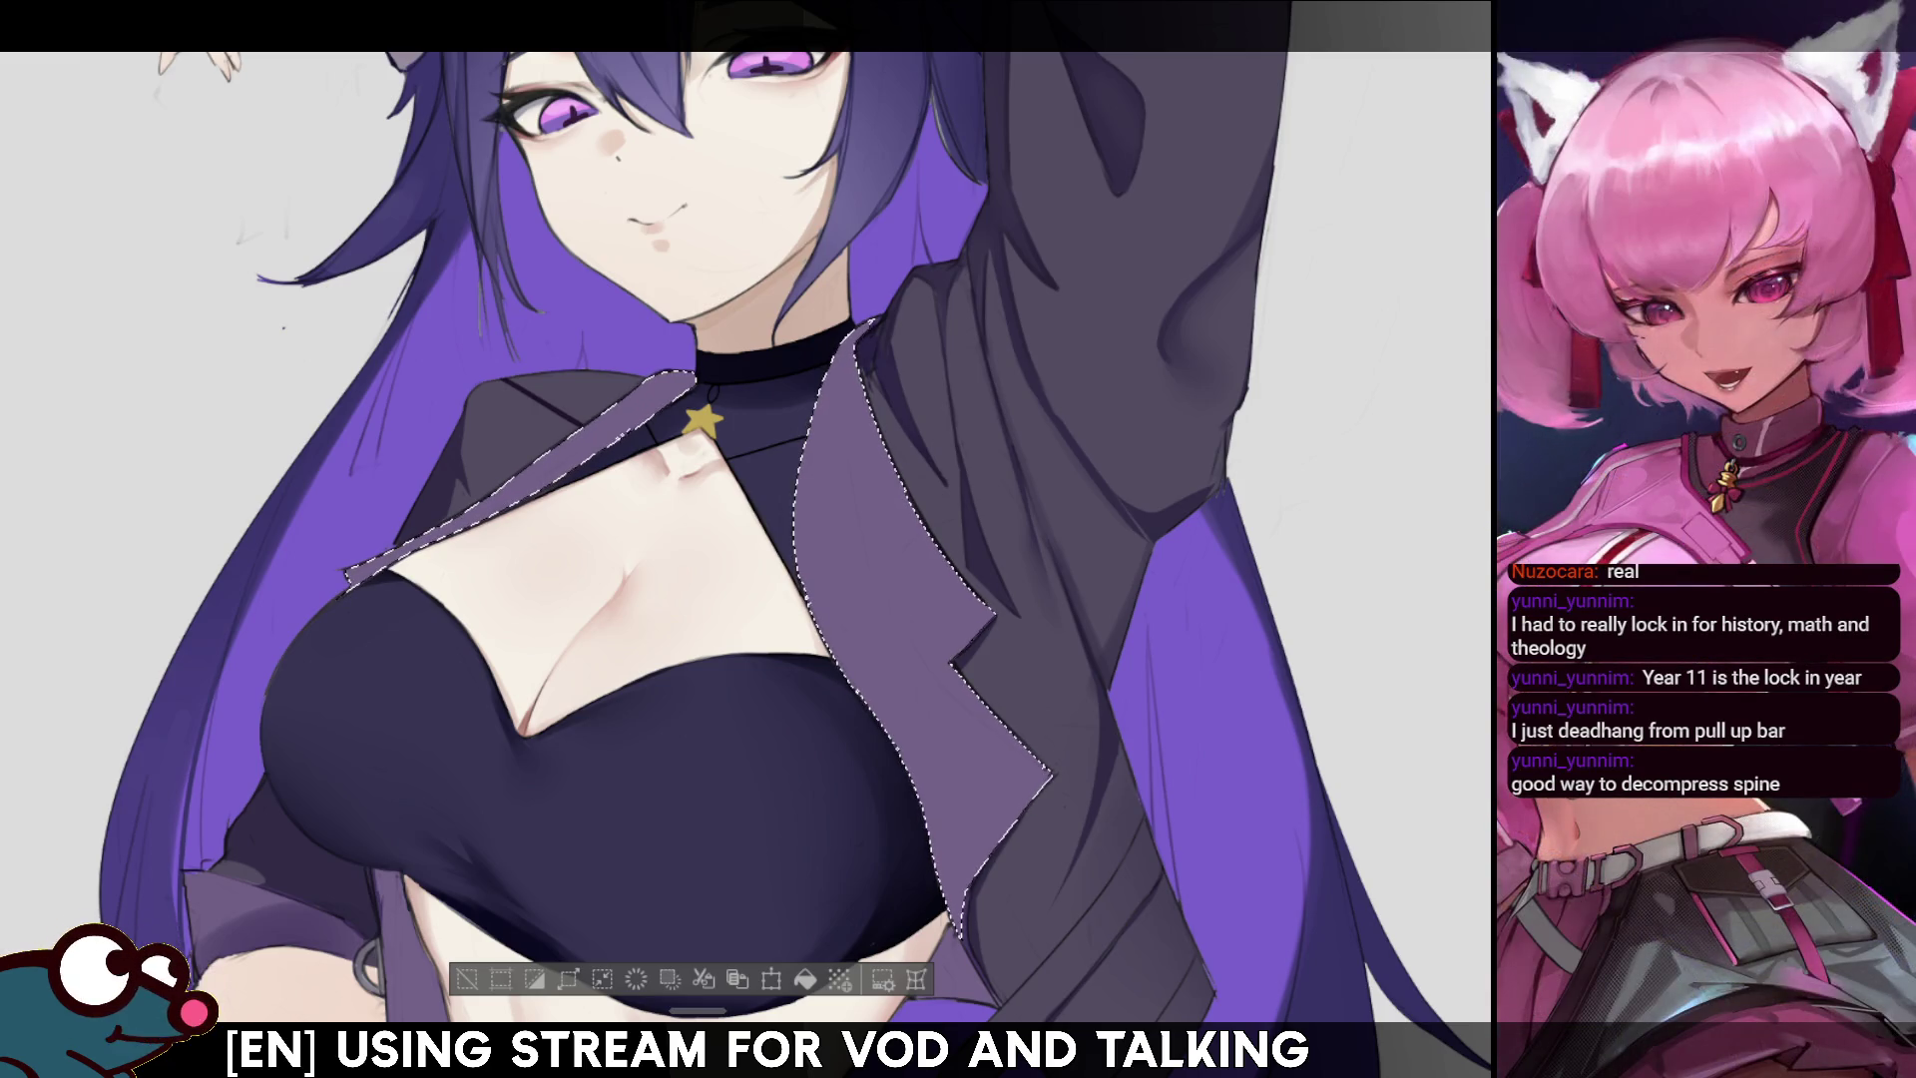
scroll(748, 539, "up", 3)
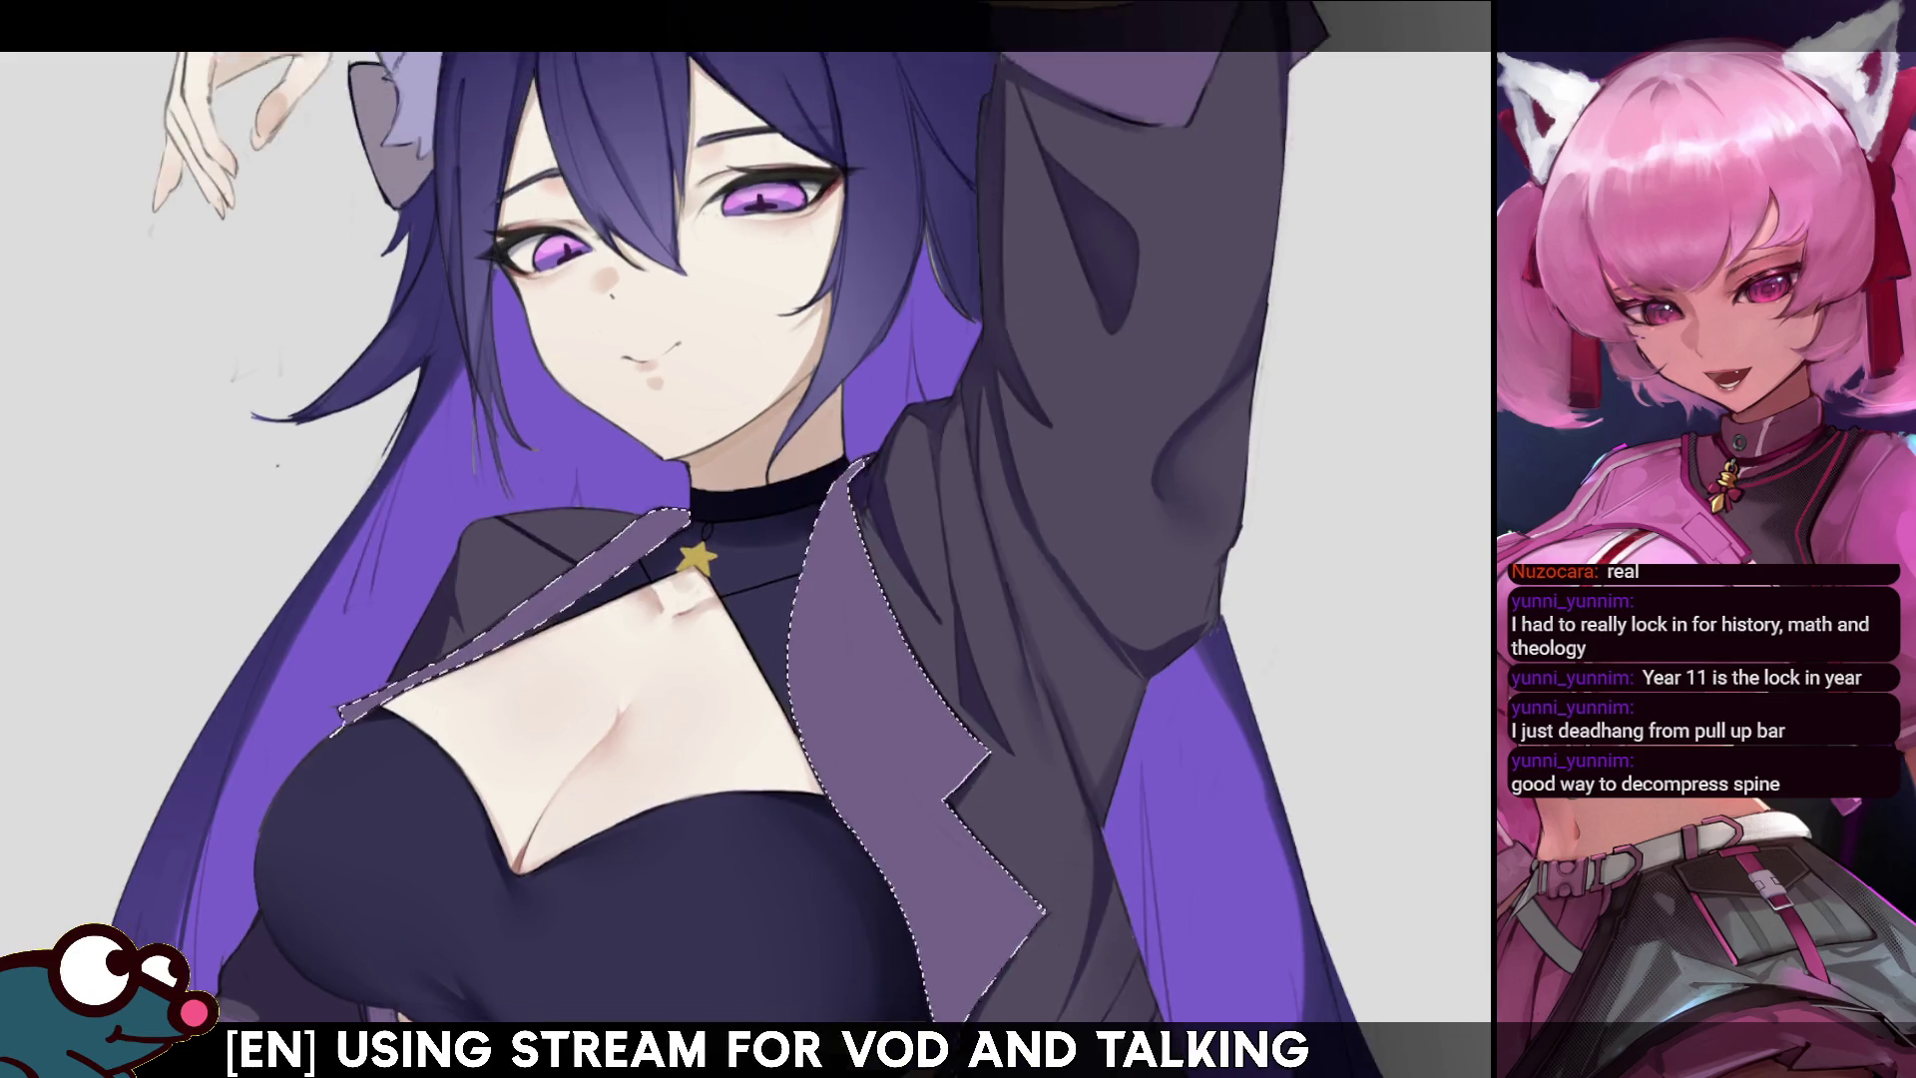
scroll(748, 539, "up", 3)
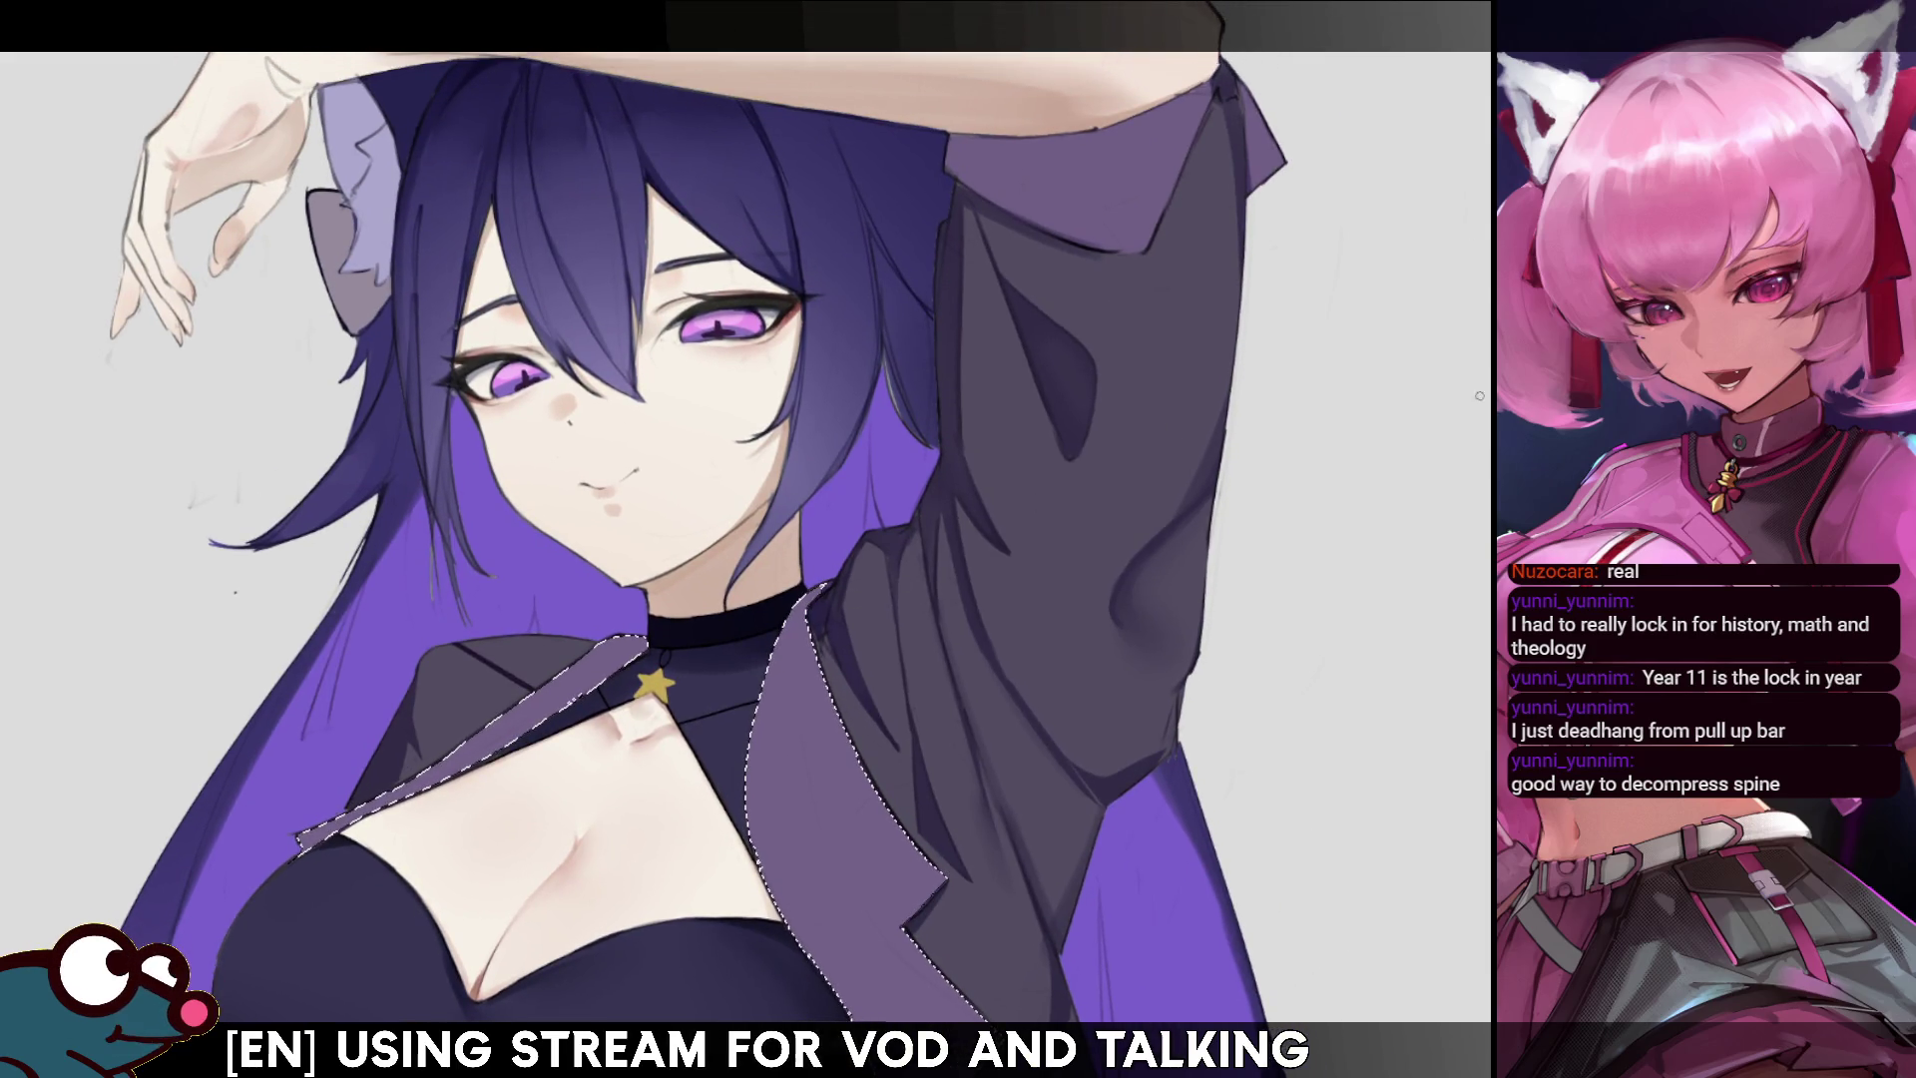
scroll(1481, 396, "down", 3)
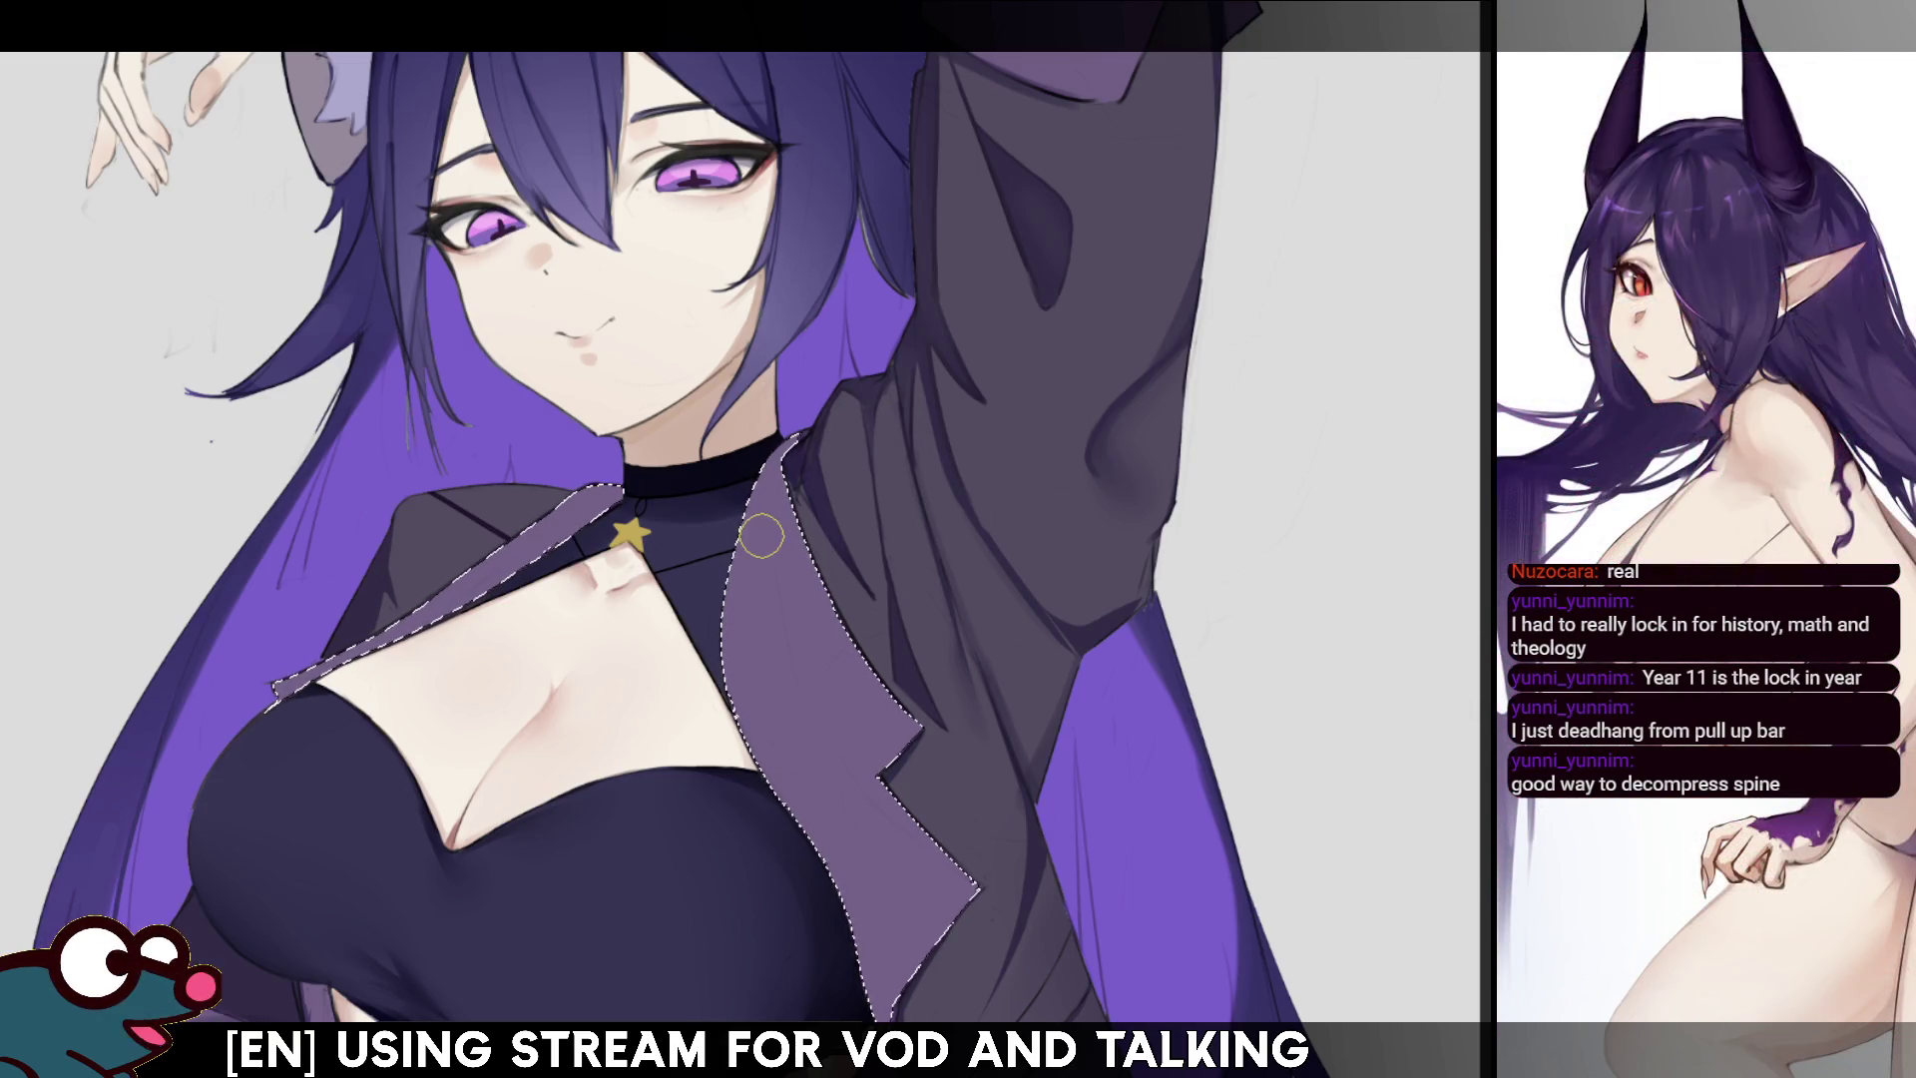
key("ctrl+d")
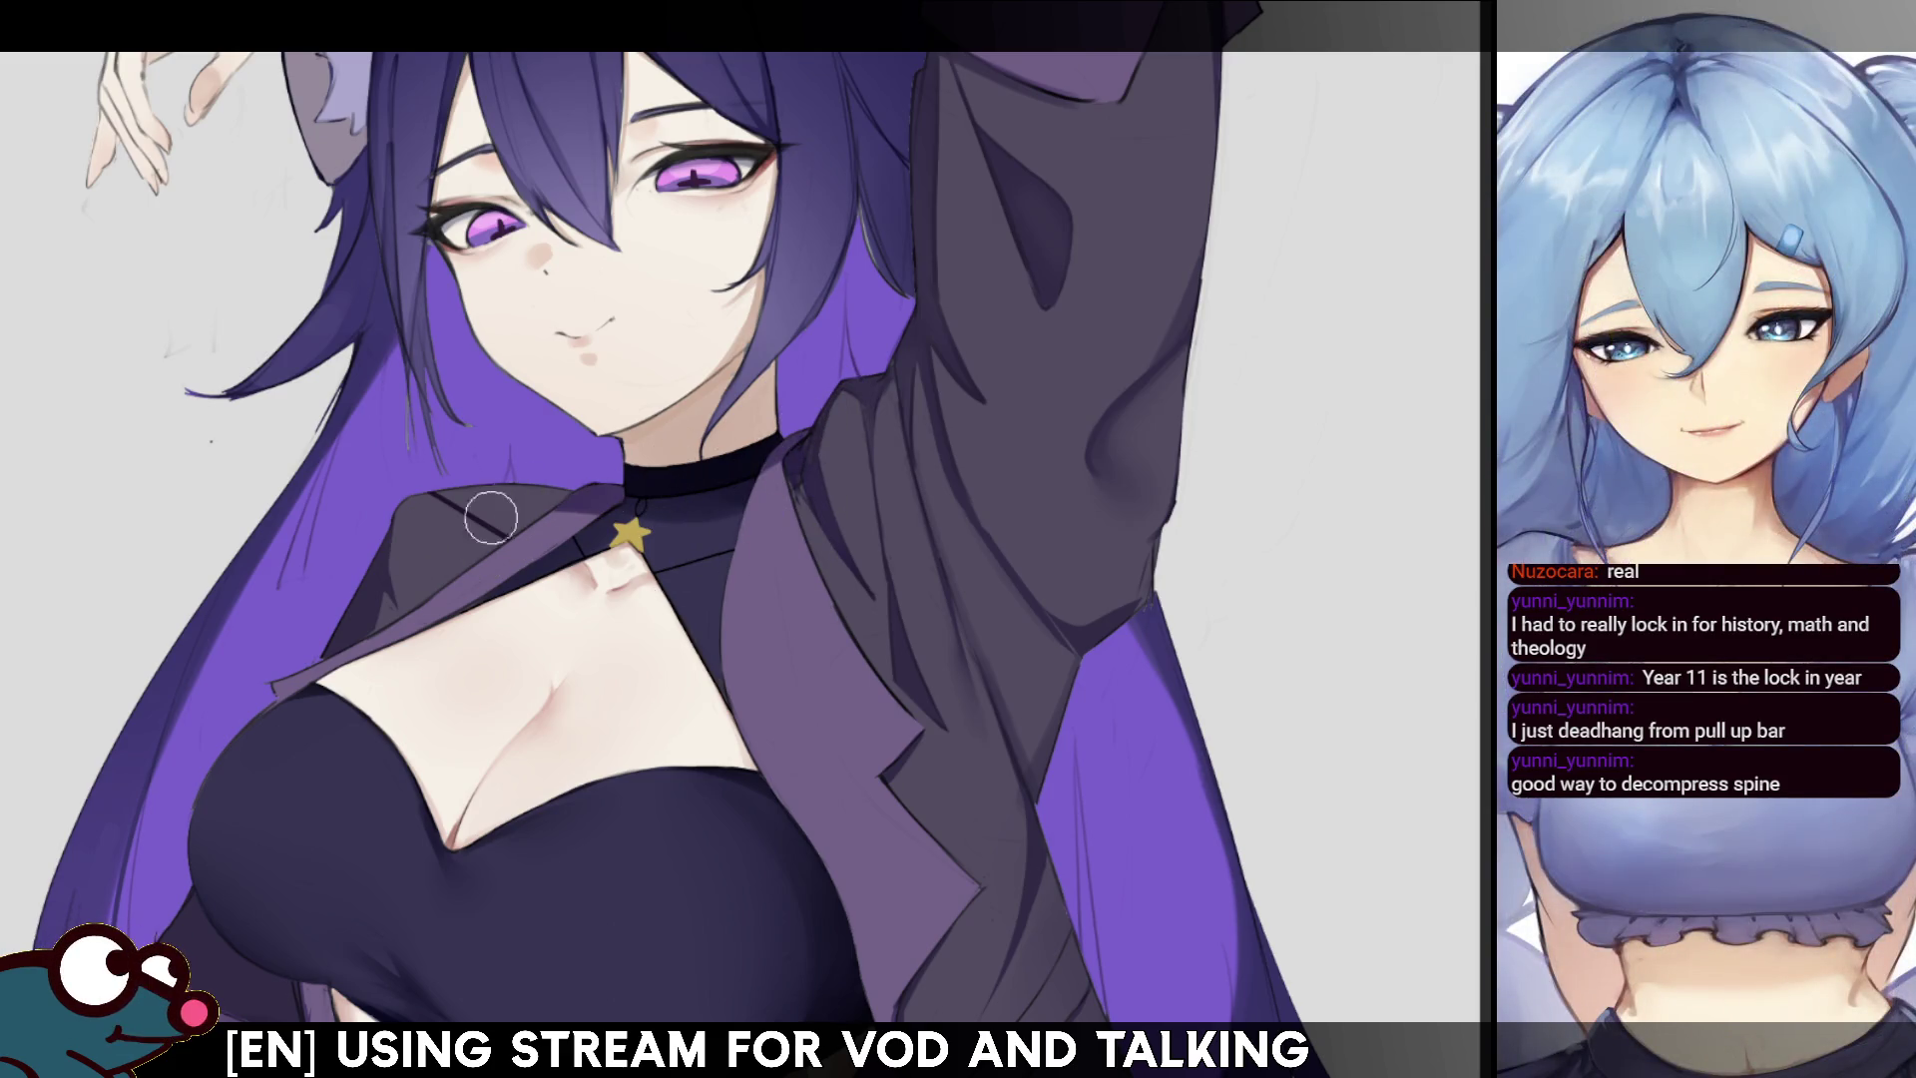
mouse_move(493, 527)
left_mouse_down()
mouse_move(636, 767)
mouse_move(644, 699)
left_mouse_up()
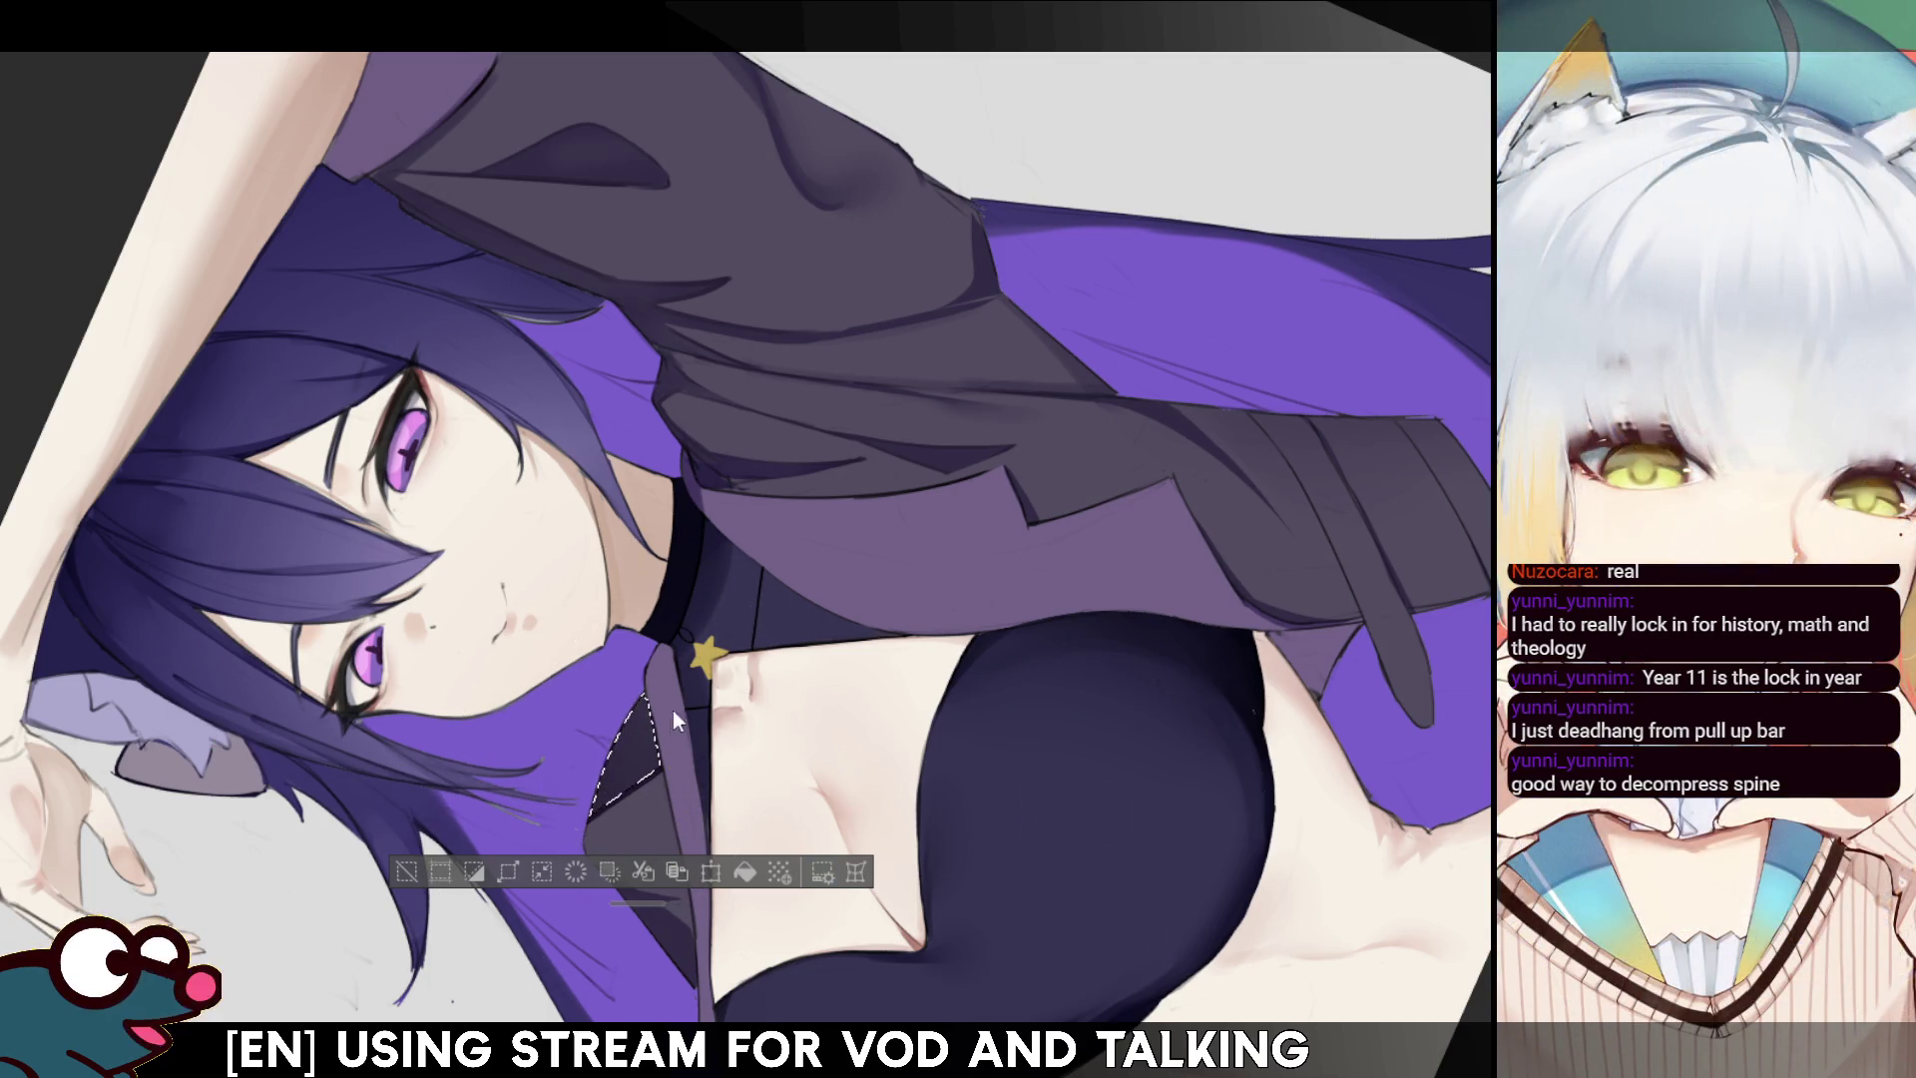
- Try a small collar selection, clear it, and rotate the canvas to a comfortable angle
key("ctrl+d")
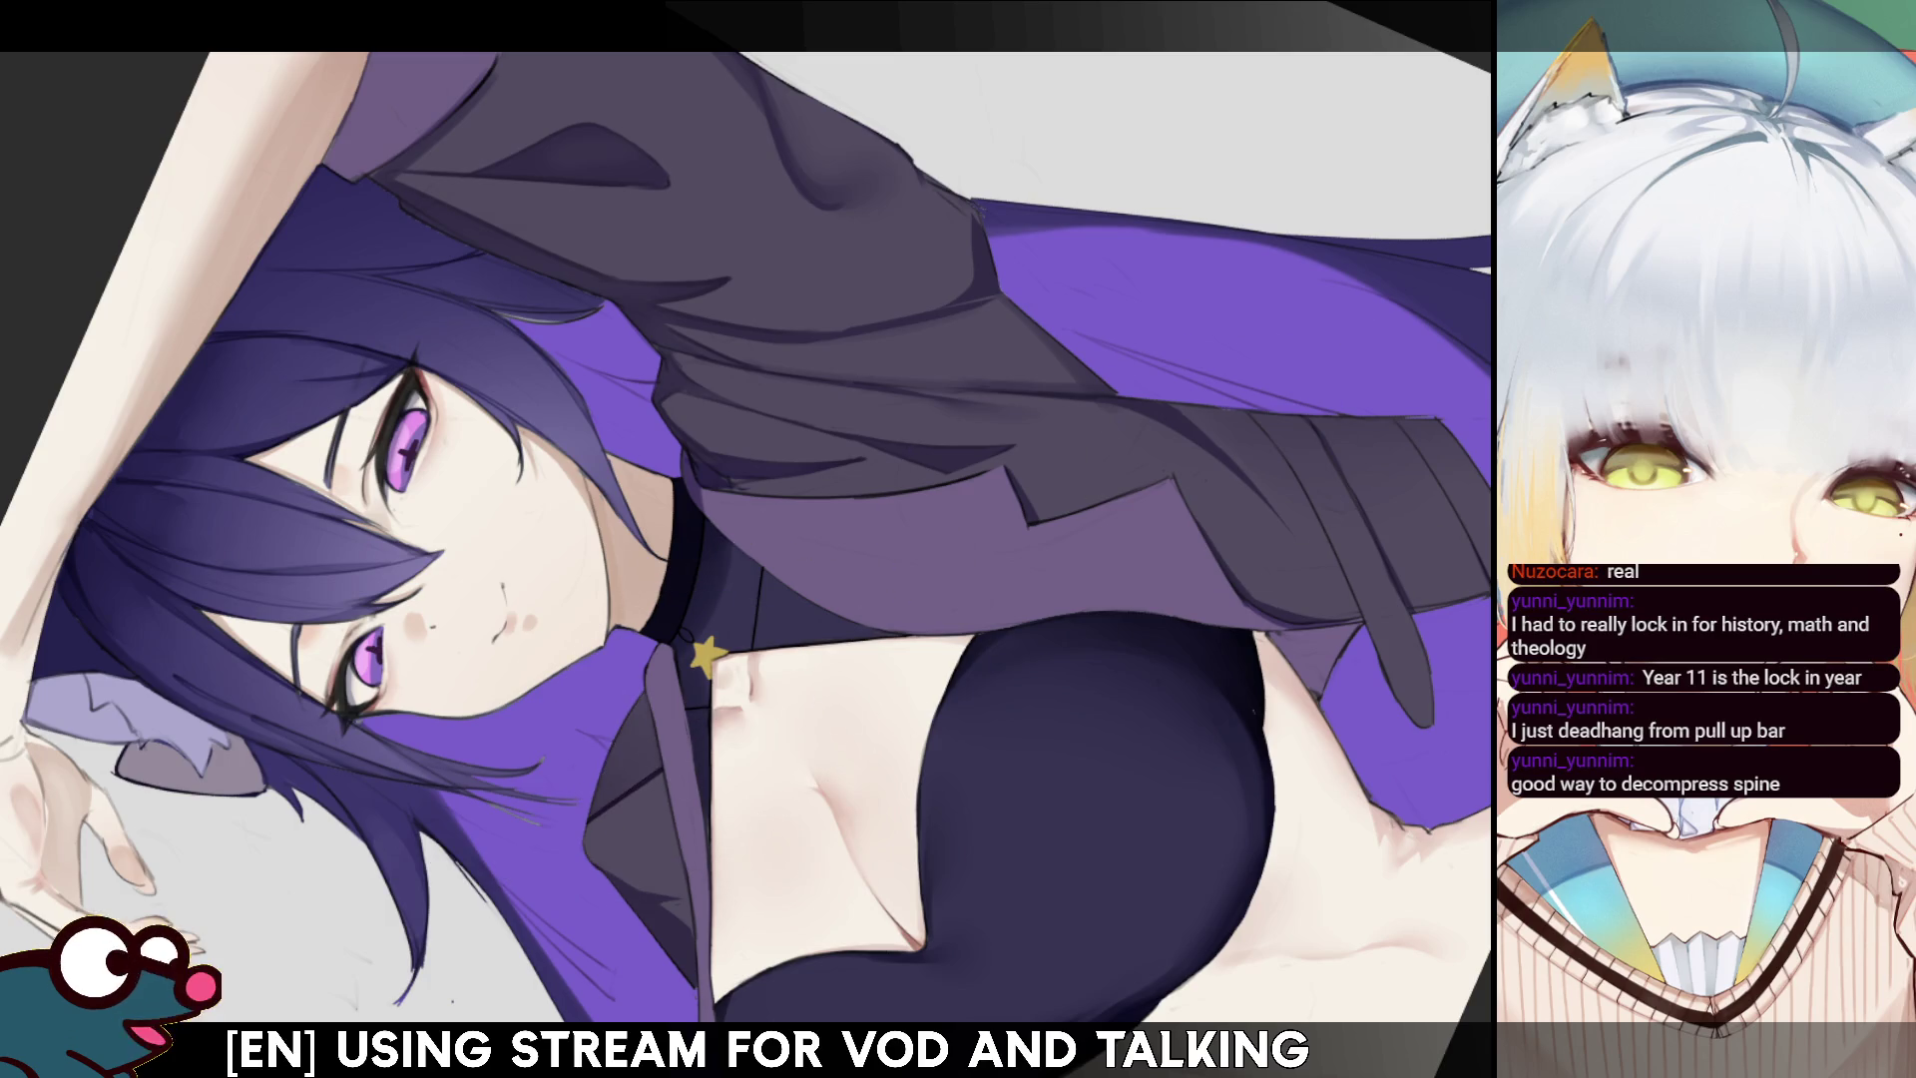
key("h")
key("h")
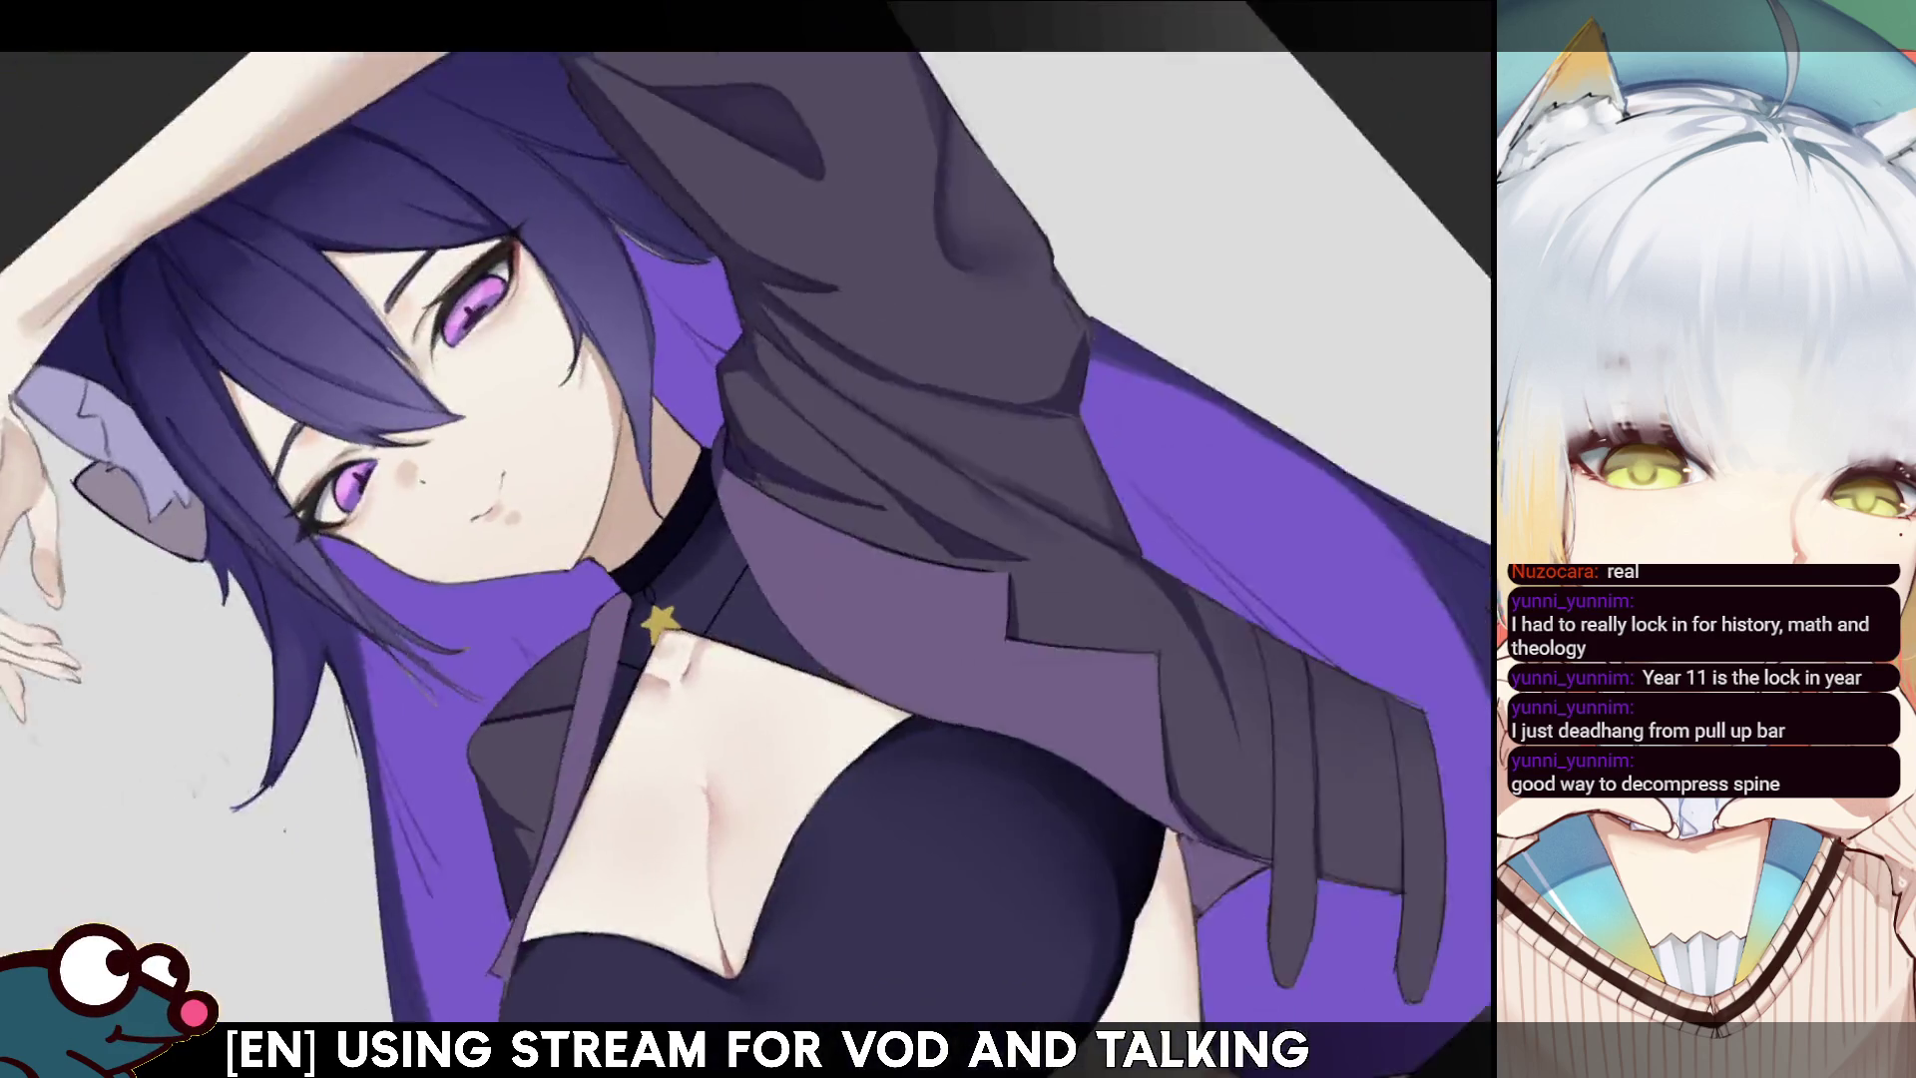
key("minus")
mouse_move(658, 709)
left_mouse_down()
mouse_move(683, 788)
mouse_move(624, 833)
left_mouse_up()
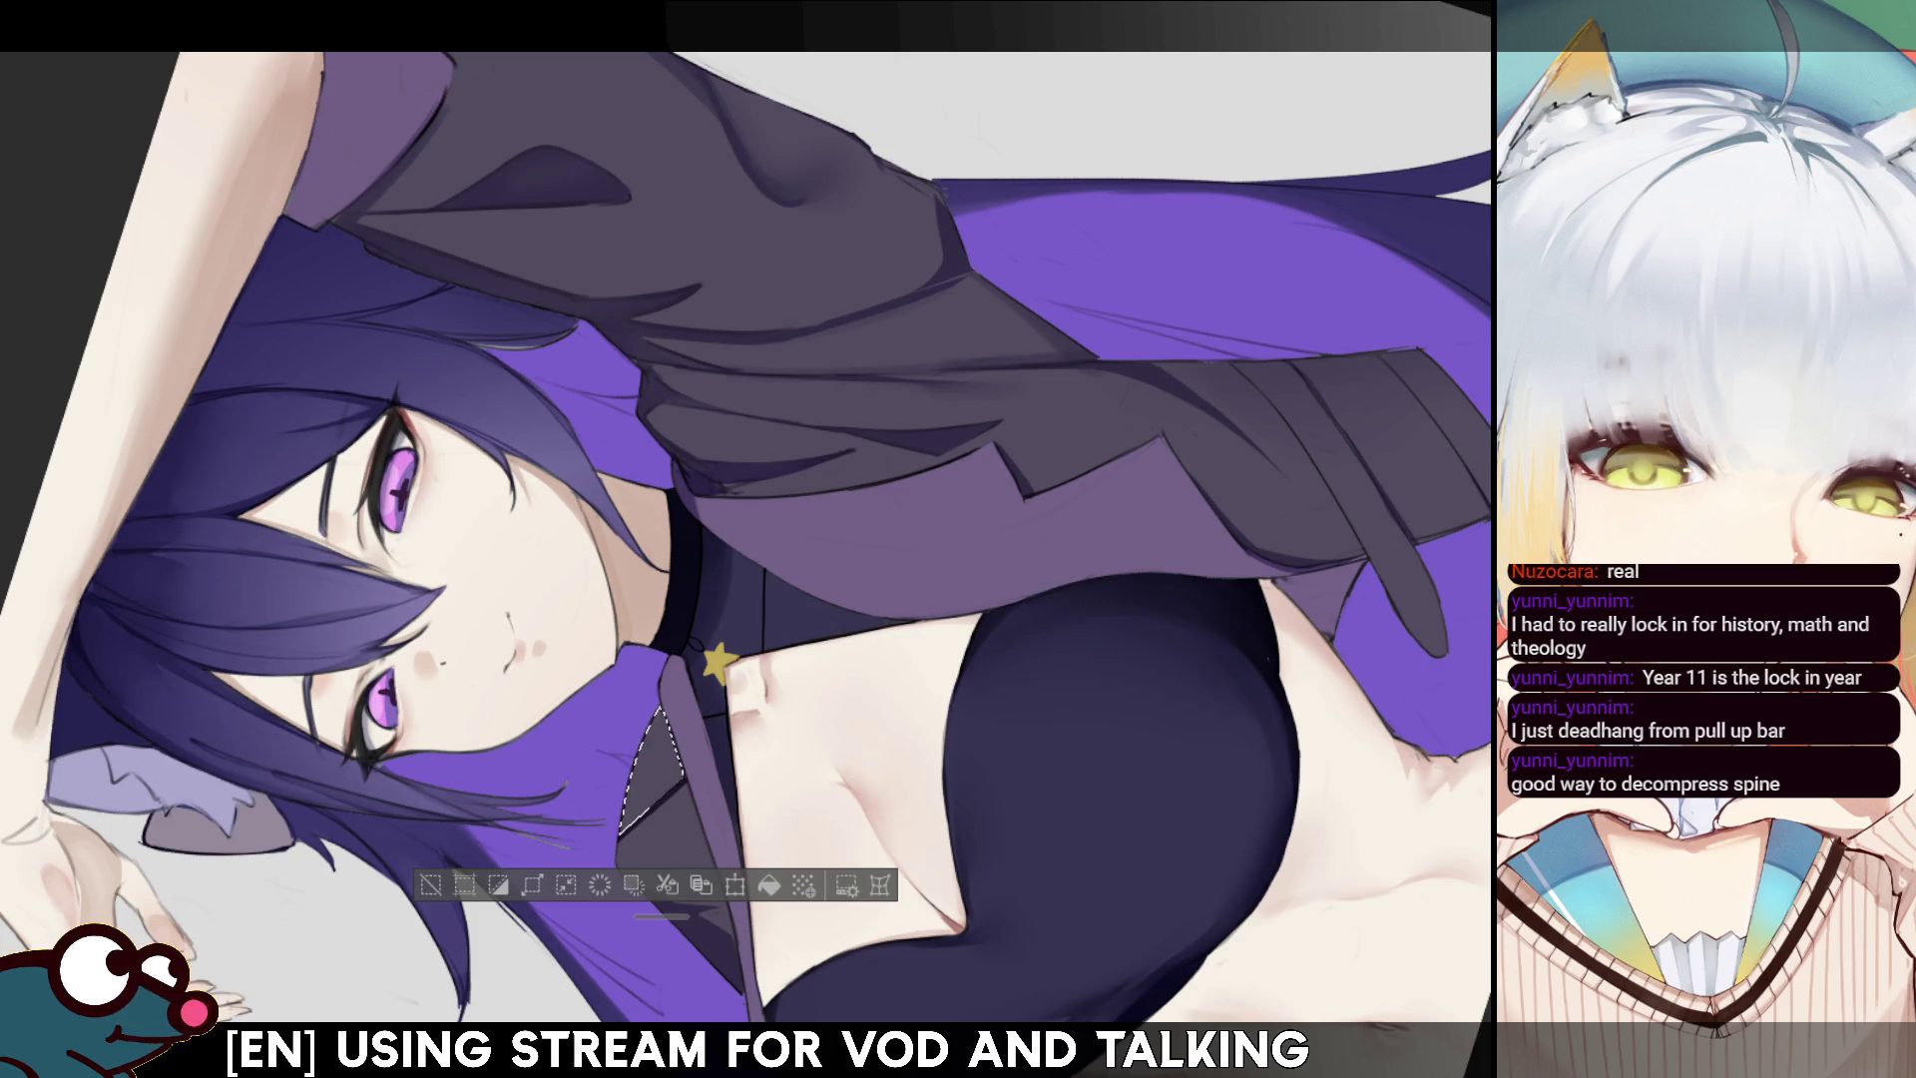
key("ctrl+d")
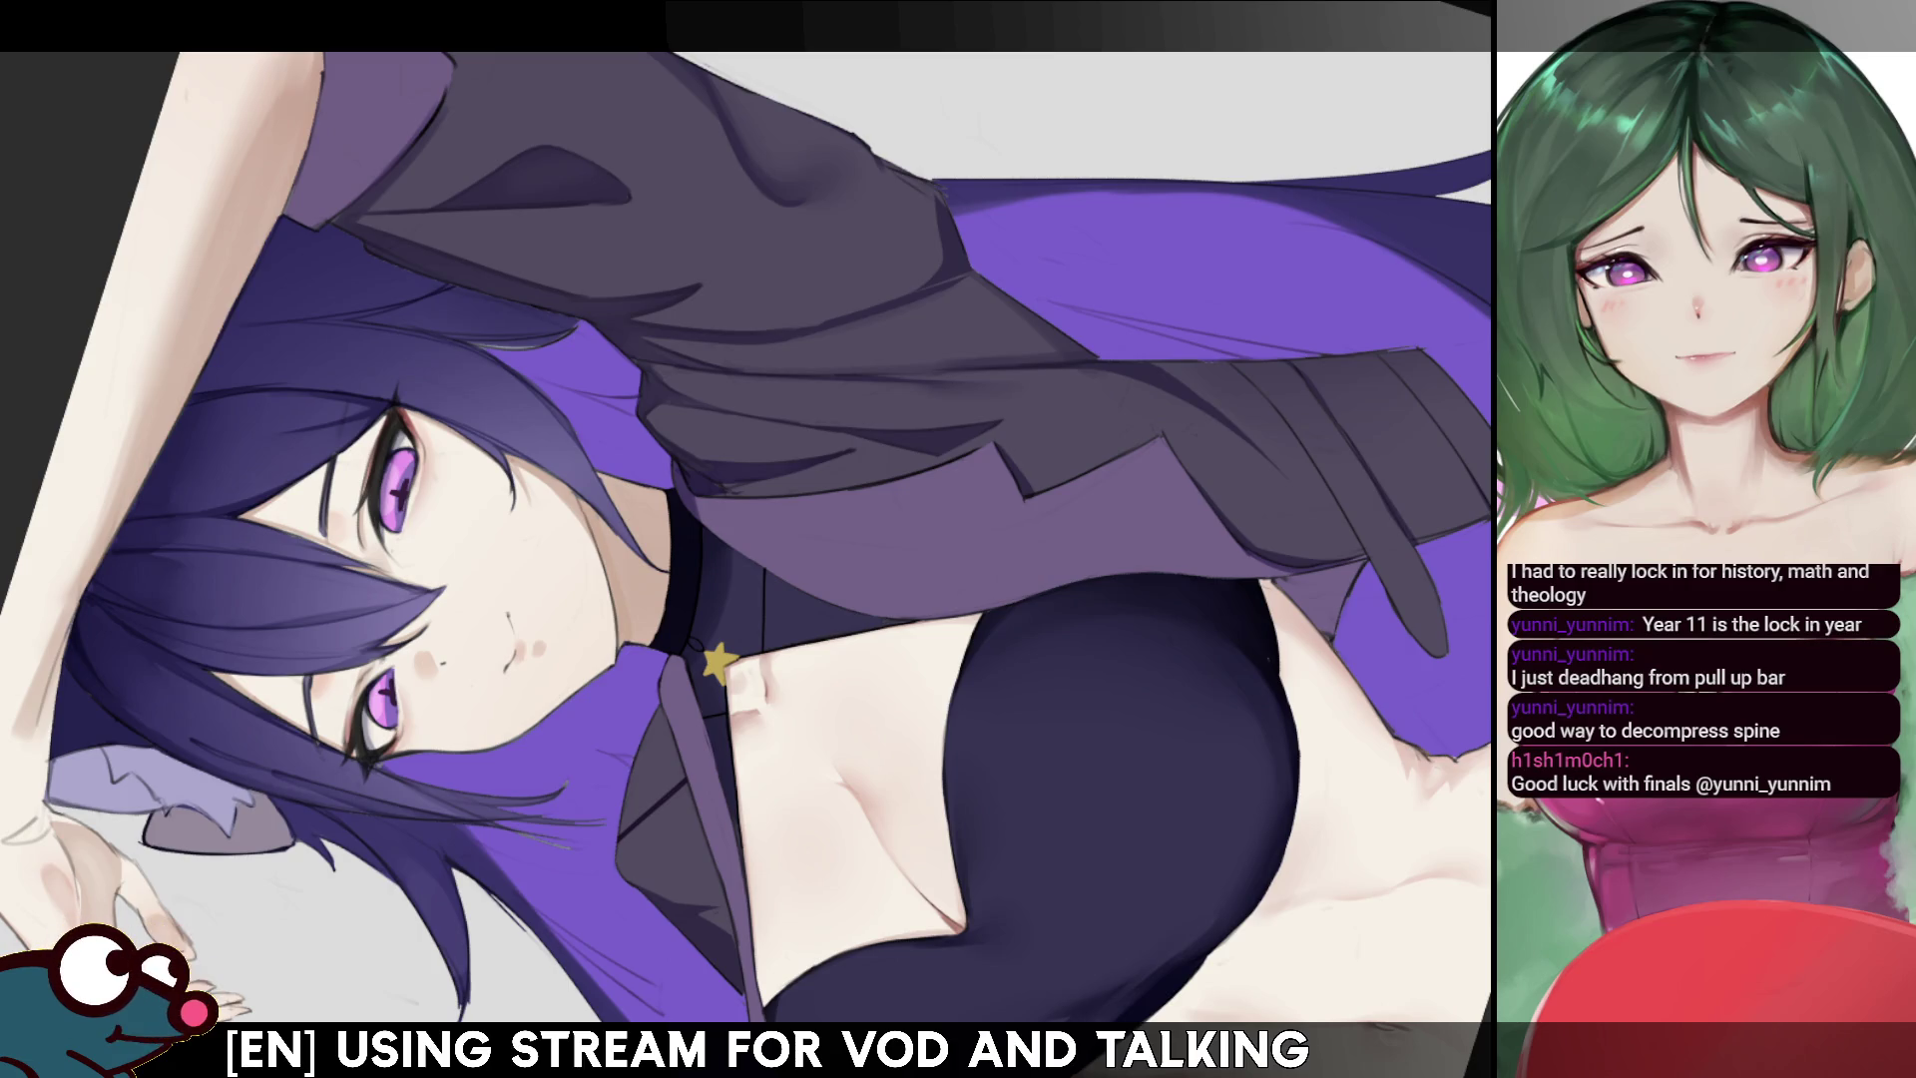
mouse_move(747, 617)
left_mouse_down()
mouse_move(605, 741)
mouse_move(670, 278)
mouse_move(756, 364)
left_mouse_up()
- Lasso the dark collar piece below the star and paint darker shading inside it
left_click_drag(669, 454, 629, 604)
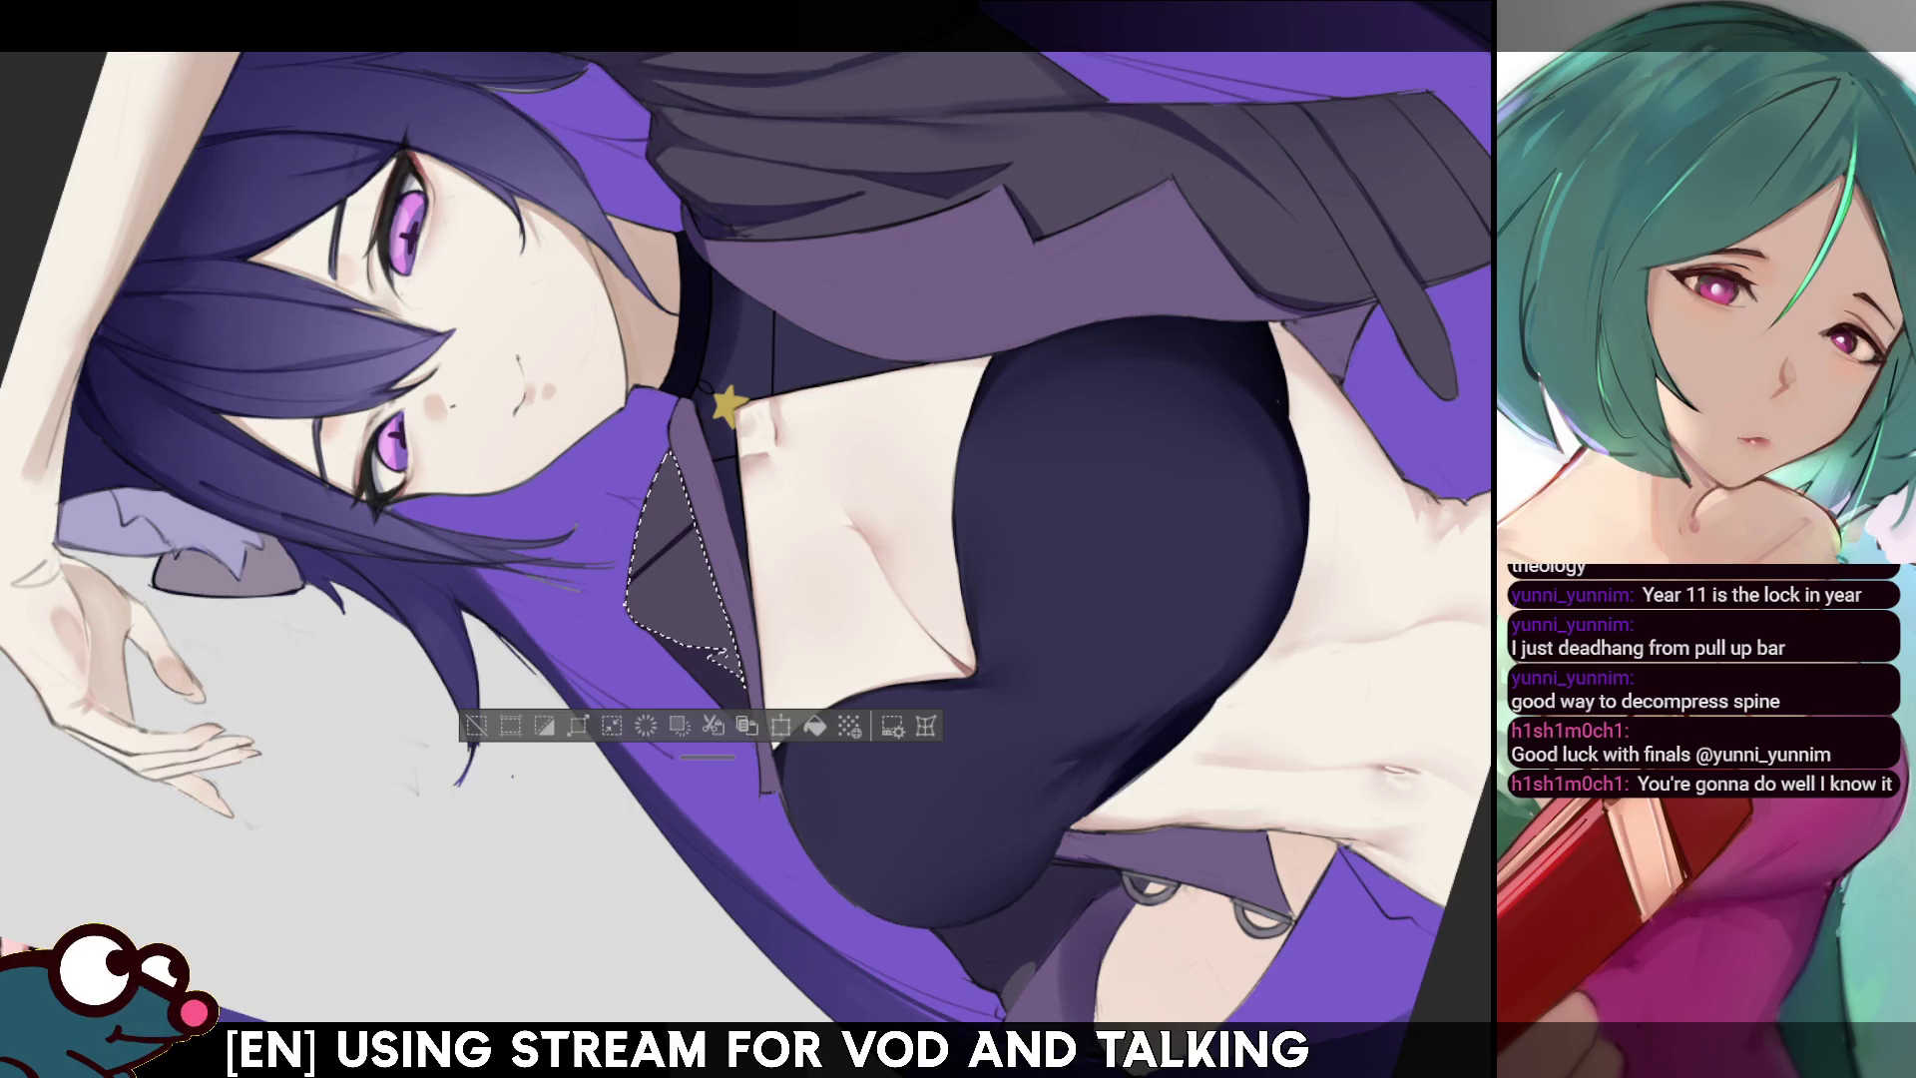
left_click_drag(700, 552, 619, 534)
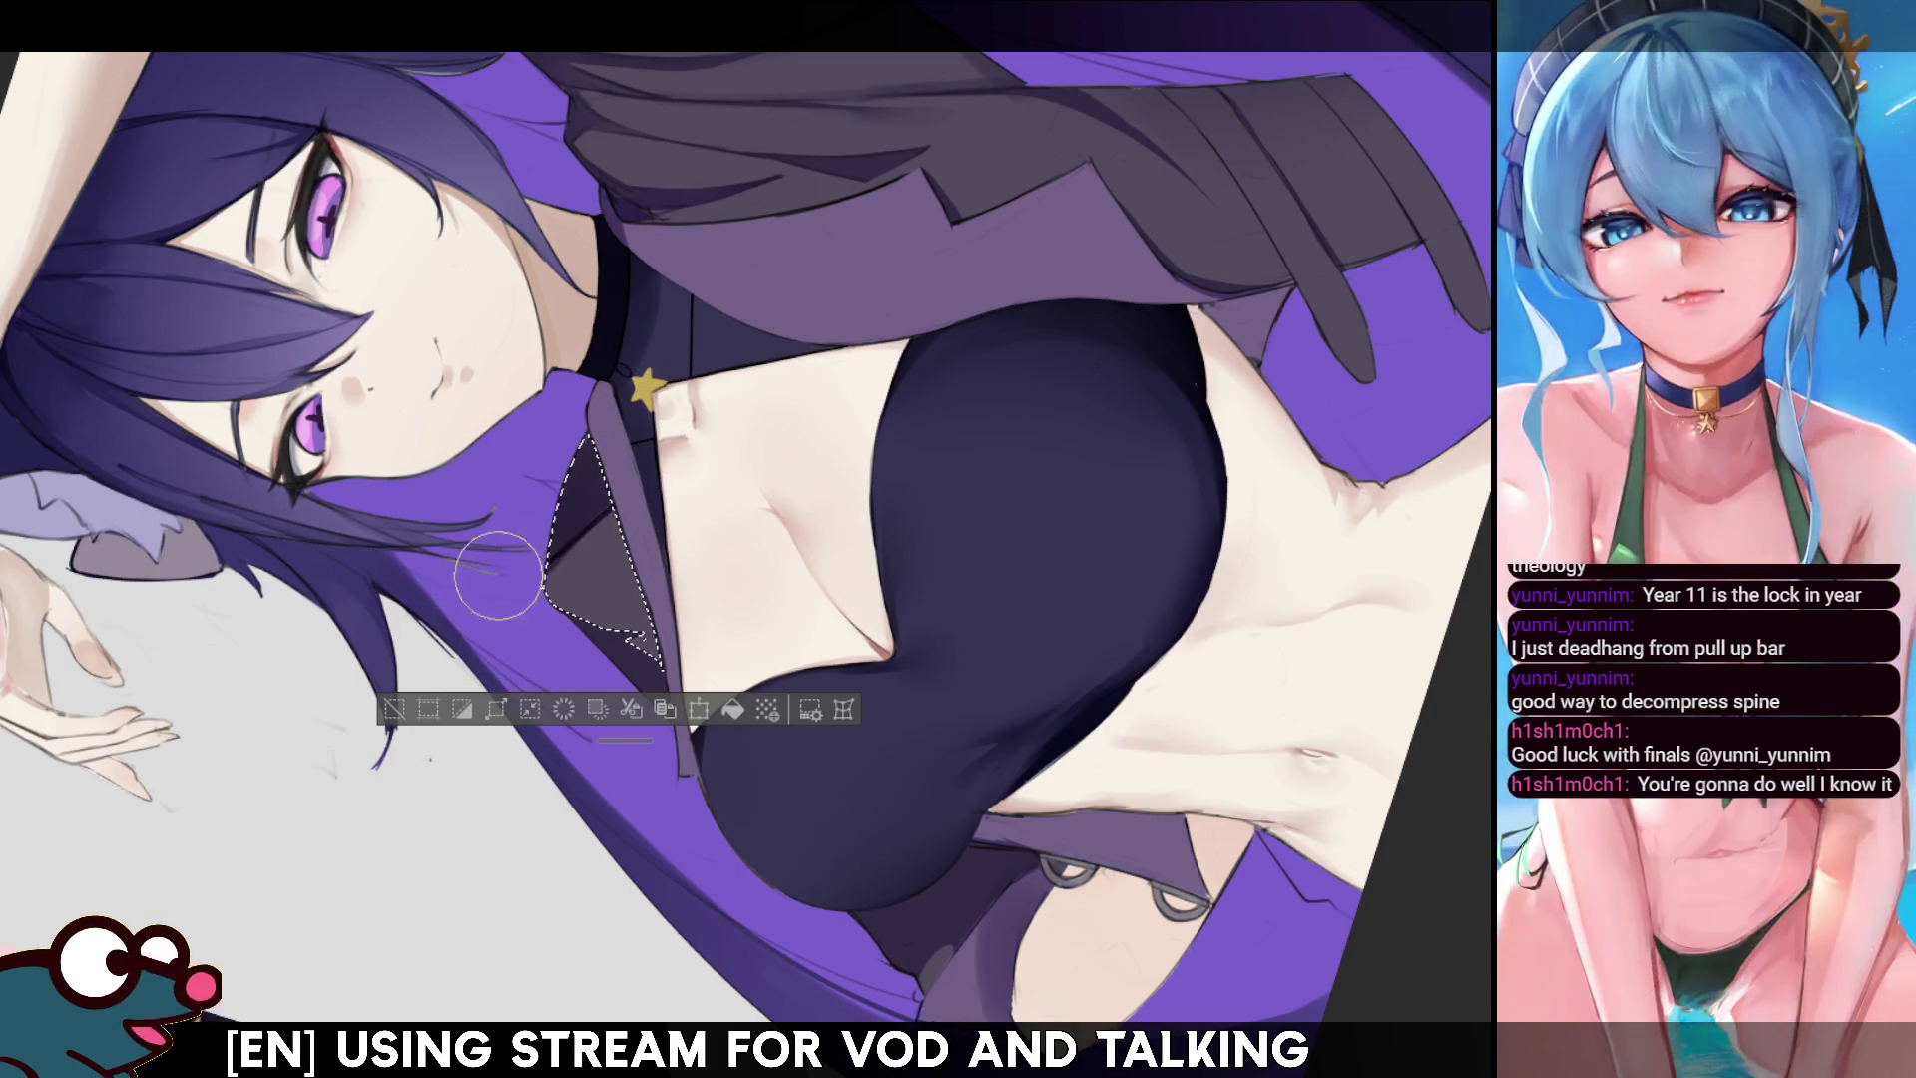
key("bracketleft")
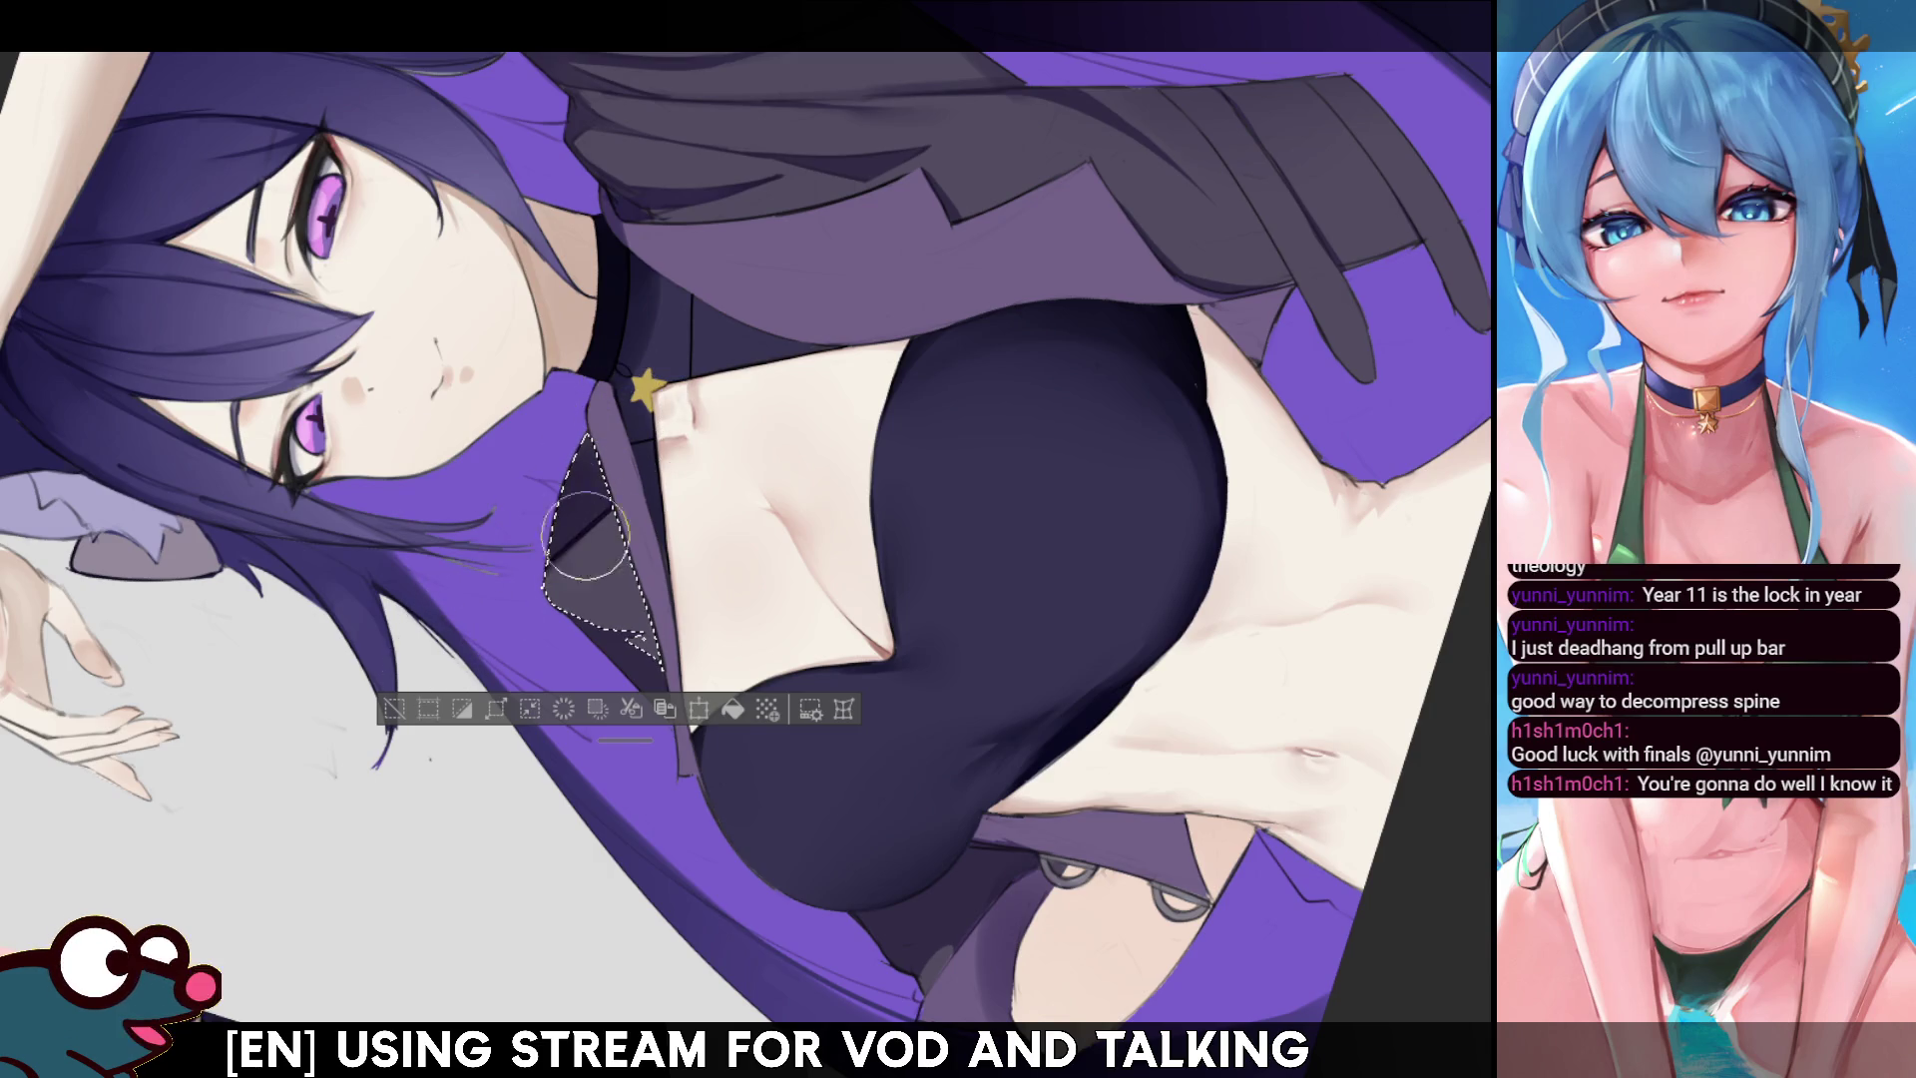
mouse_move(637, 492)
left_mouse_down()
mouse_move(554, 564)
mouse_move(599, 534)
mouse_move(638, 648)
mouse_move(556, 570)
left_mouse_up()
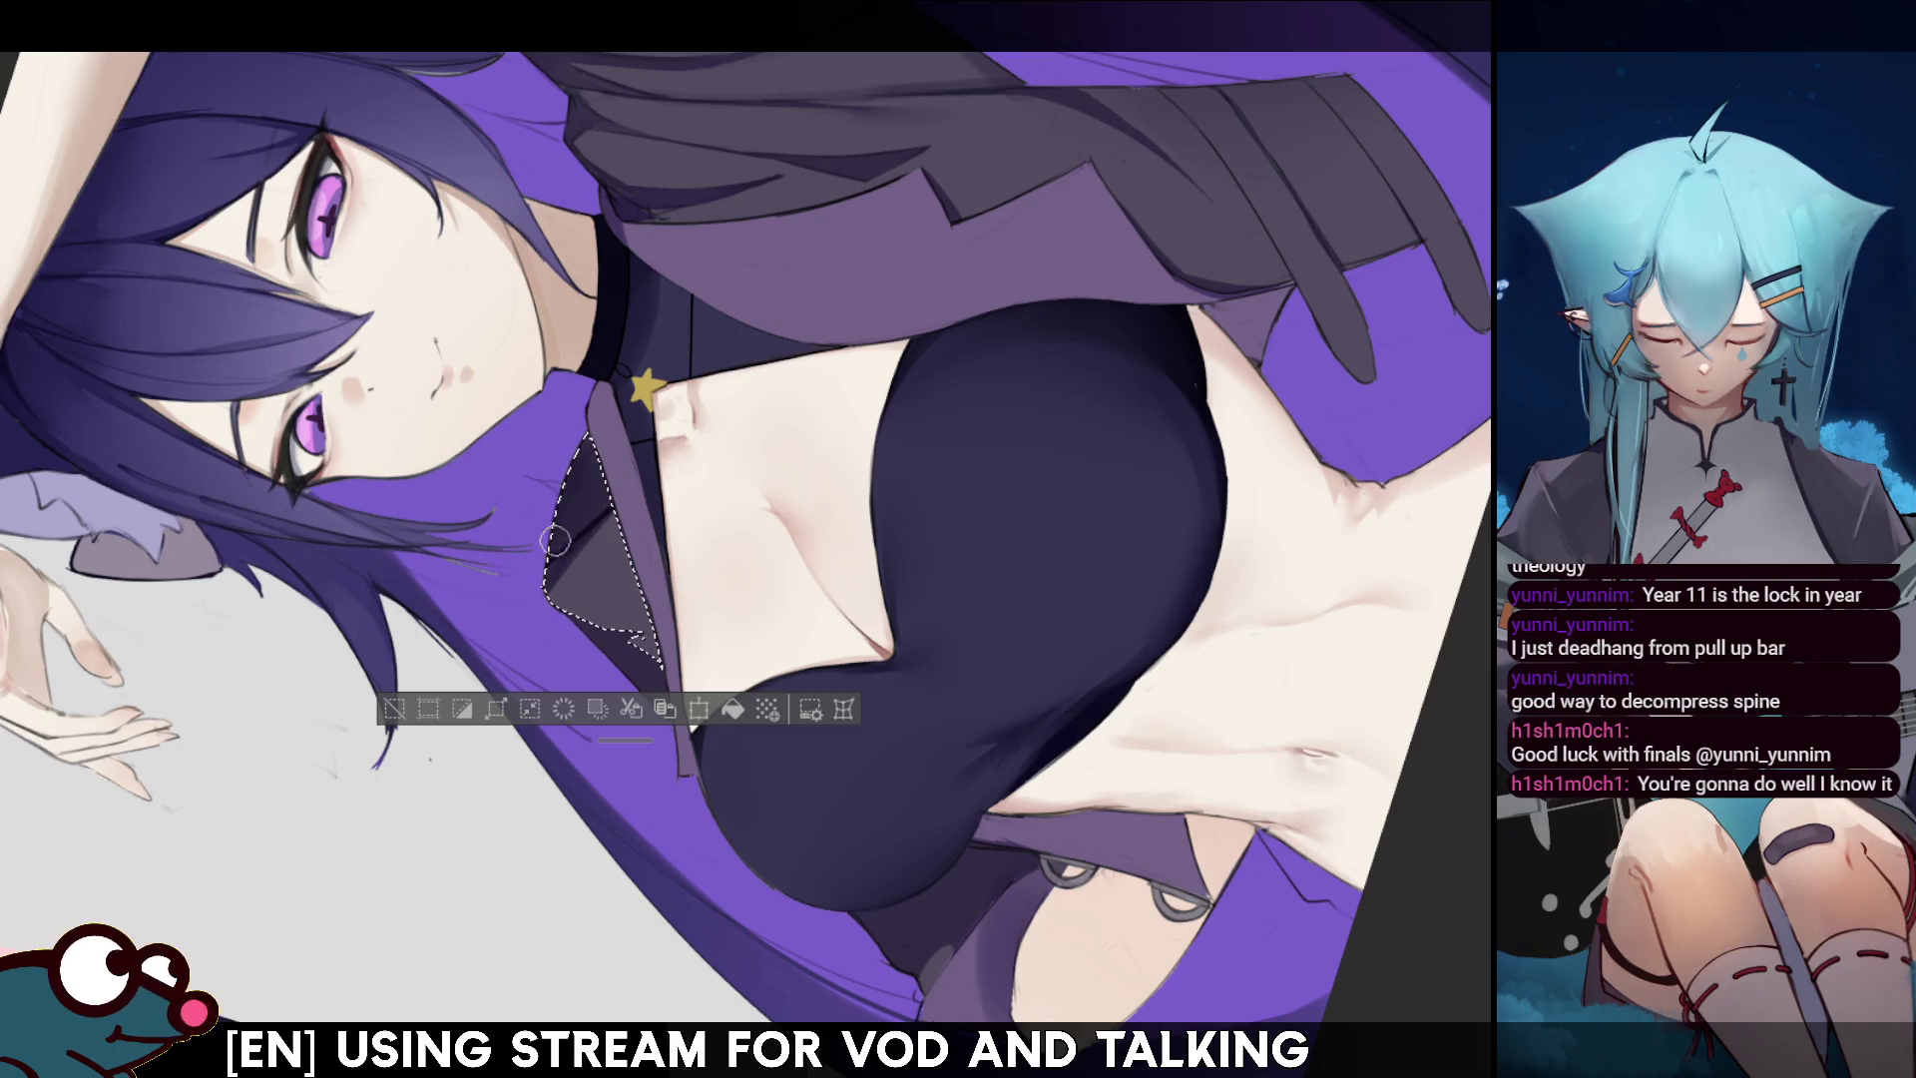
key("ctrl+d")
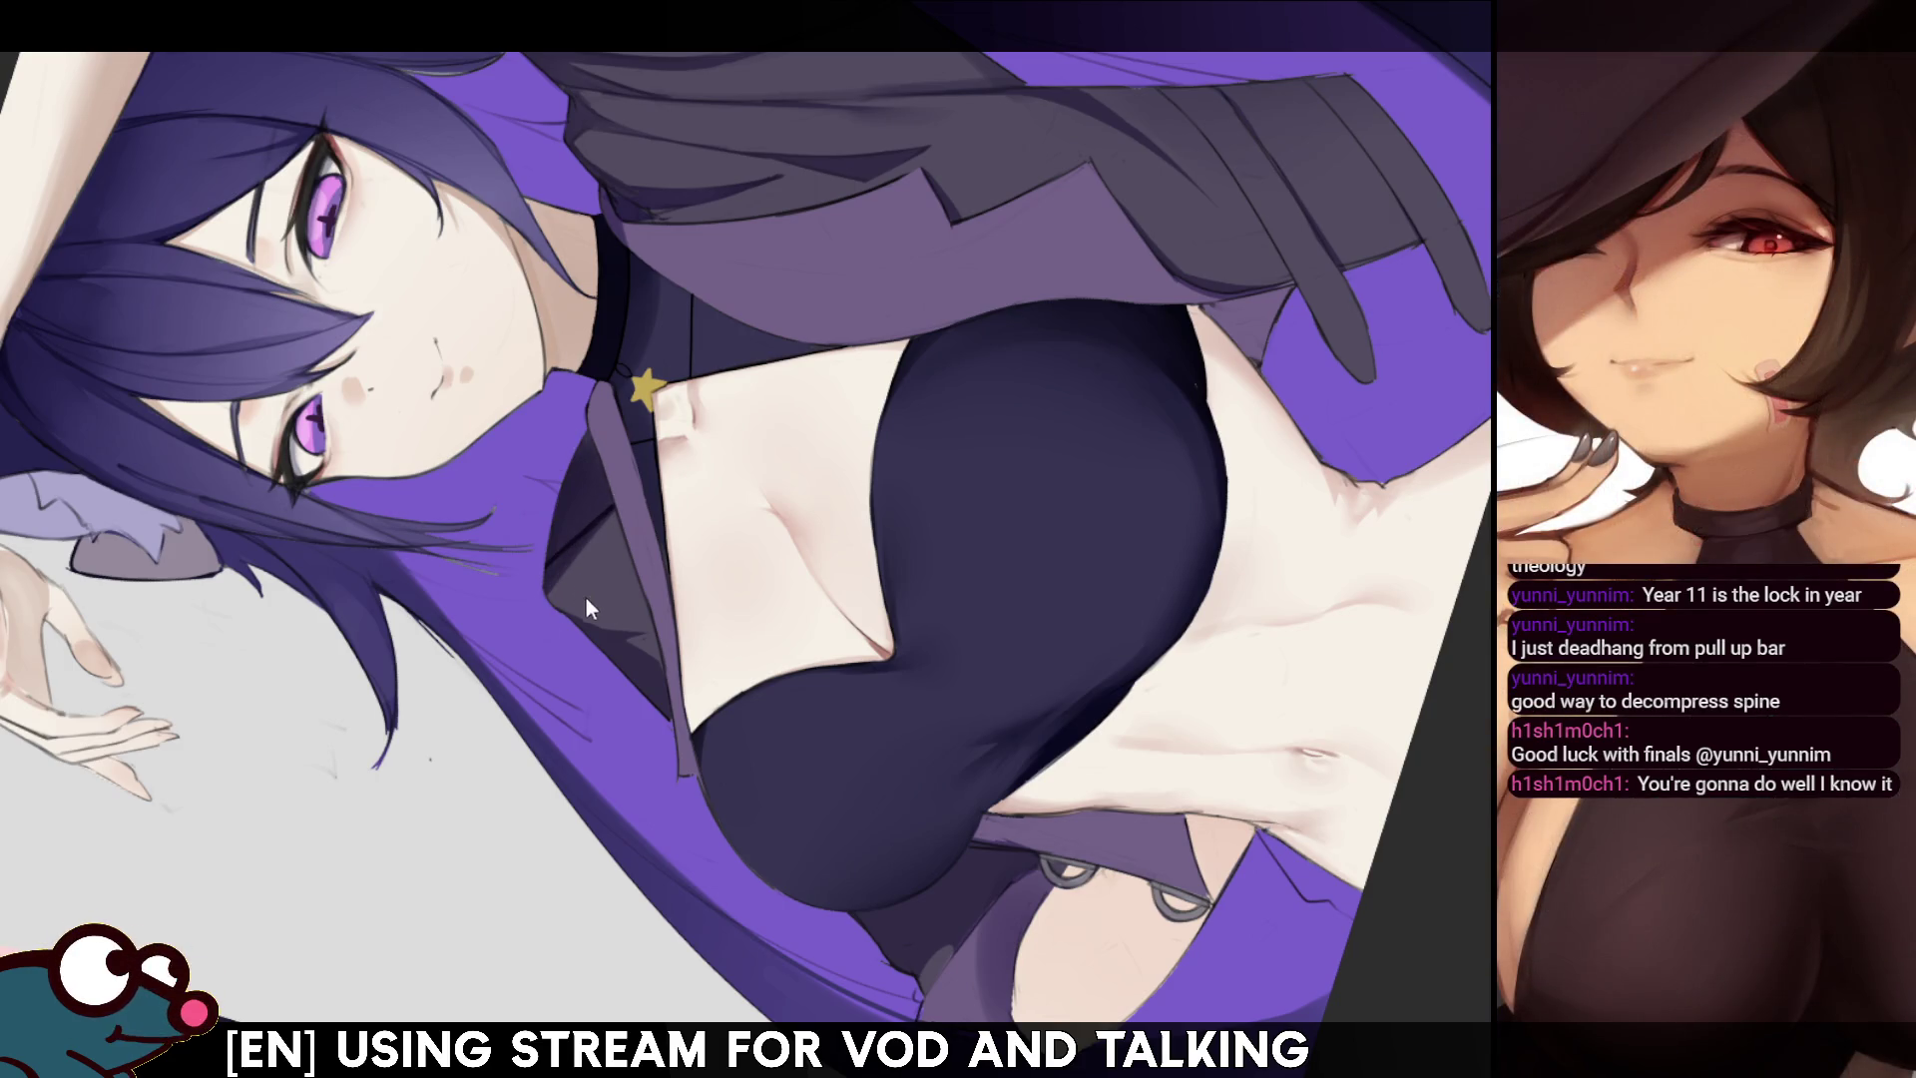
key("ctrl+0")
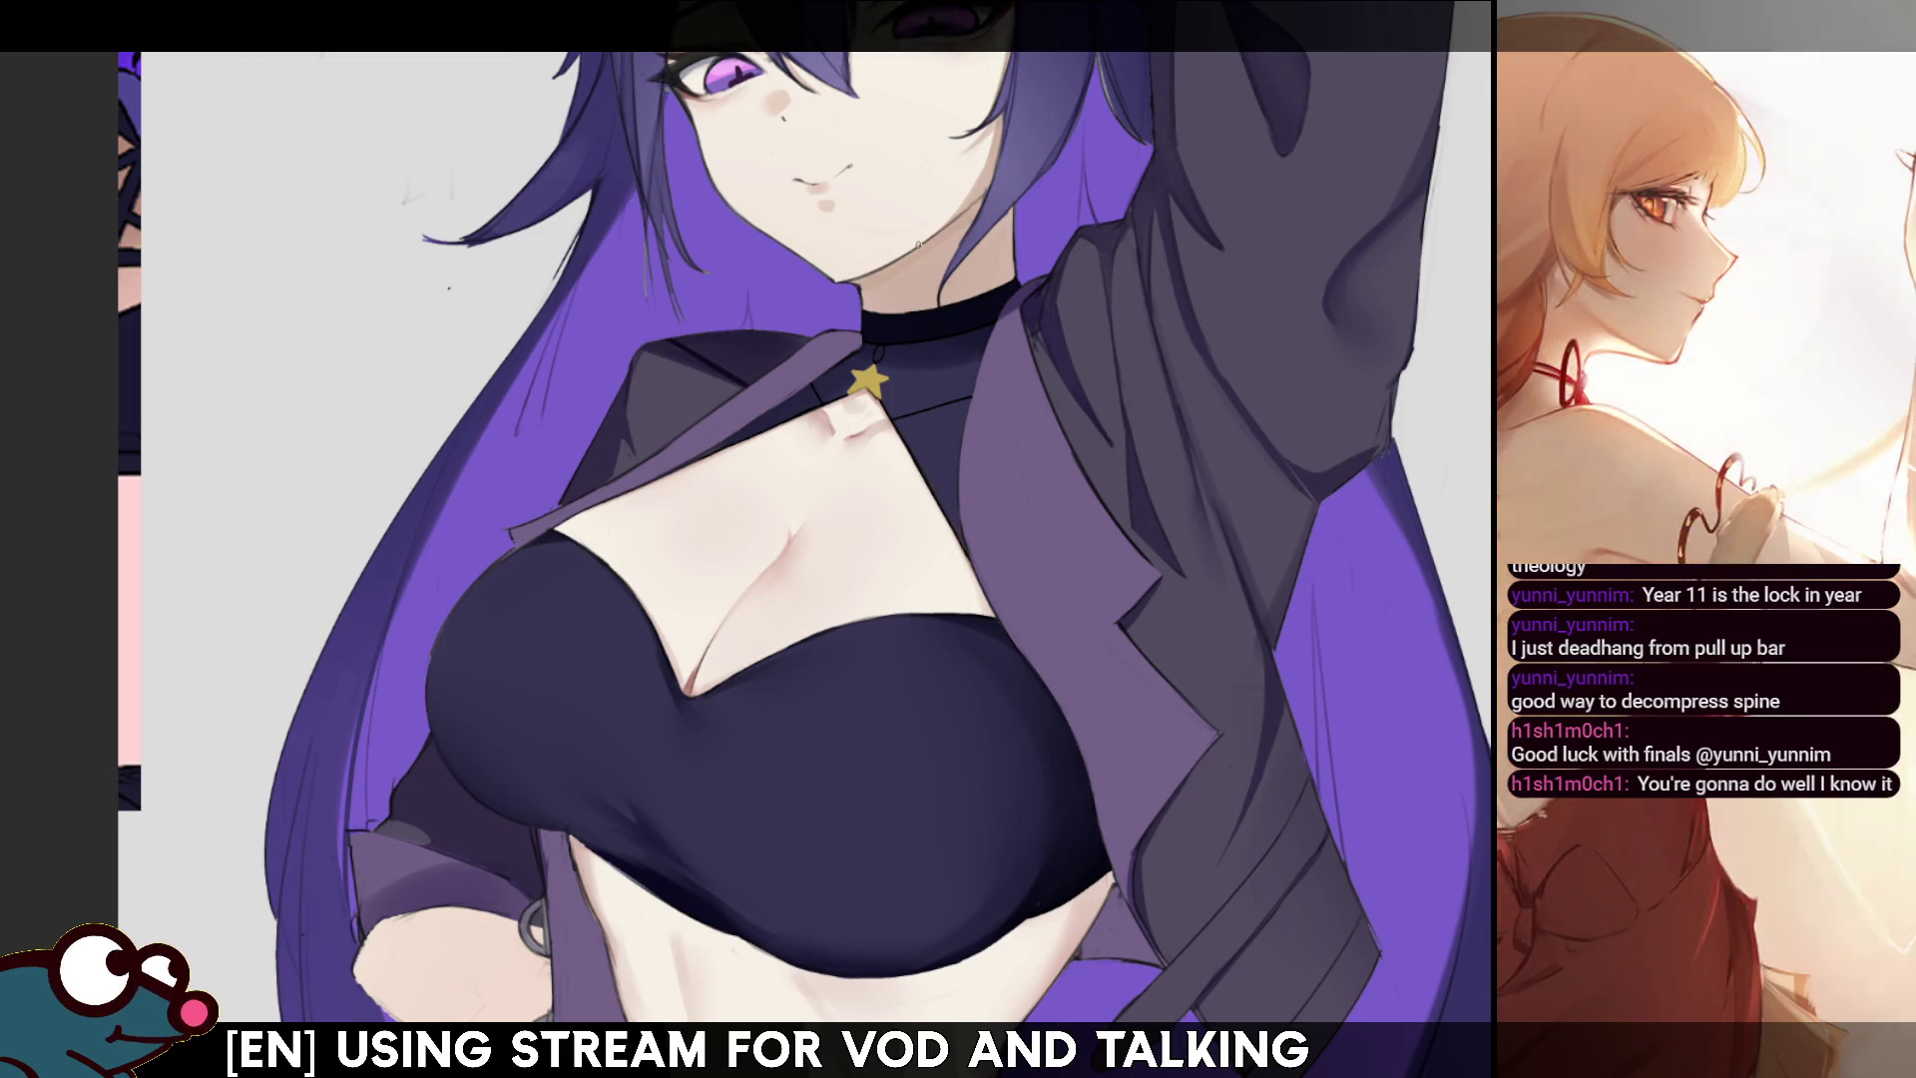
left_click_drag(634, 435, 610, 590)
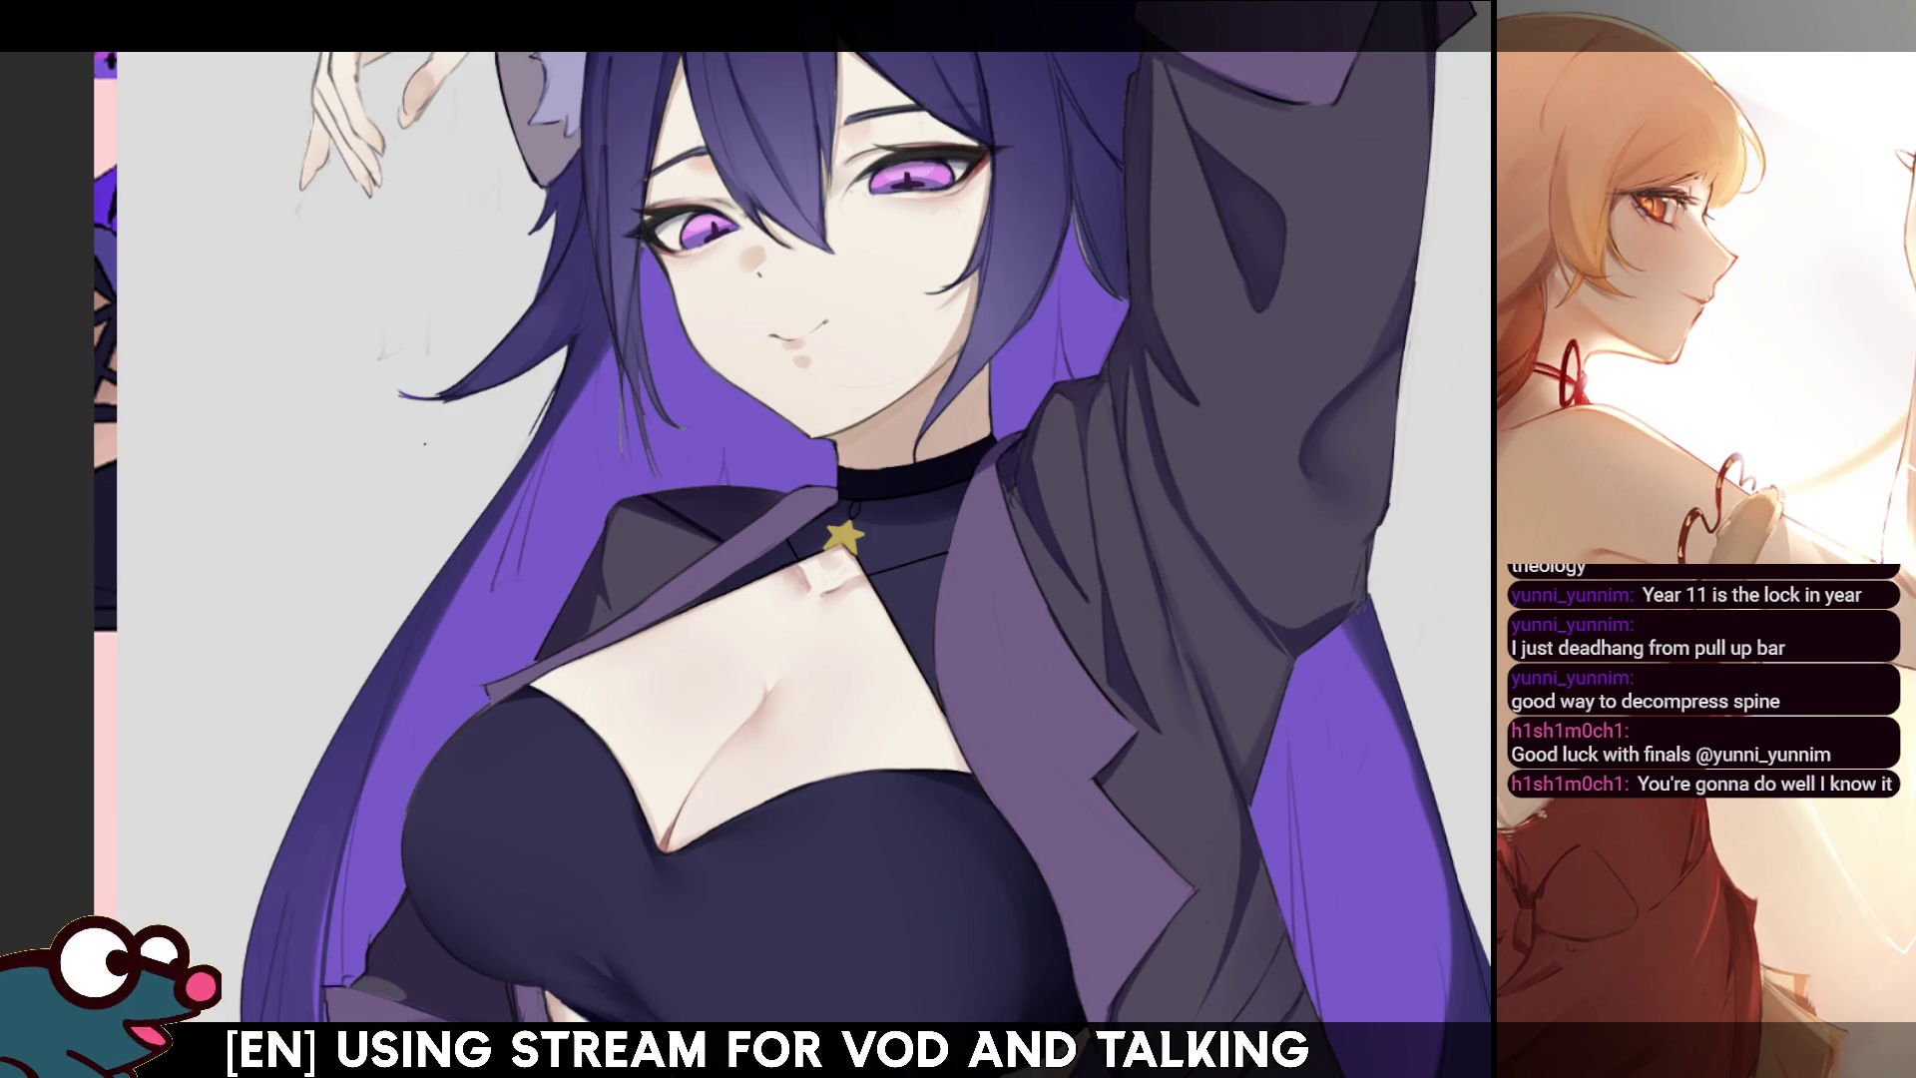
mouse_move(699, 599)
left_mouse_down()
mouse_move(799, 449)
mouse_move(863, 418)
left_mouse_up()
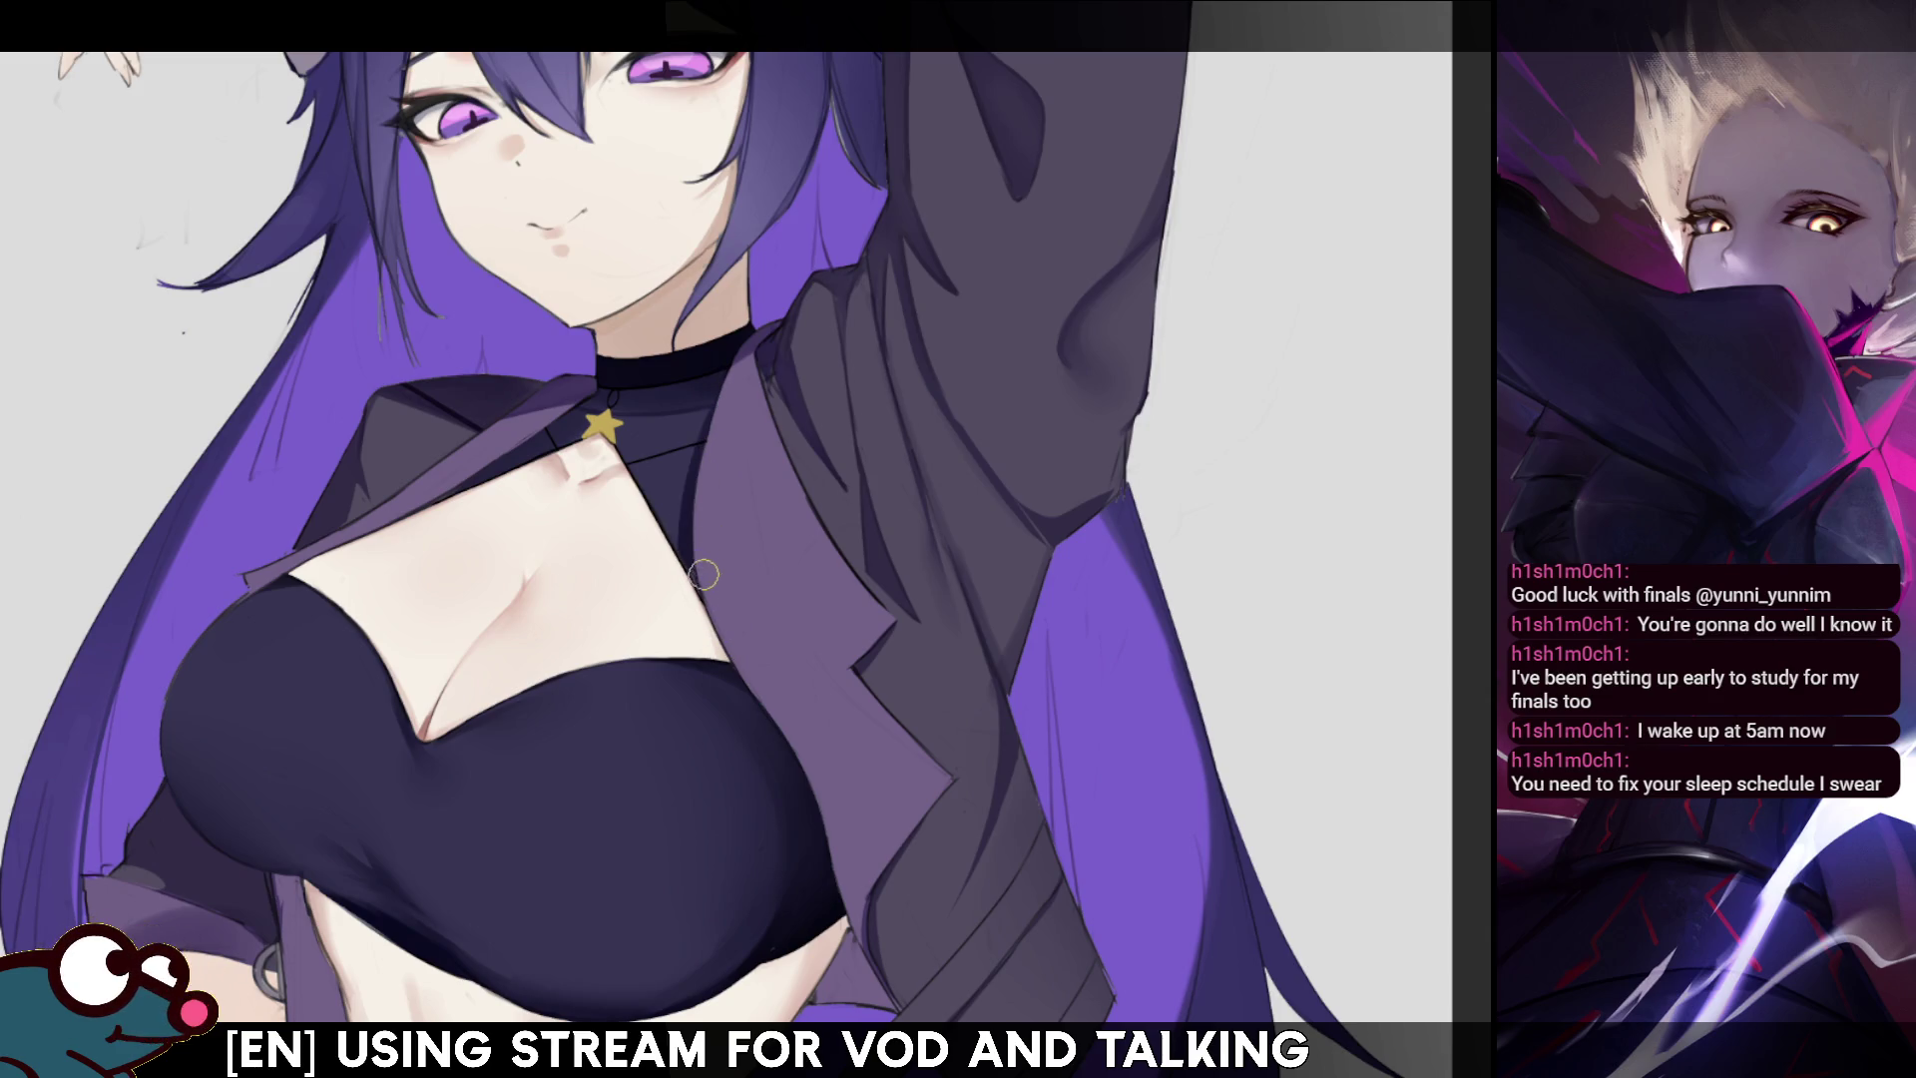
scroll(703, 572, "up", 5)
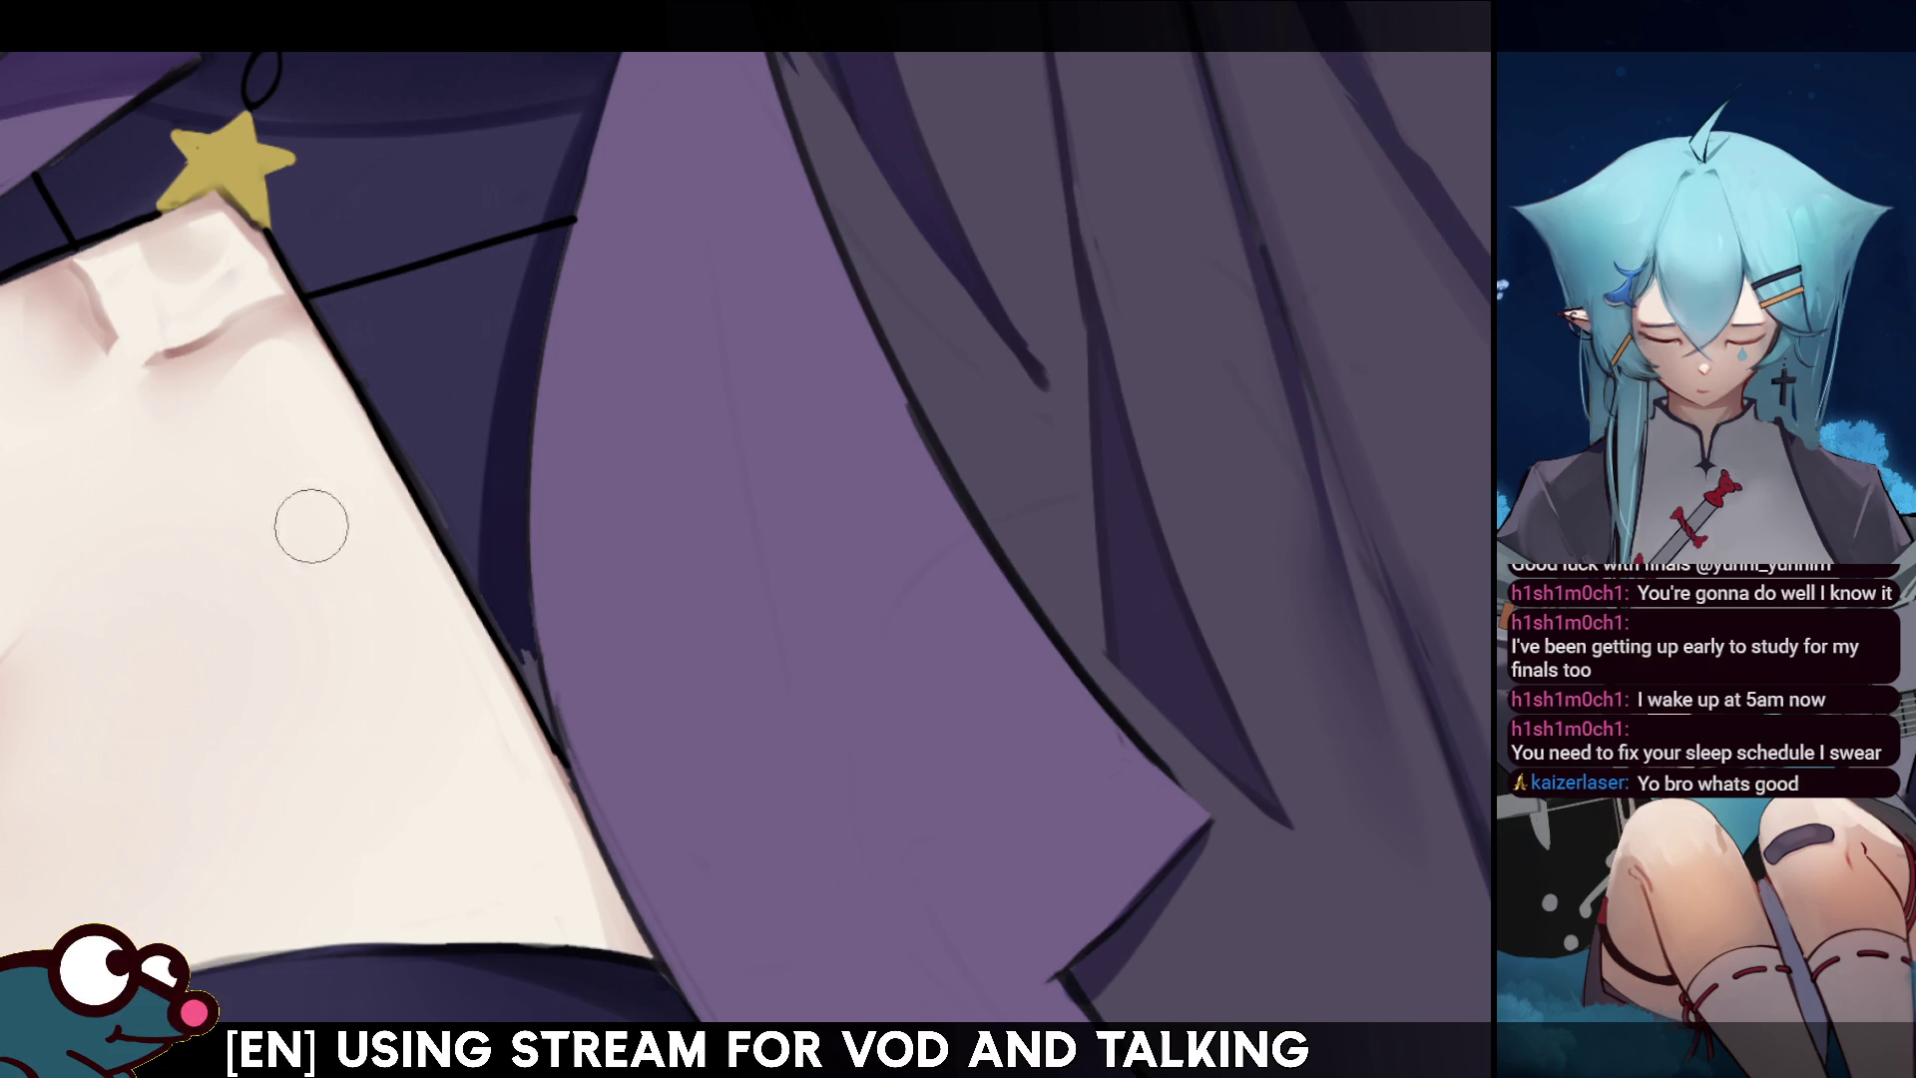
key("bracketright")
key("bracketleft")
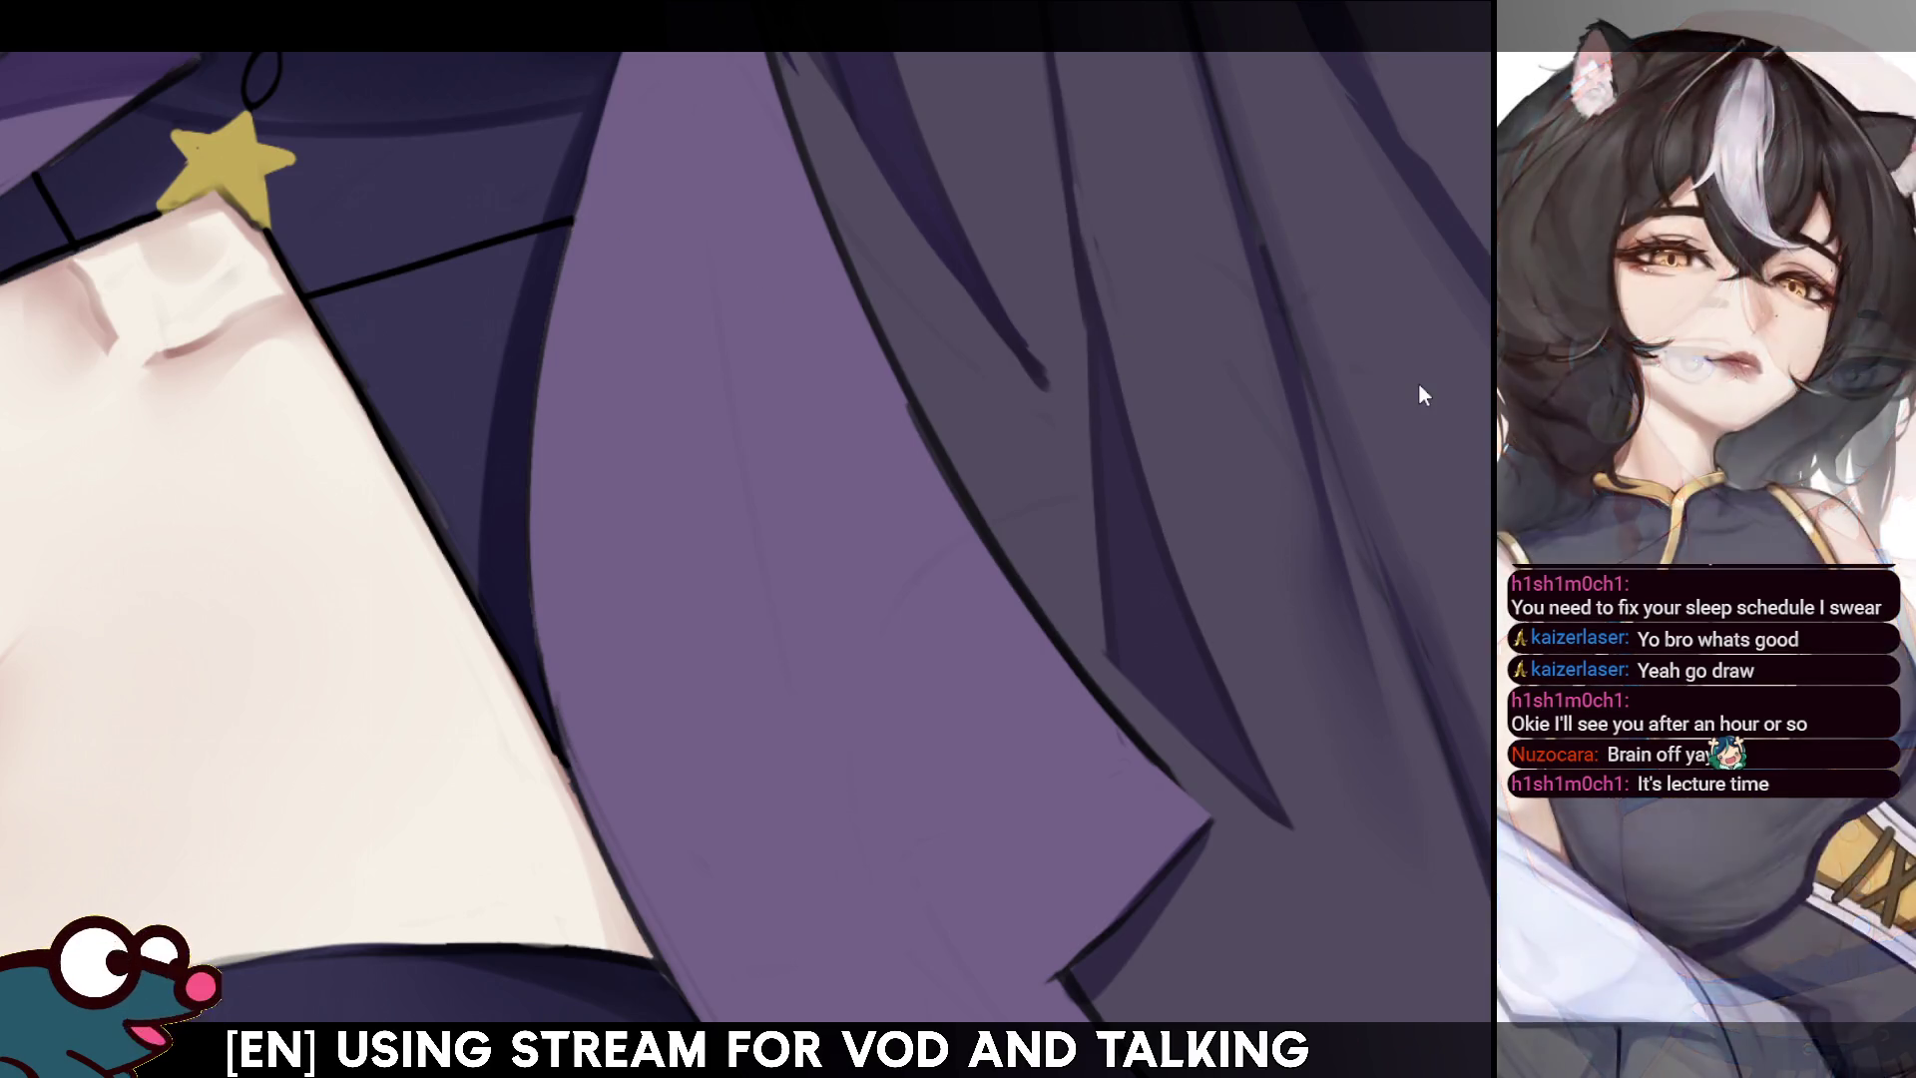
key("ctrl+0")
scroll(639, 499, "up", 3)
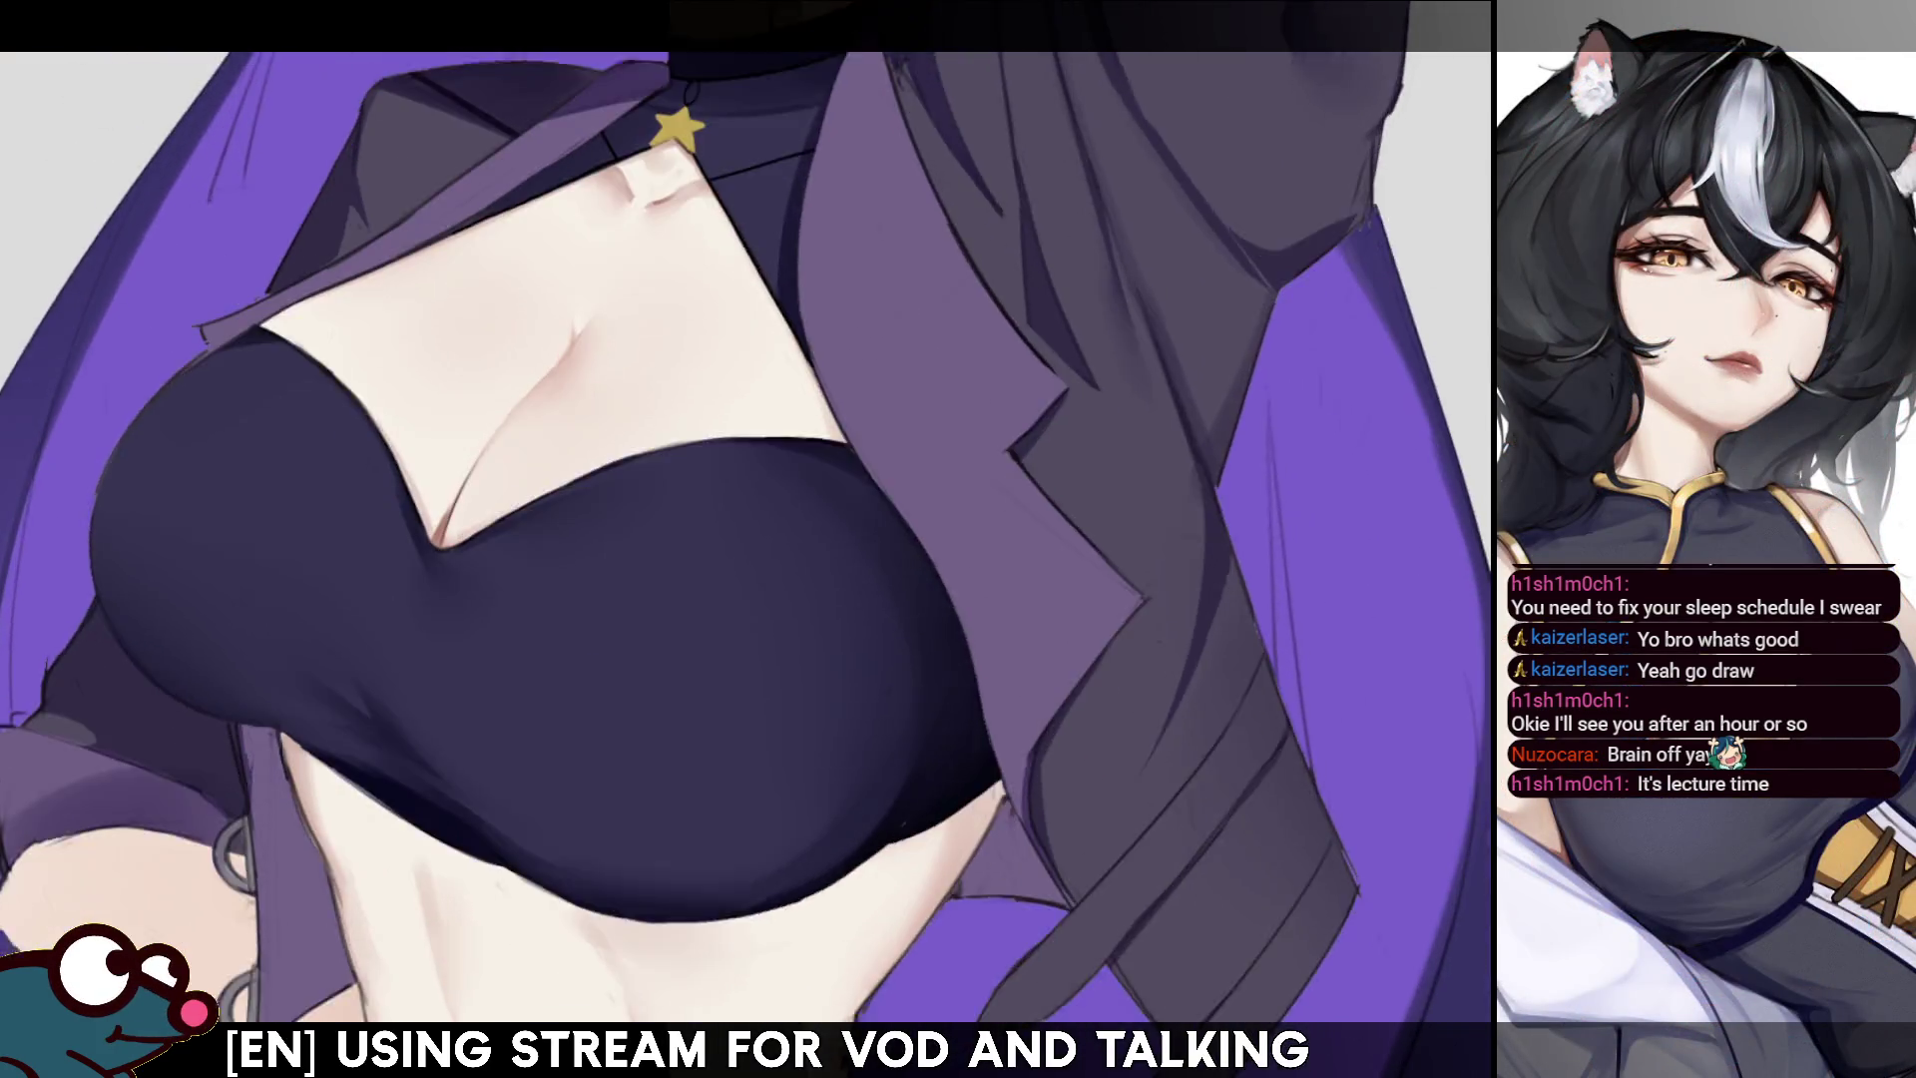
- Paint a darker stroke along the jacket lapel edge and check it in mirrored view
key("ctrl+0")
scroll(699, 449, "up", 2)
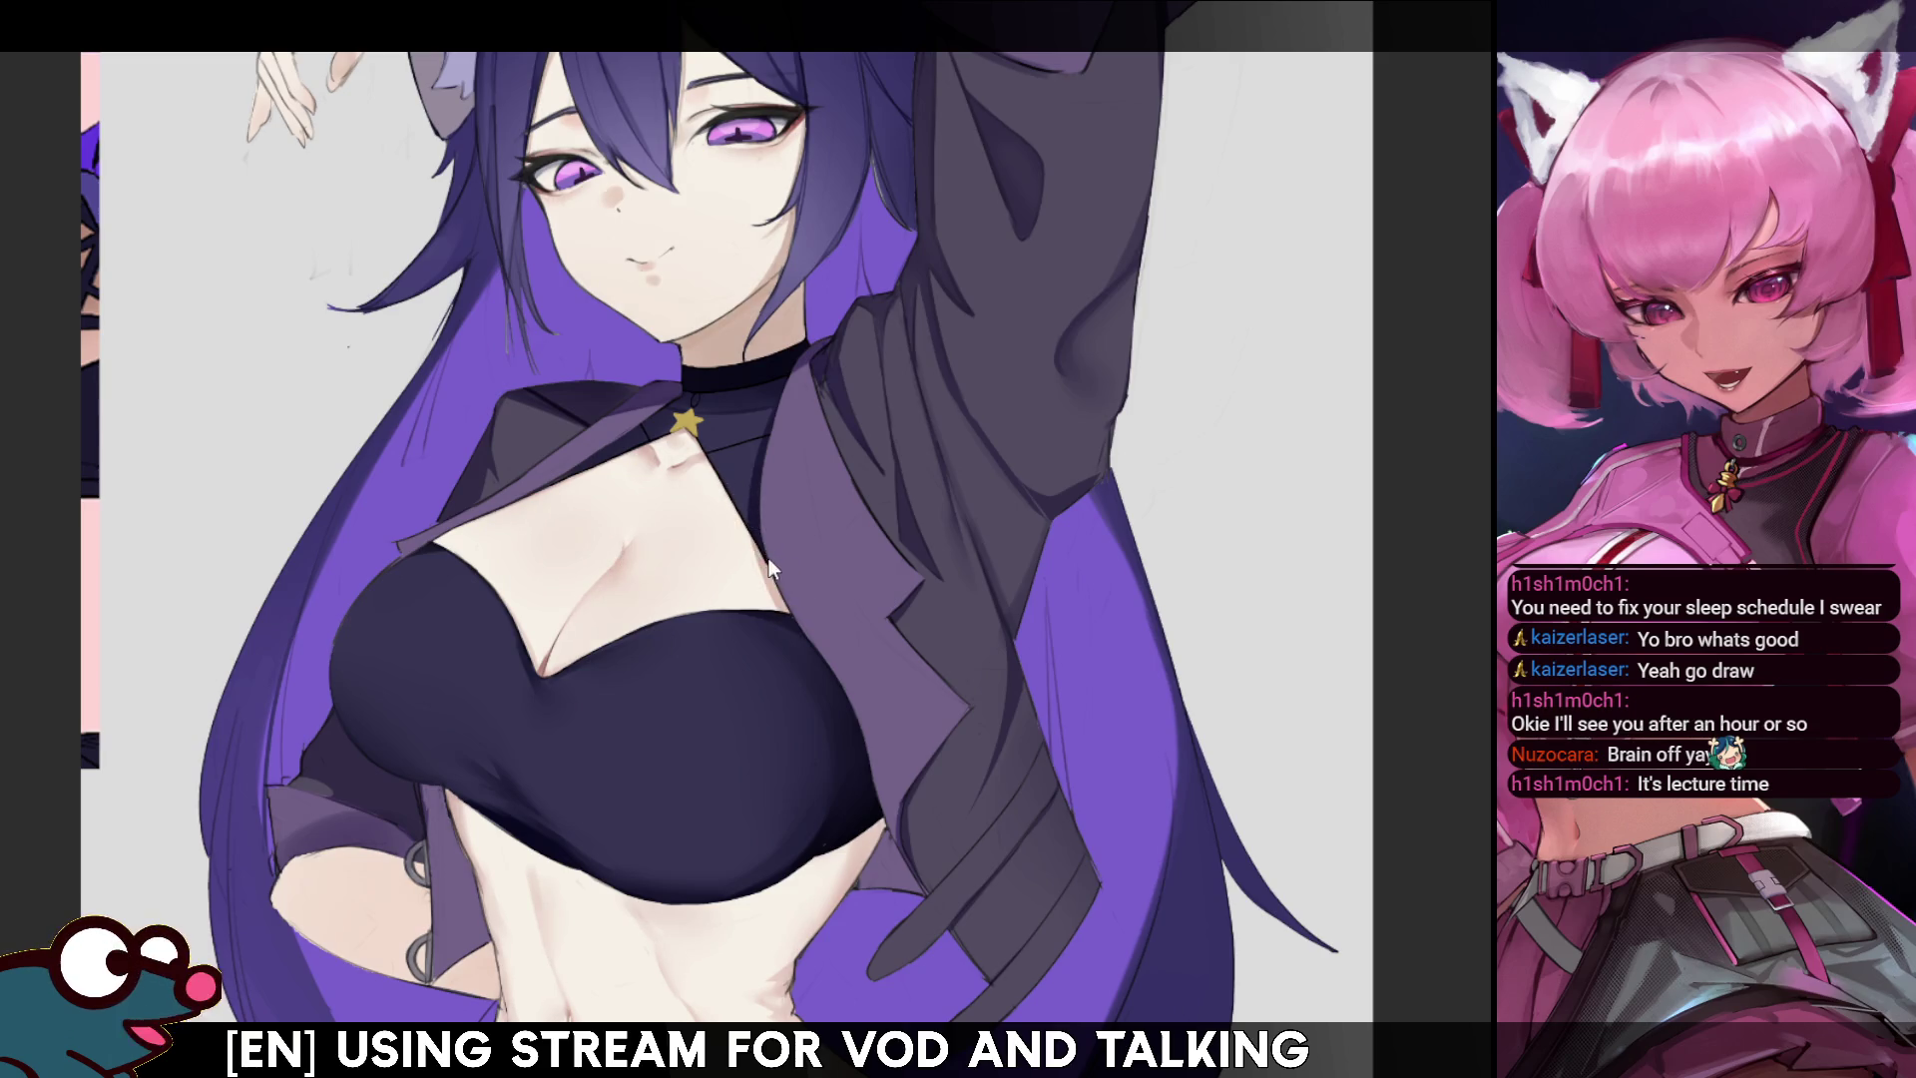
left_click_drag(760, 544, 779, 606)
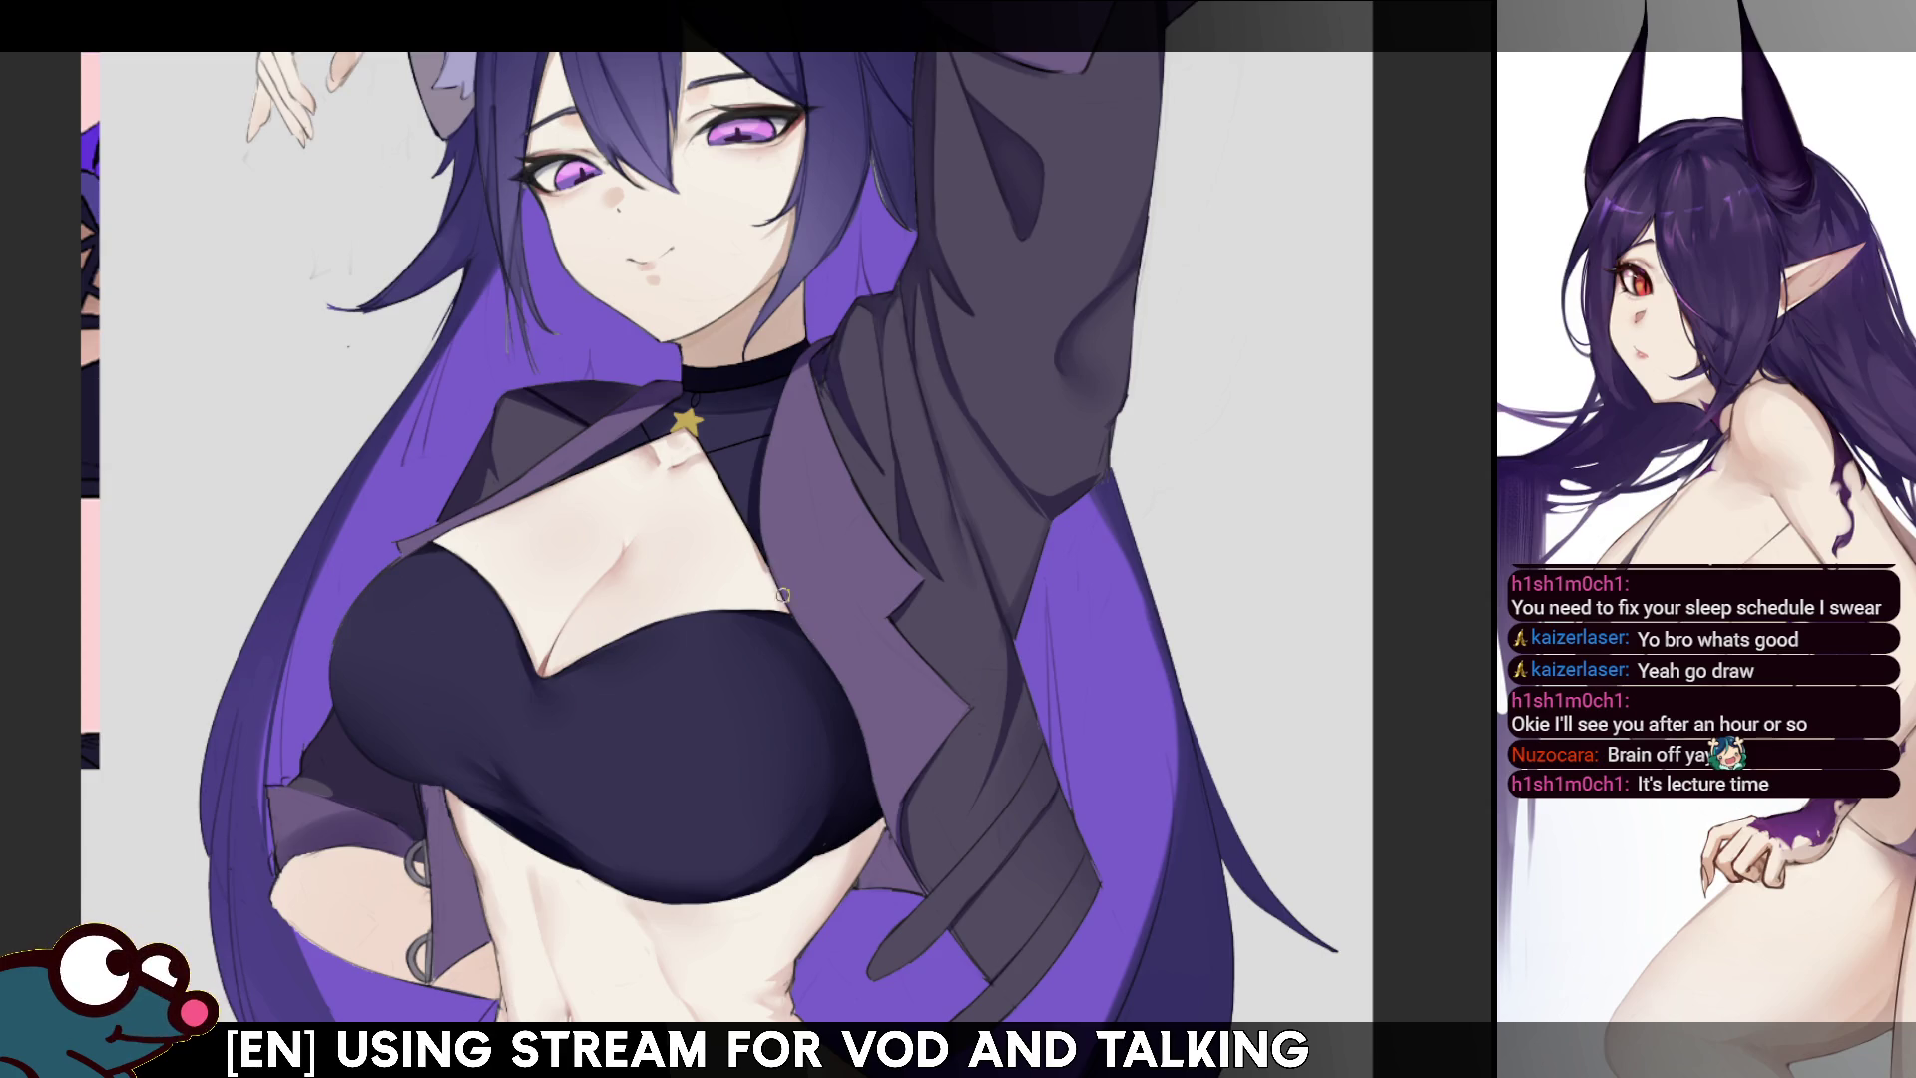
key("h")
key("h")
left_click_drag(744, 531, 774, 726)
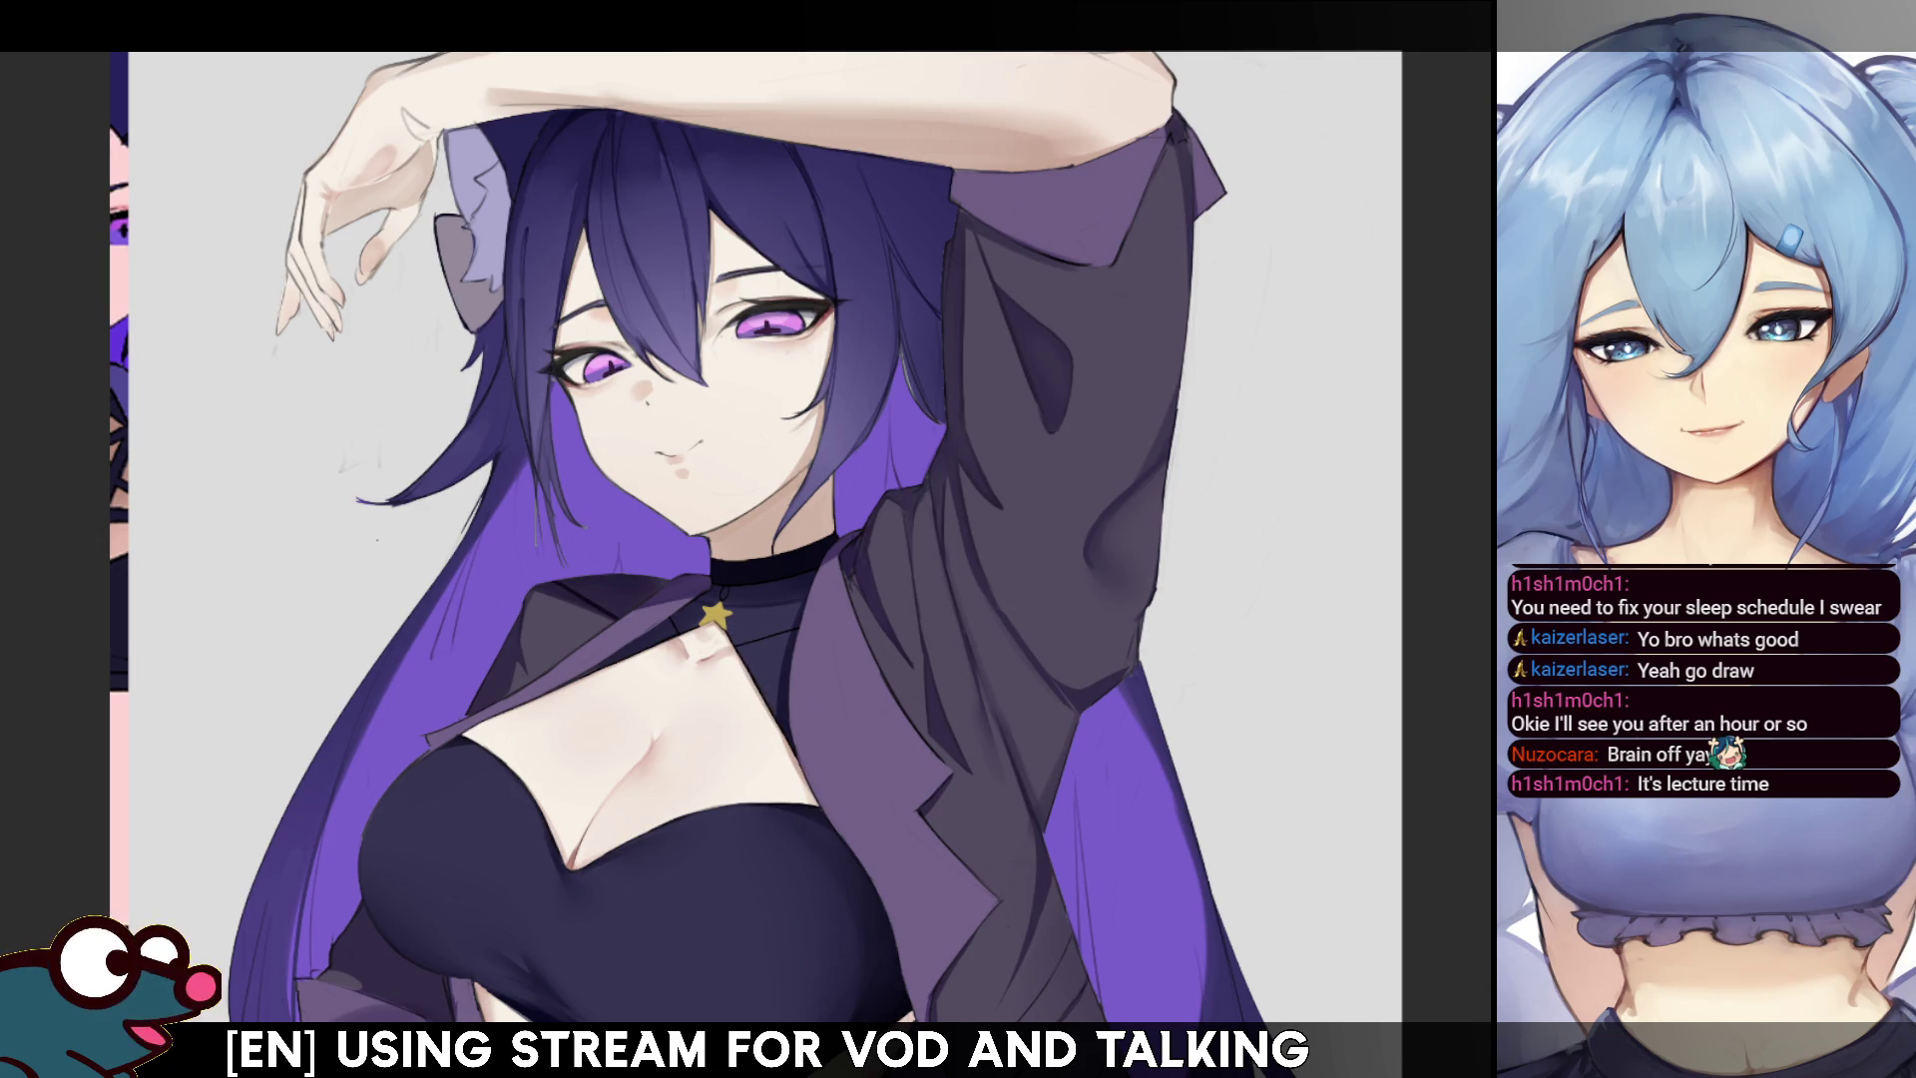
scroll(731, 520, "down", 5)
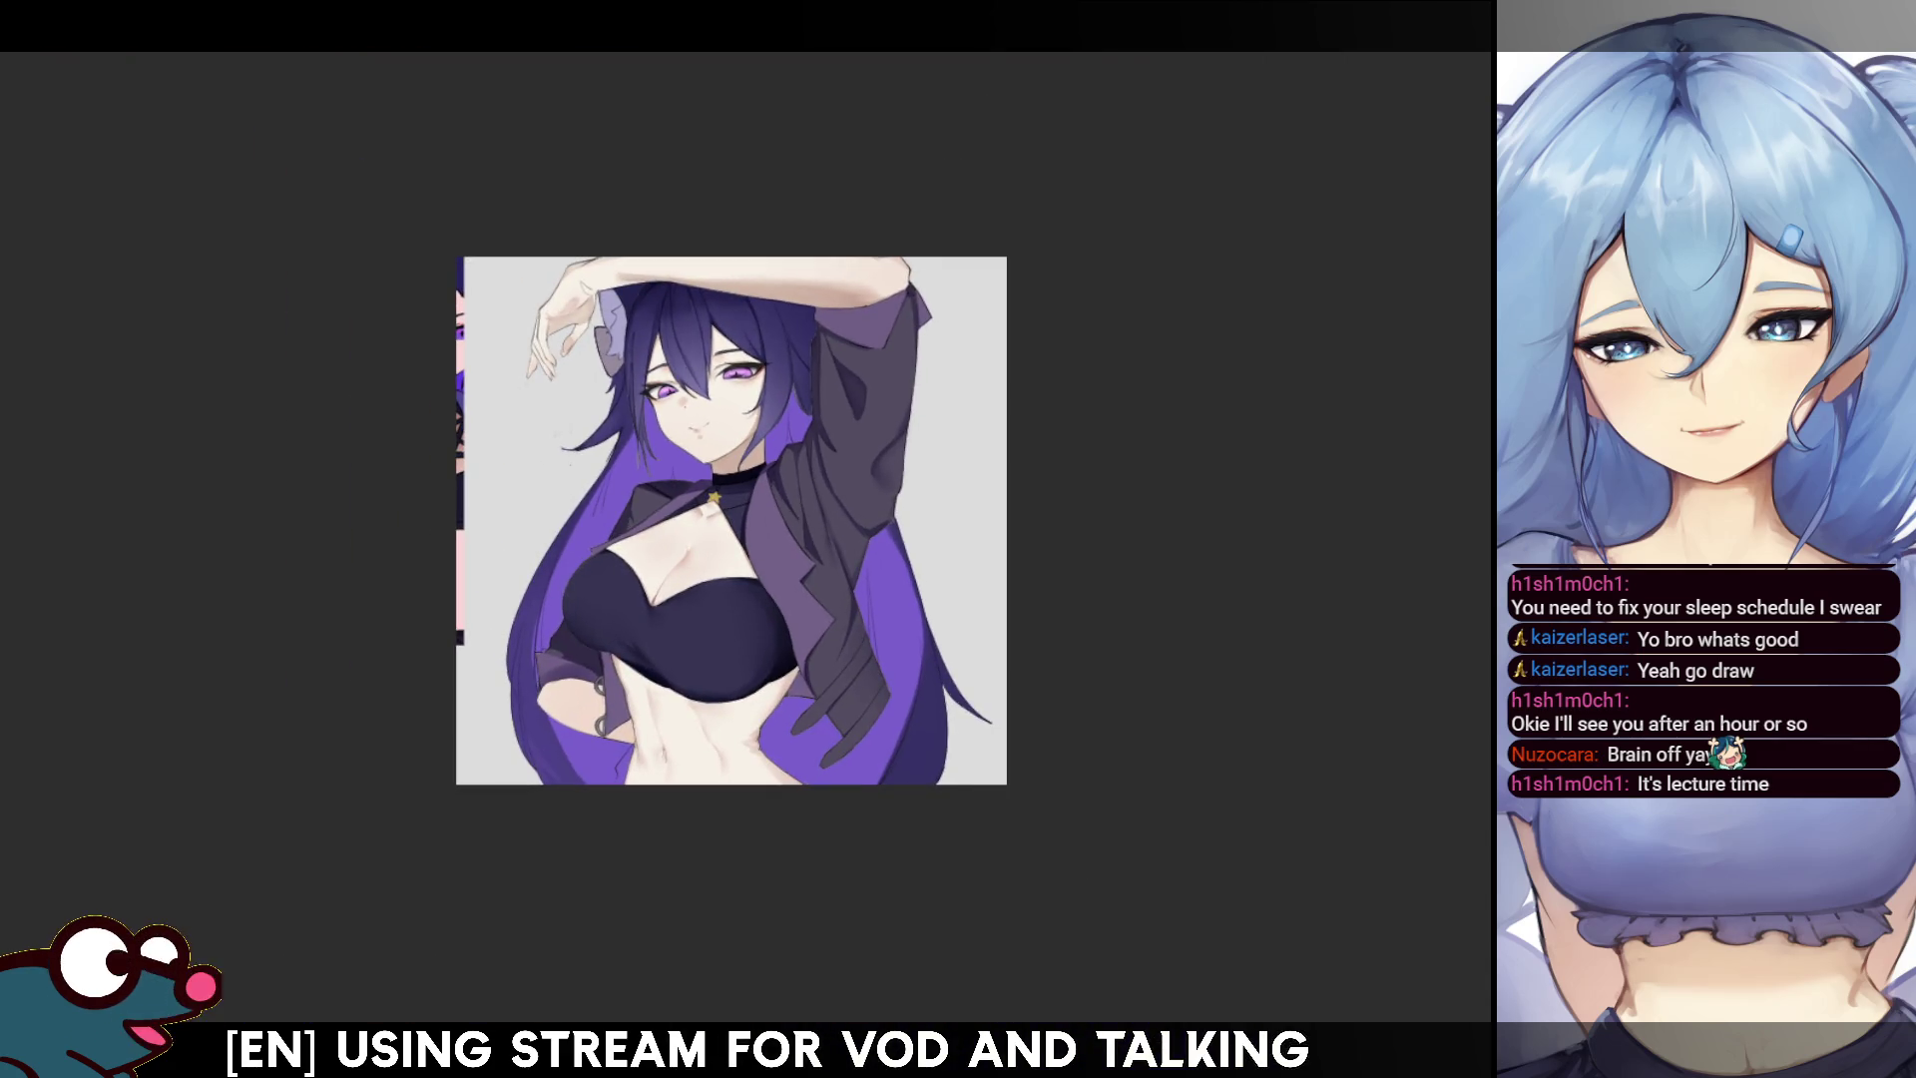
scroll(982, 566, "up", 1)
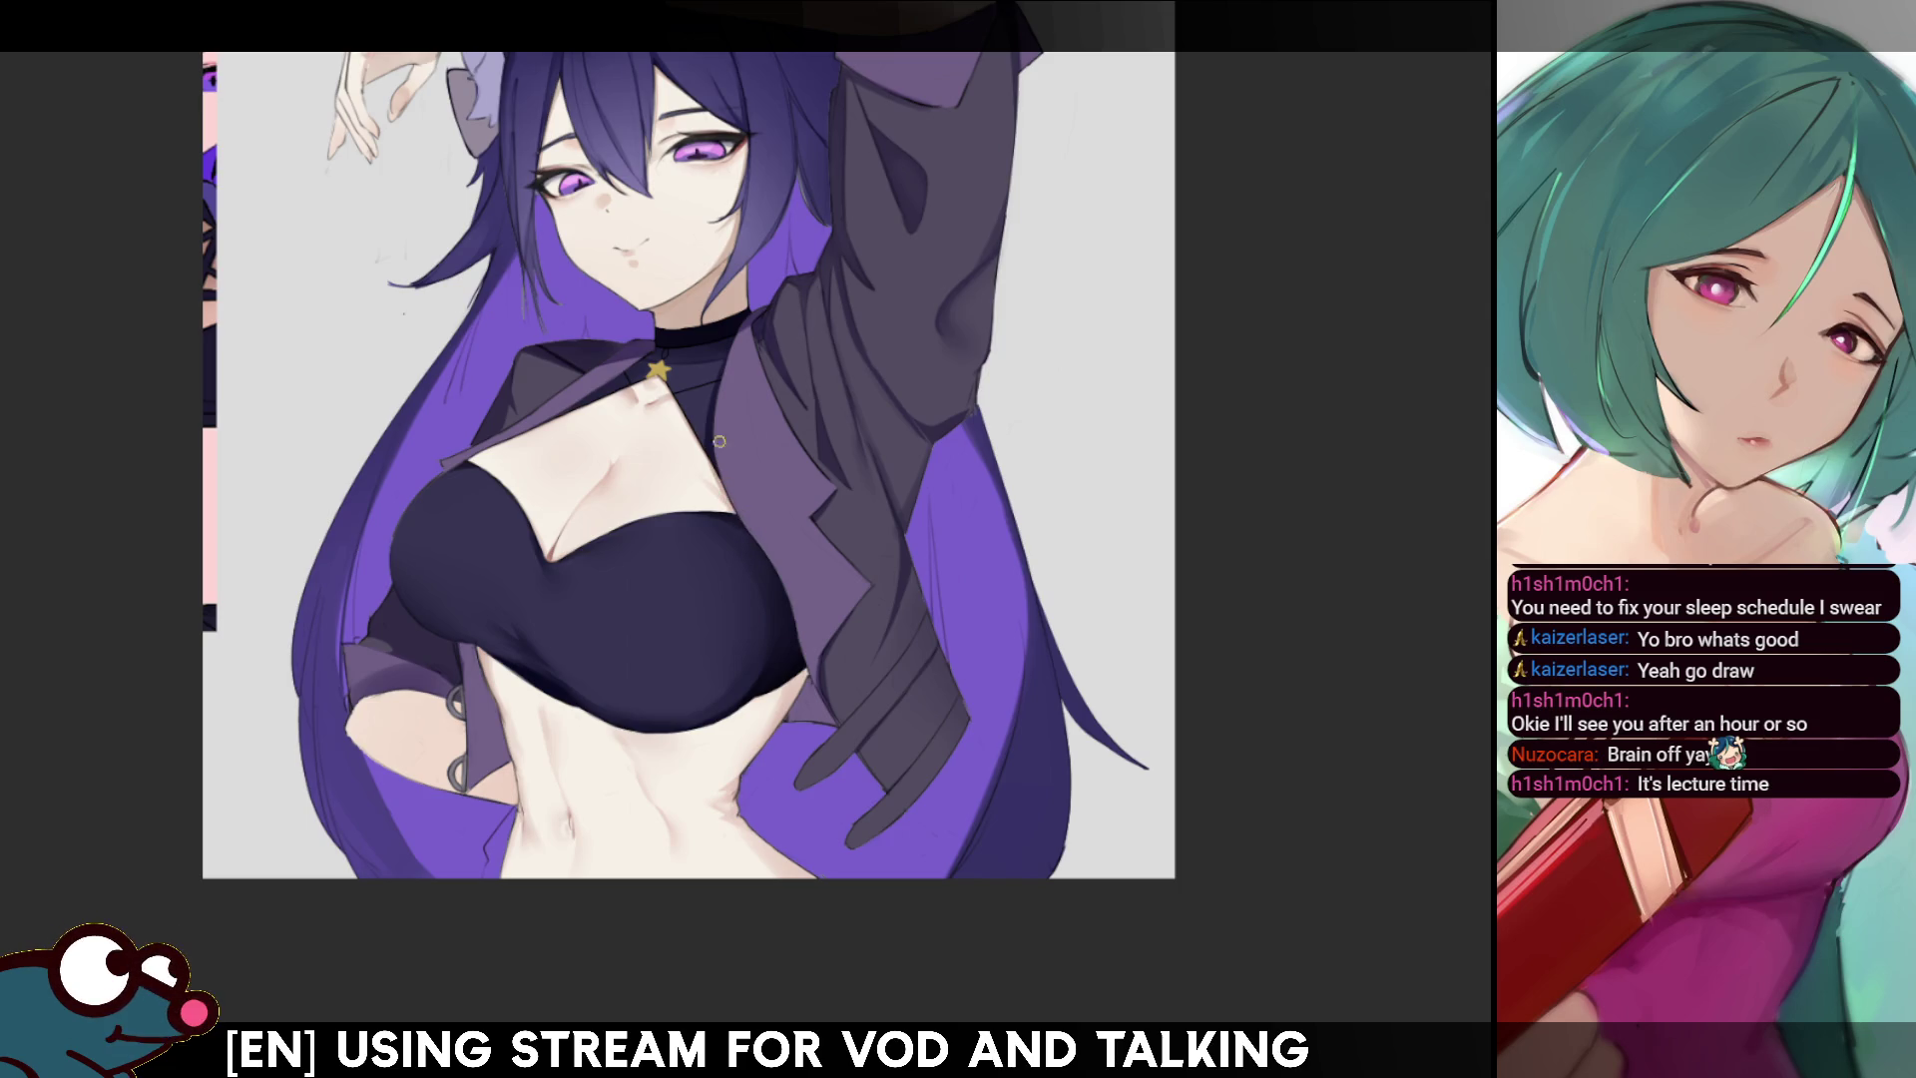
key("h")
key("h")
key("h")
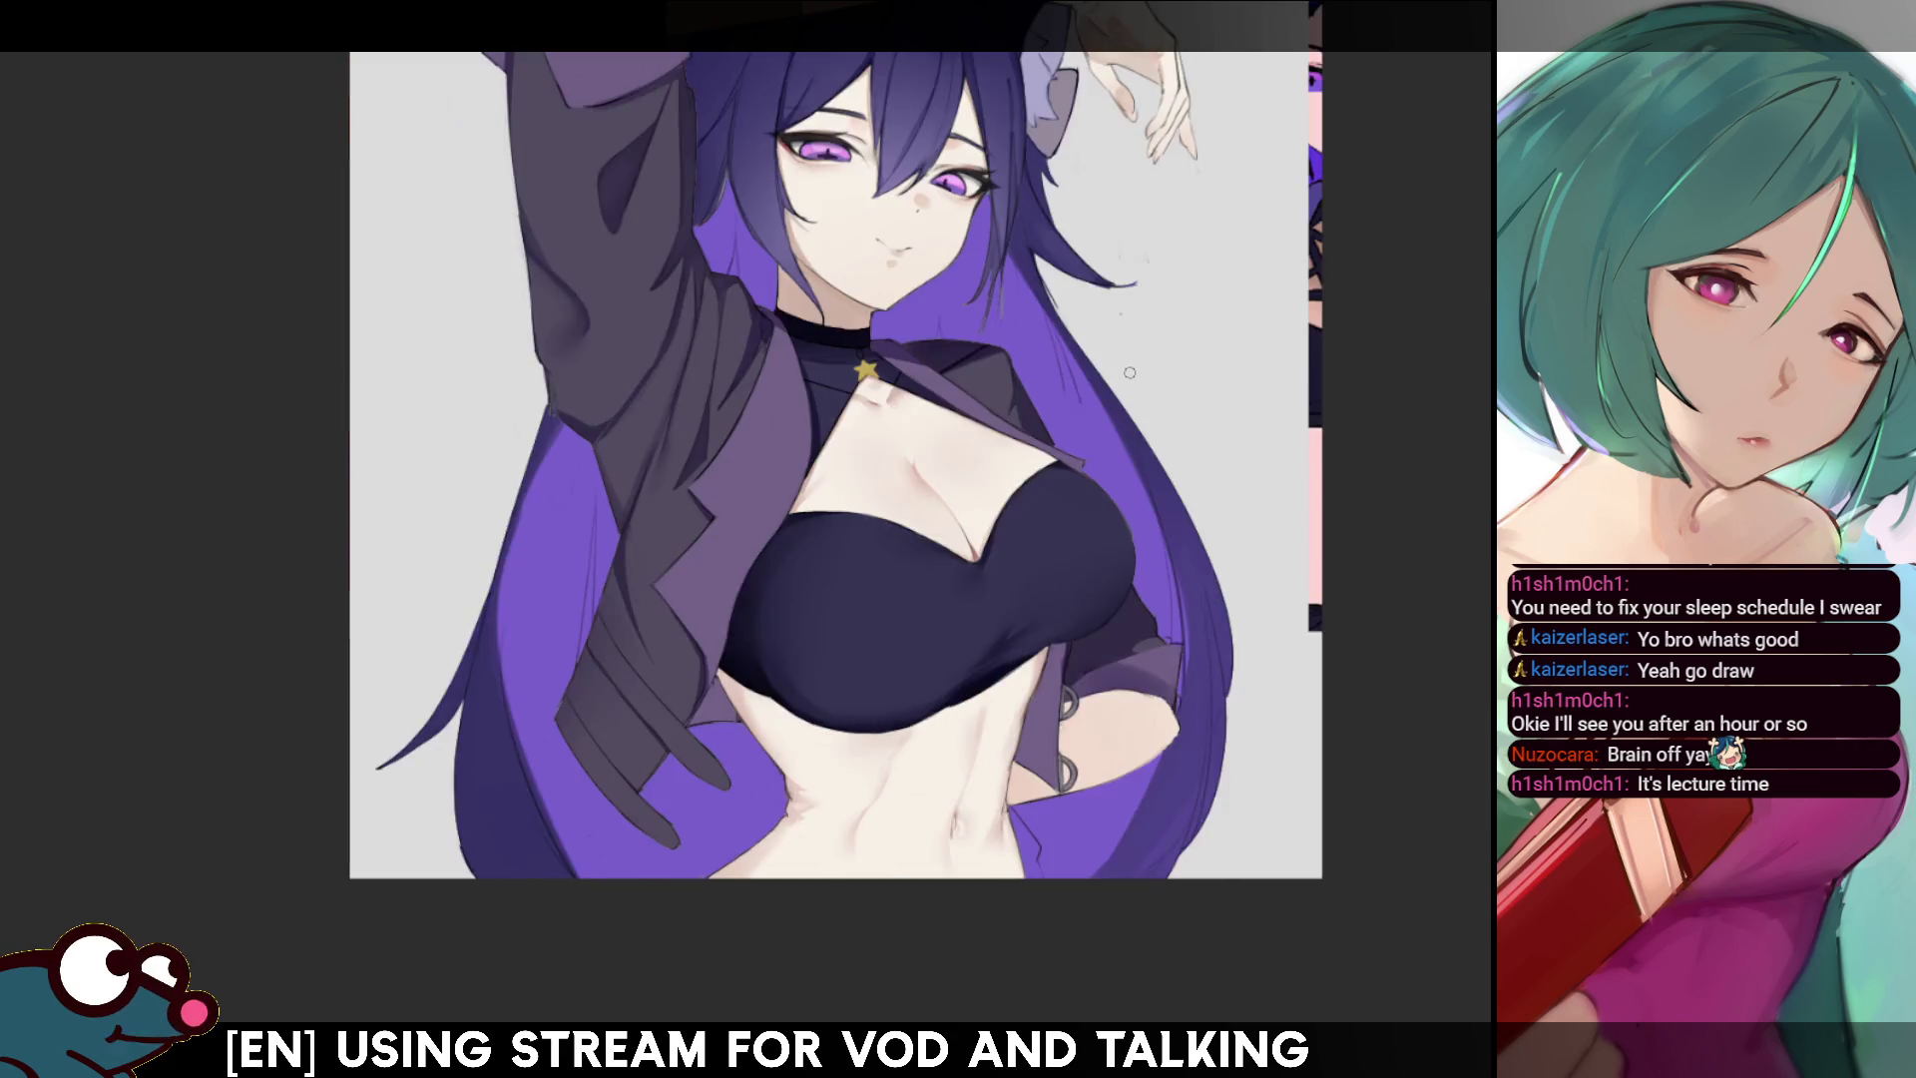
key("h")
key("h")
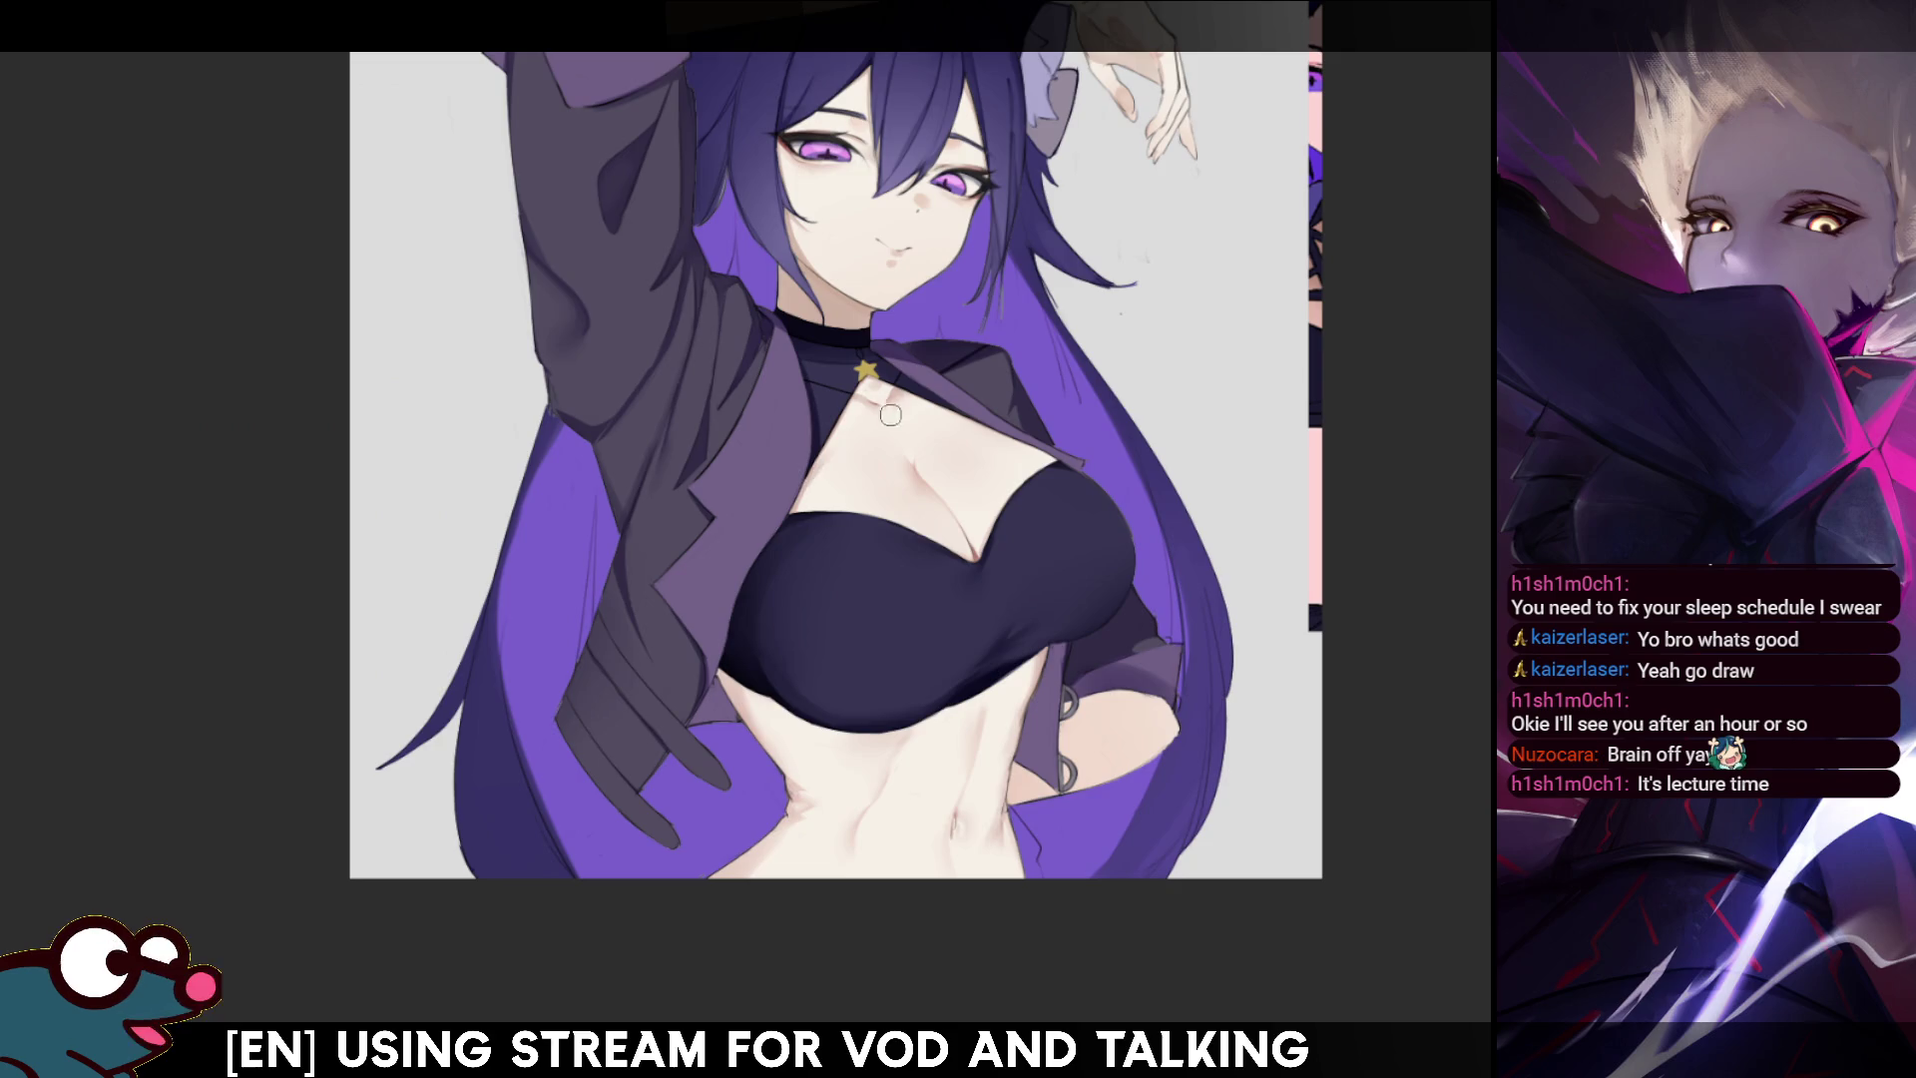
key("h")
key("h")
key("h")
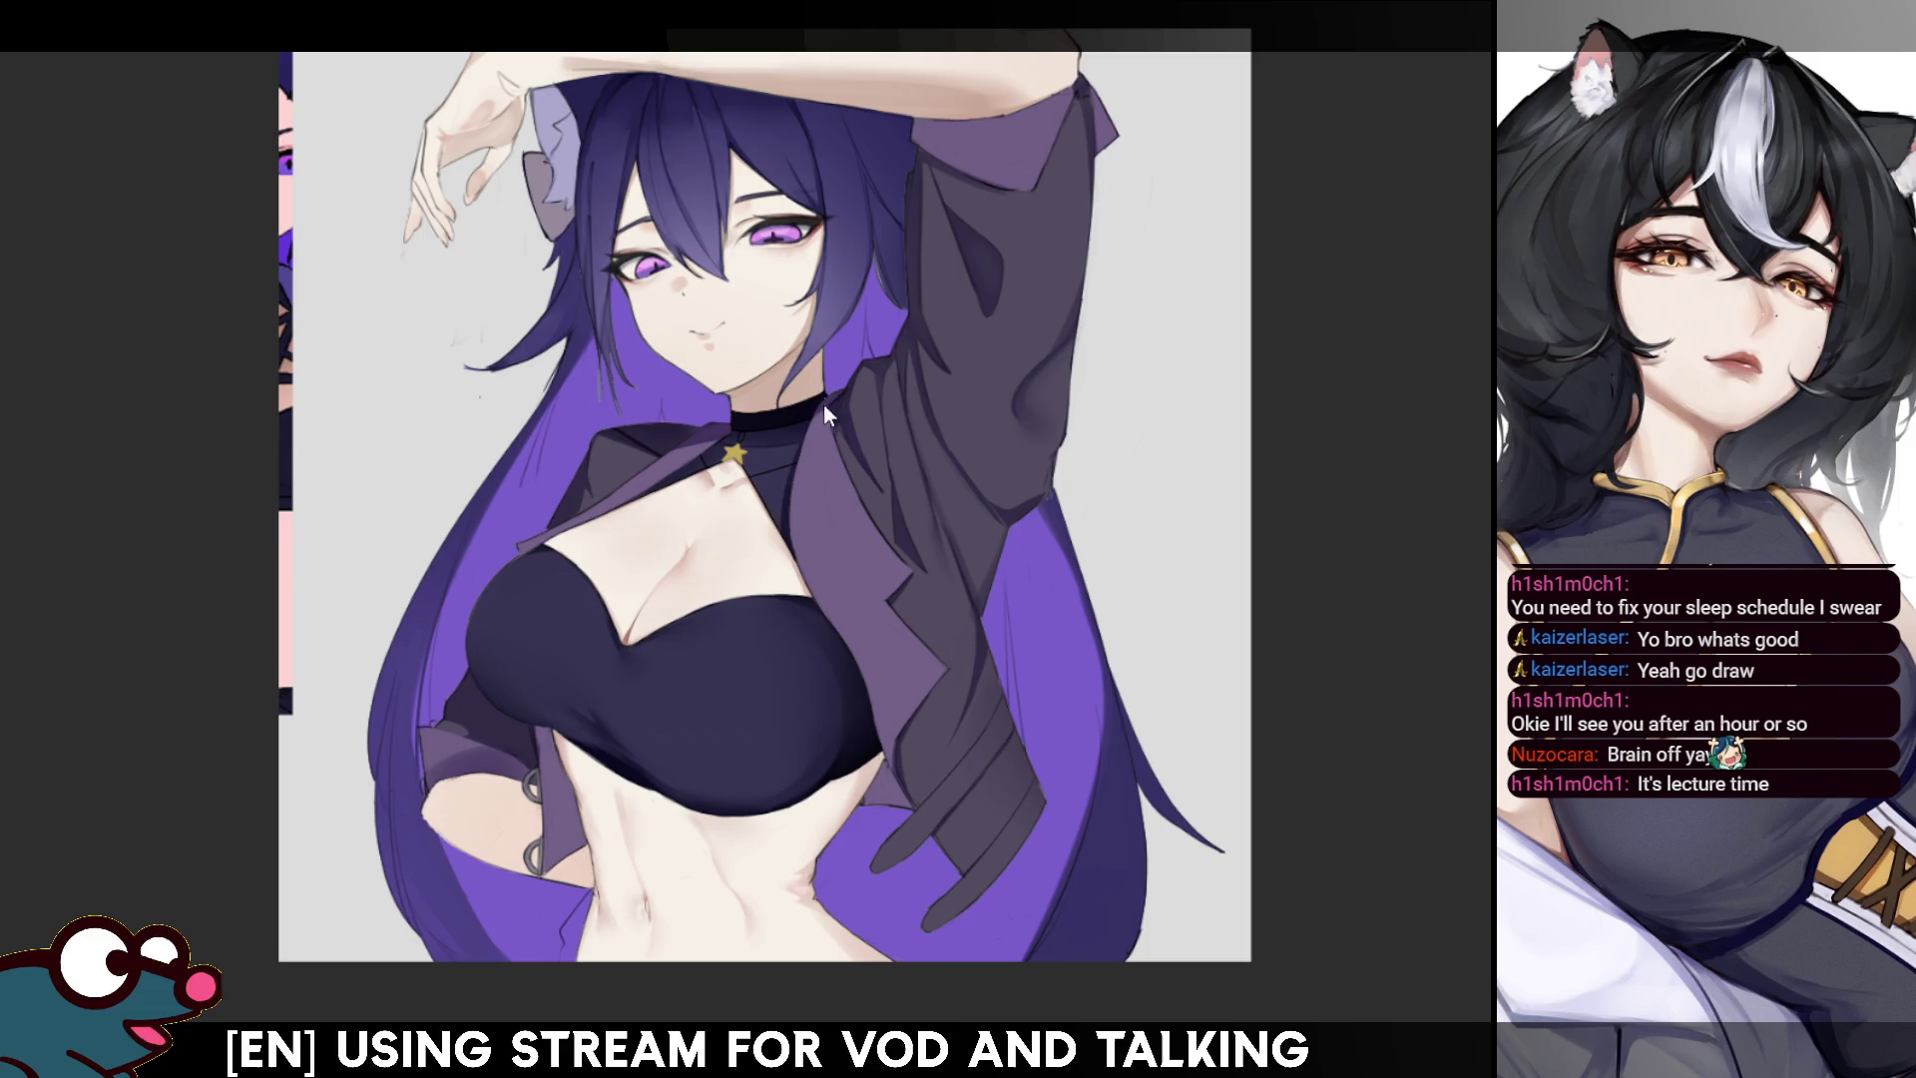
key("m")
key("m")
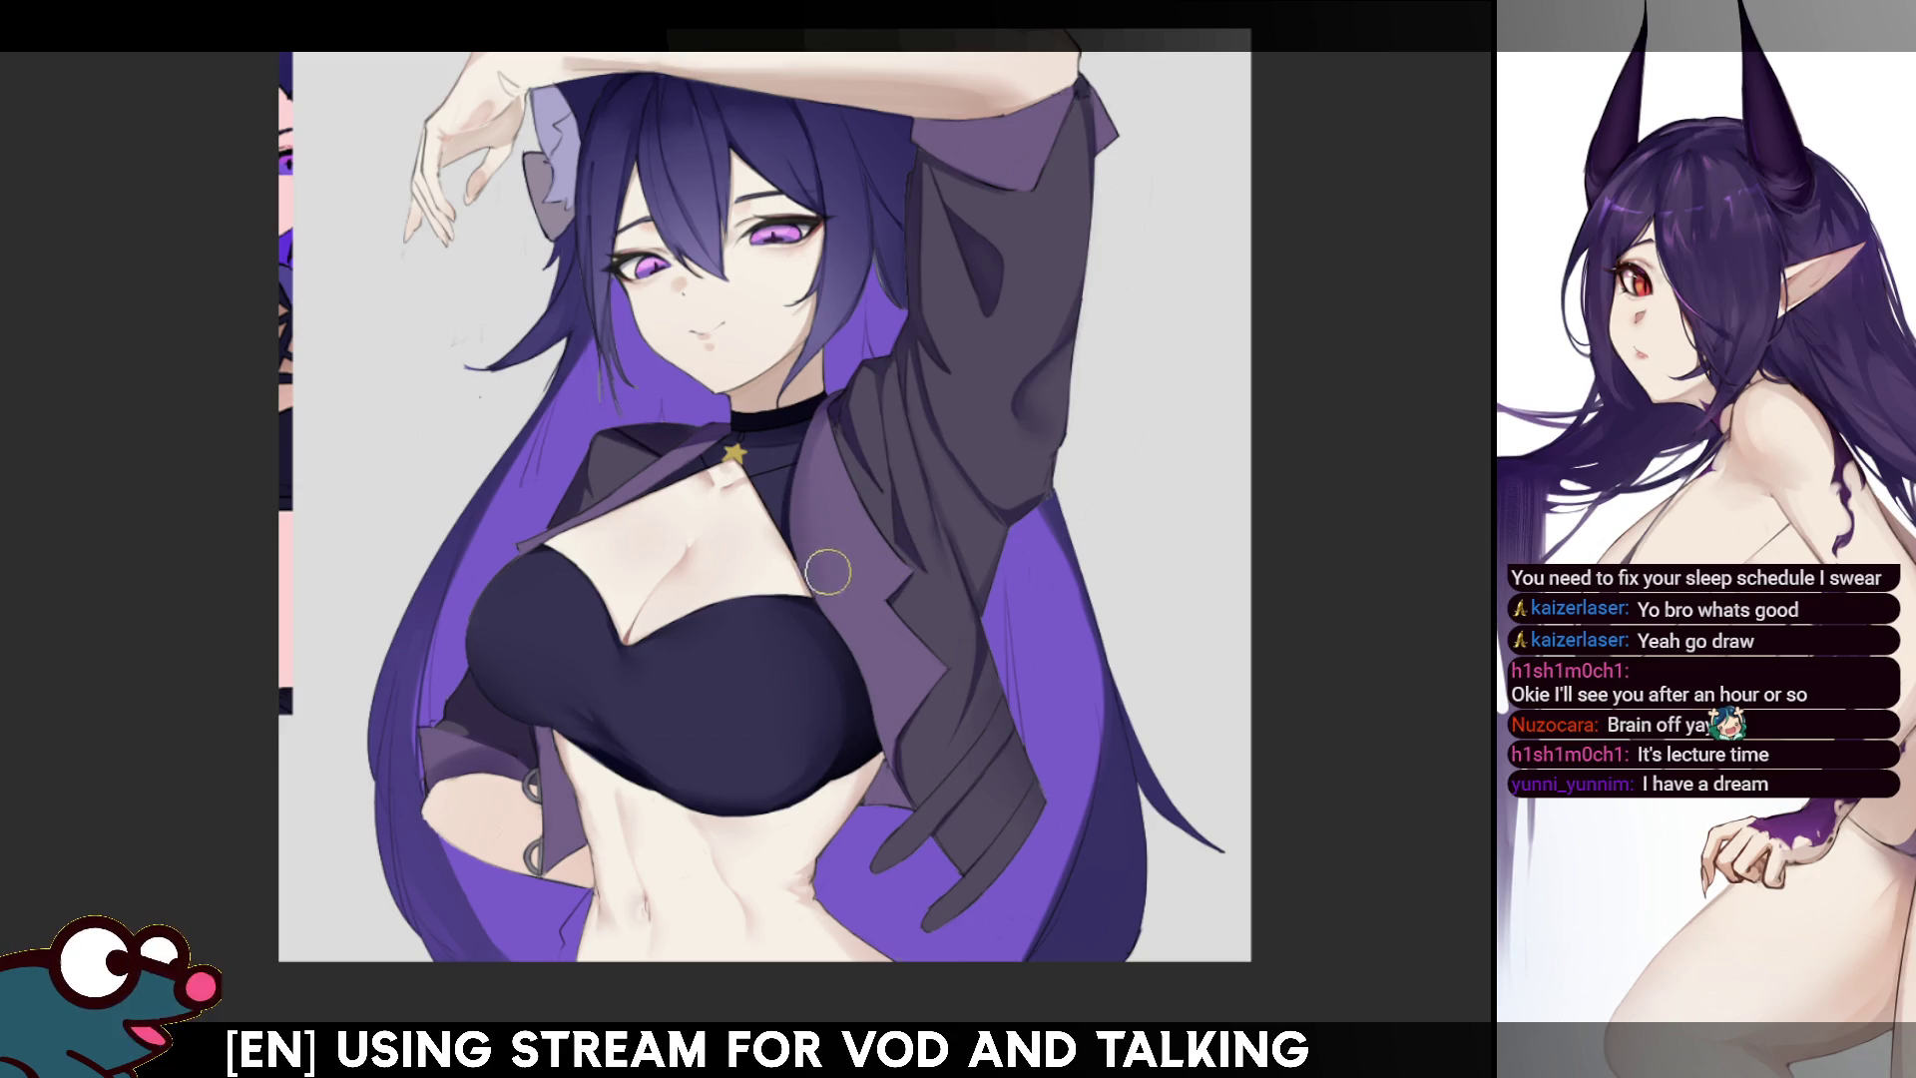
key("h")
key("h")
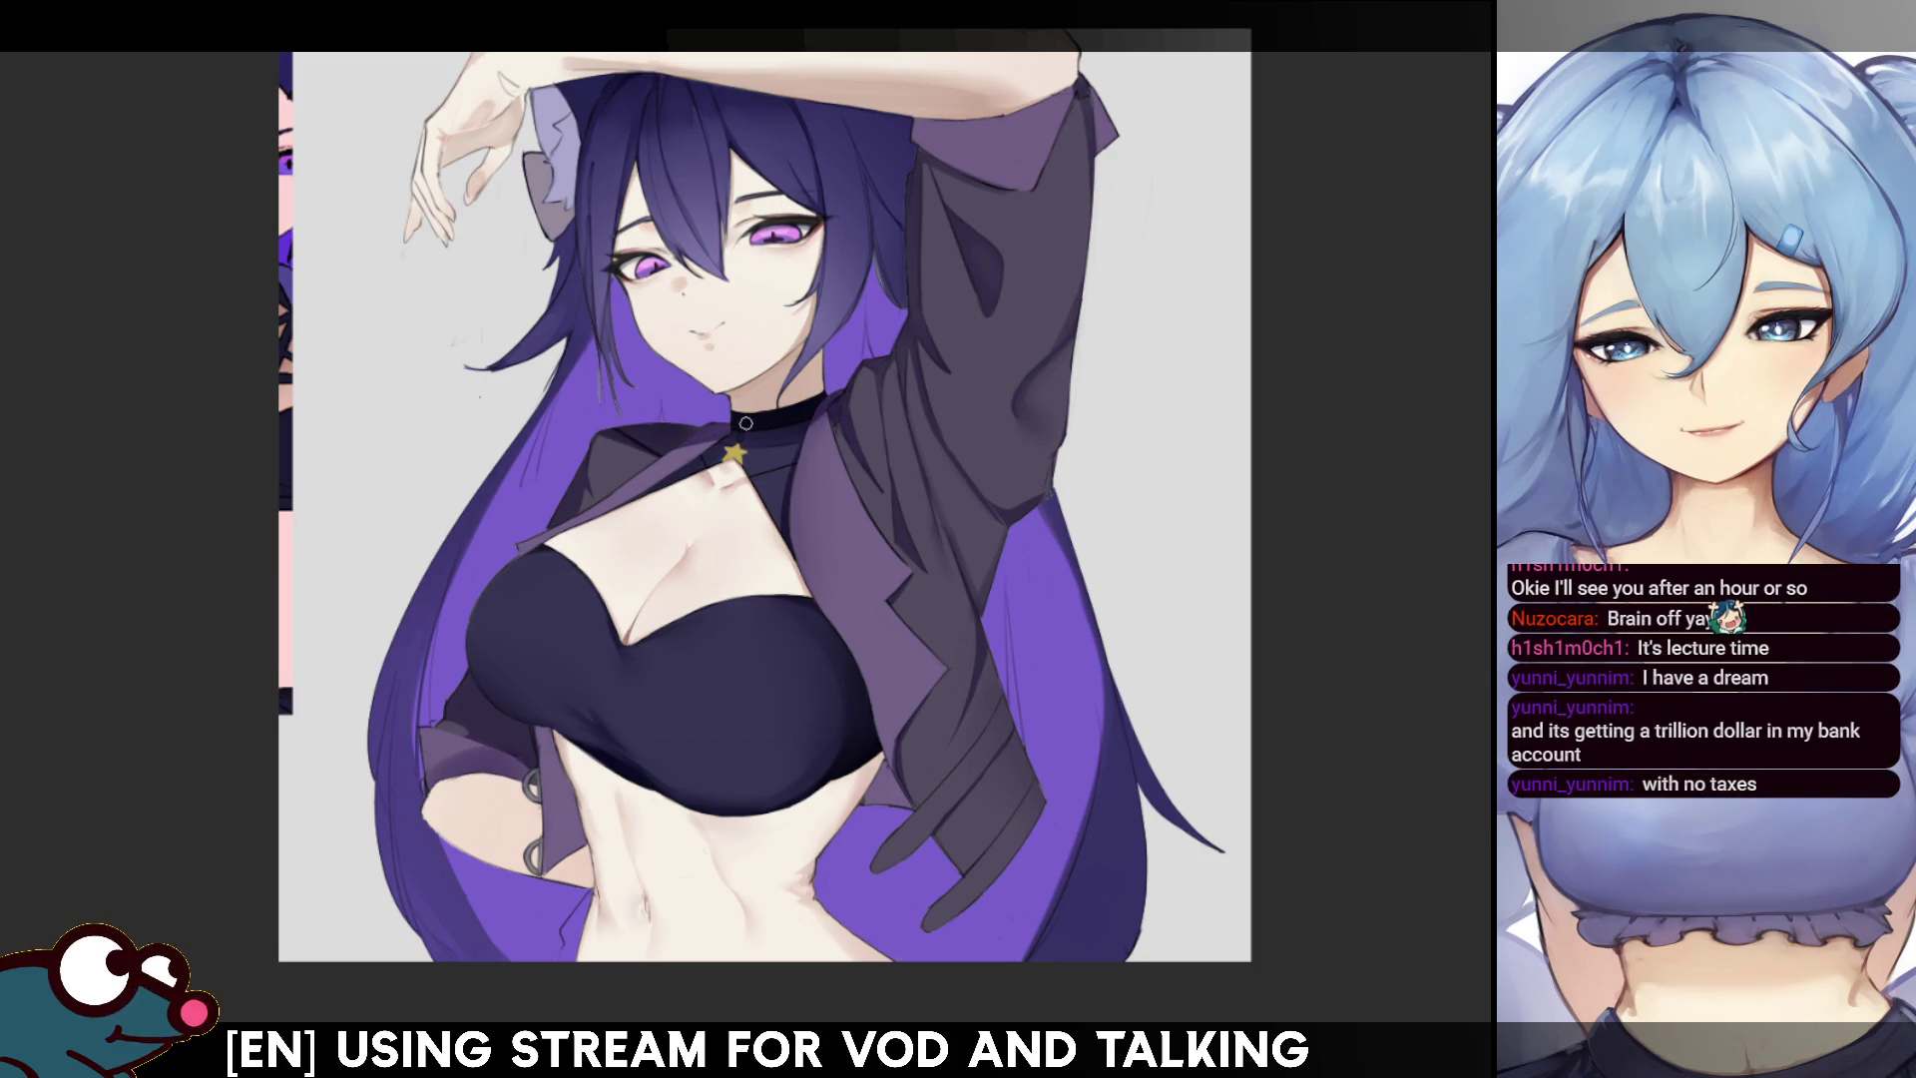
key("h")
key("h")
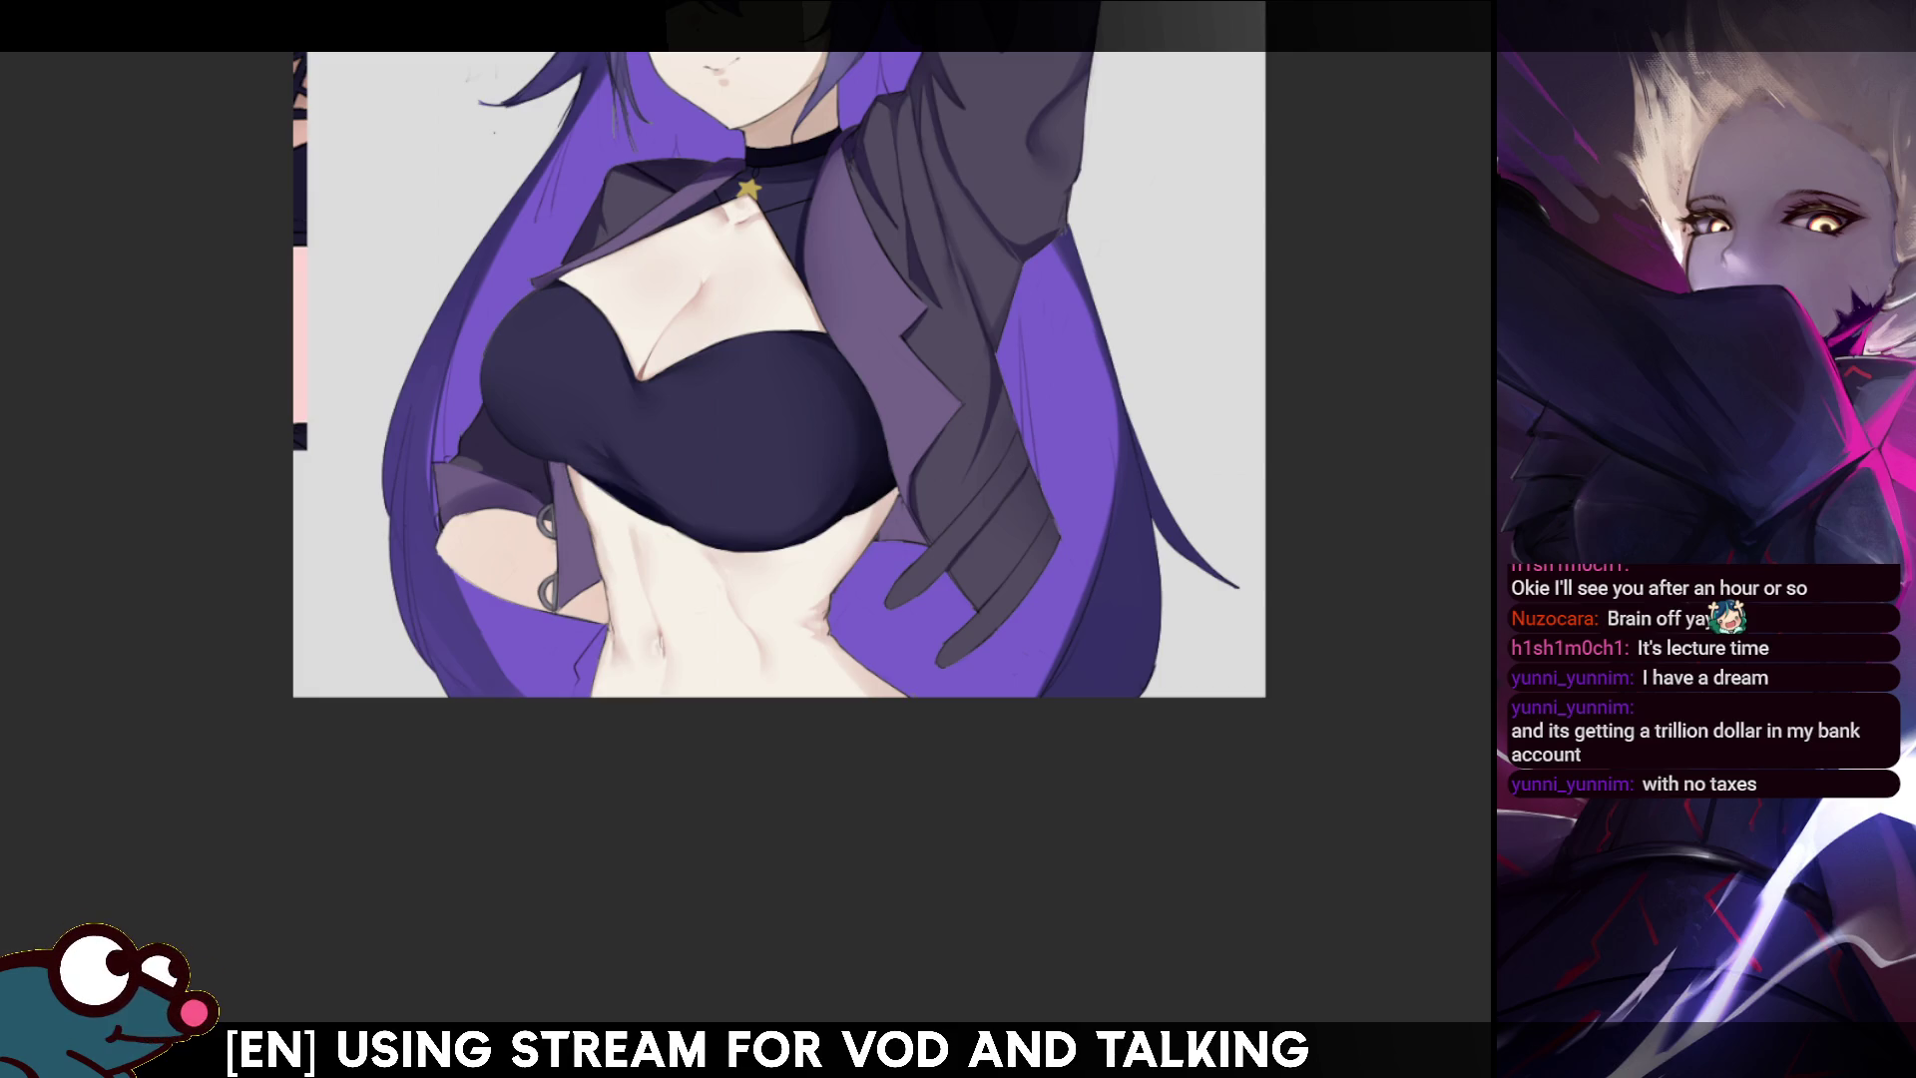
- Pan to the torso and magic-wand select the dark stripes on the jacket sleeve
left_click_drag(1192, 381, 1202, 303)
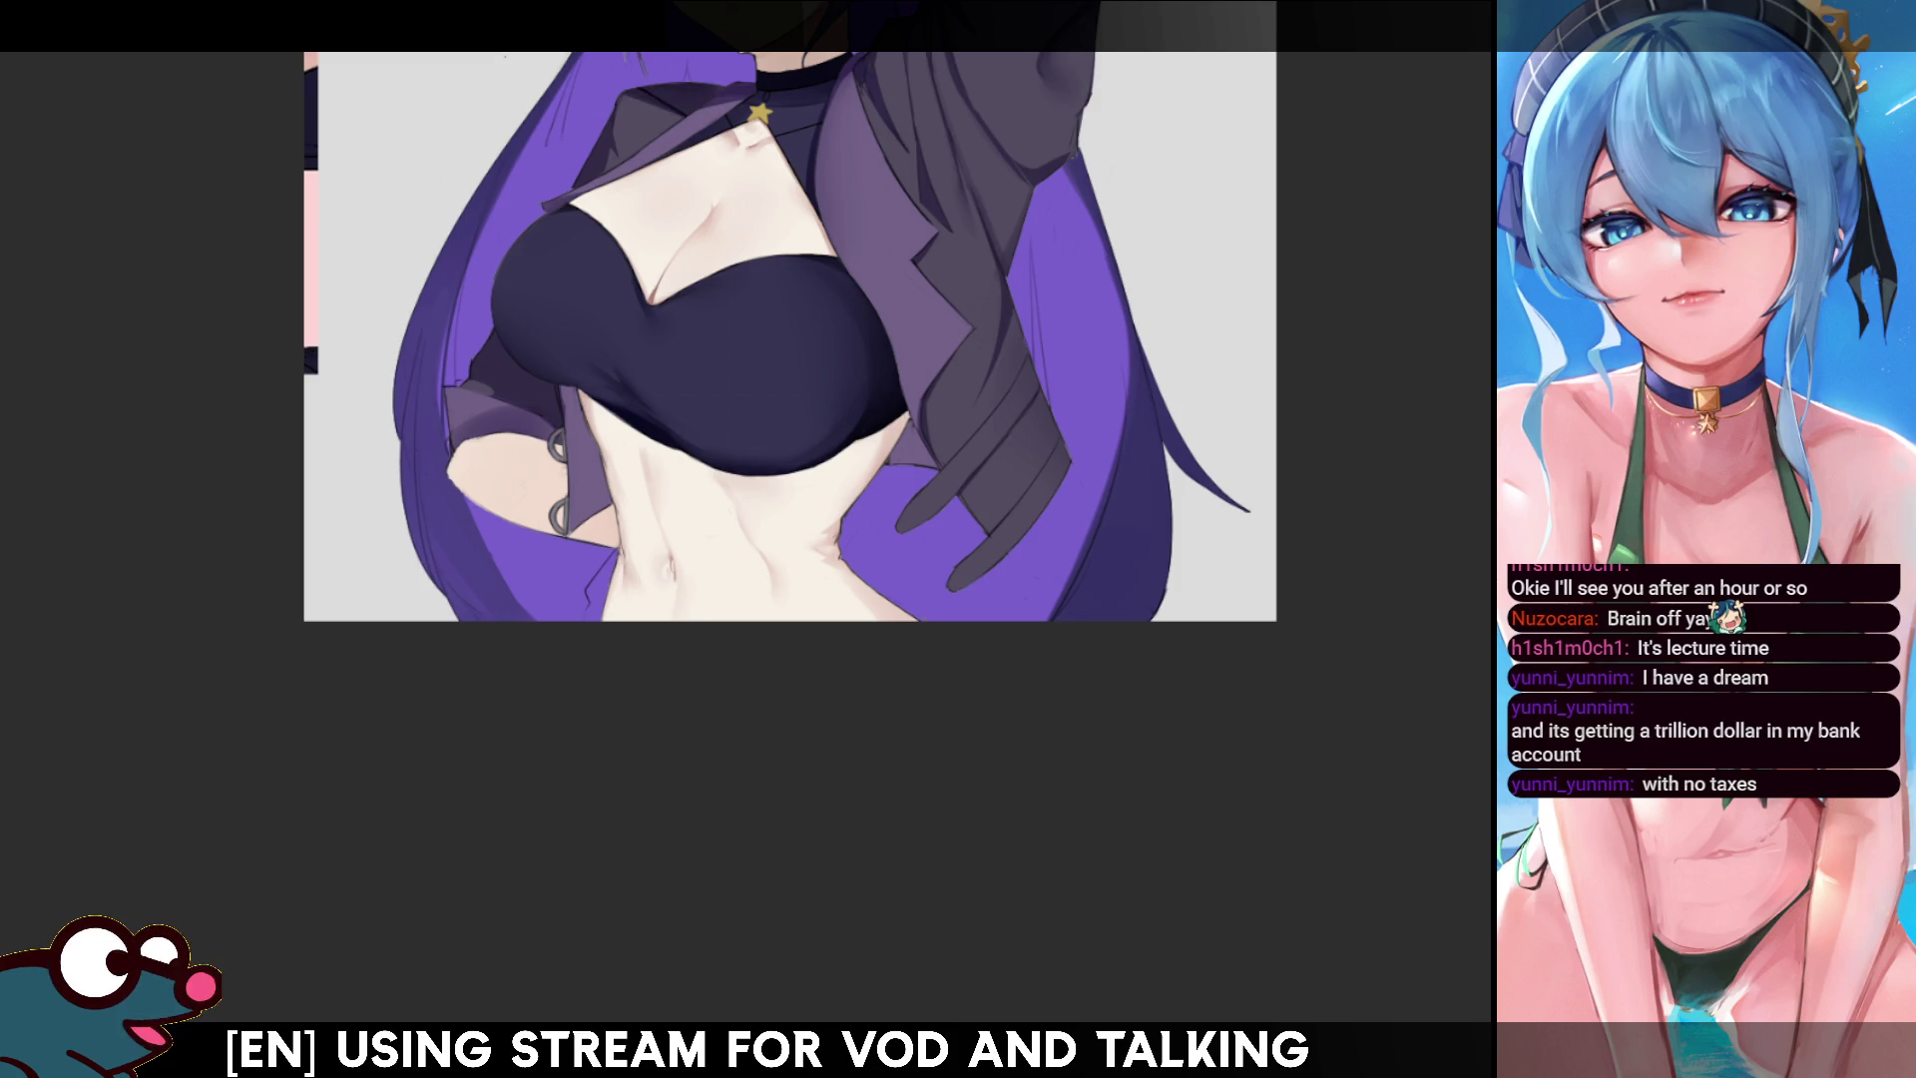
left_click(968, 461)
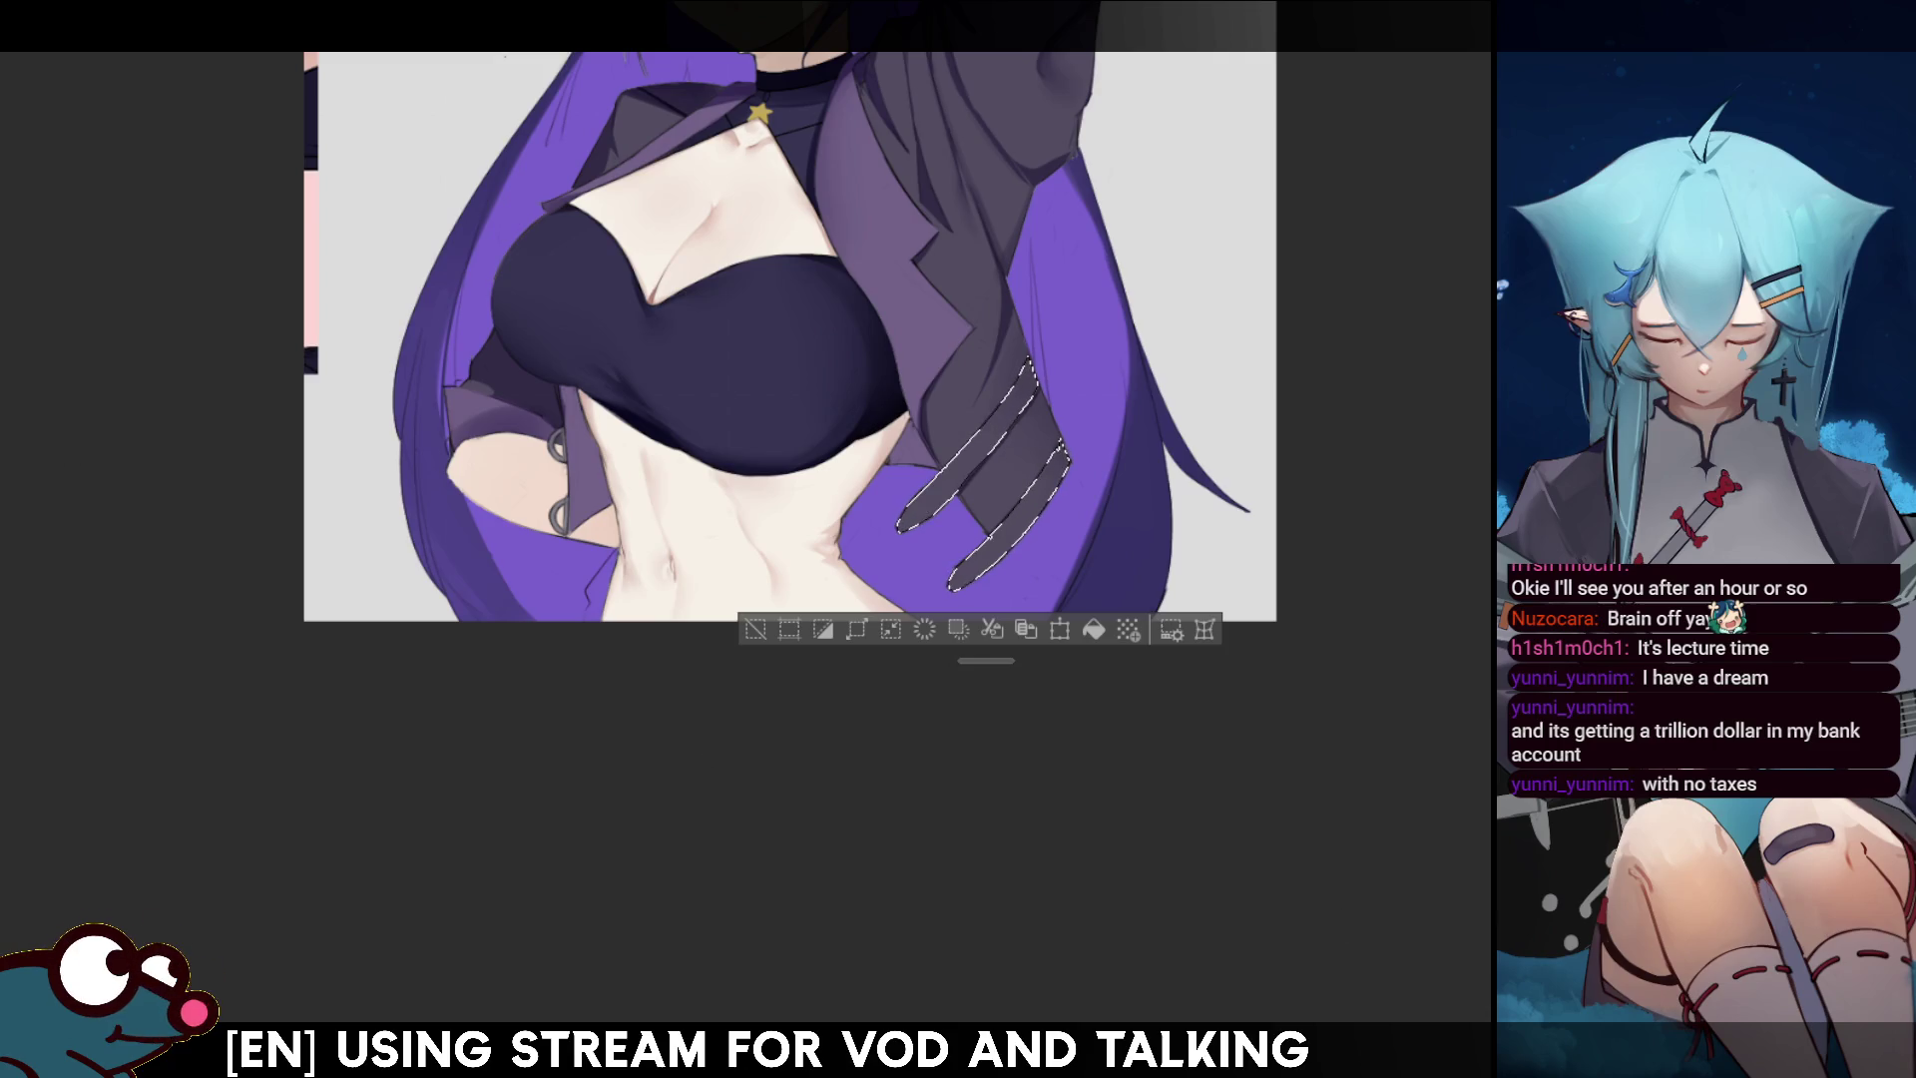
- Resize the brush and paint darker shading over the selected sleeve stripes
key("bracketright")
key("bracketright")
key("bracketright")
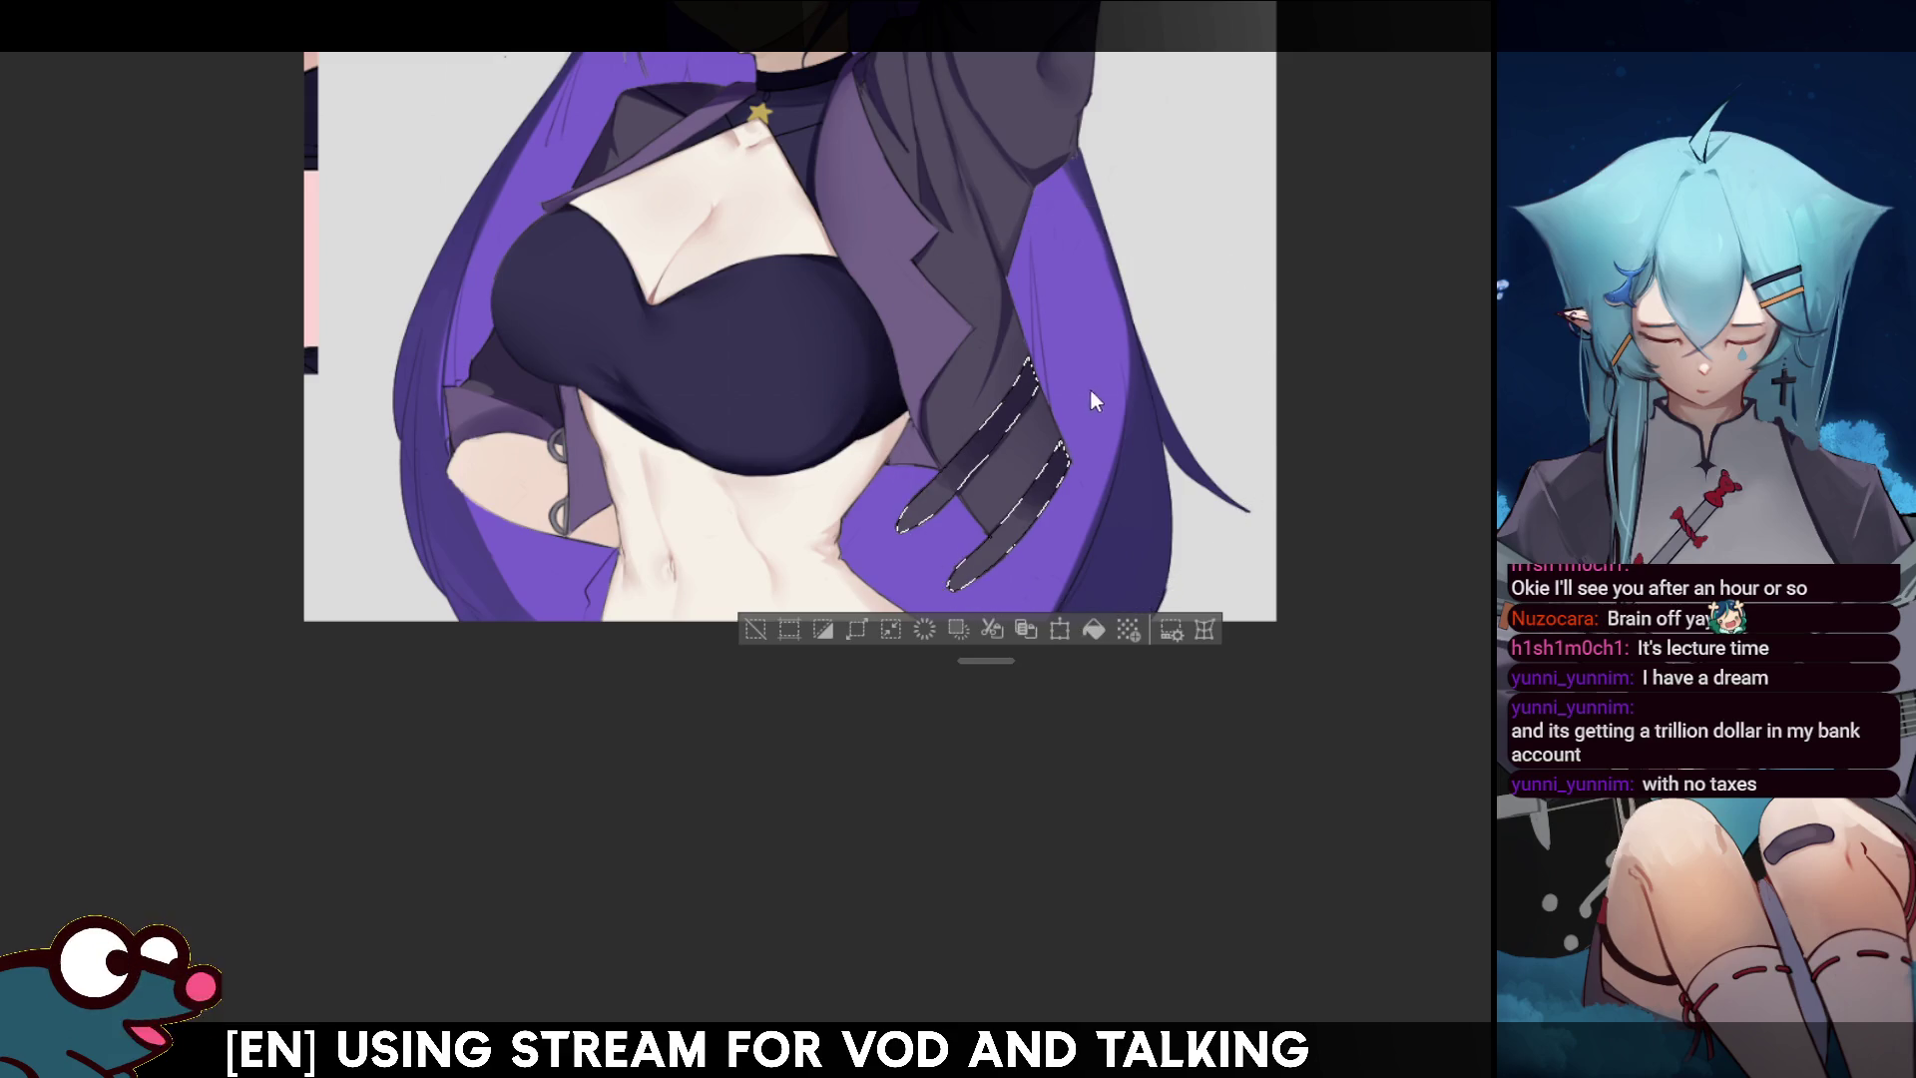
key("bracketleft")
key("bracketleft")
key("bracketleft")
left_click_drag(1085, 401, 1073, 409)
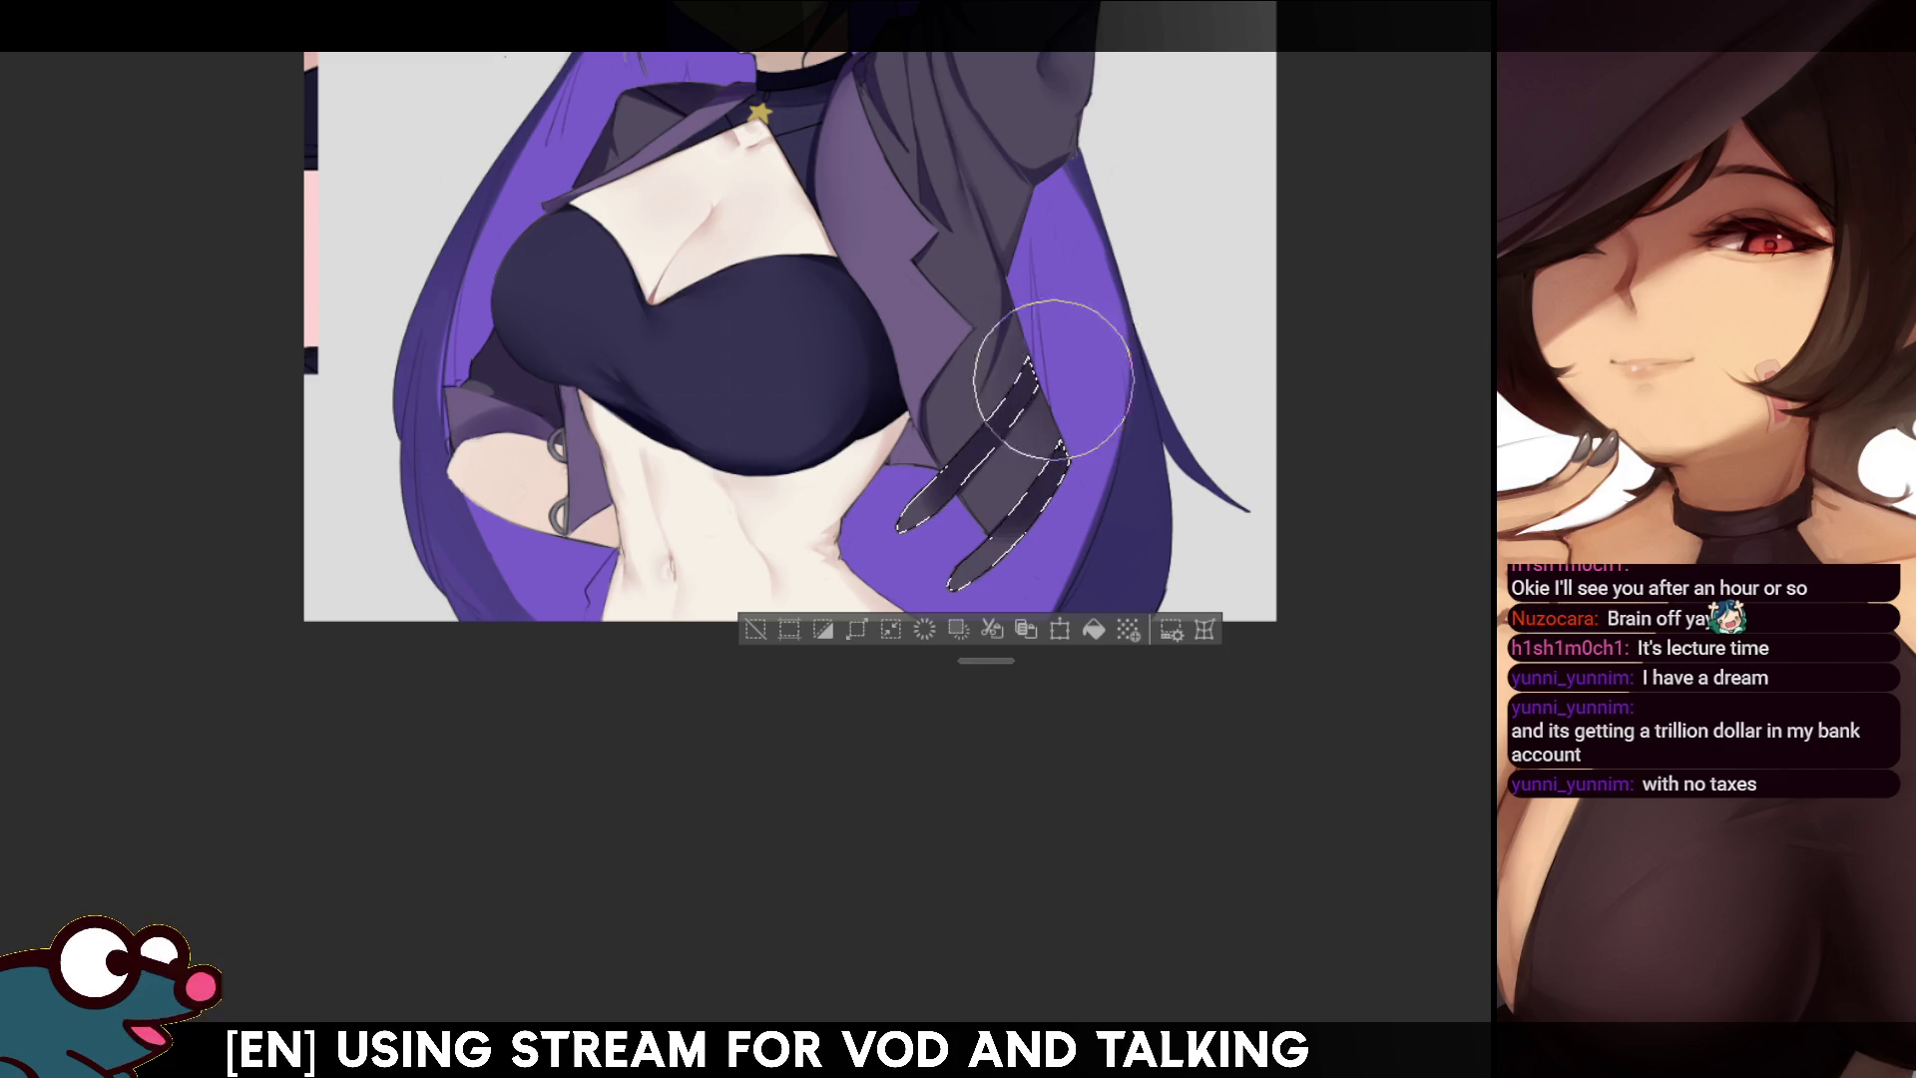
key("bracketright")
key("bracketright")
key("bracketright")
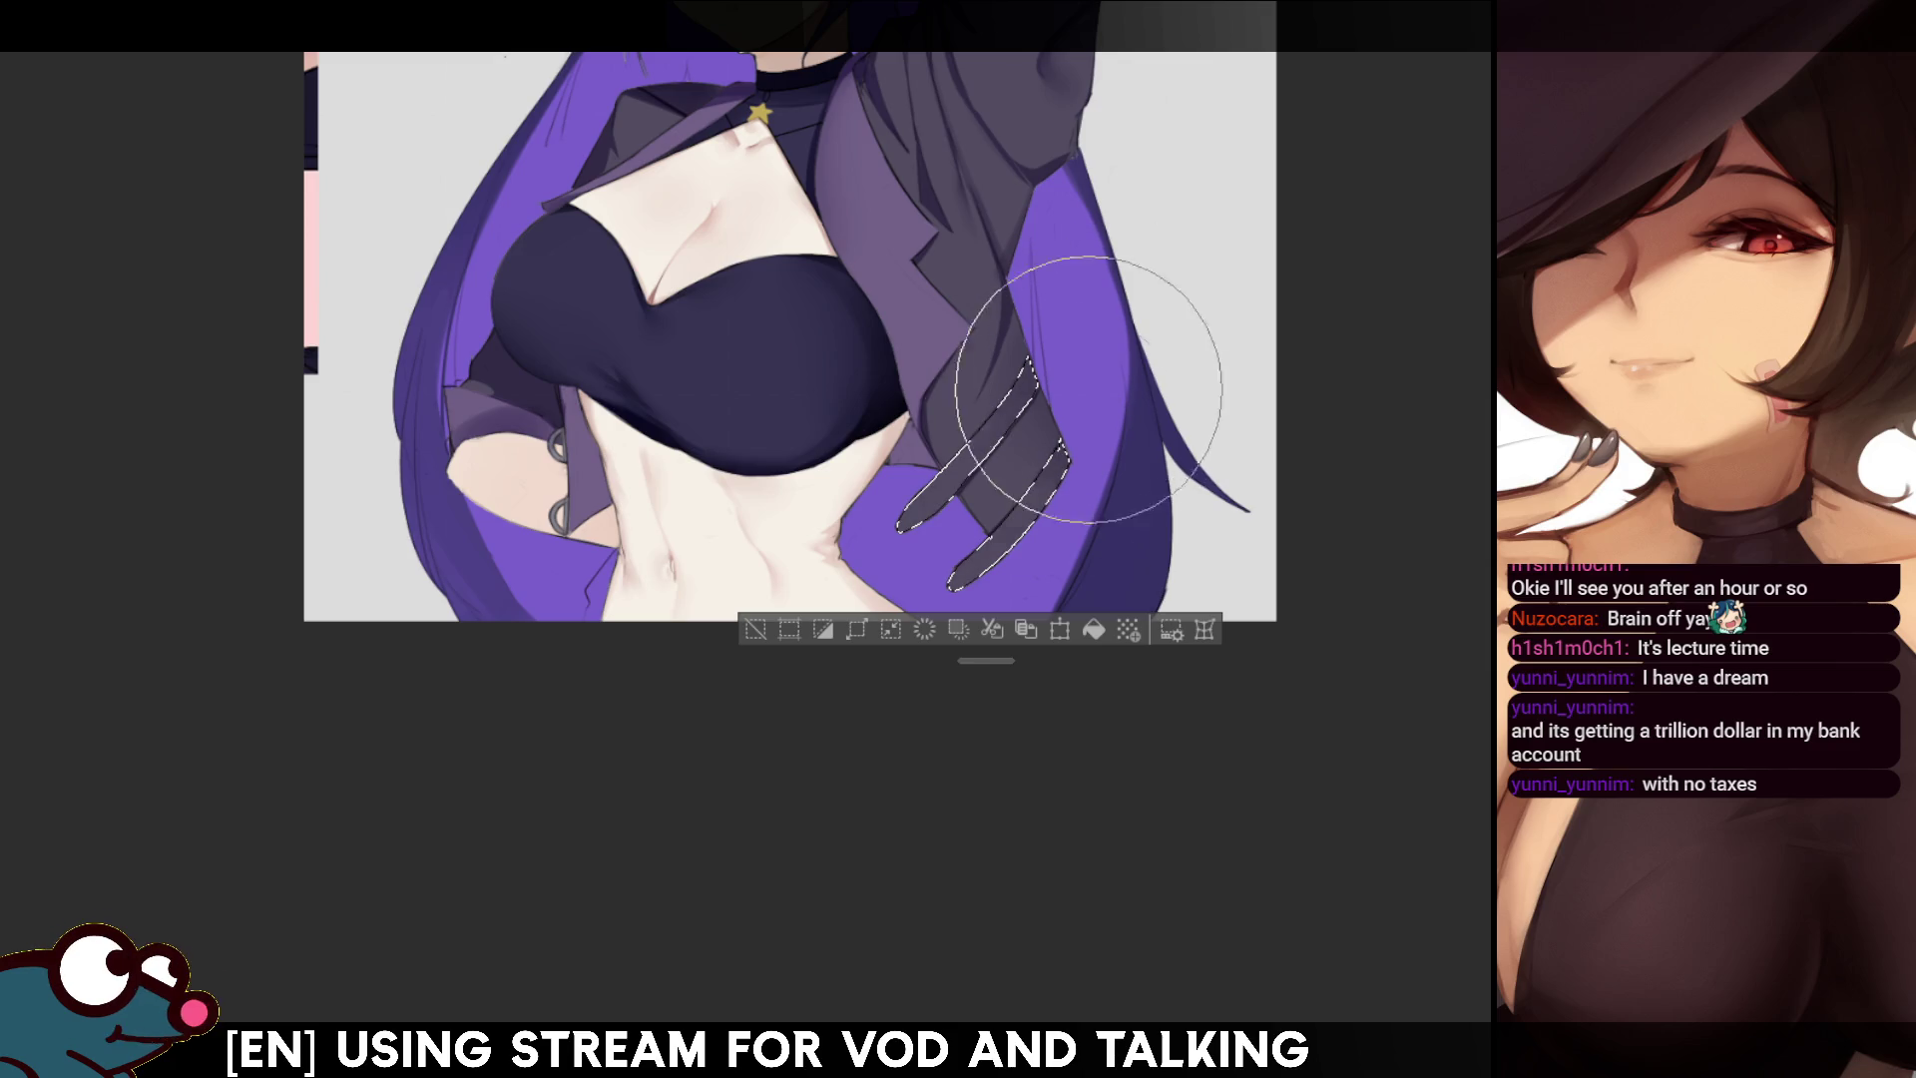
- Judge the stripe shading by toggling the selection outline and mirroring the whole figure
key("ctrl+d")
key("ctrl+shift+d")
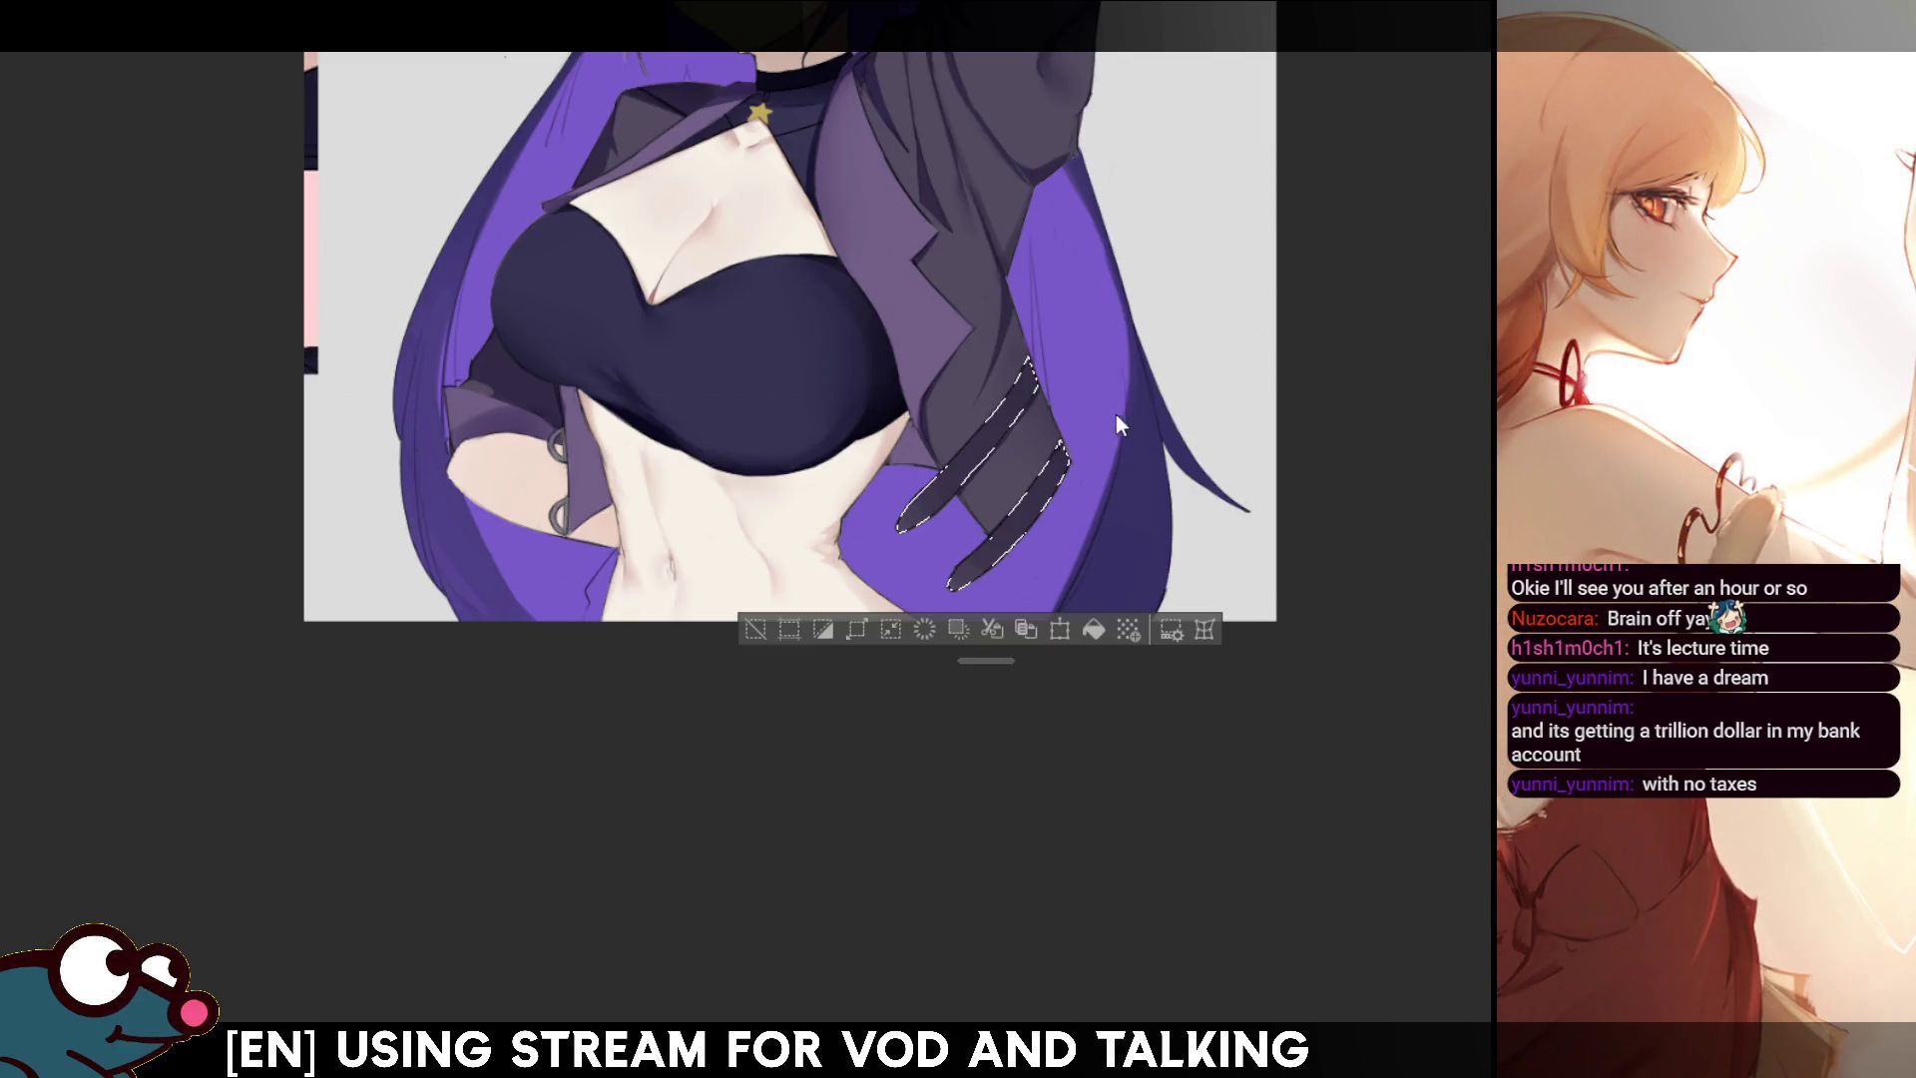
key("ctrl+d")
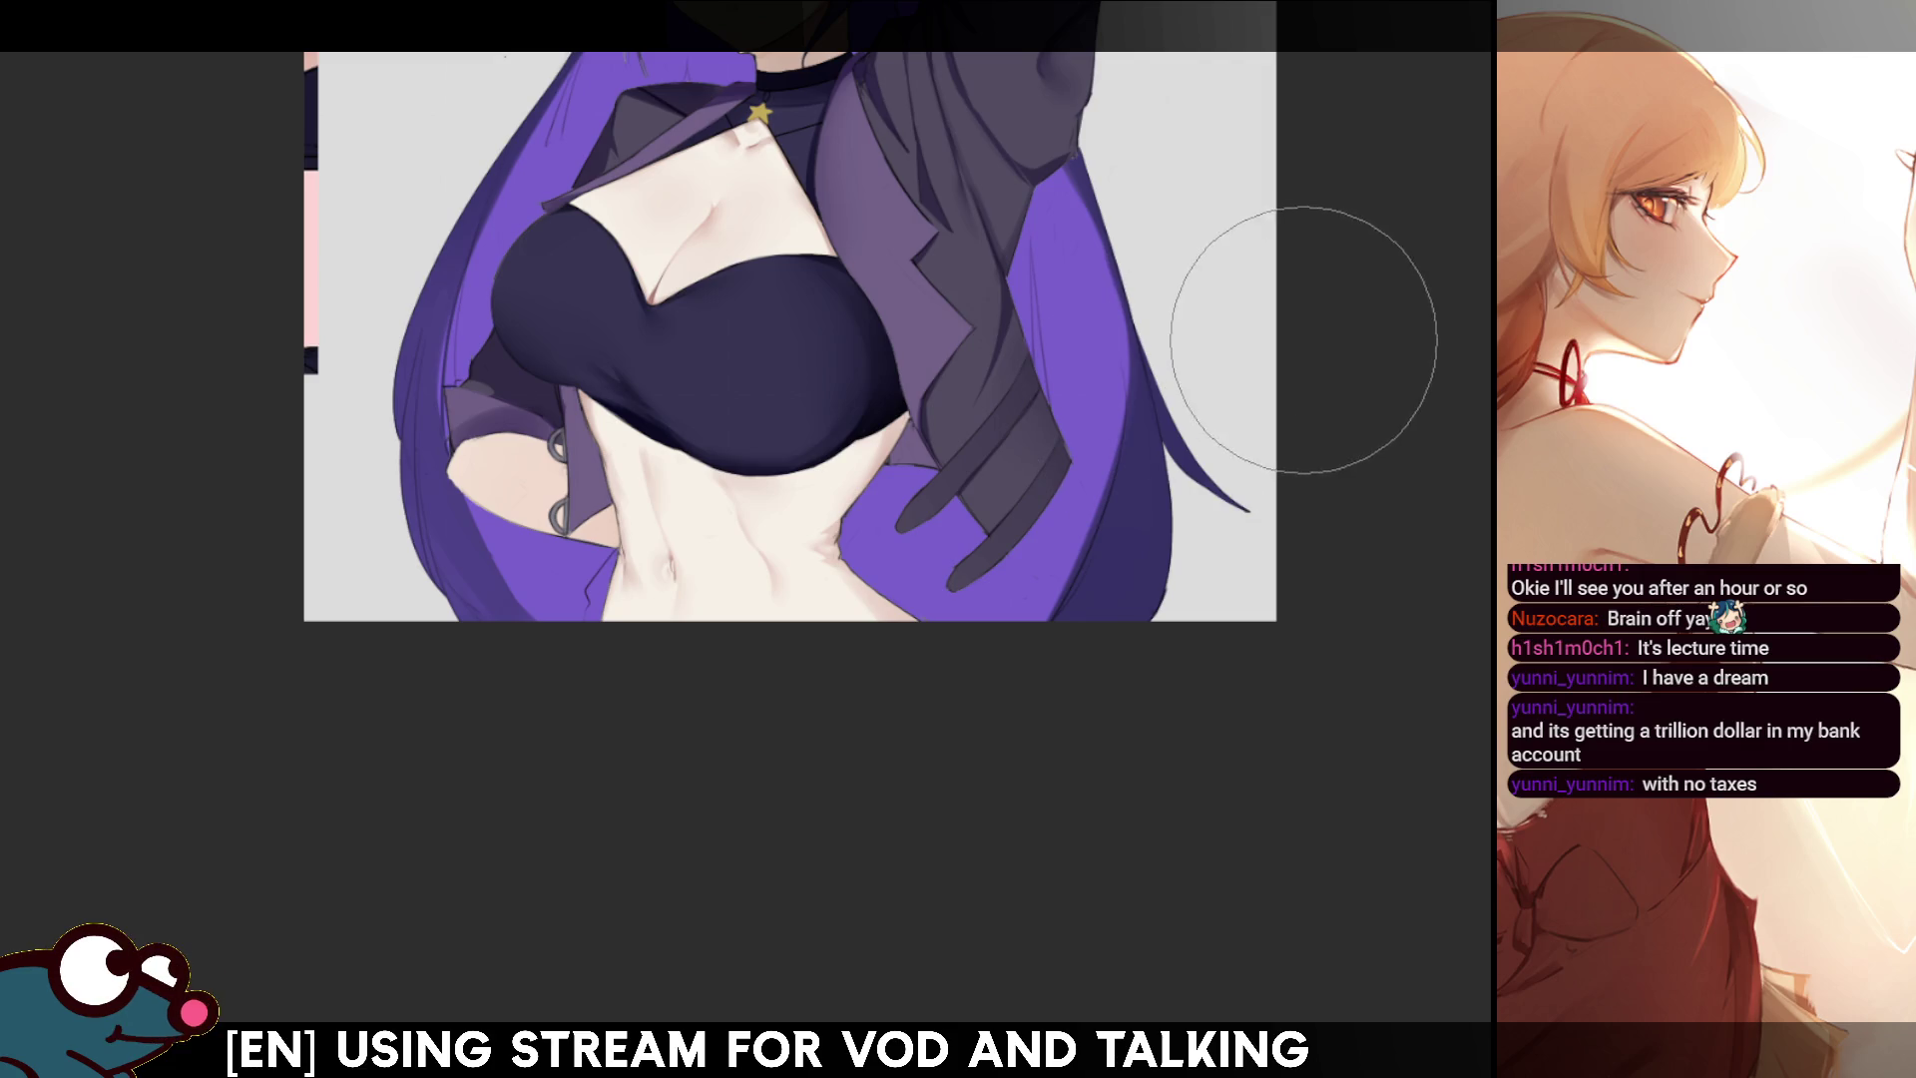
key("h")
key("h")
key("ctrl+0")
left_click_drag(1238, 330, 1381, 350)
key("ctrl+shift+d")
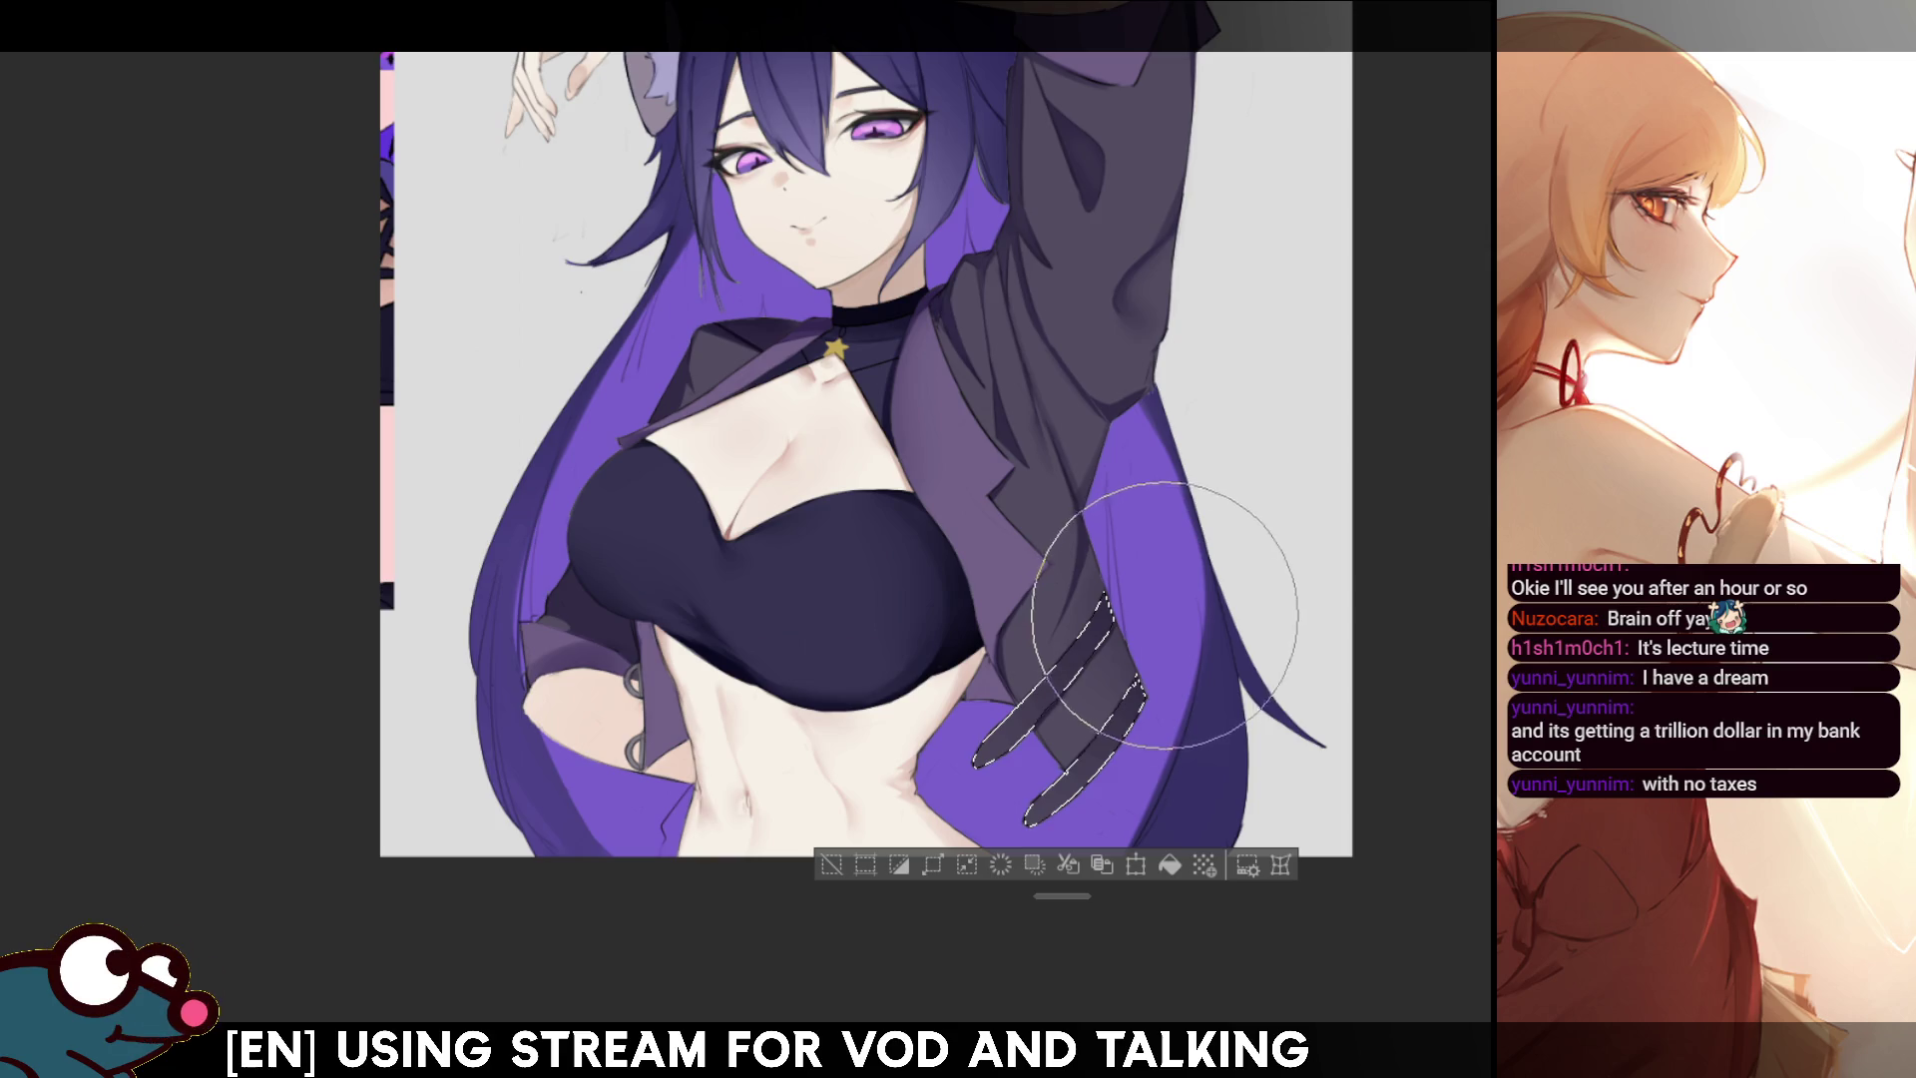
key("ctrl+d")
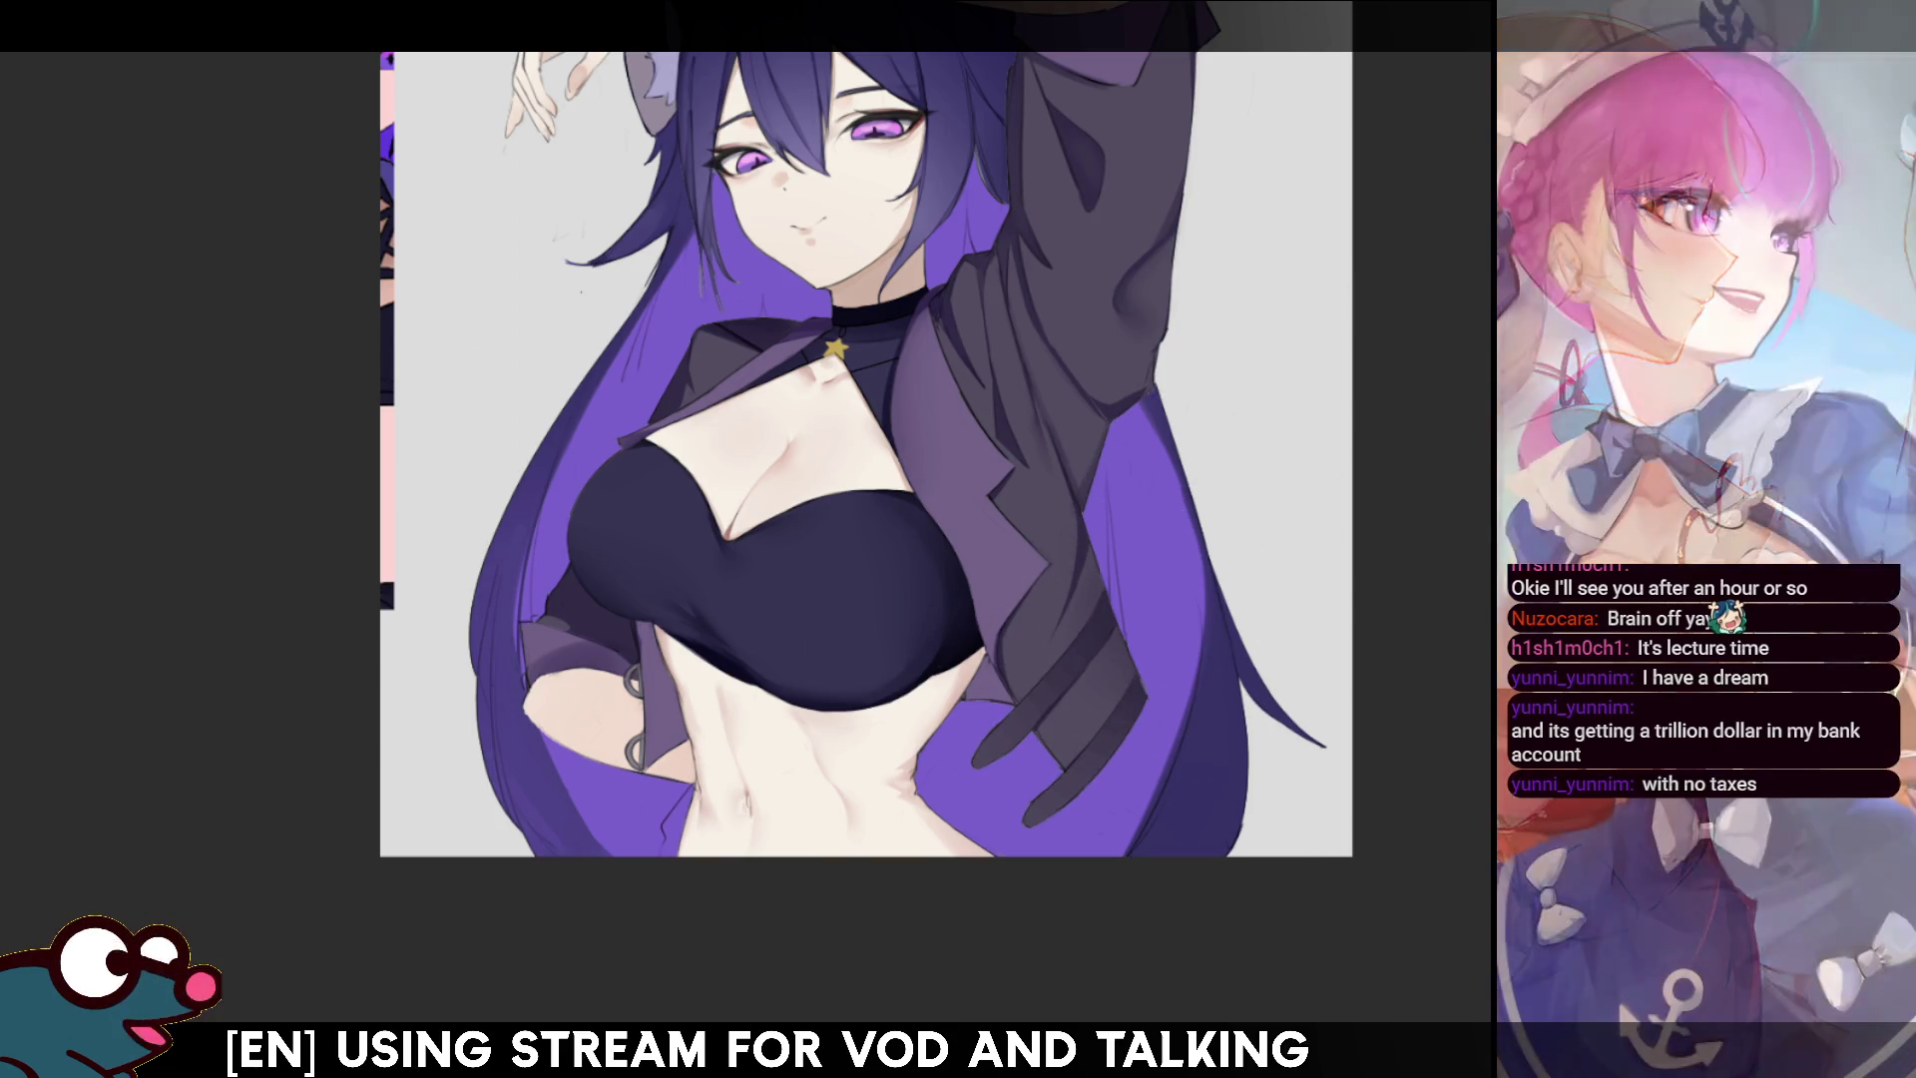
key("ctrl+shift+d")
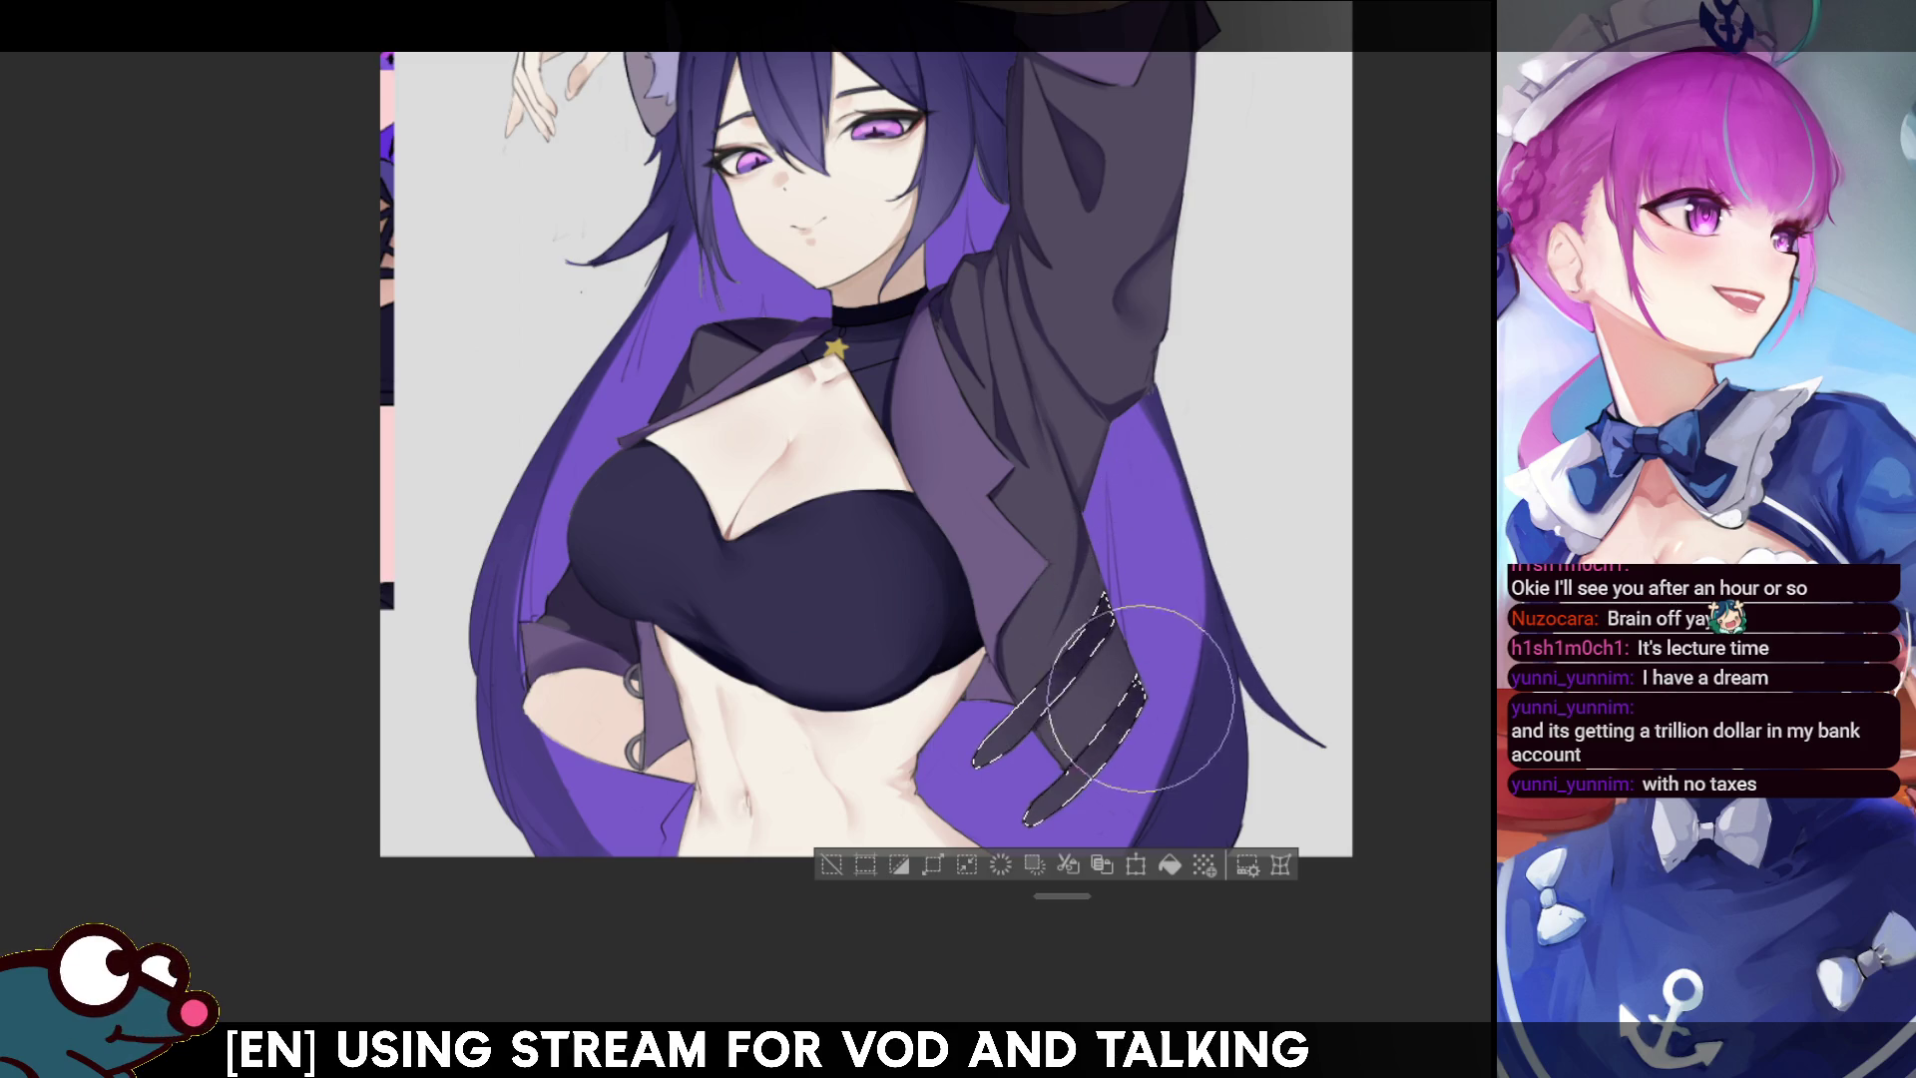
key("ctrl+d")
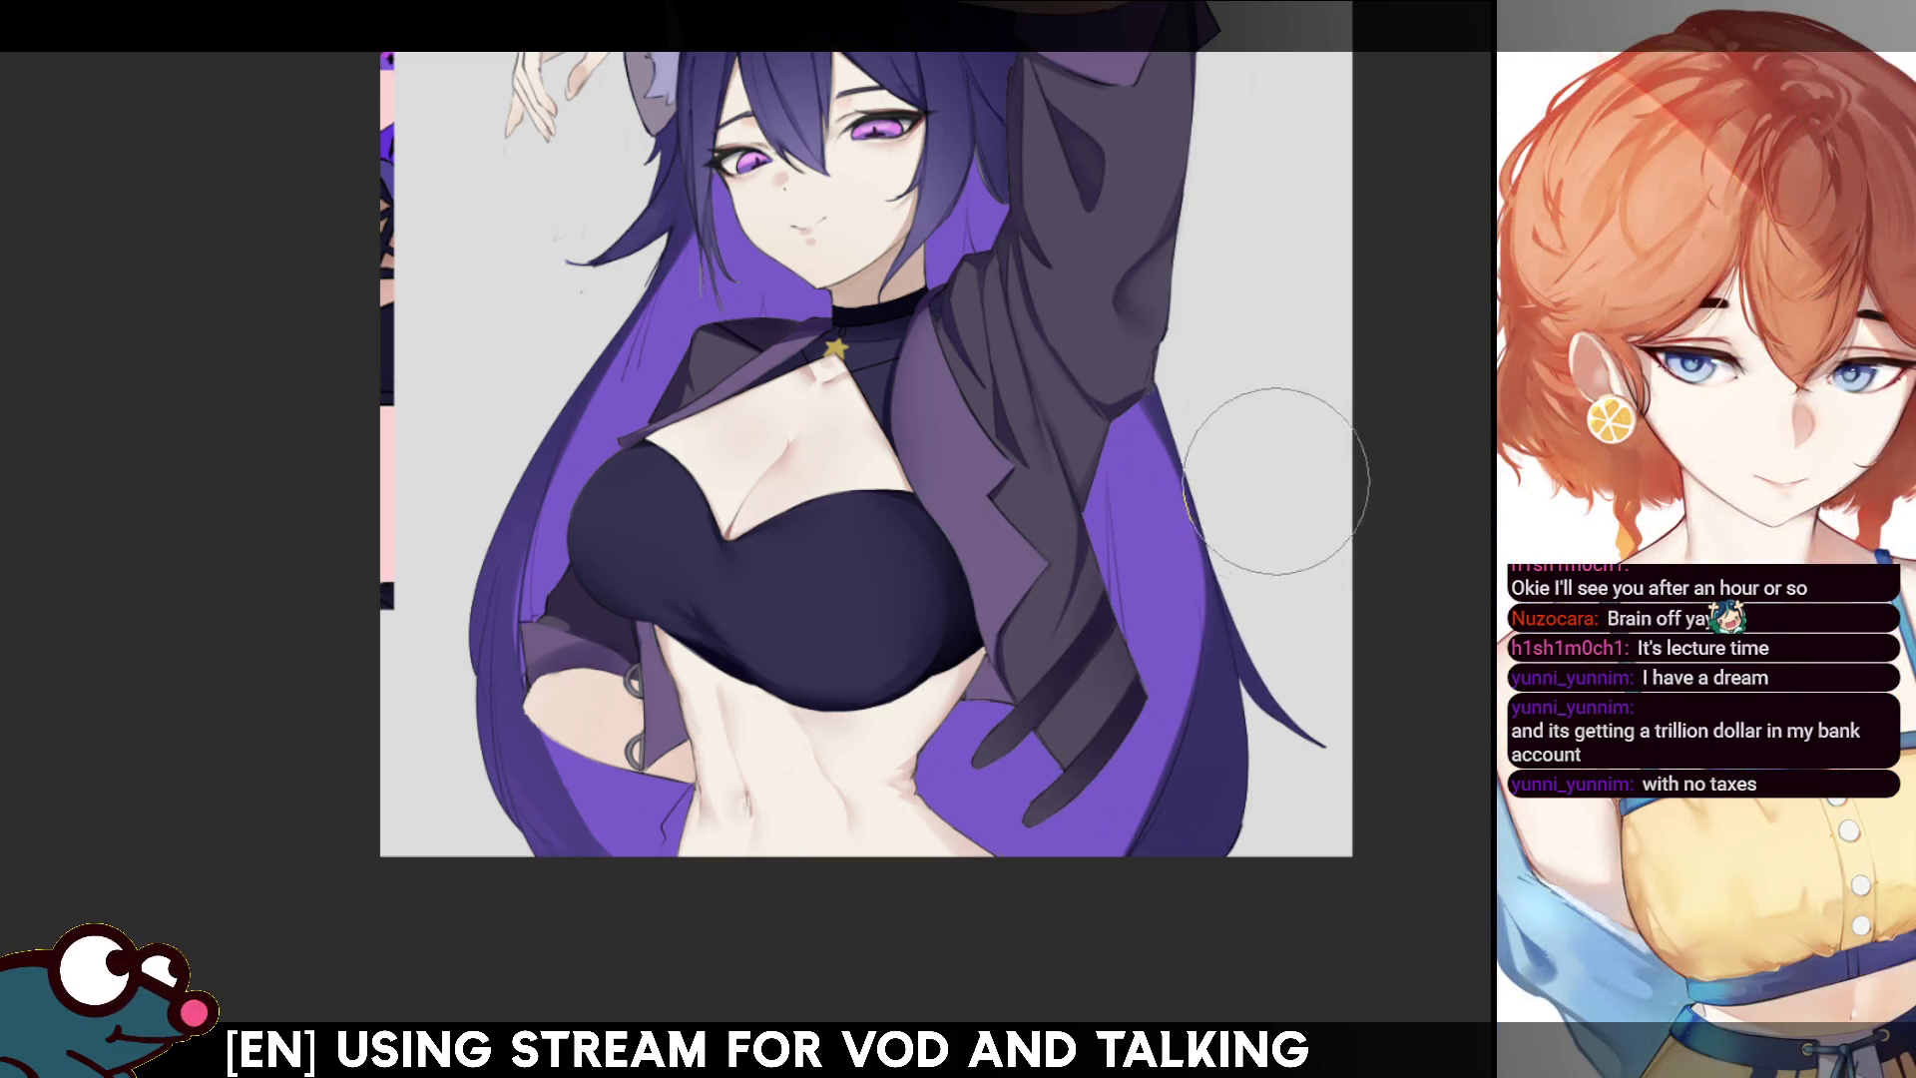
key("h")
key("h")
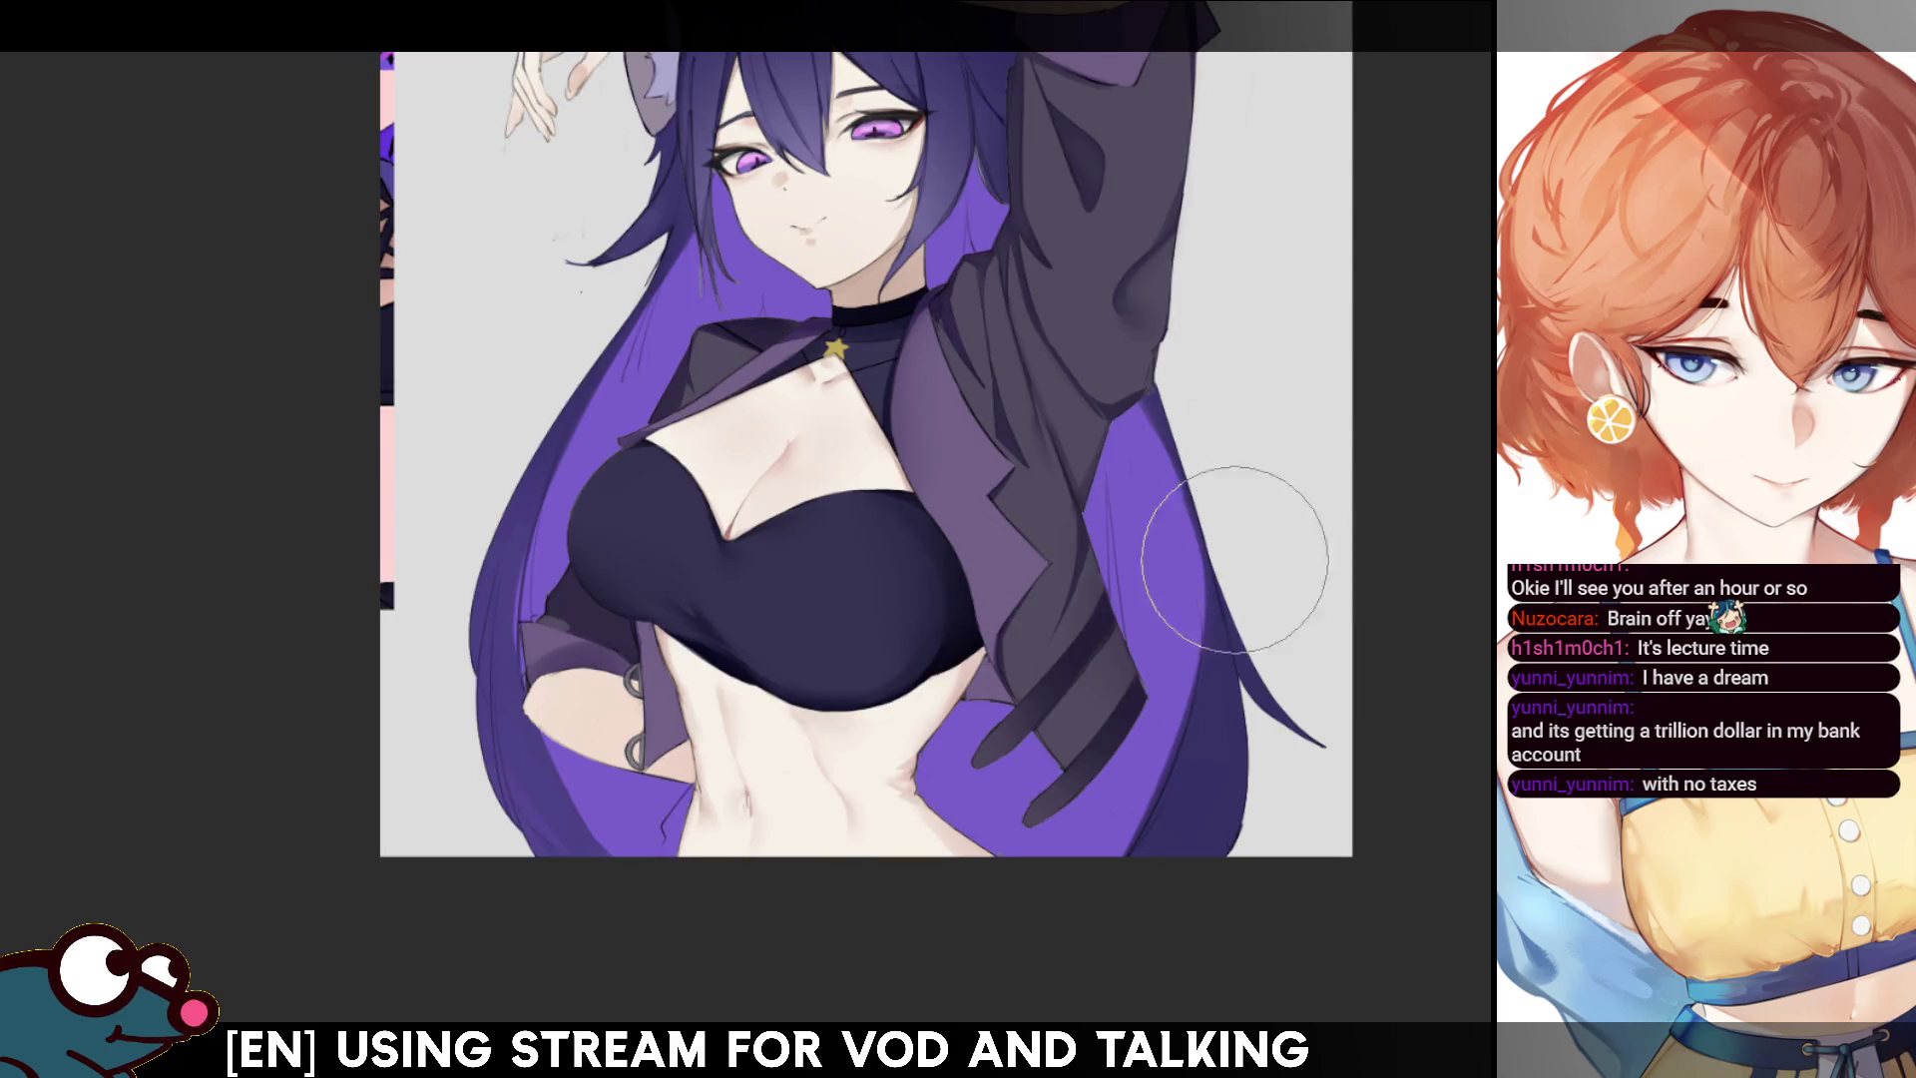
- Zoom in on the waist and paint a darker stroke over the jacket's lower strap
left_click_drag(1035, 649, 1013, 399)
scroll(1013, 400, "up", 1)
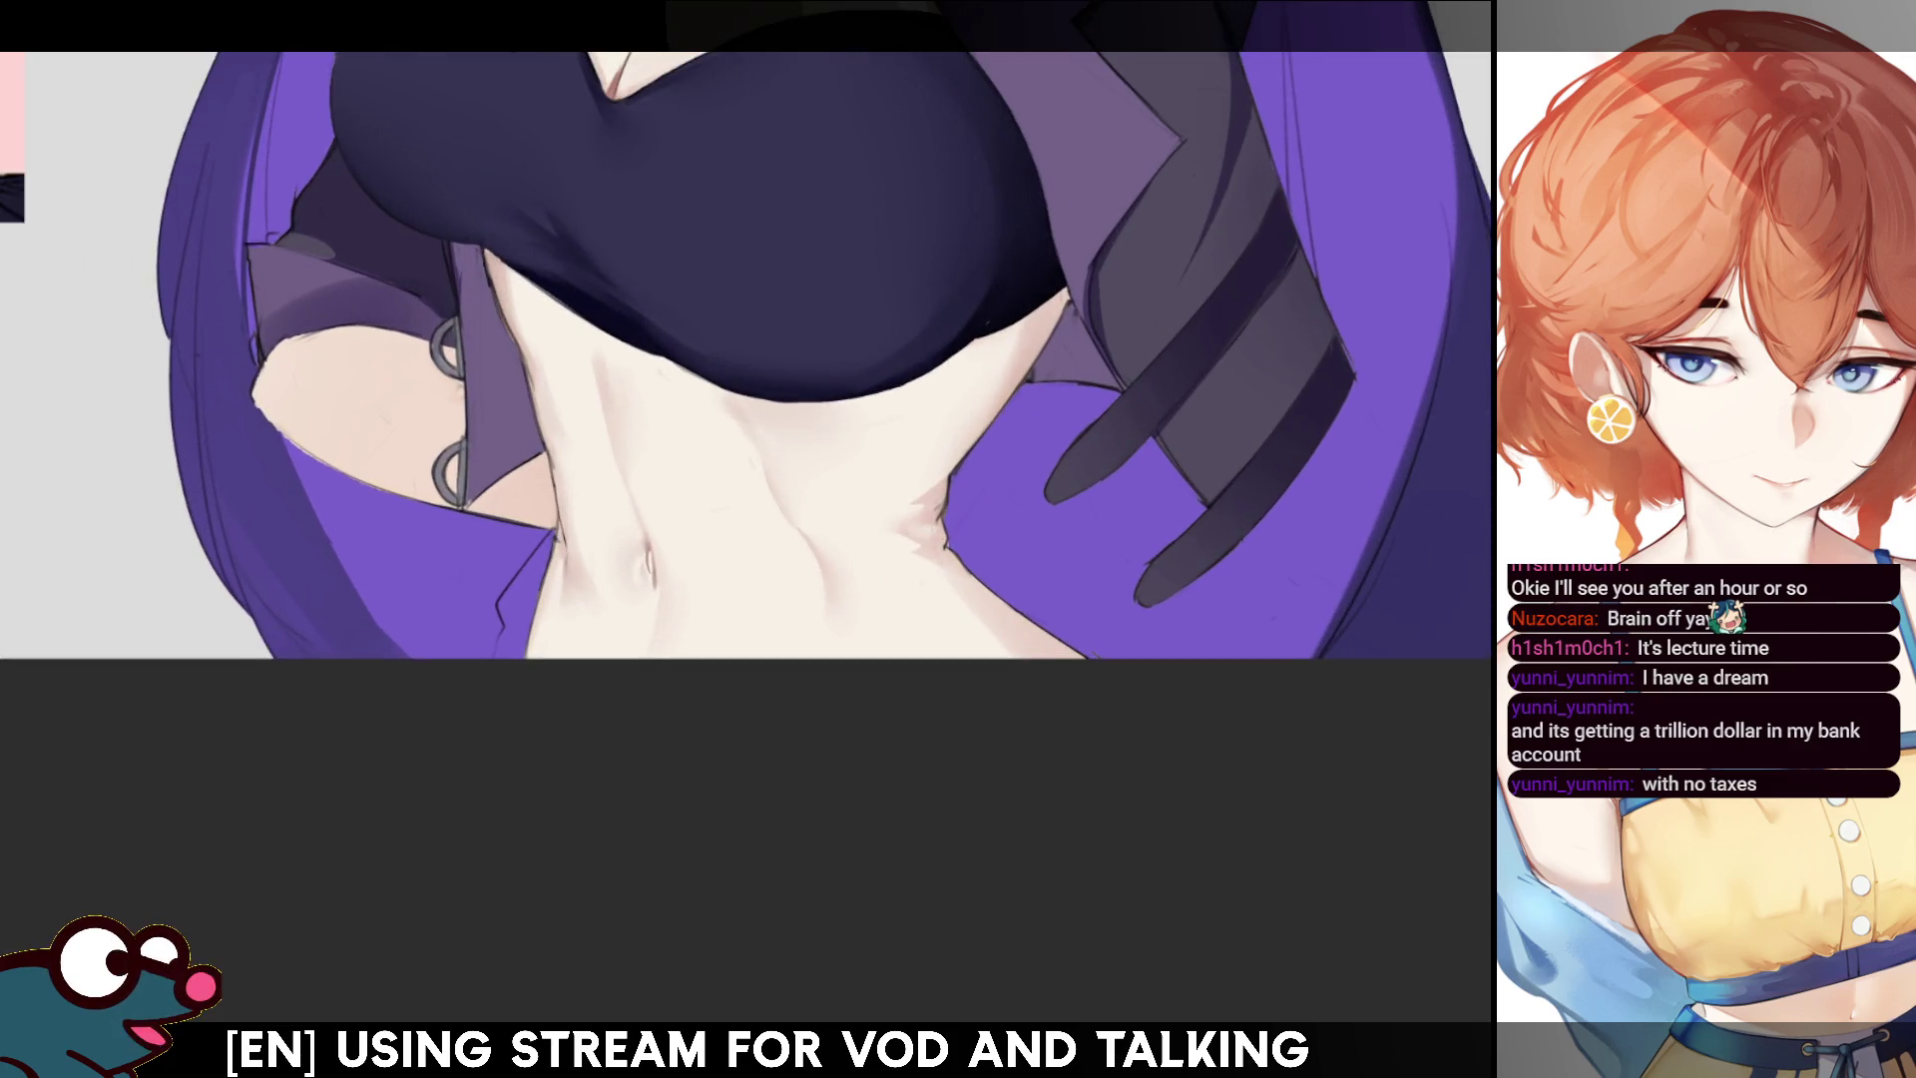
scroll(799, 359, "up", 1)
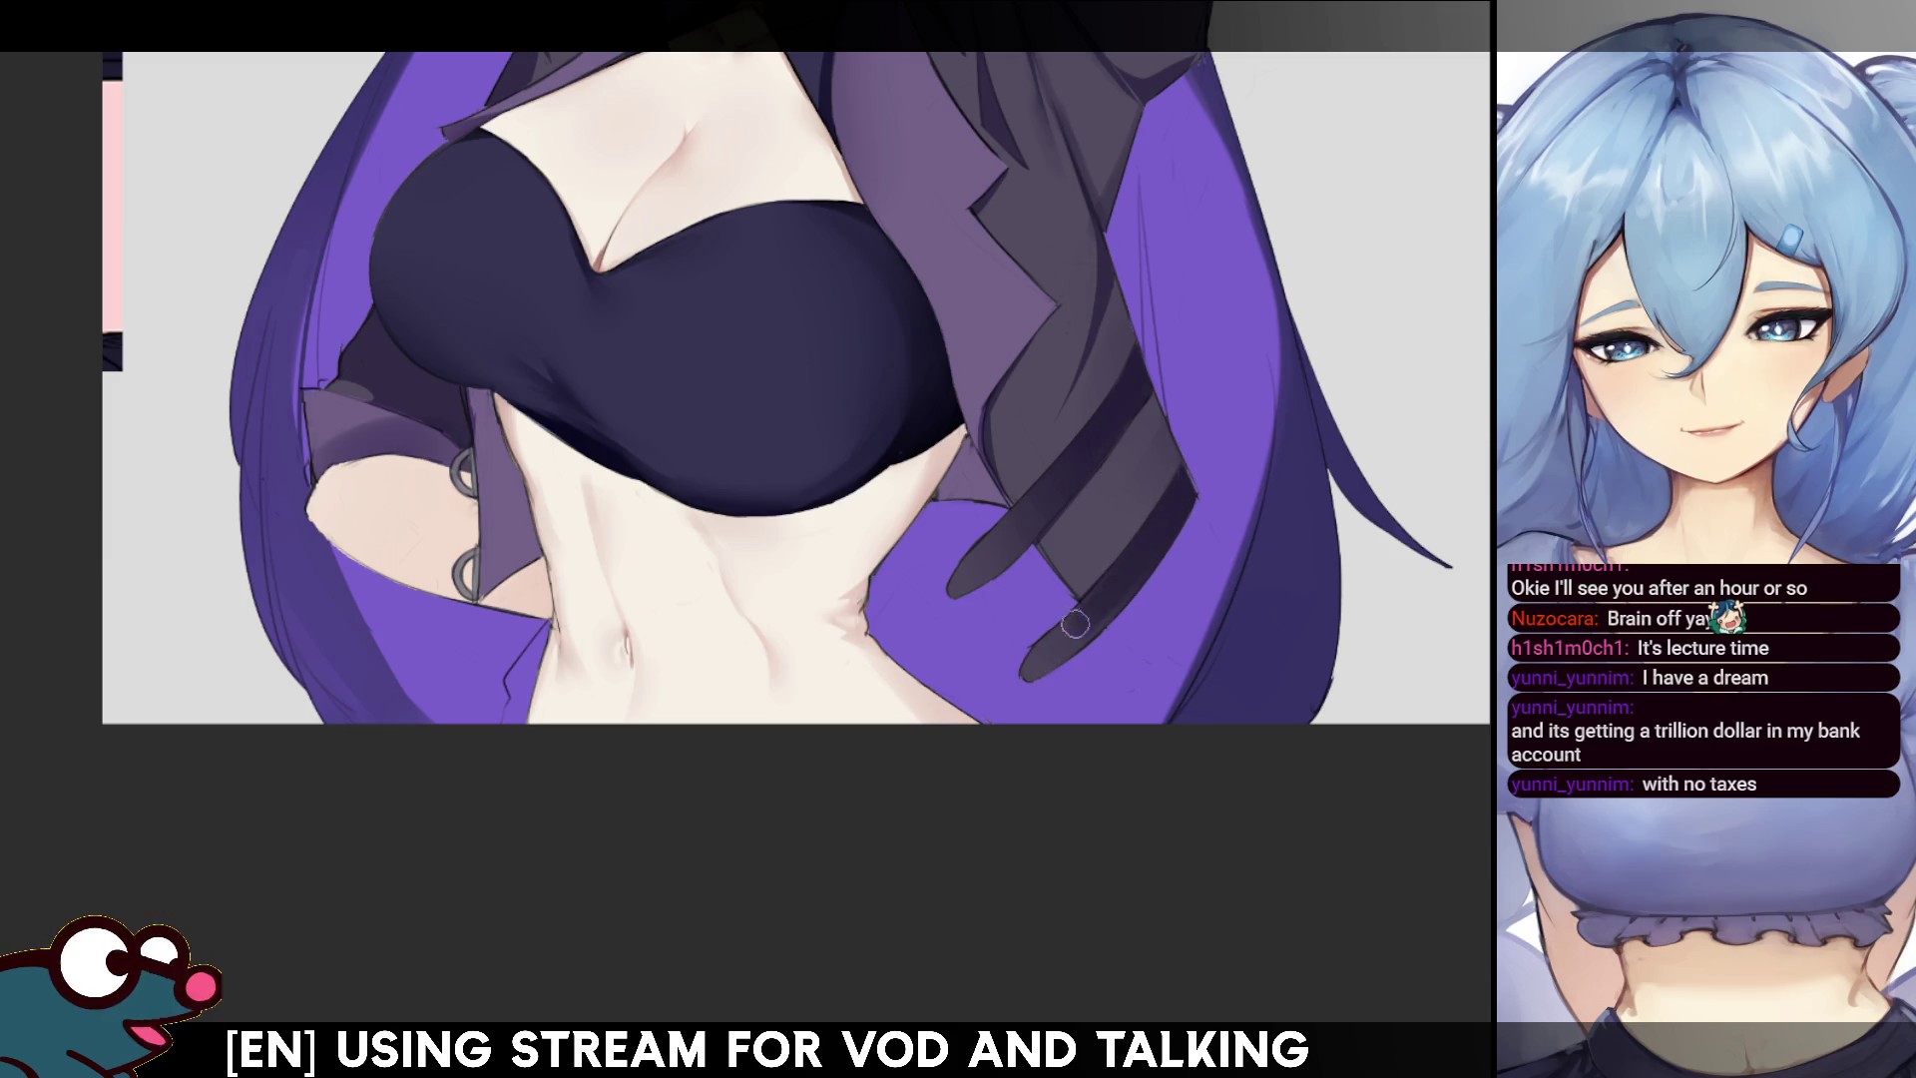
left_click_drag(1076, 631, 1132, 566)
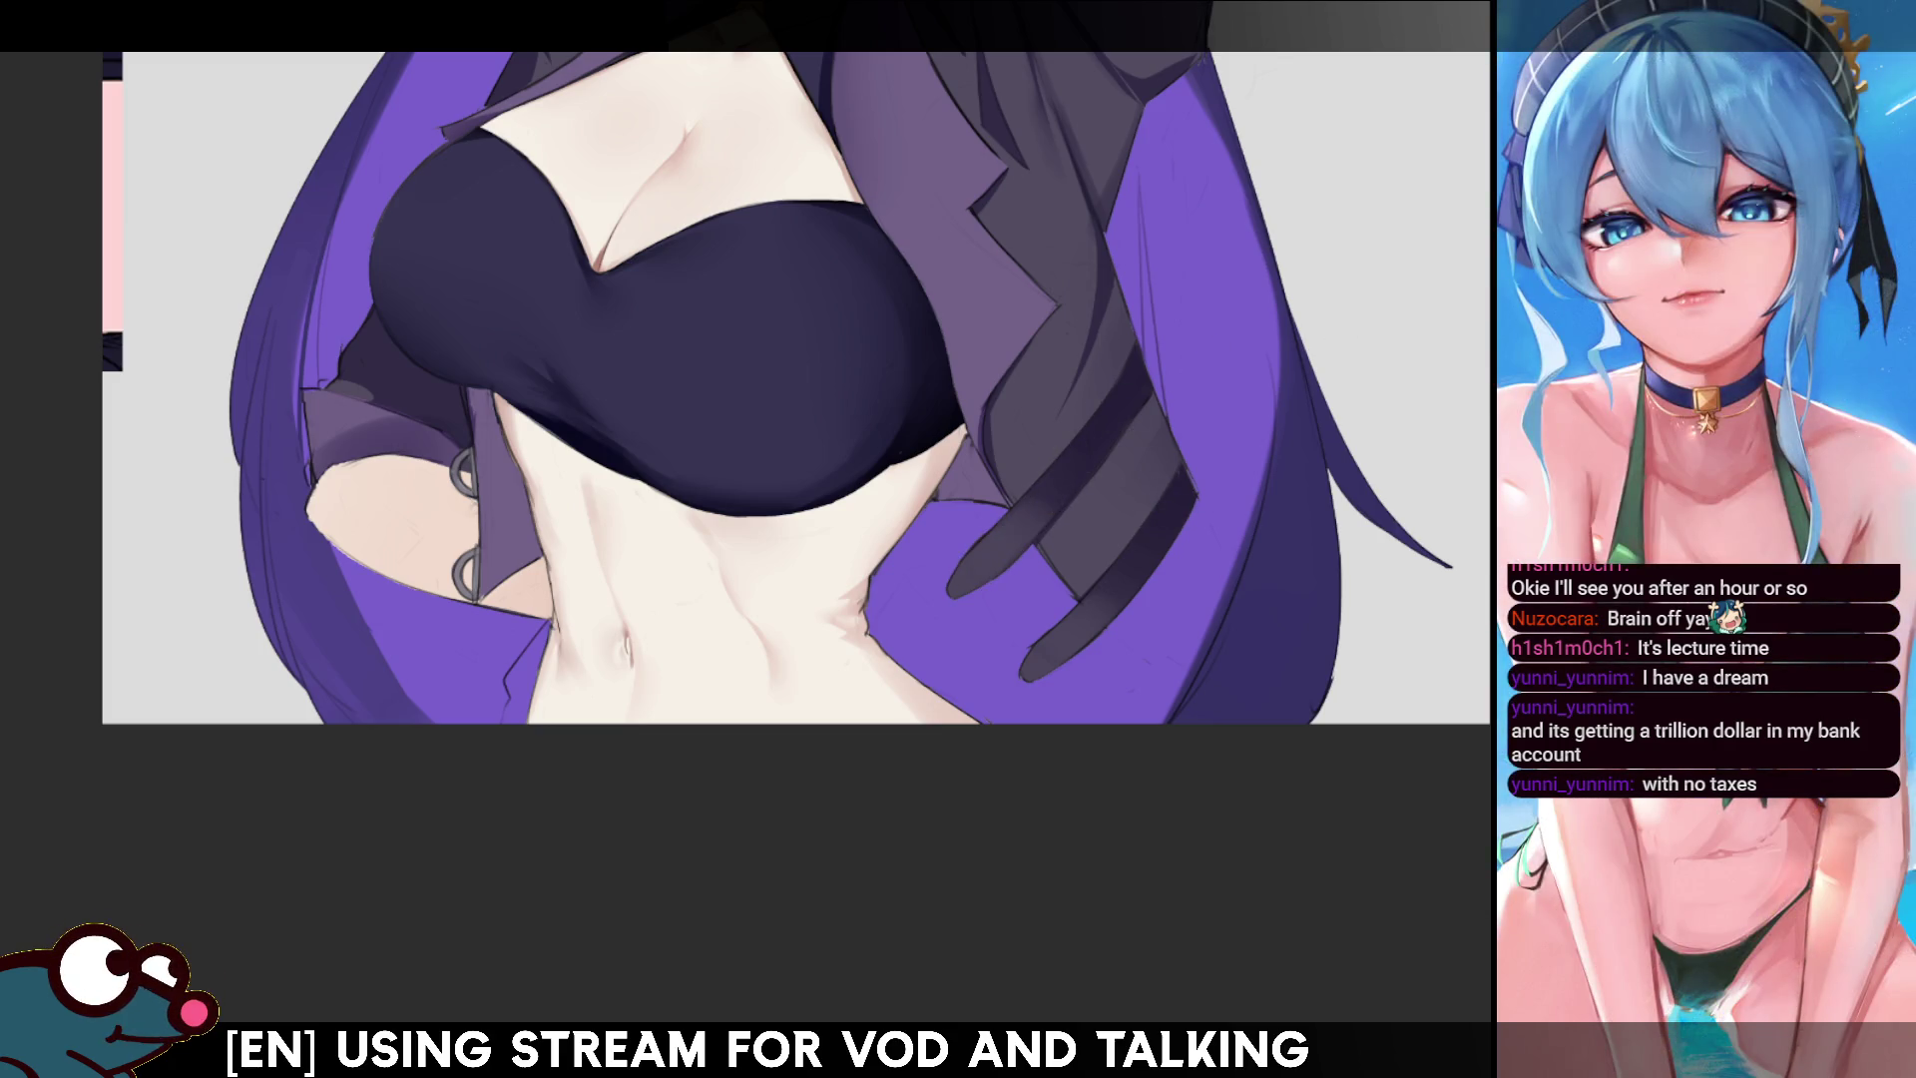
scroll(796, 387, "down", 3)
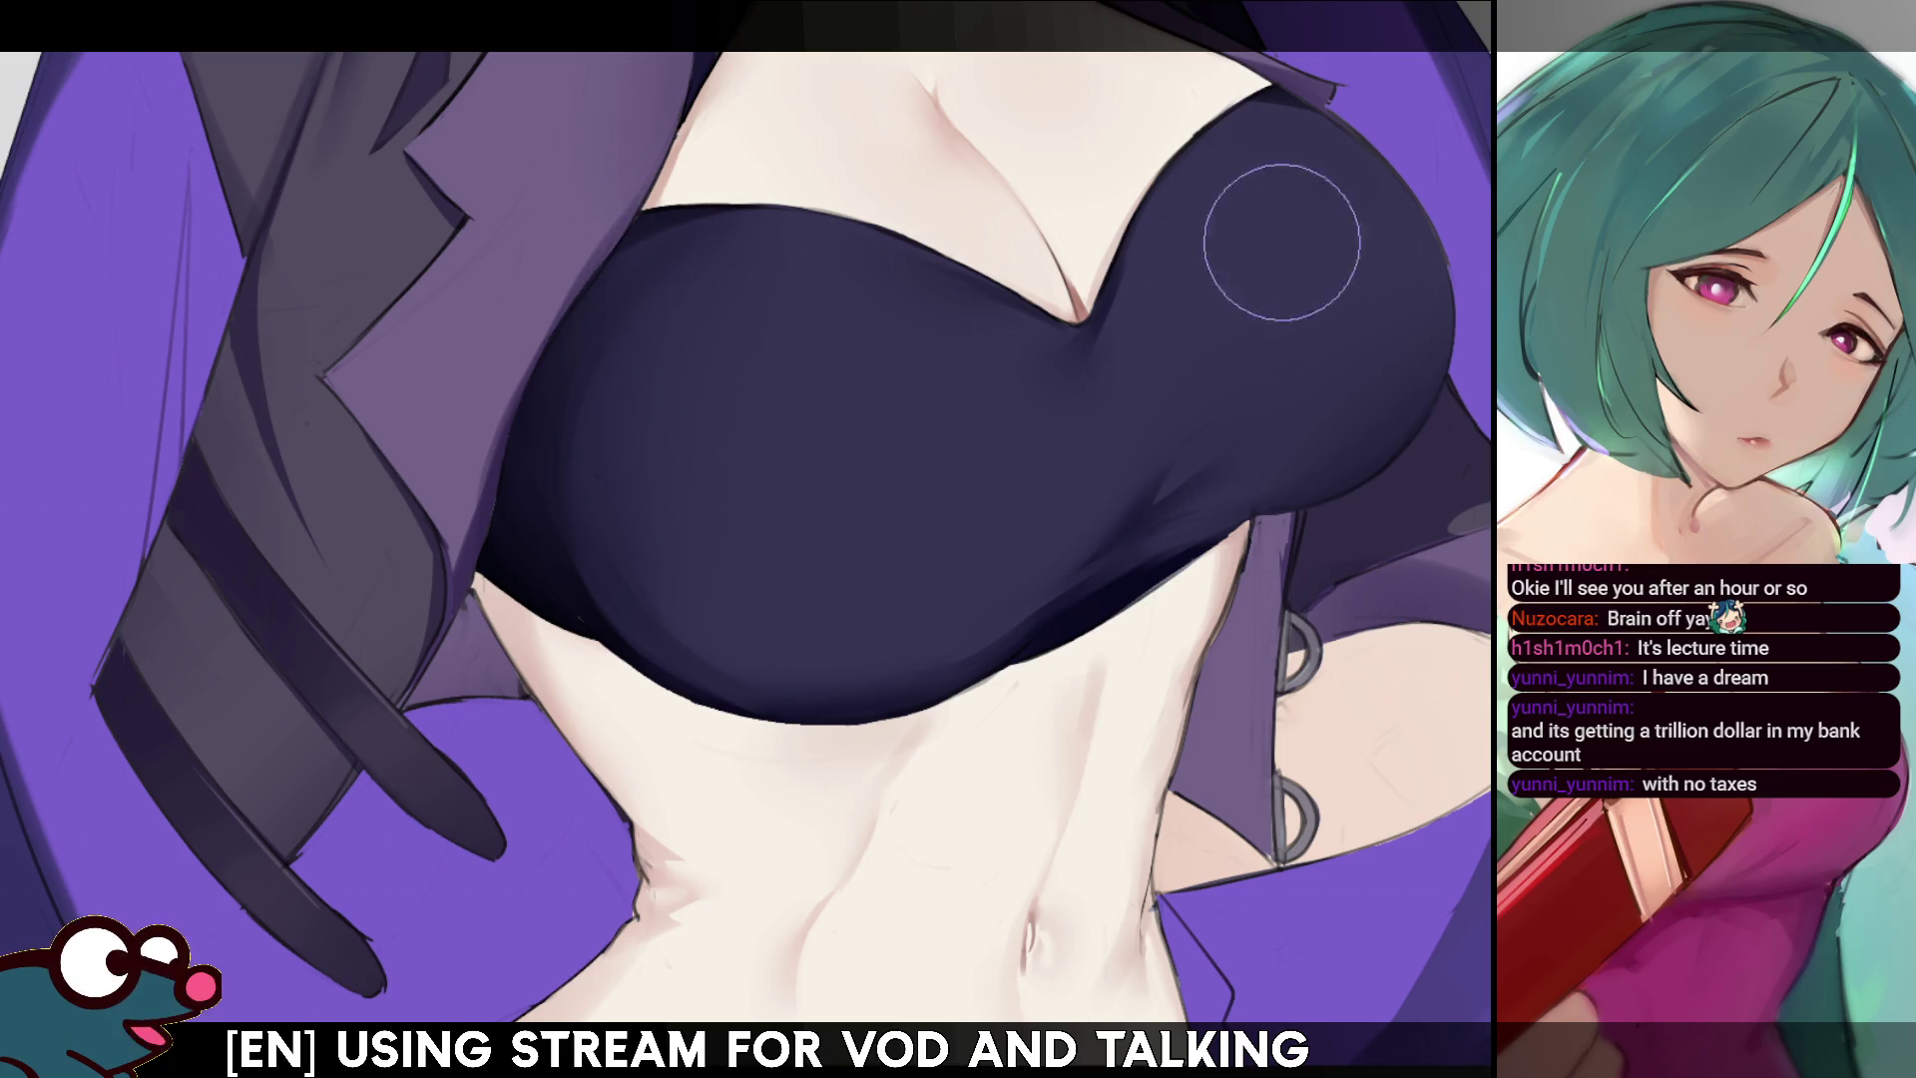
- Zoom out from the crop top to see the whole upper figure
key("ctrl+minus")
- Mirror the canvas twice to check proportions, then select the jacket's lighter lapel area
key("h")
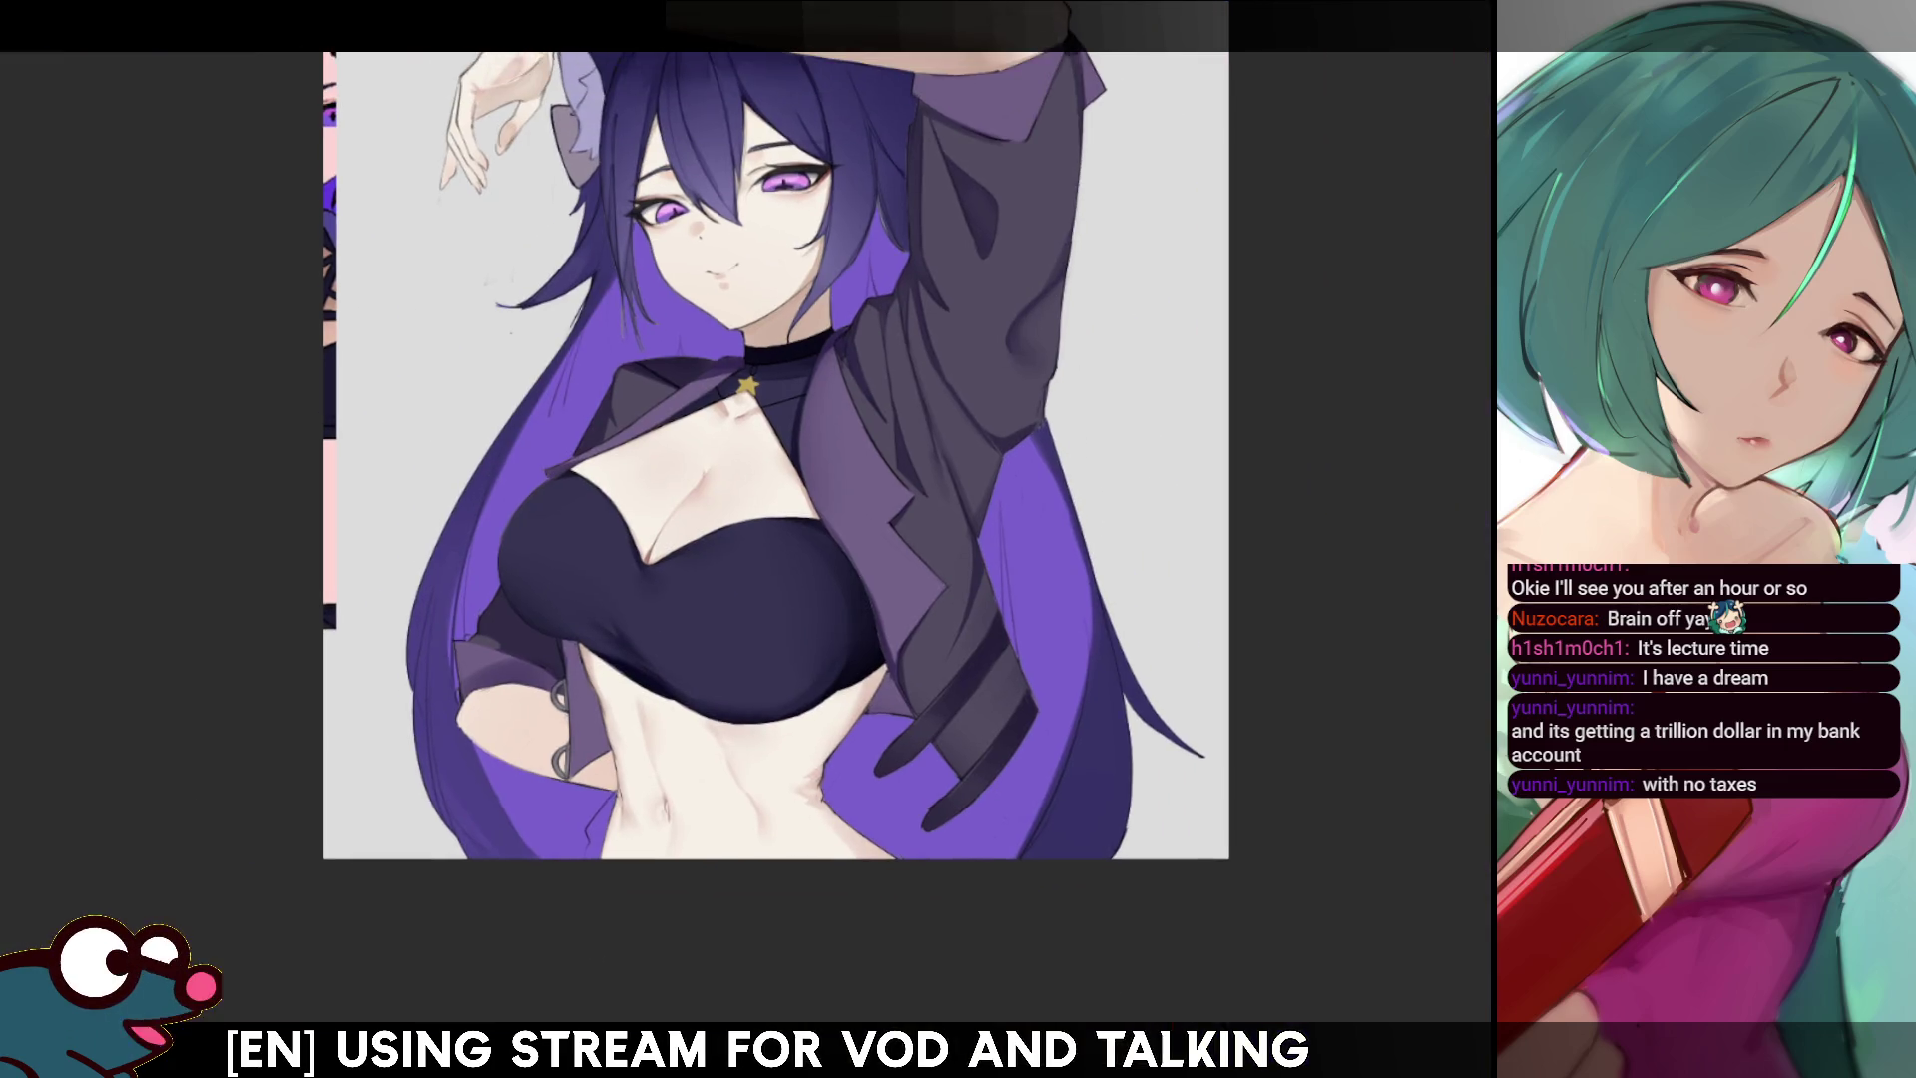
key("h")
key("h")
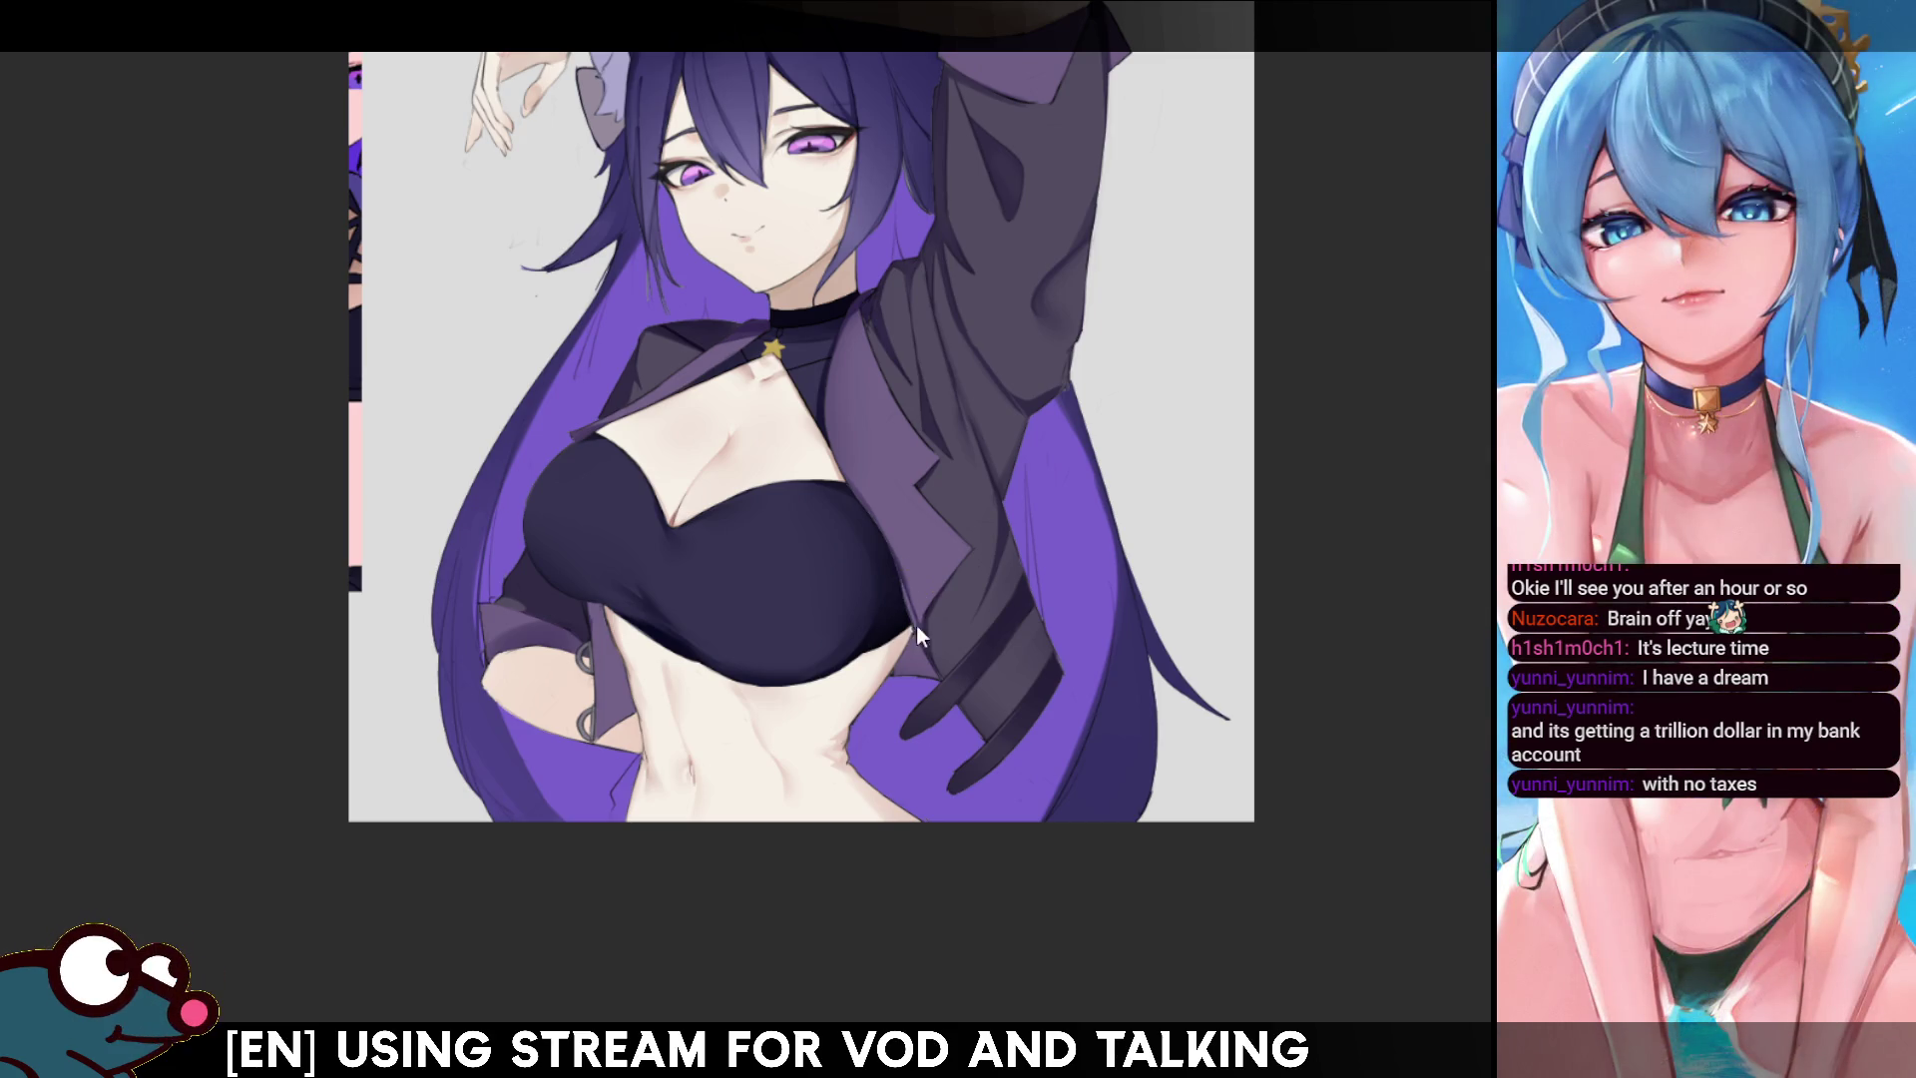
key("h")
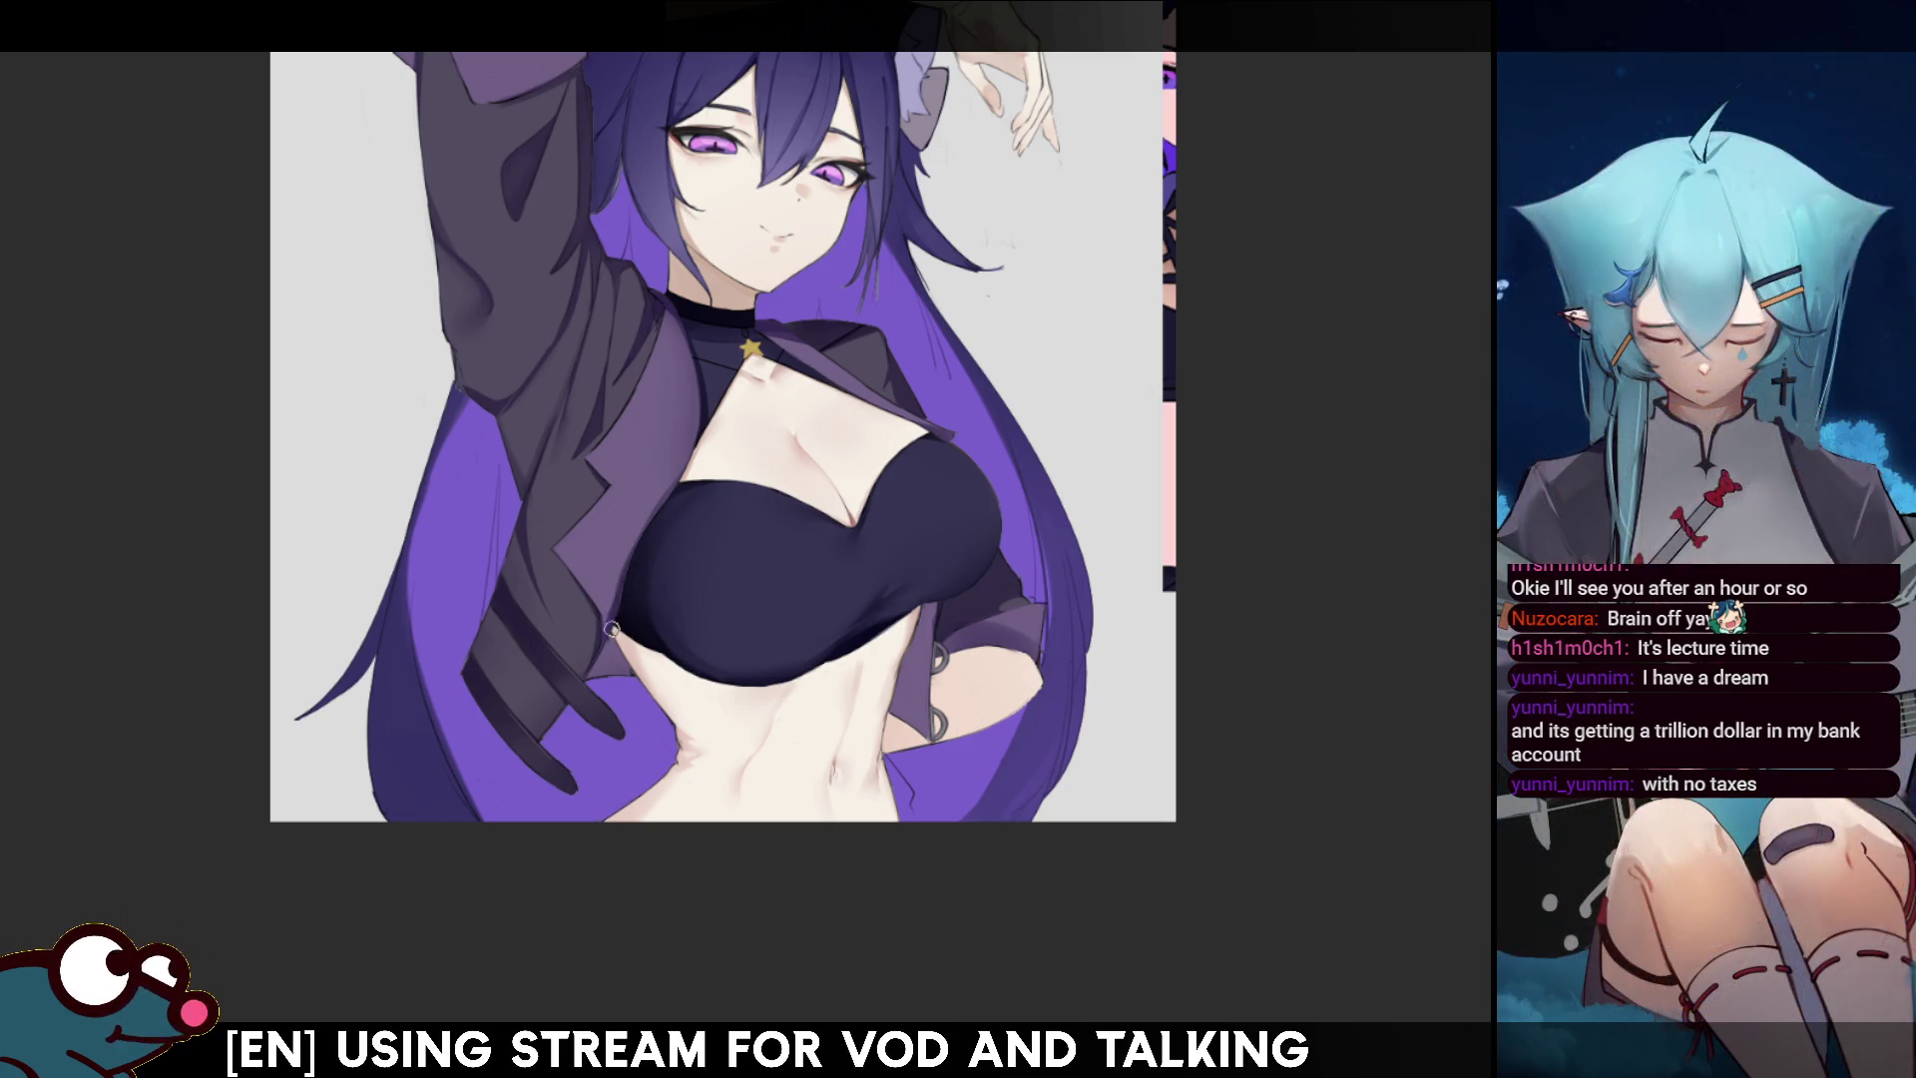
key("h")
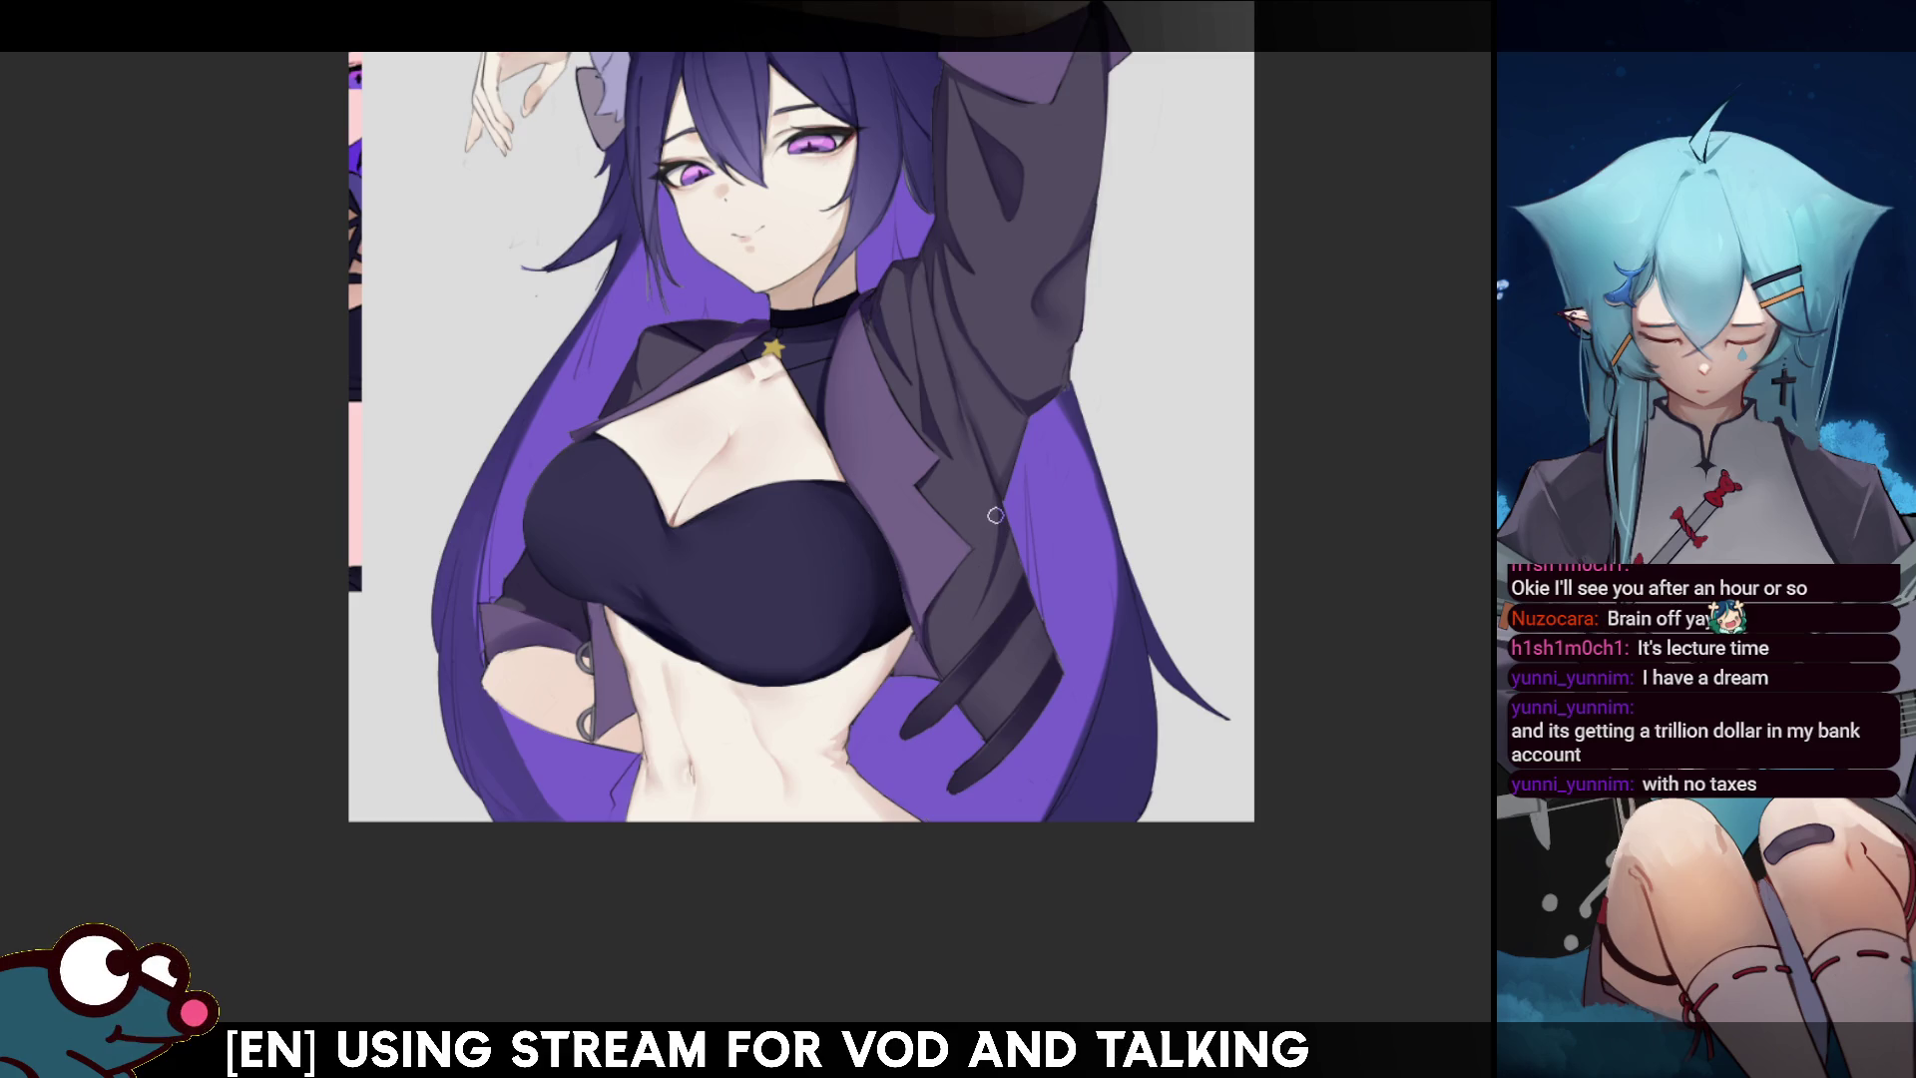
left_click_drag(579, 660, 603, 668)
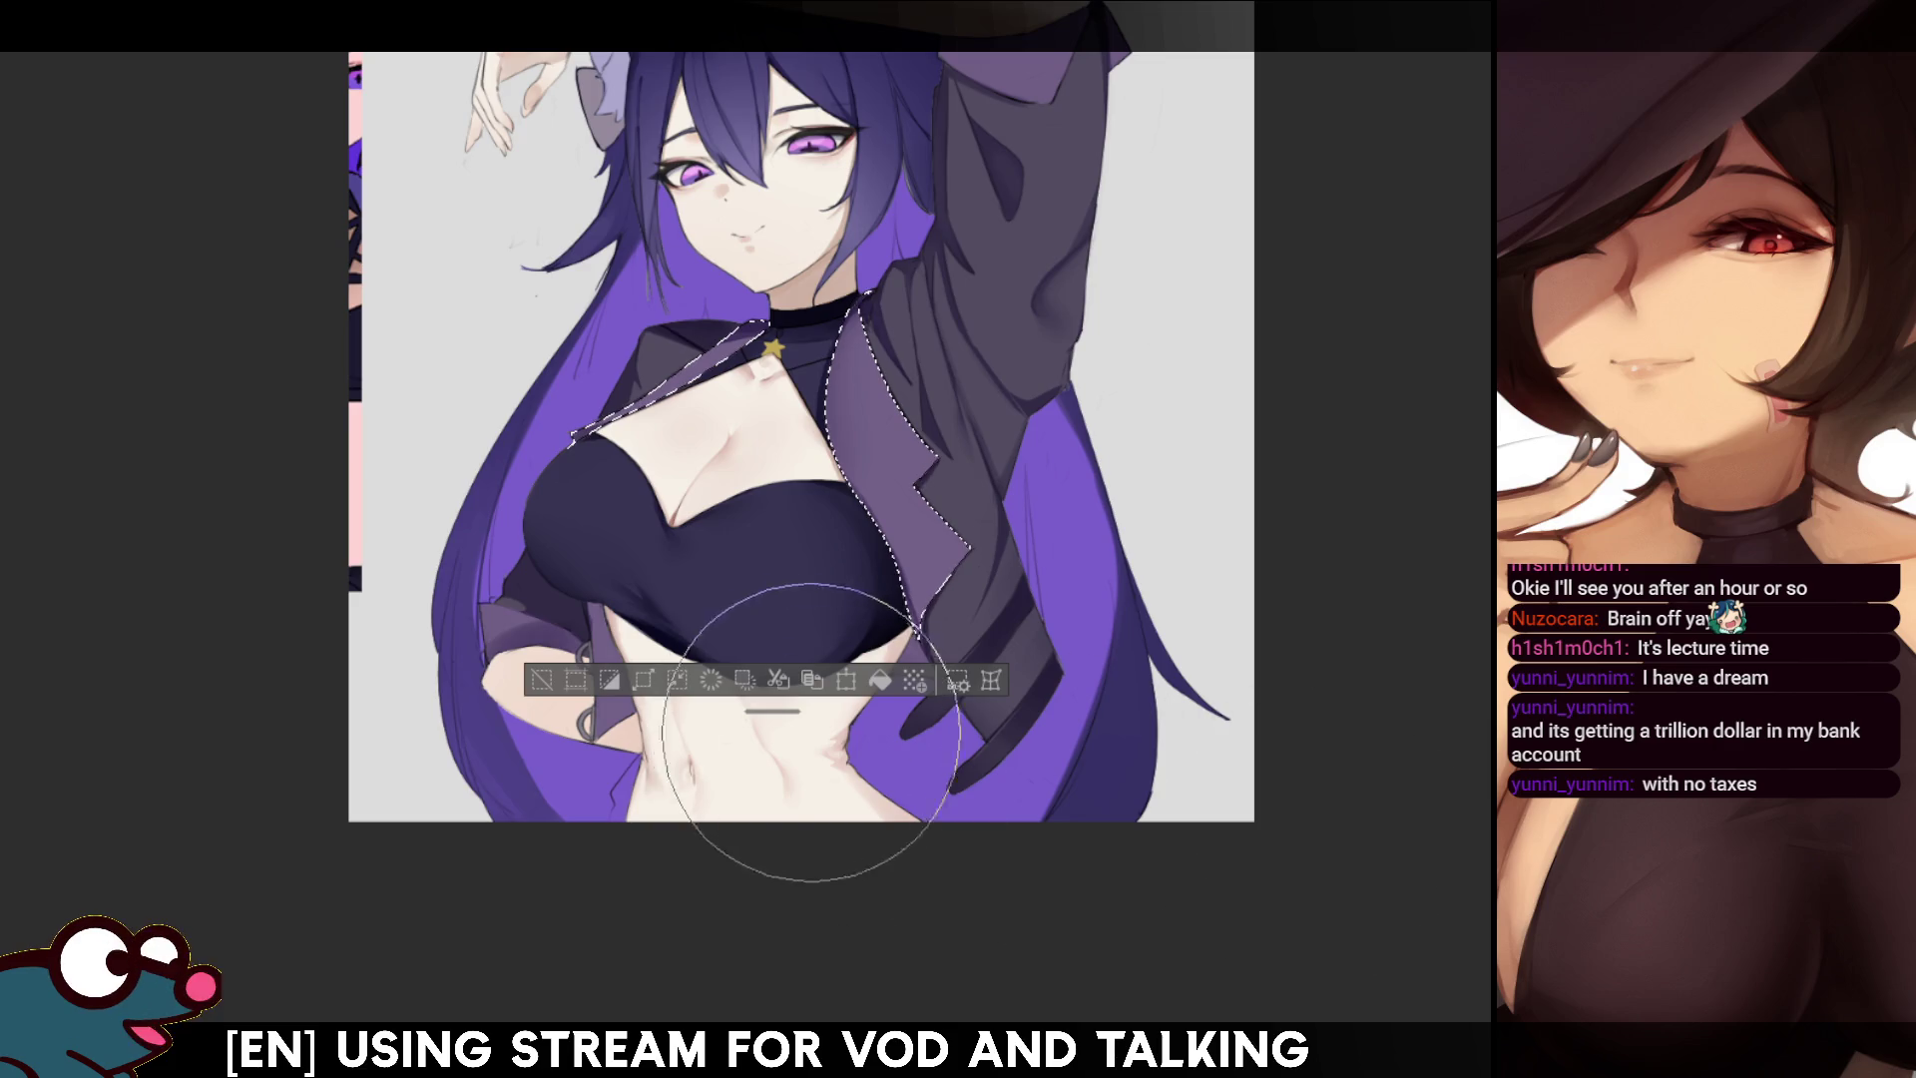
left_click(877, 684)
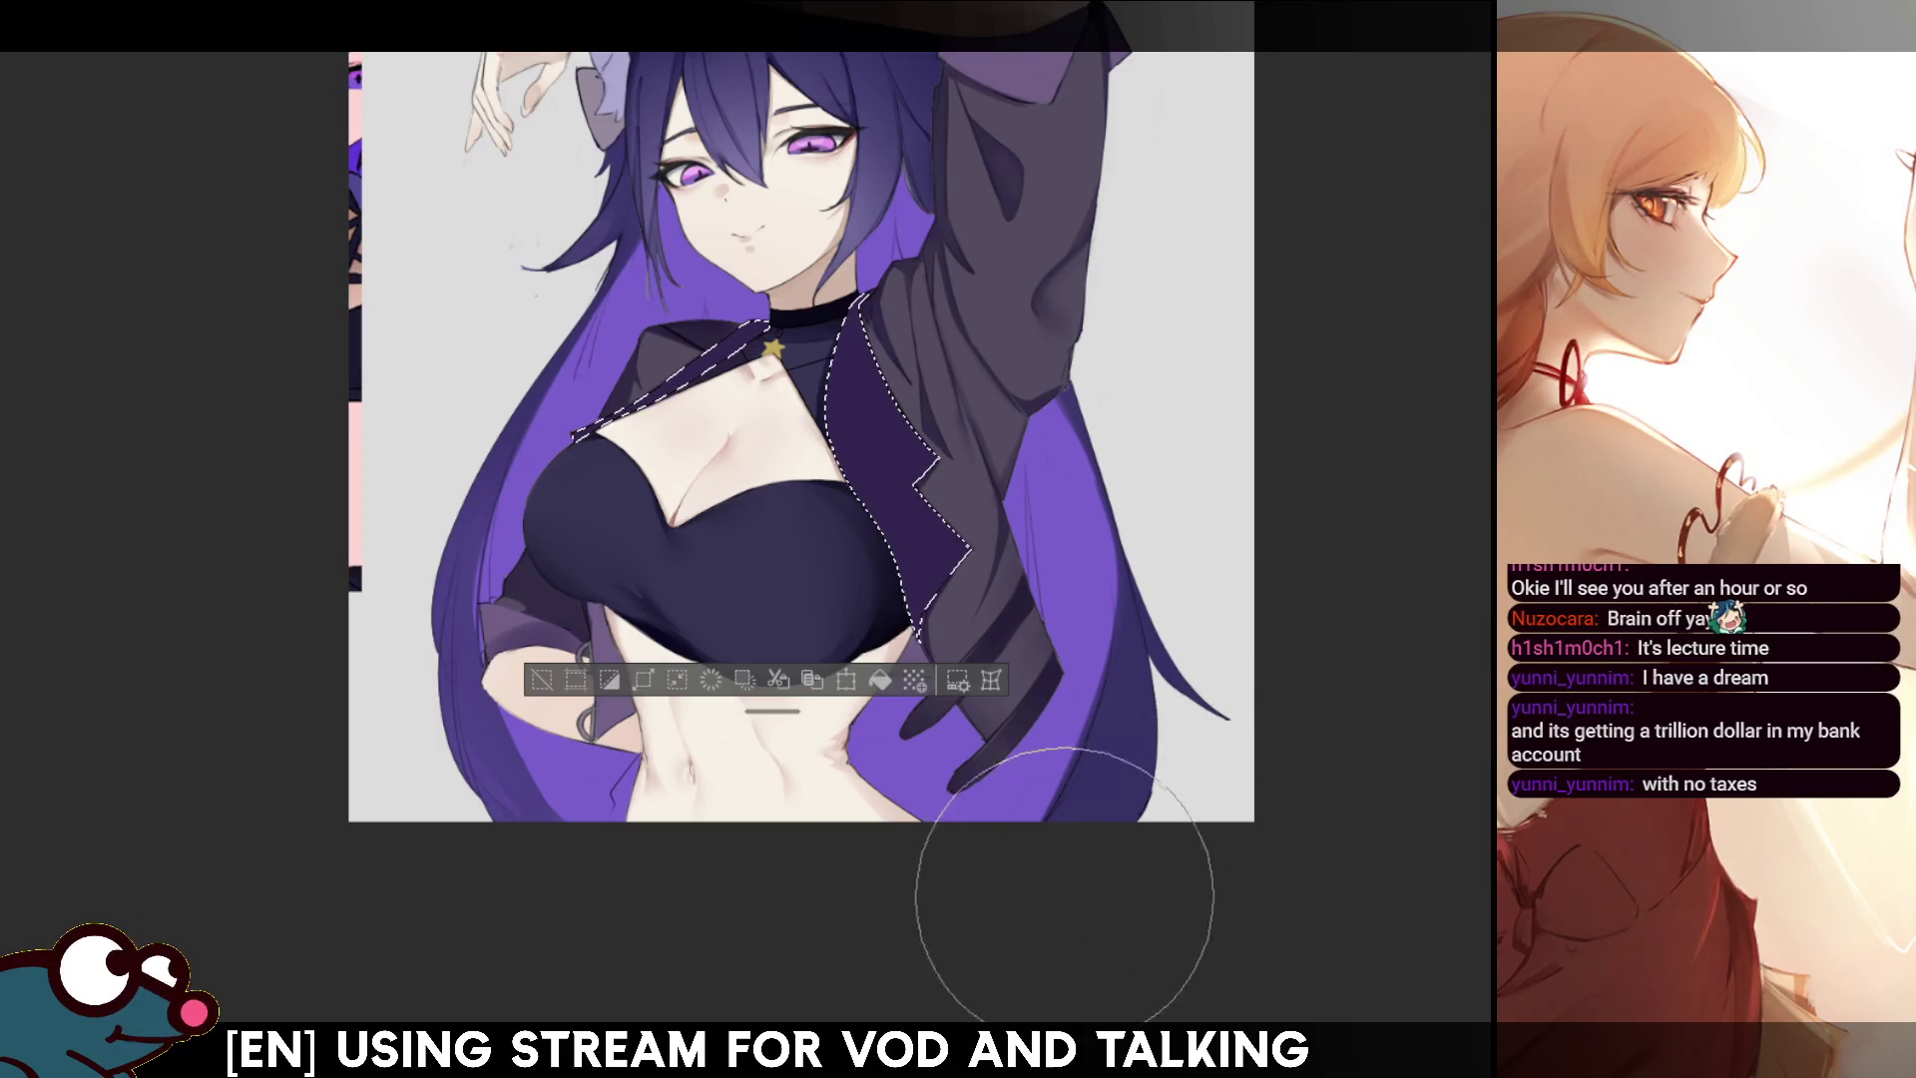
key("ctrl+z")
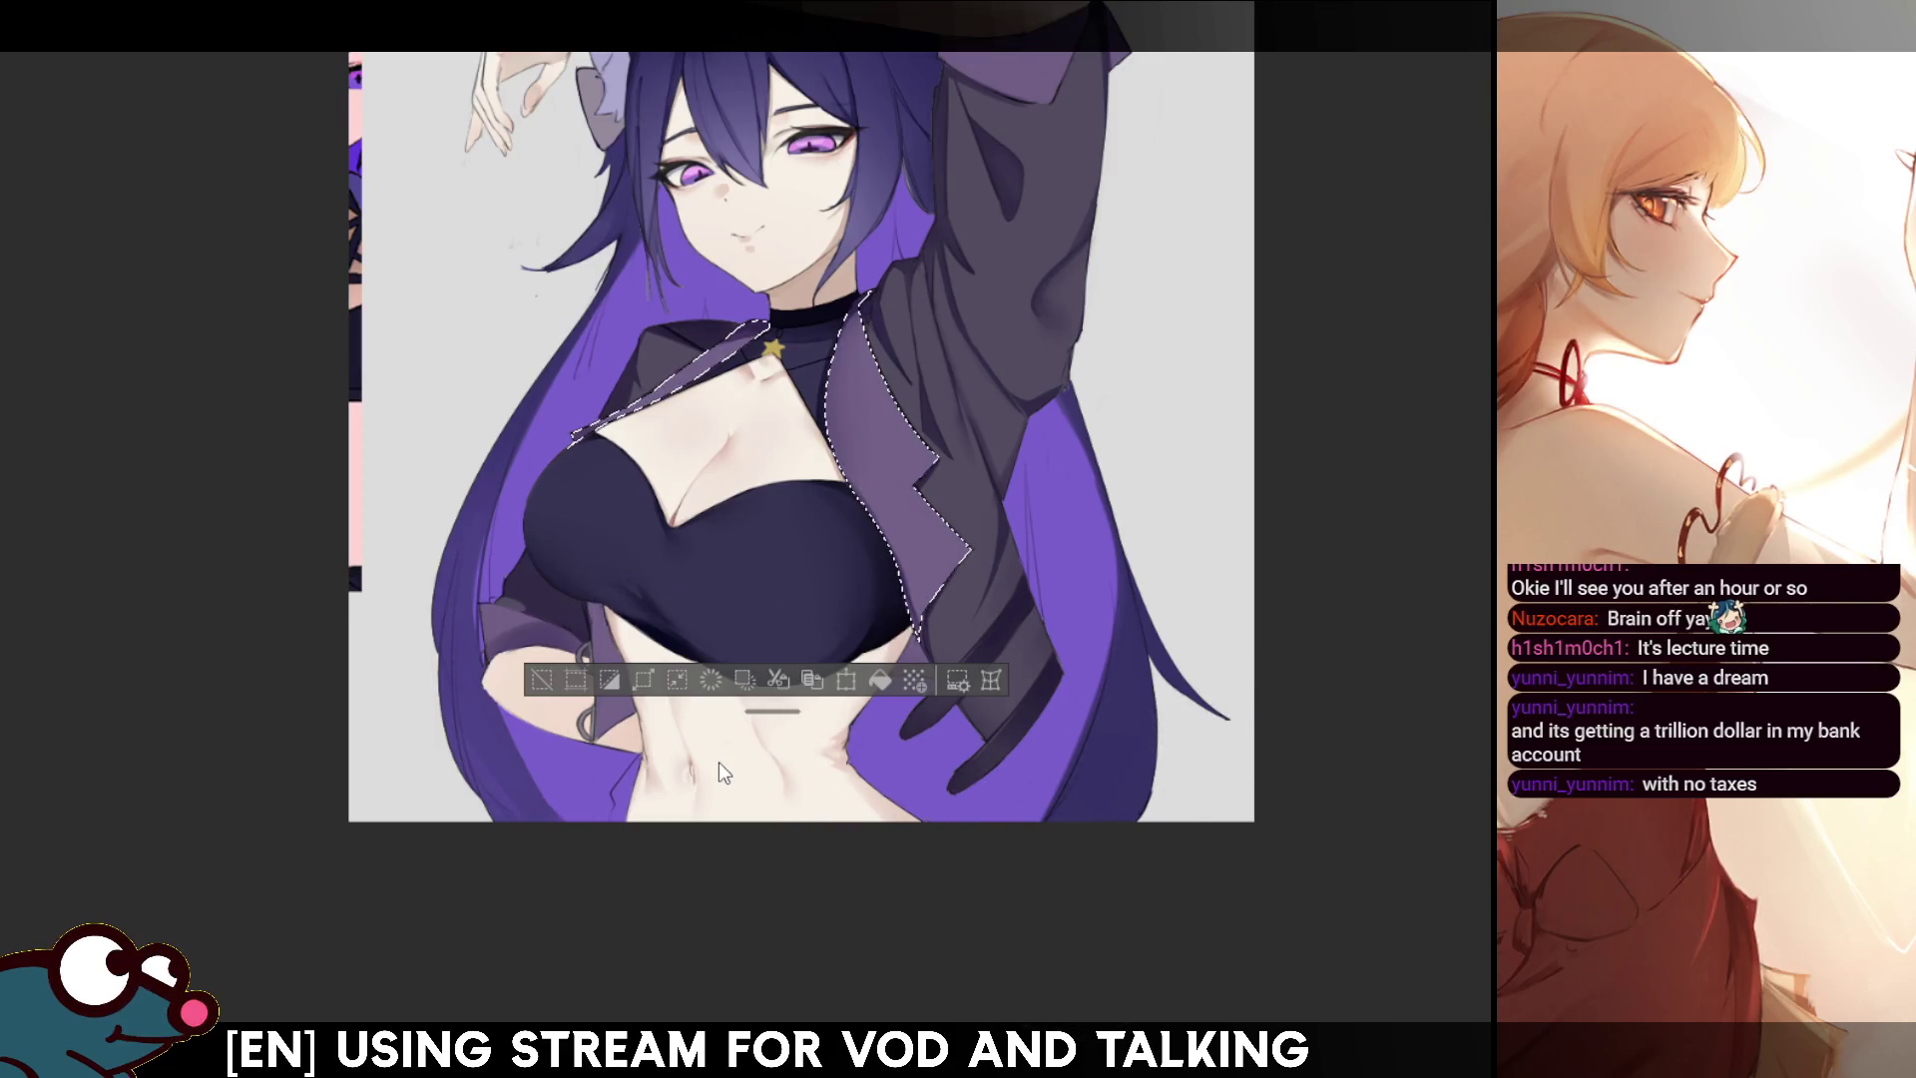
left_click_drag(696, 736, 618, 675)
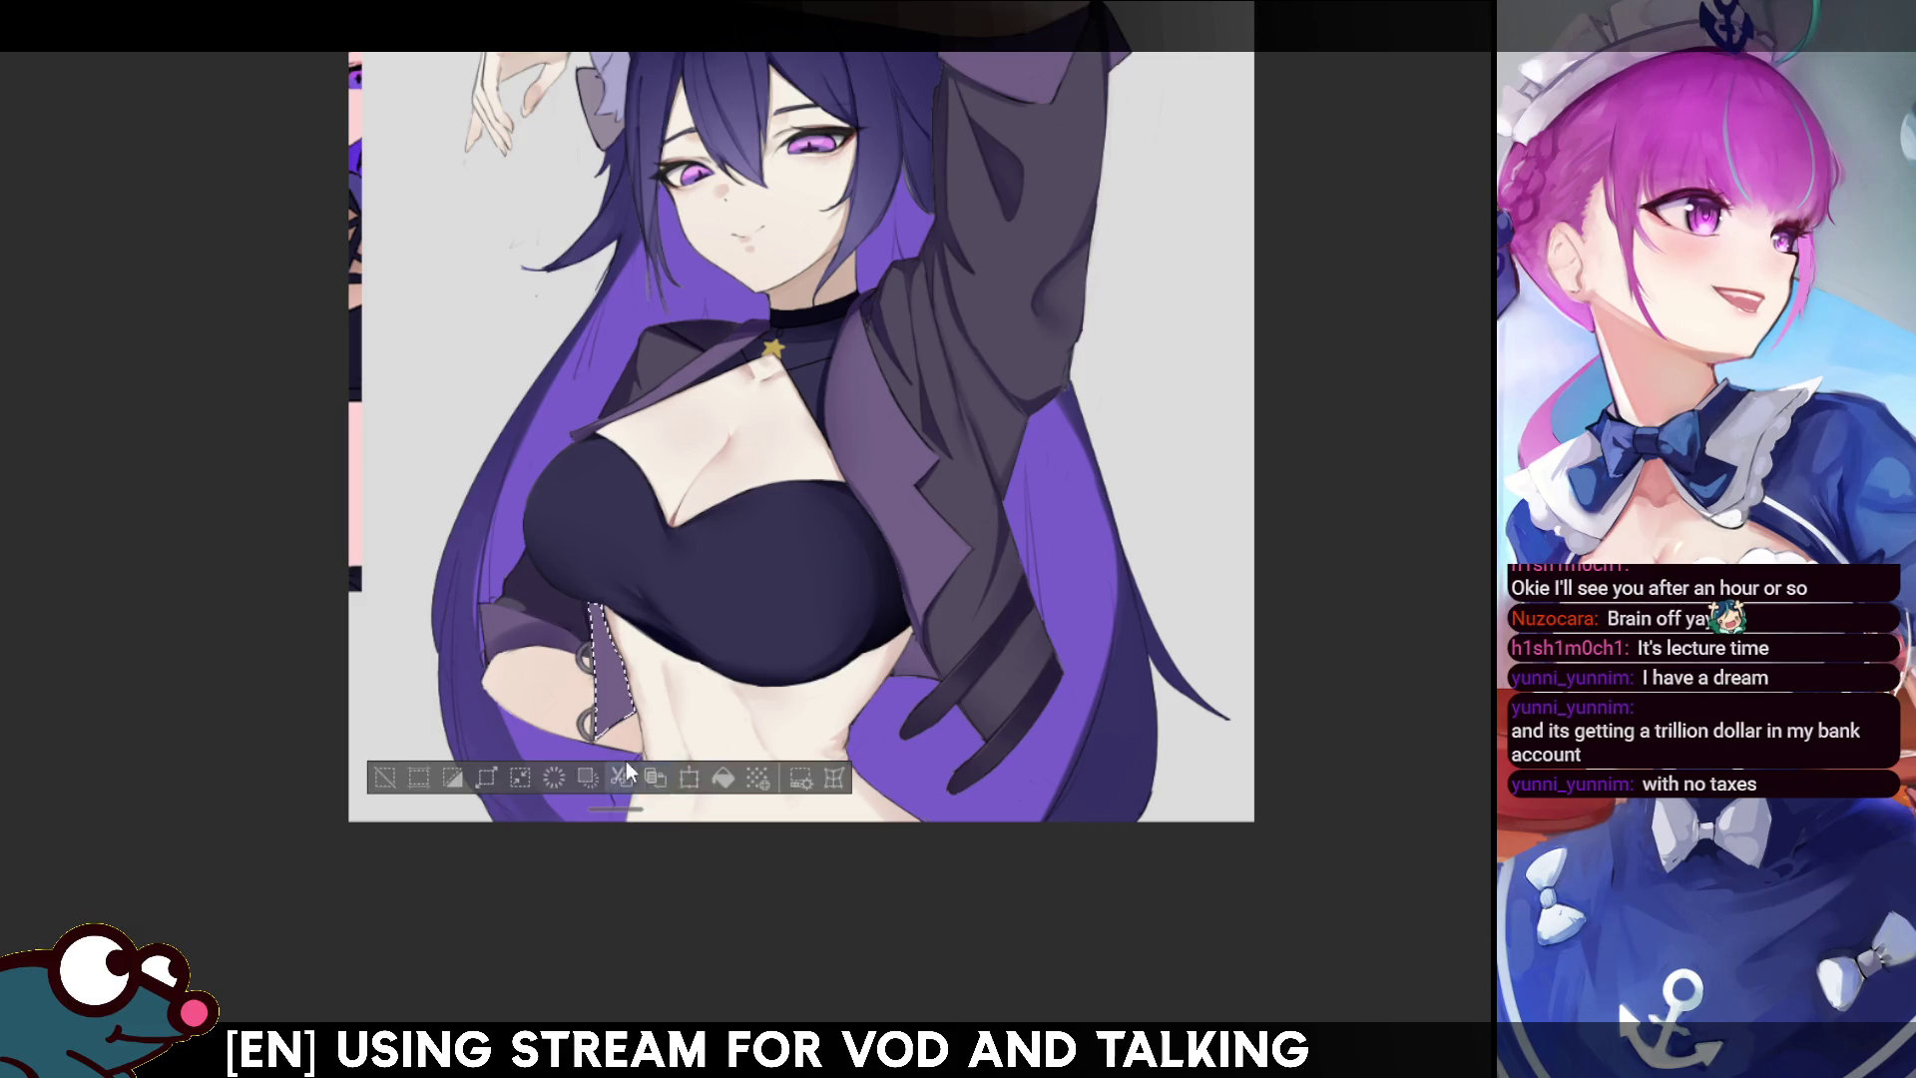
- Clear the jacket strip selection, halve the brush size, and recheck the drawing mirrored
left_click(658, 781)
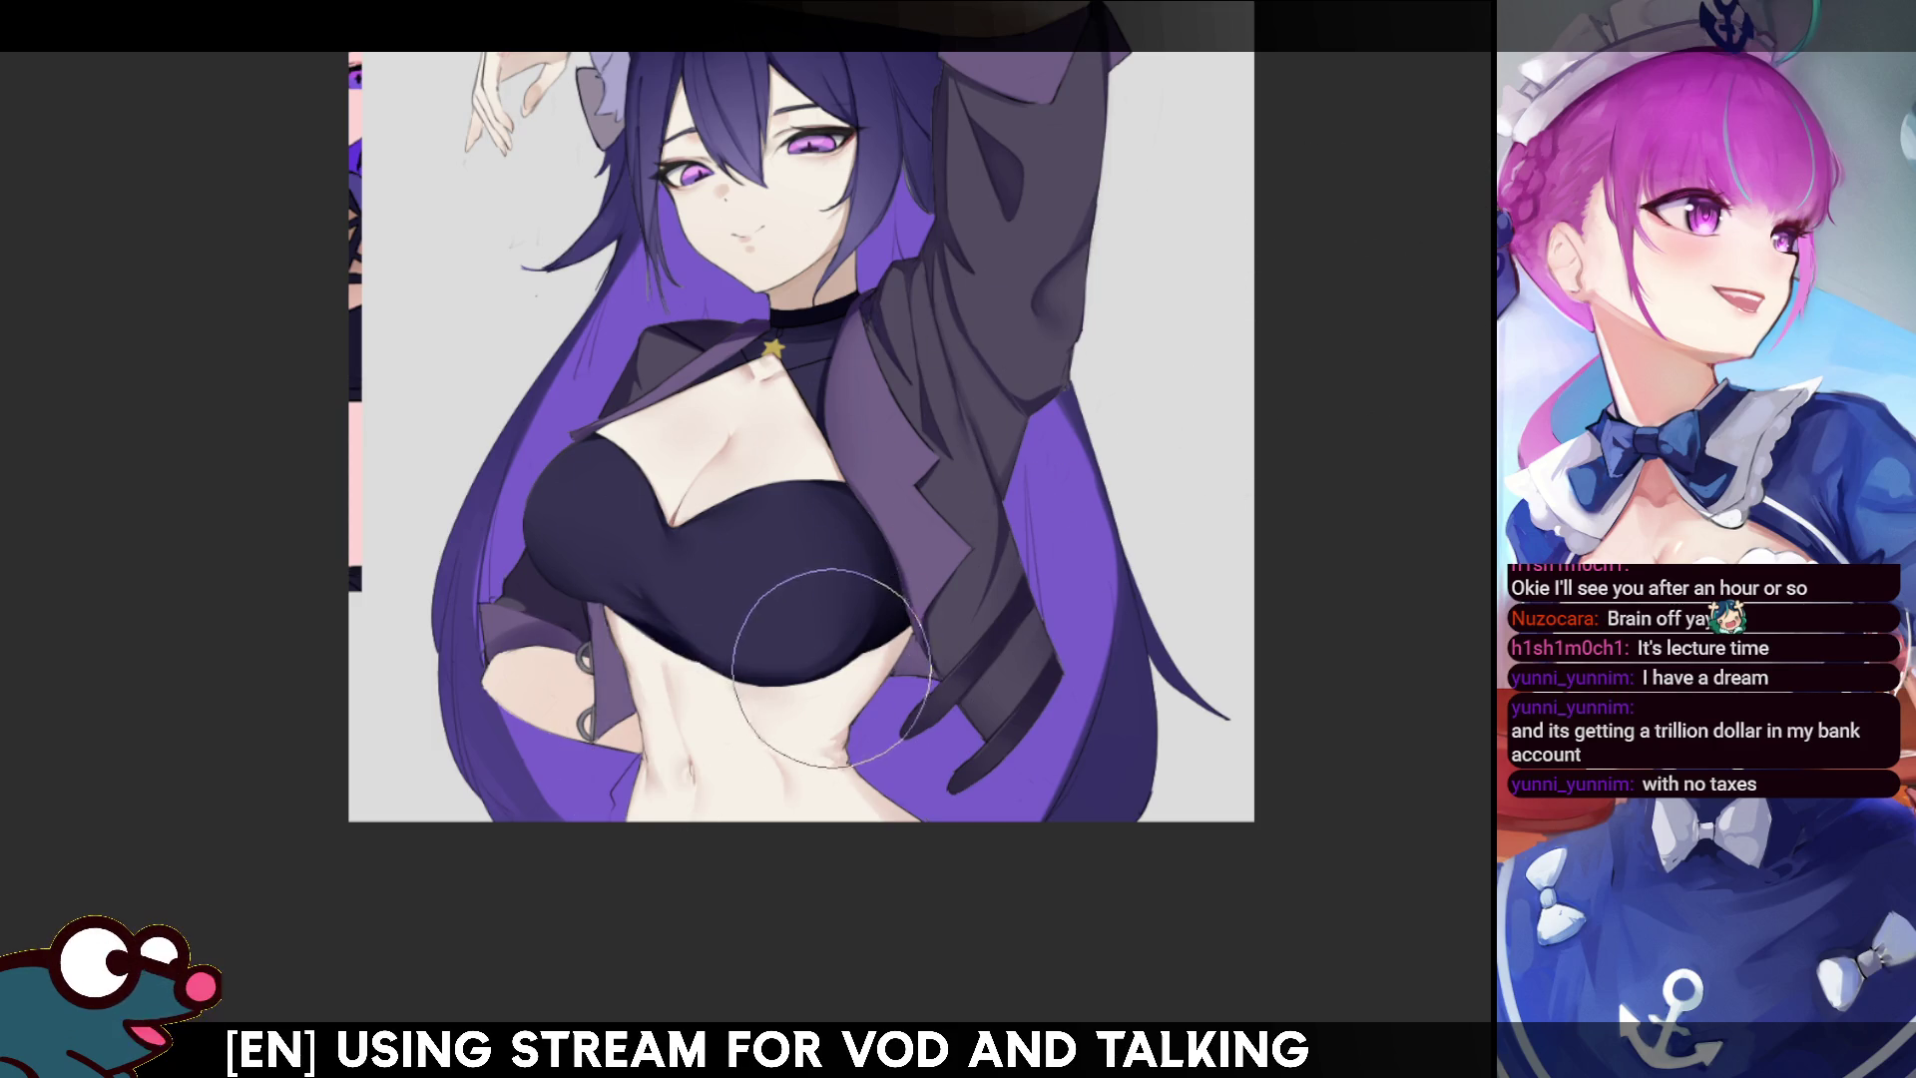
key("bracketright")
key("bracketright")
key("bracketright")
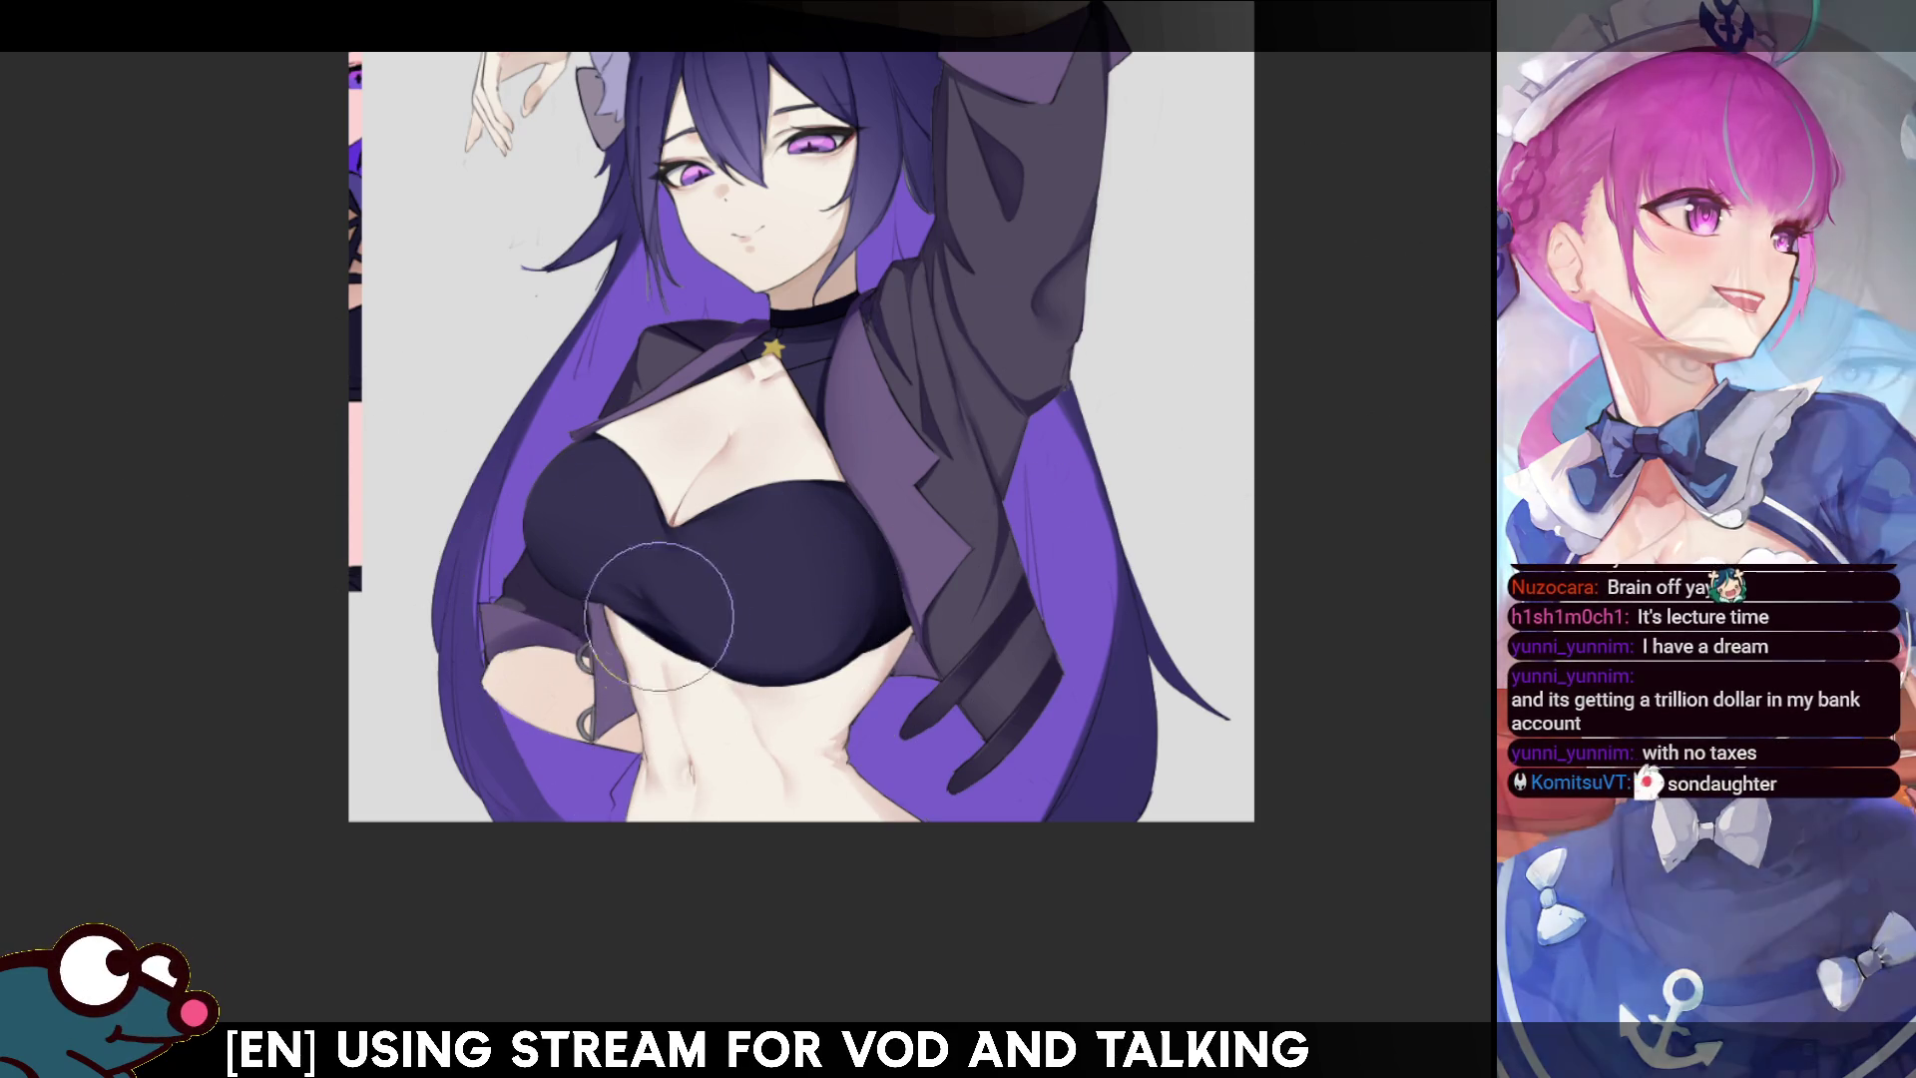
key("bracketleft")
key("bracketleft")
key("bracketleft")
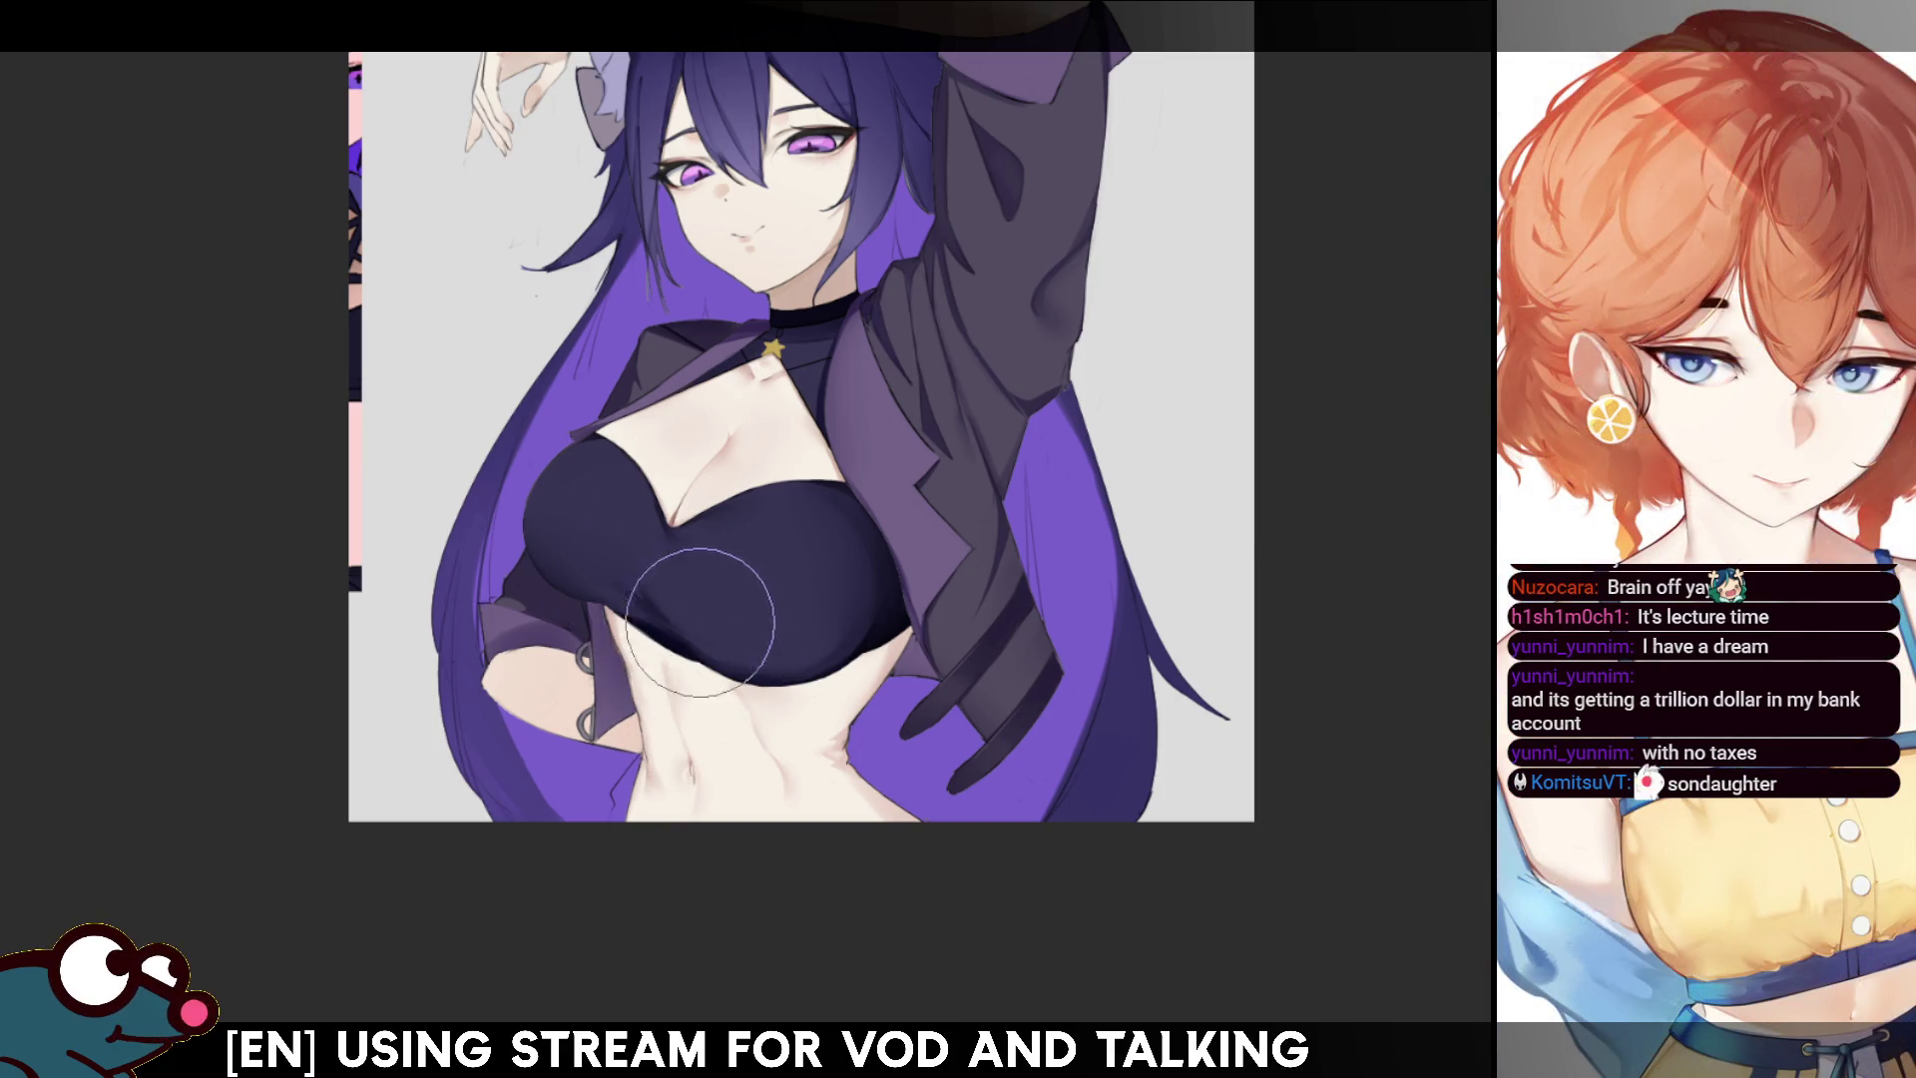
key("m")
key("m")
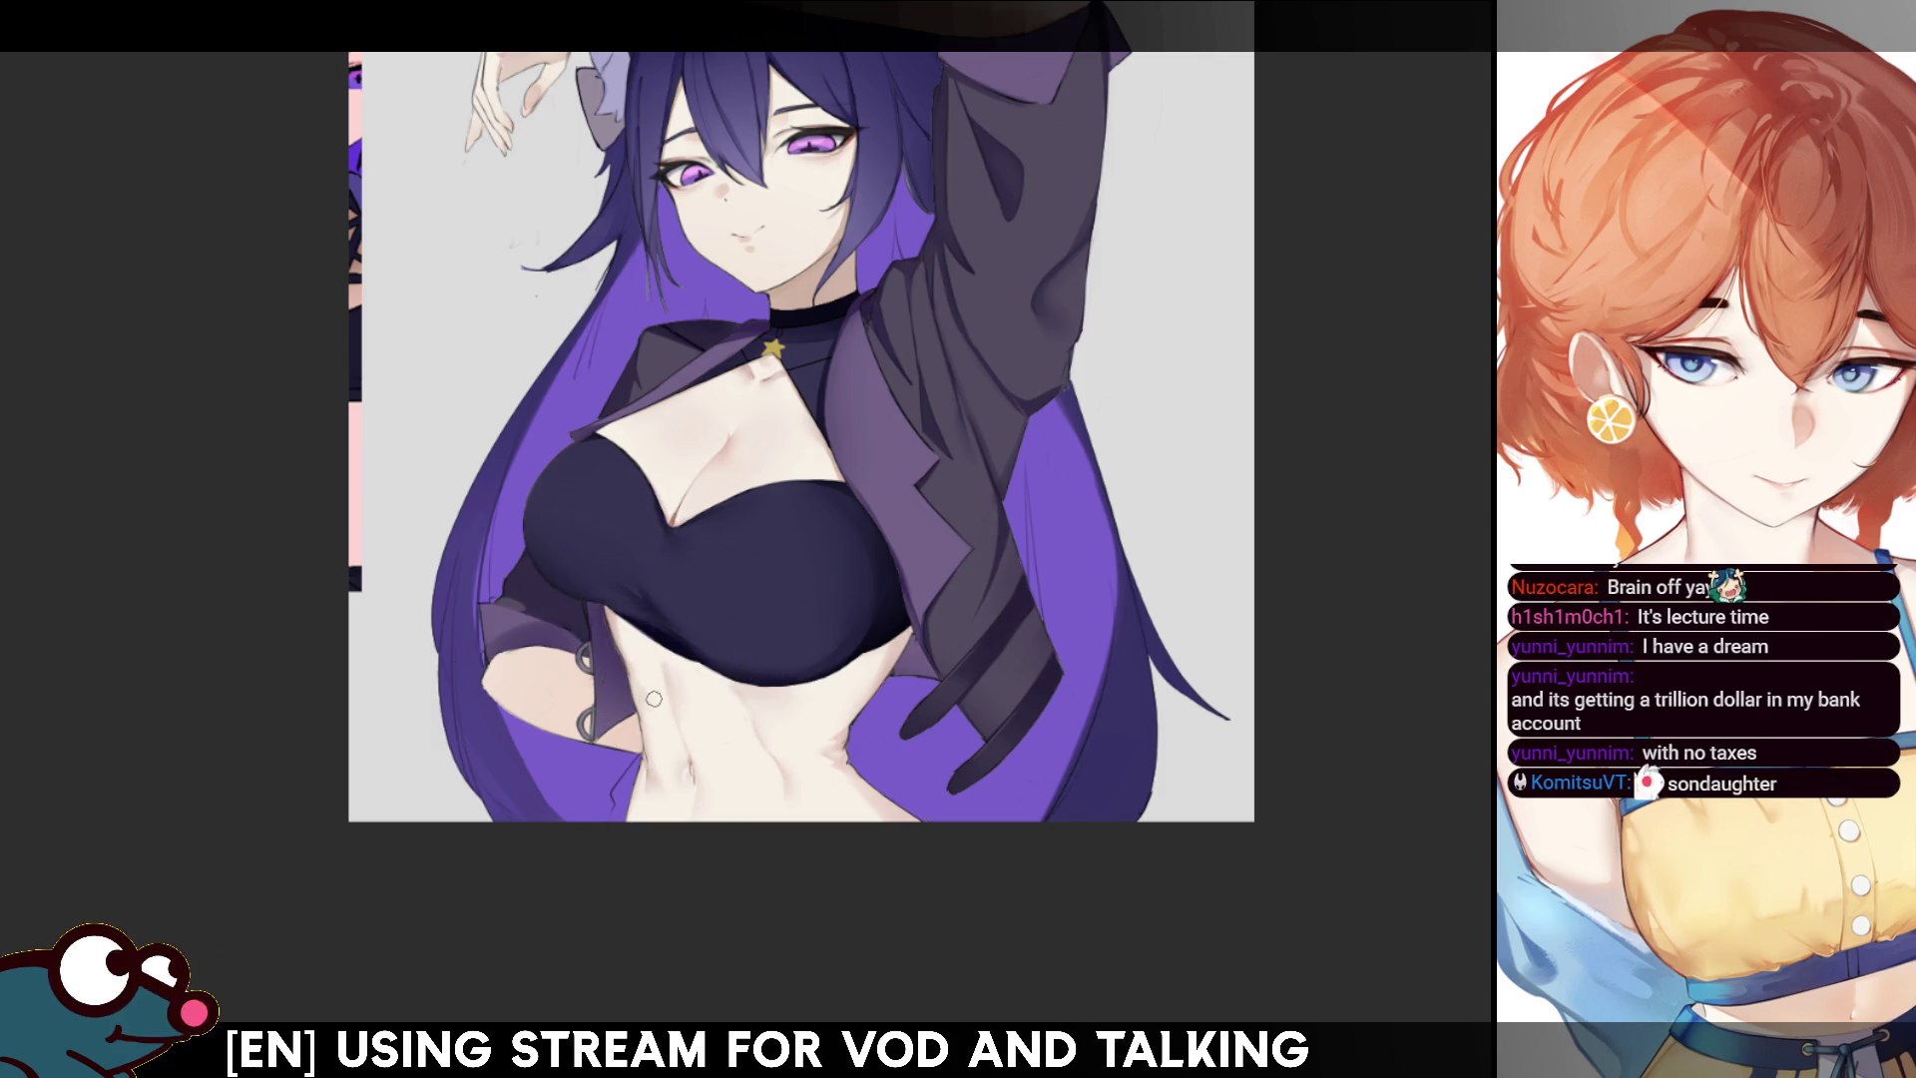
key("m")
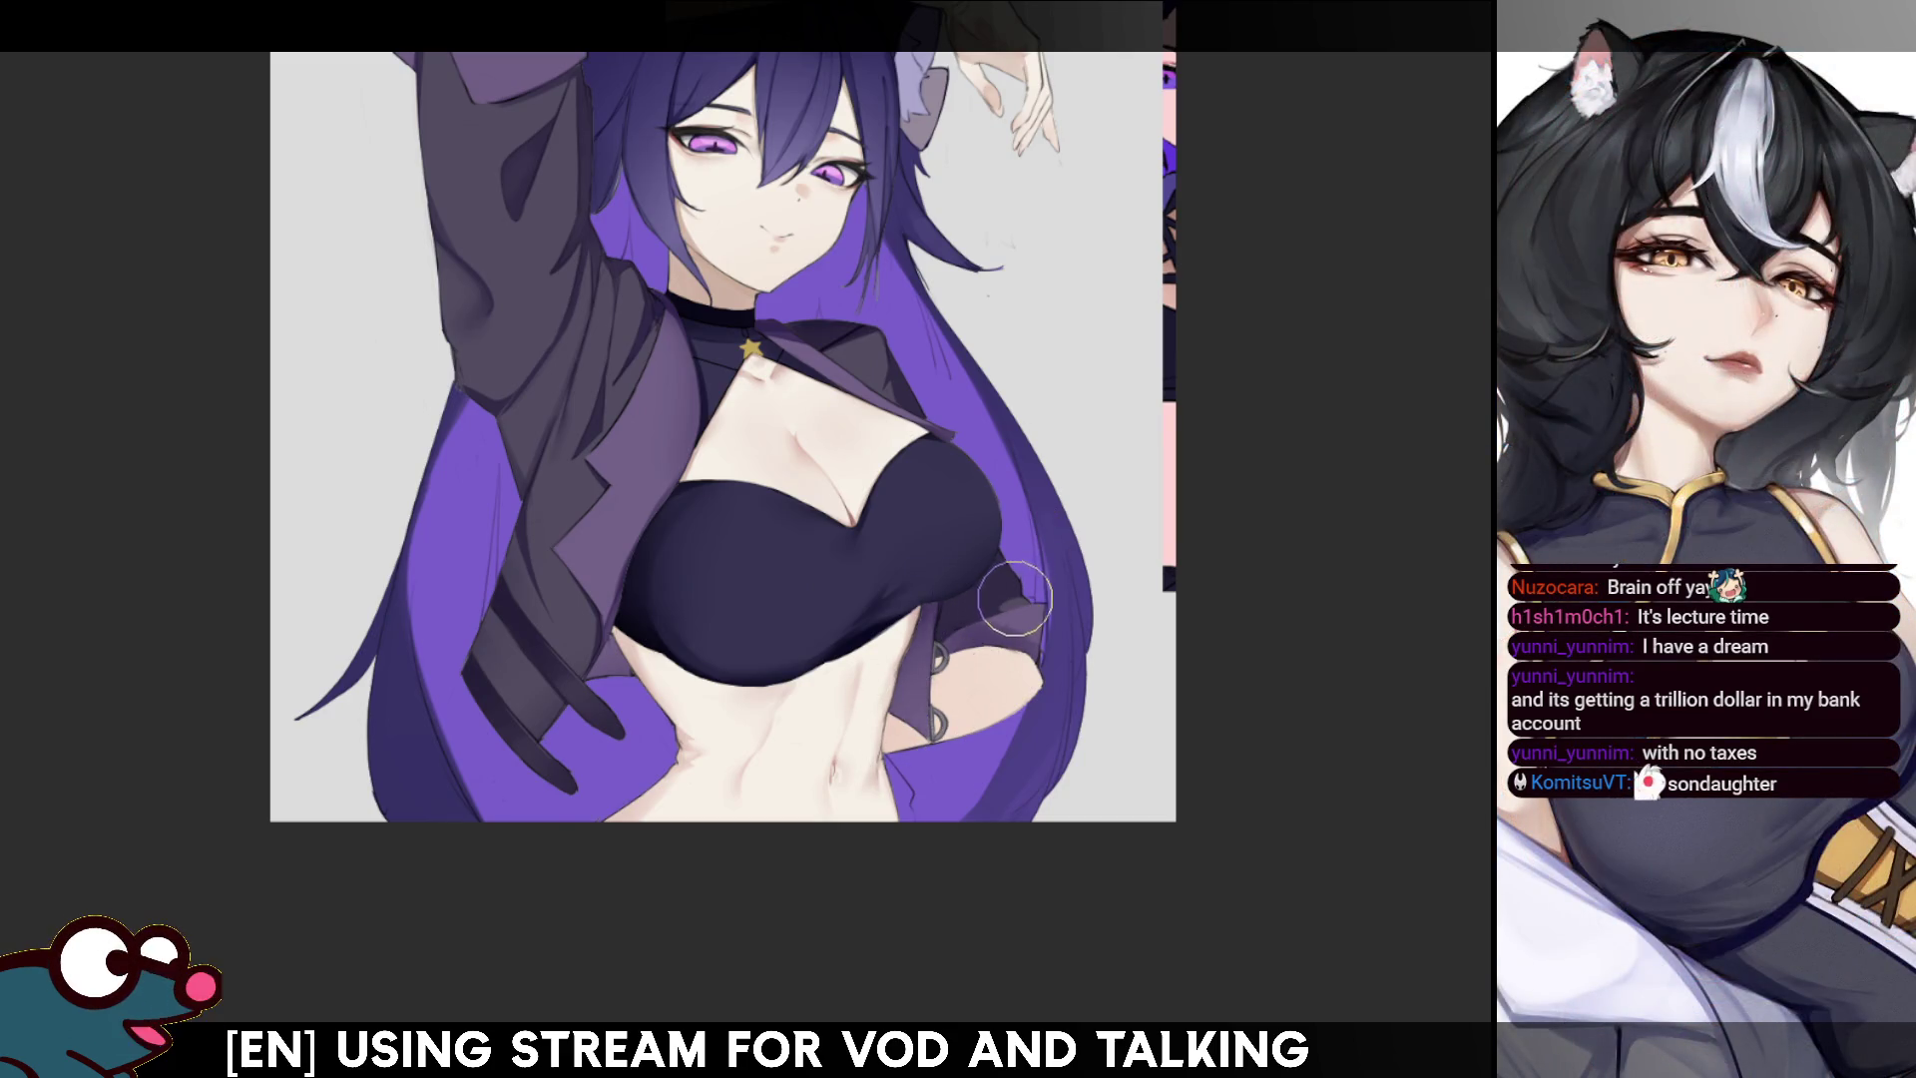
key("m")
key("m")
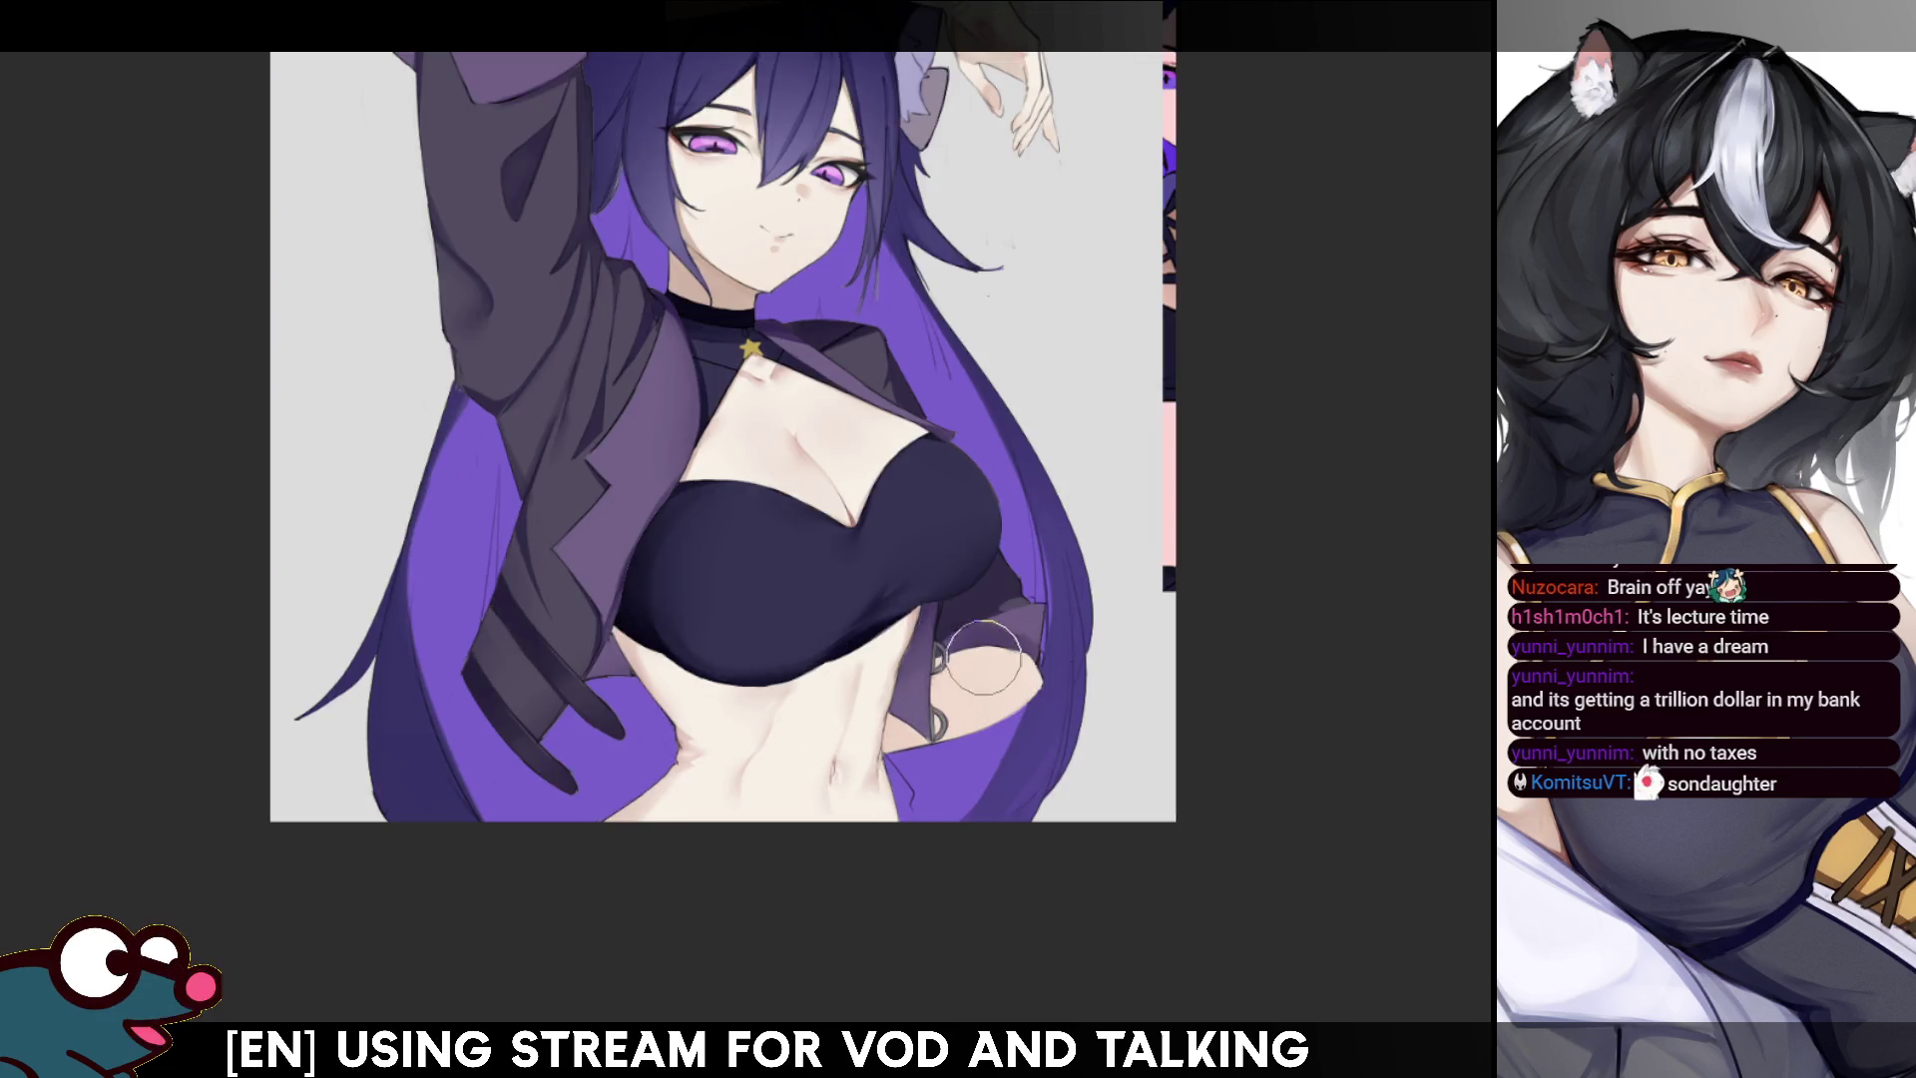
key("m")
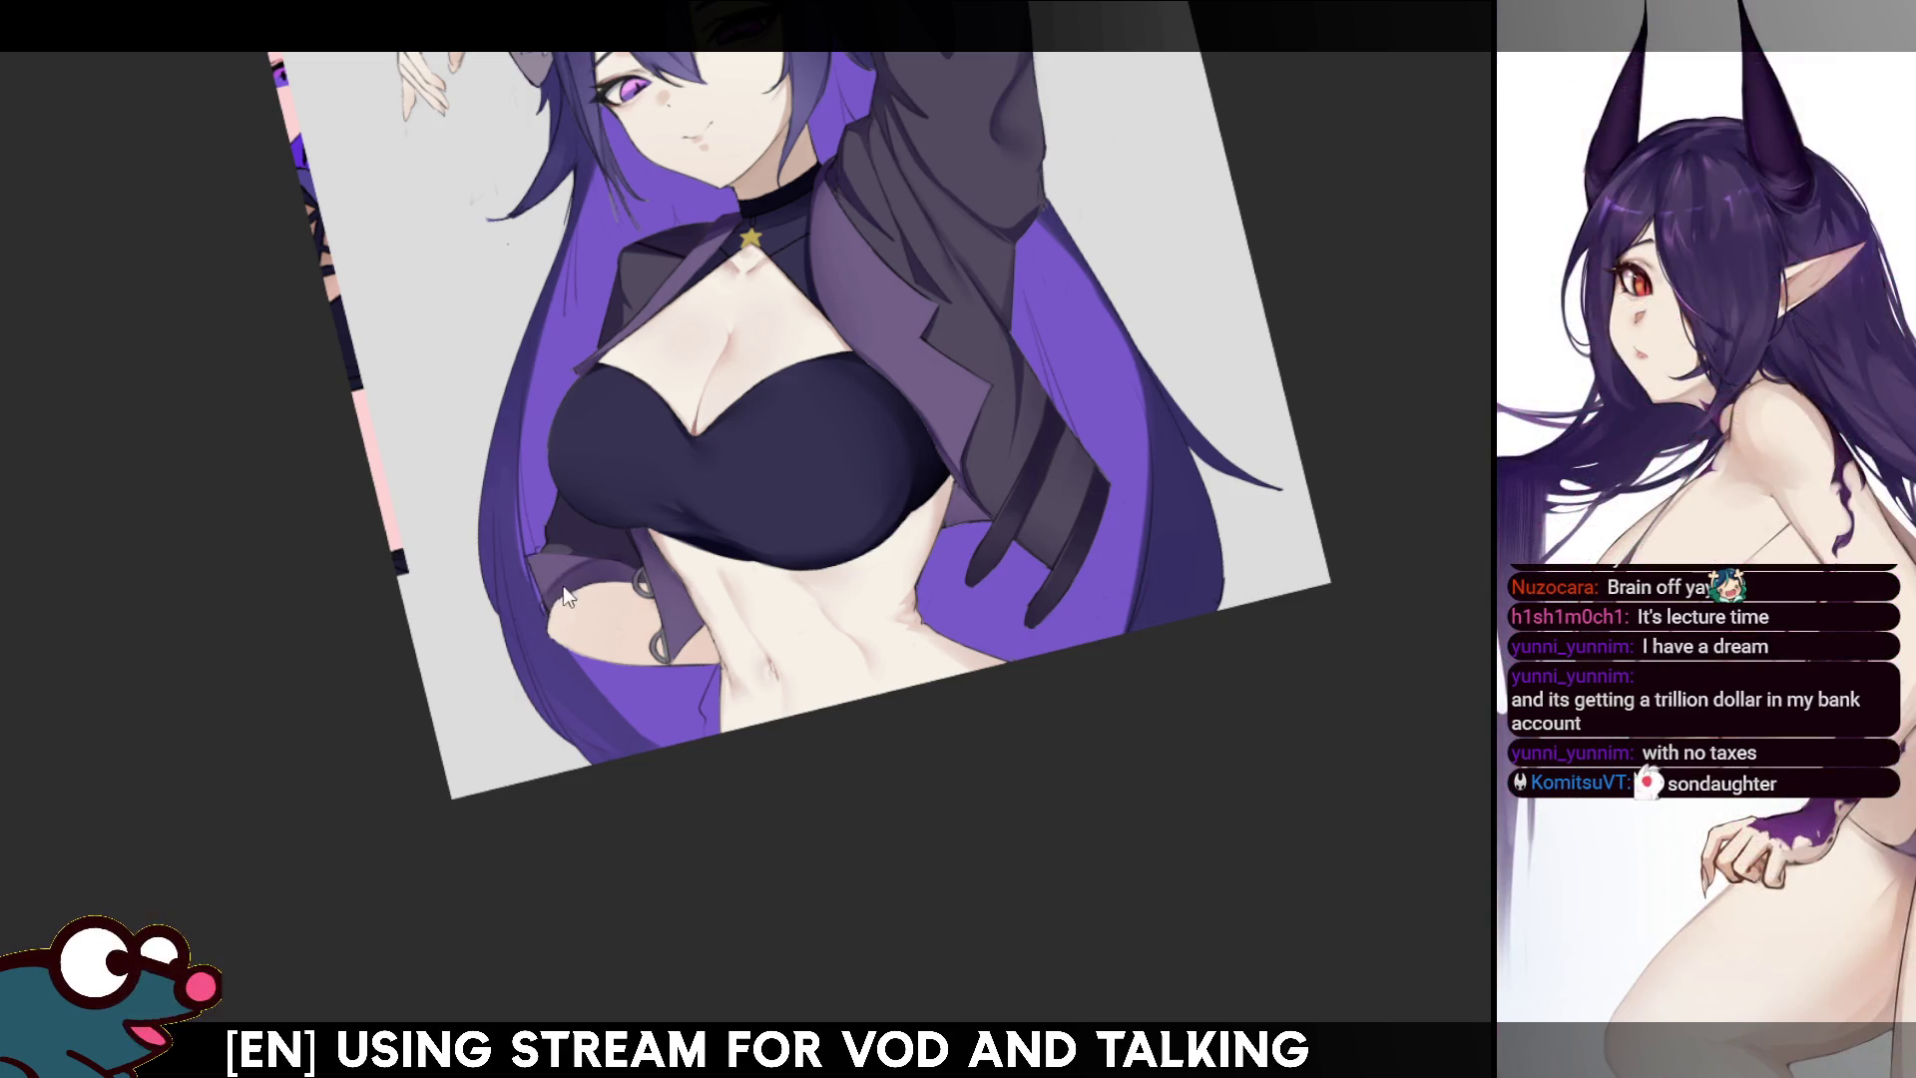
- Inspect the figure mirrored and rotated, then reset the view upright on the torso
key("h")
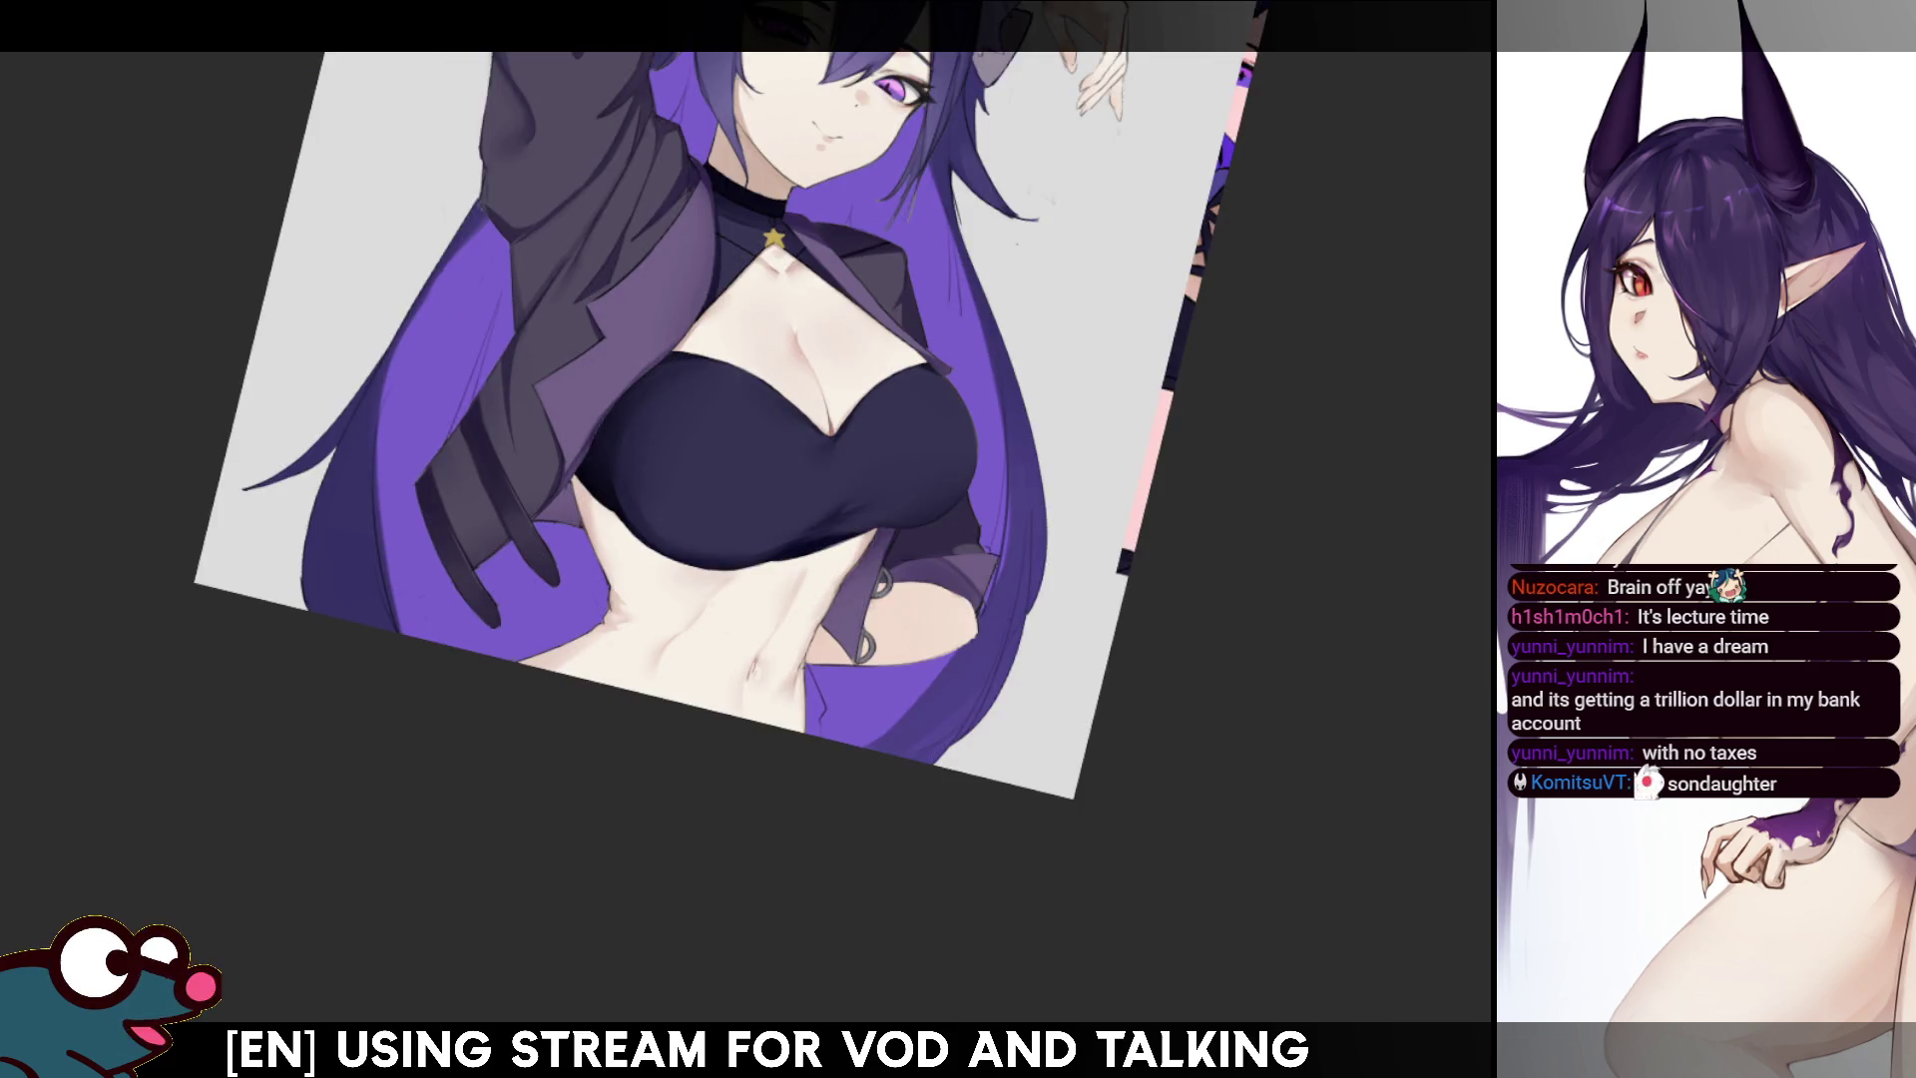
key("4")
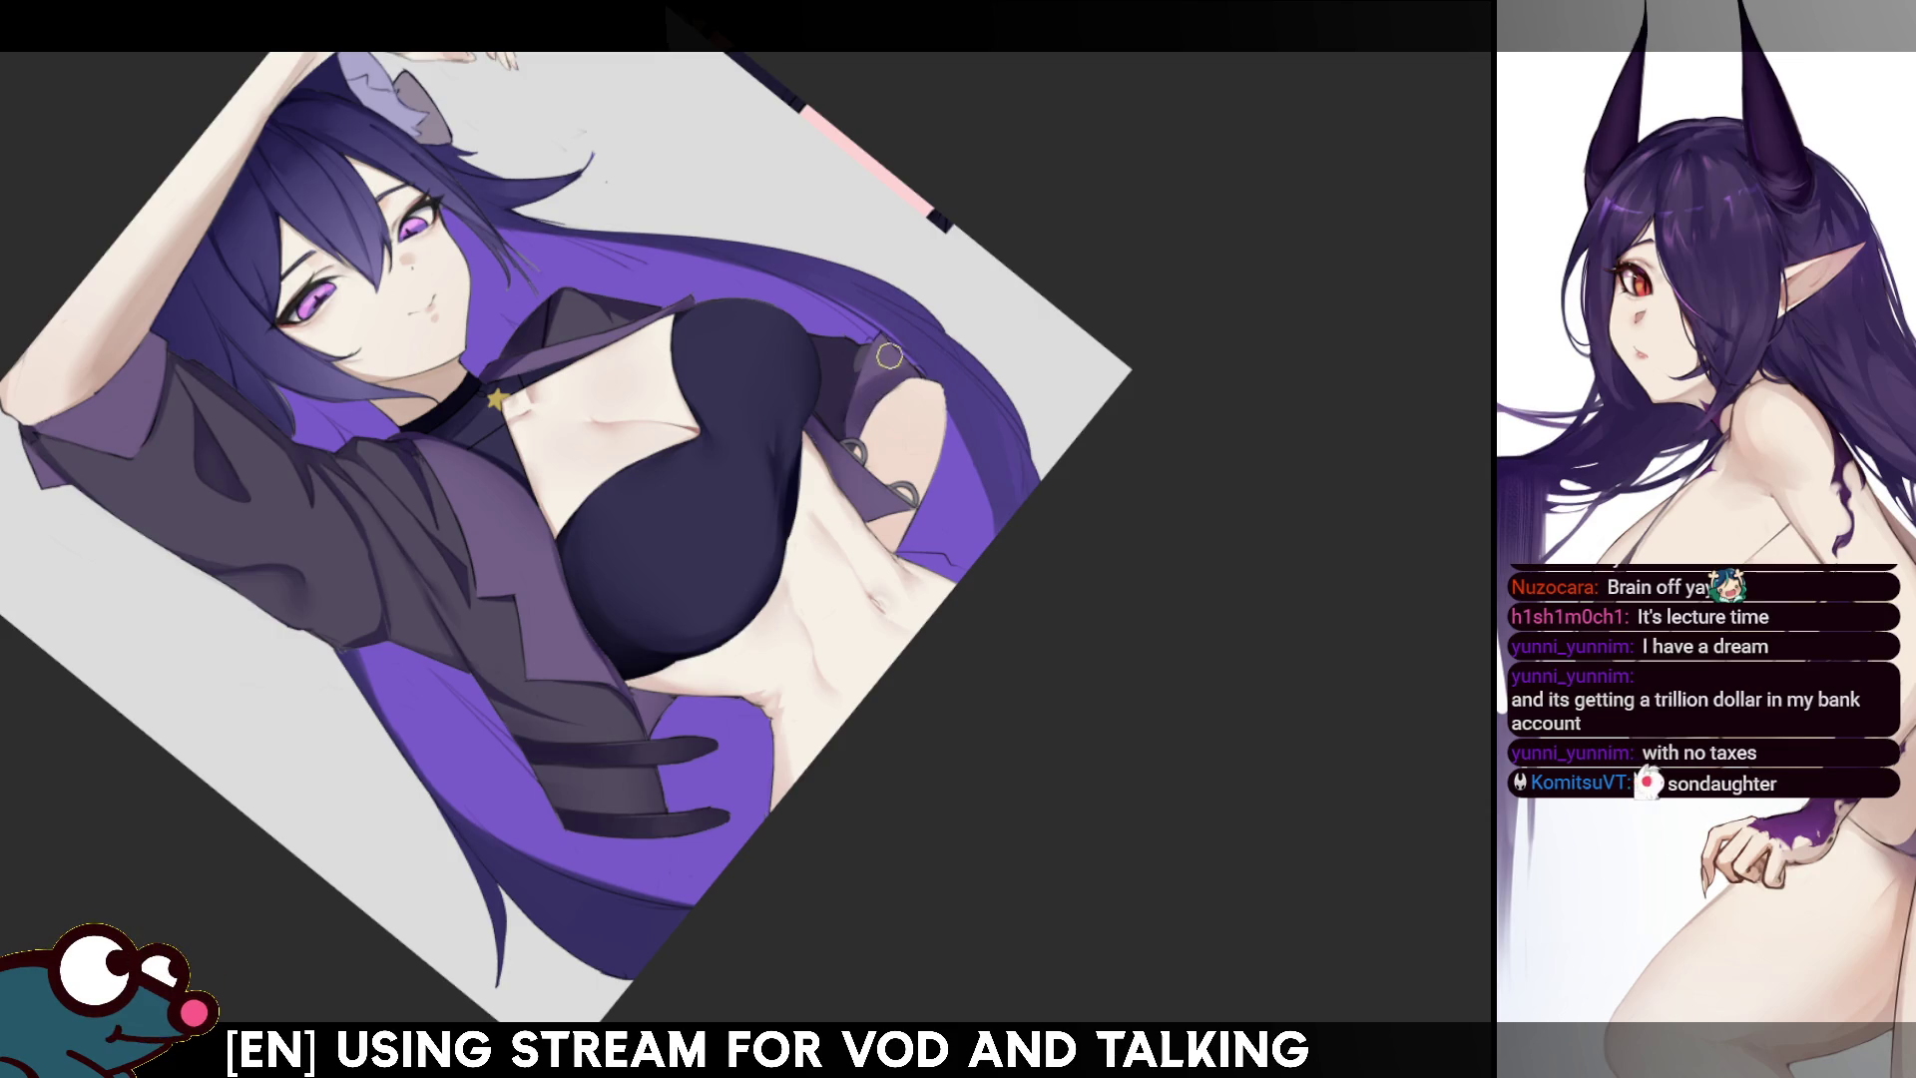
key("h")
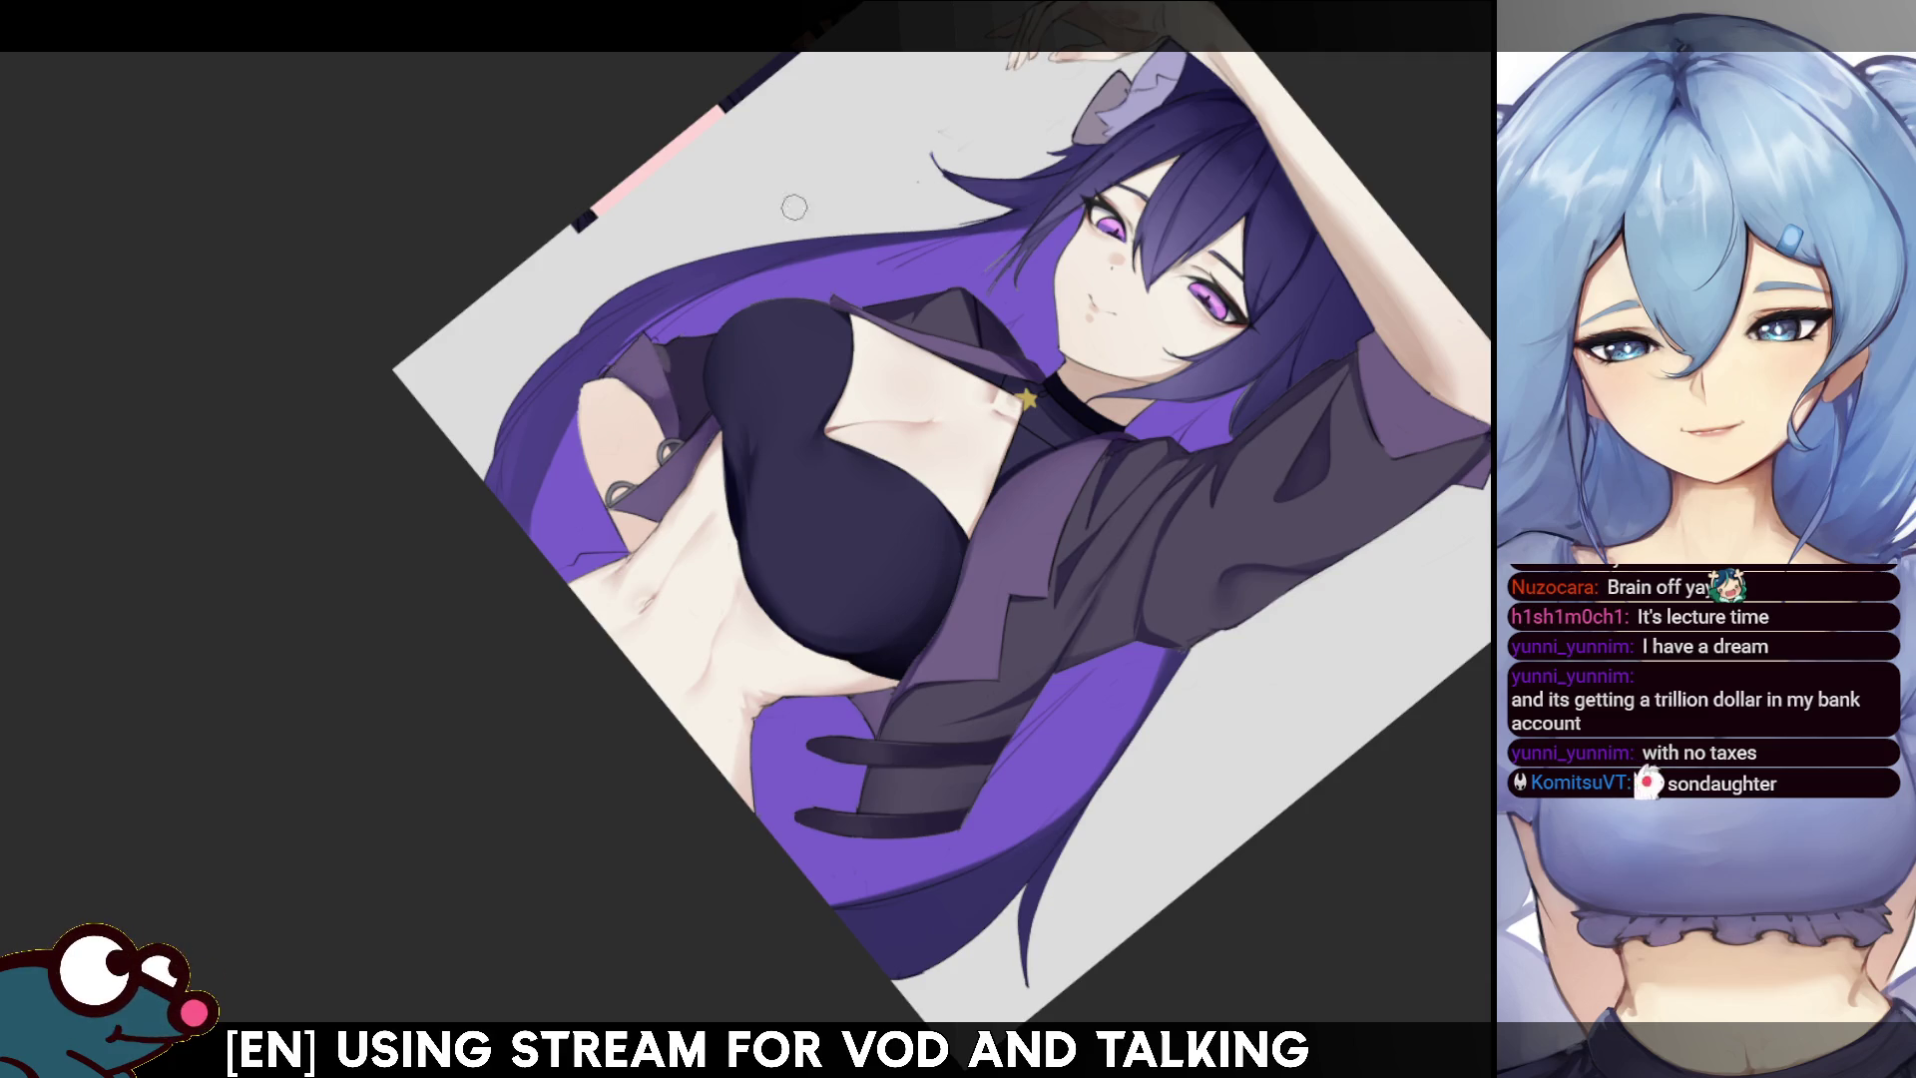
key("5")
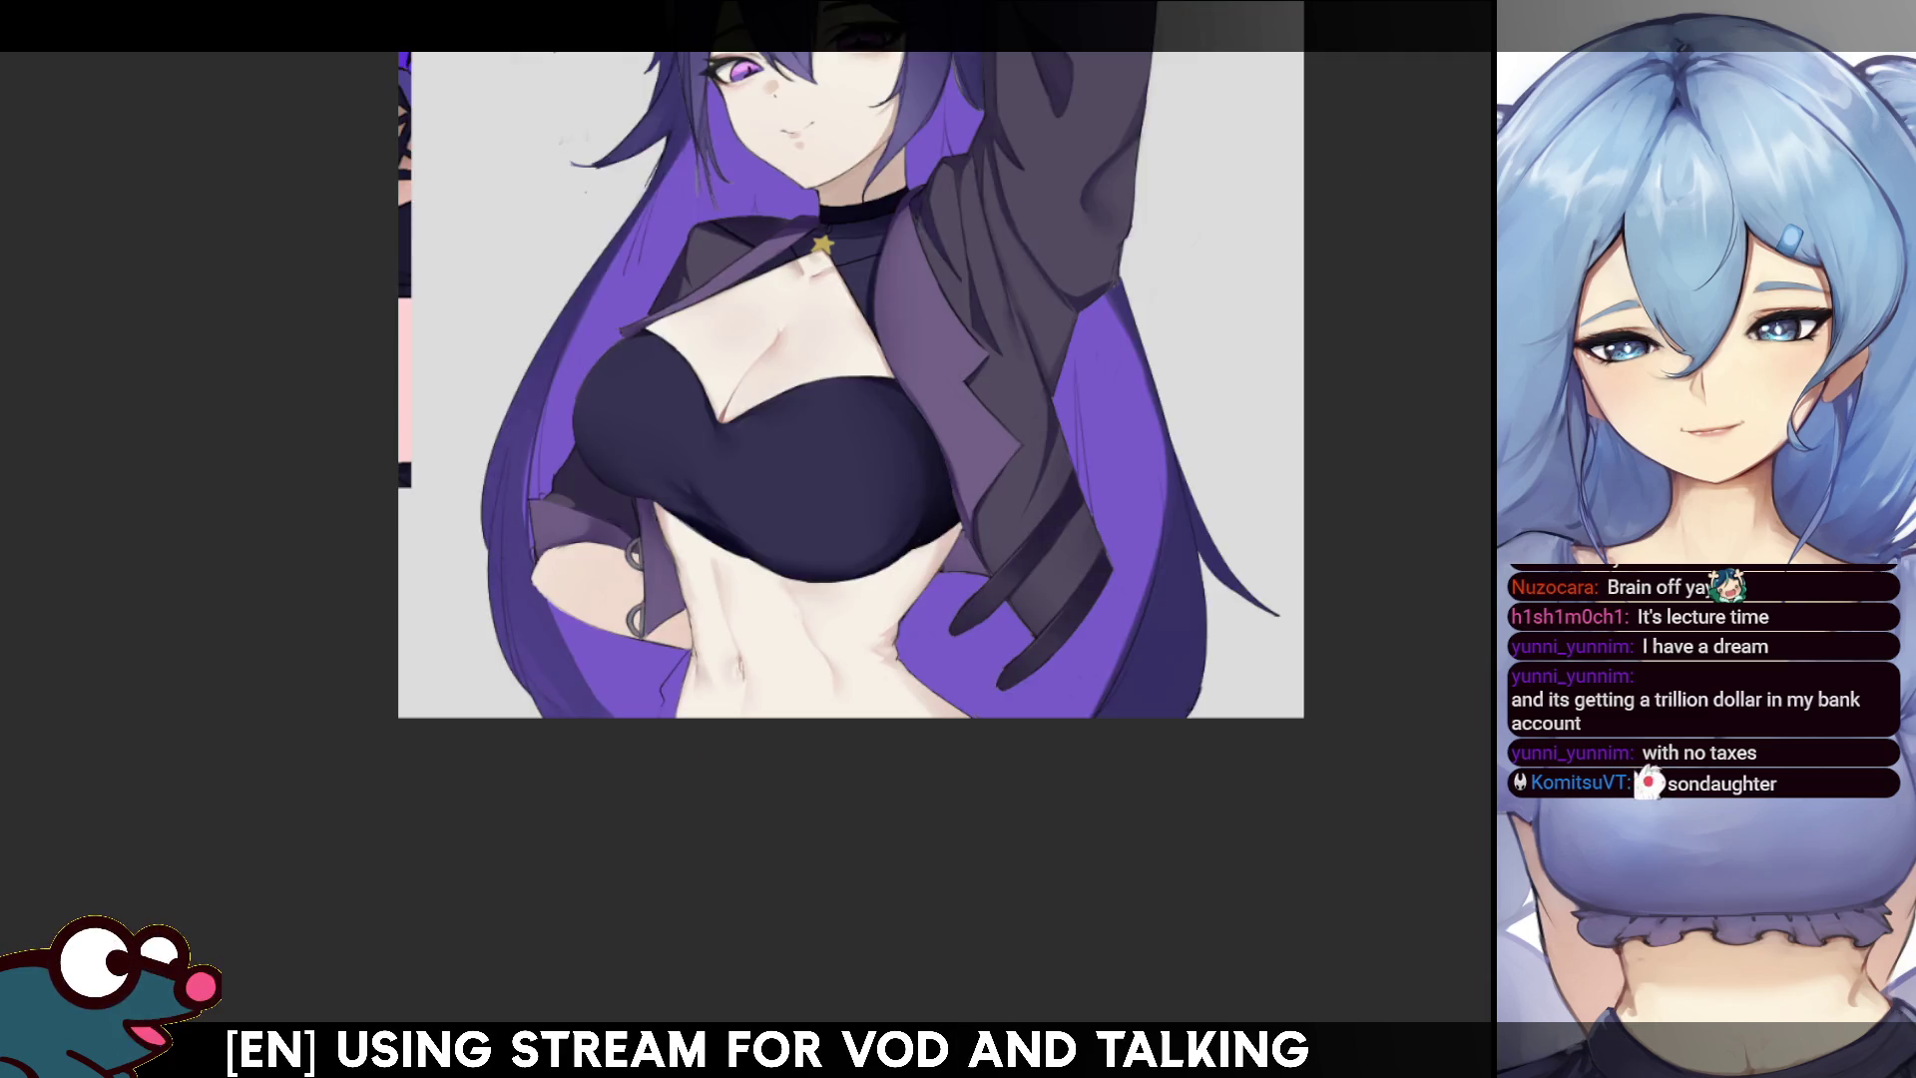
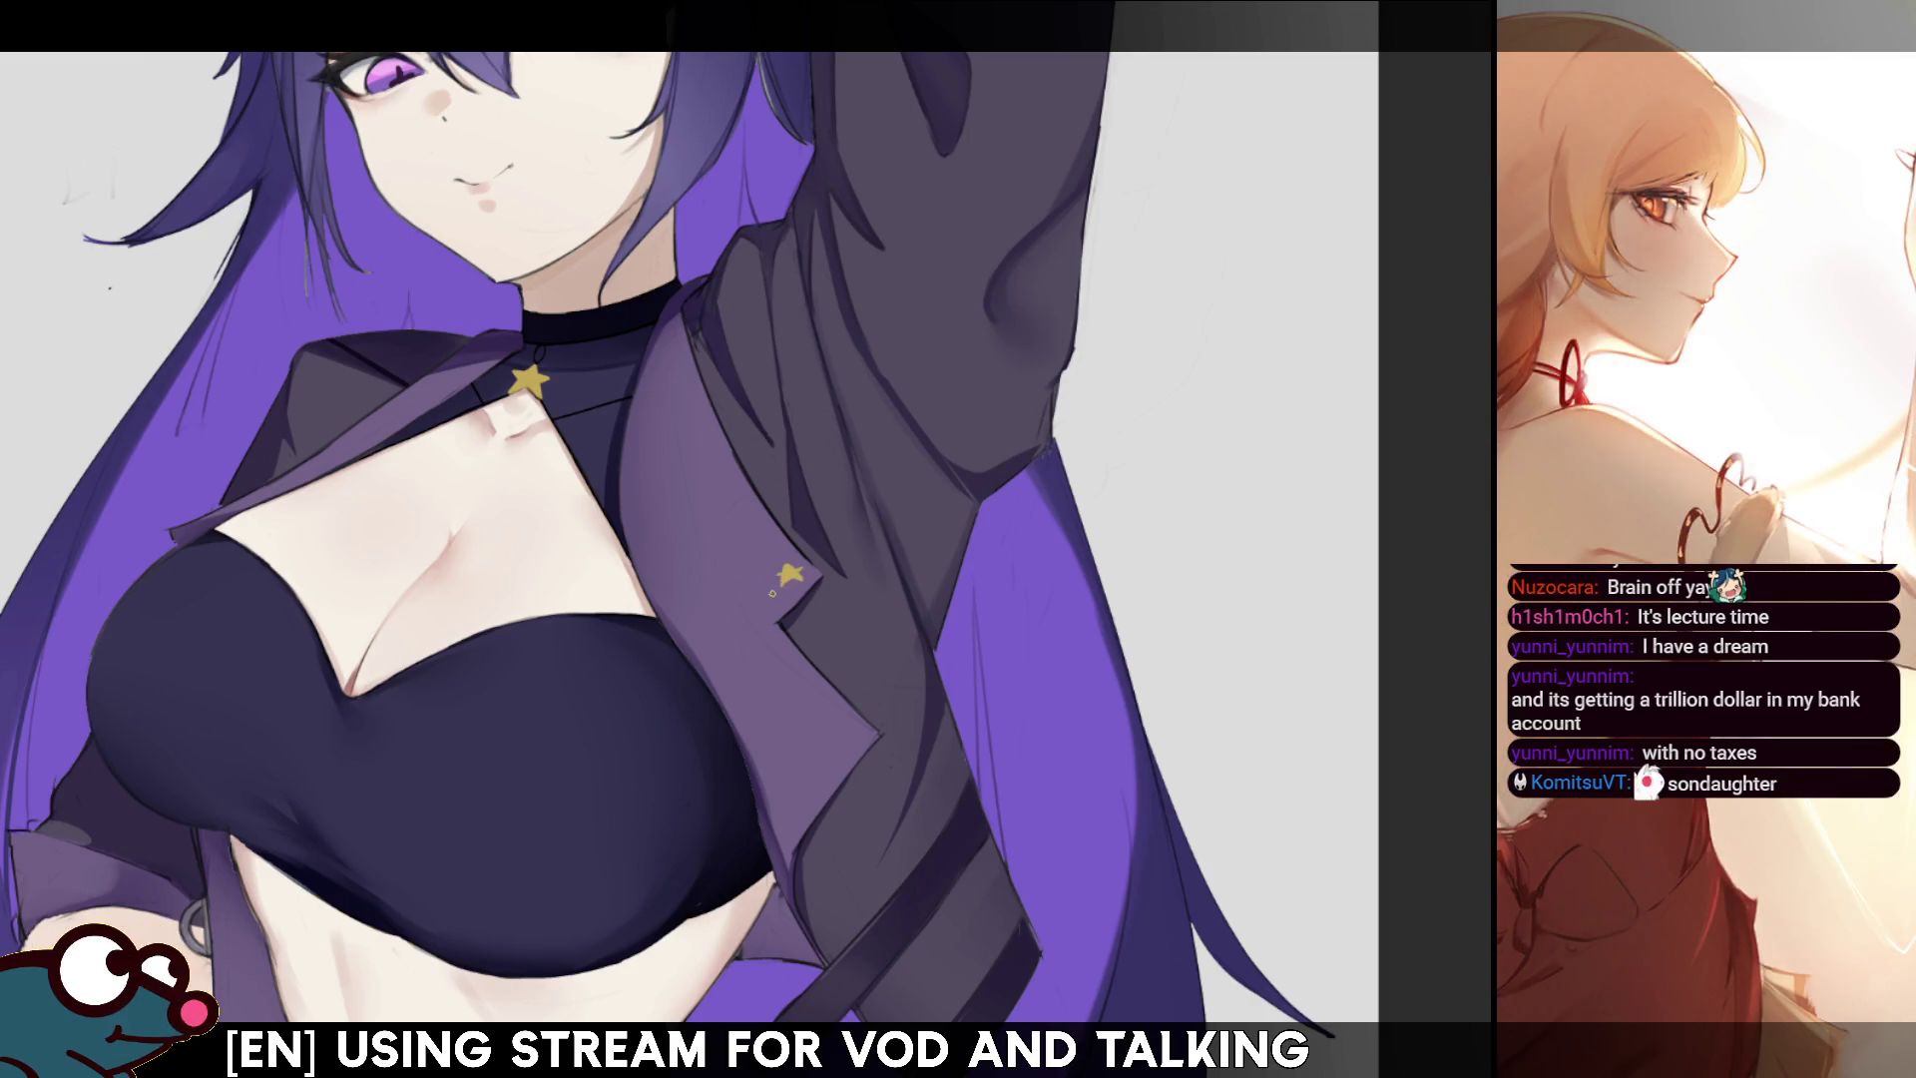
- Repaint the lower jacket pin as a gold star and rotate it slightly
left_click_drag(788, 571, 783, 573)
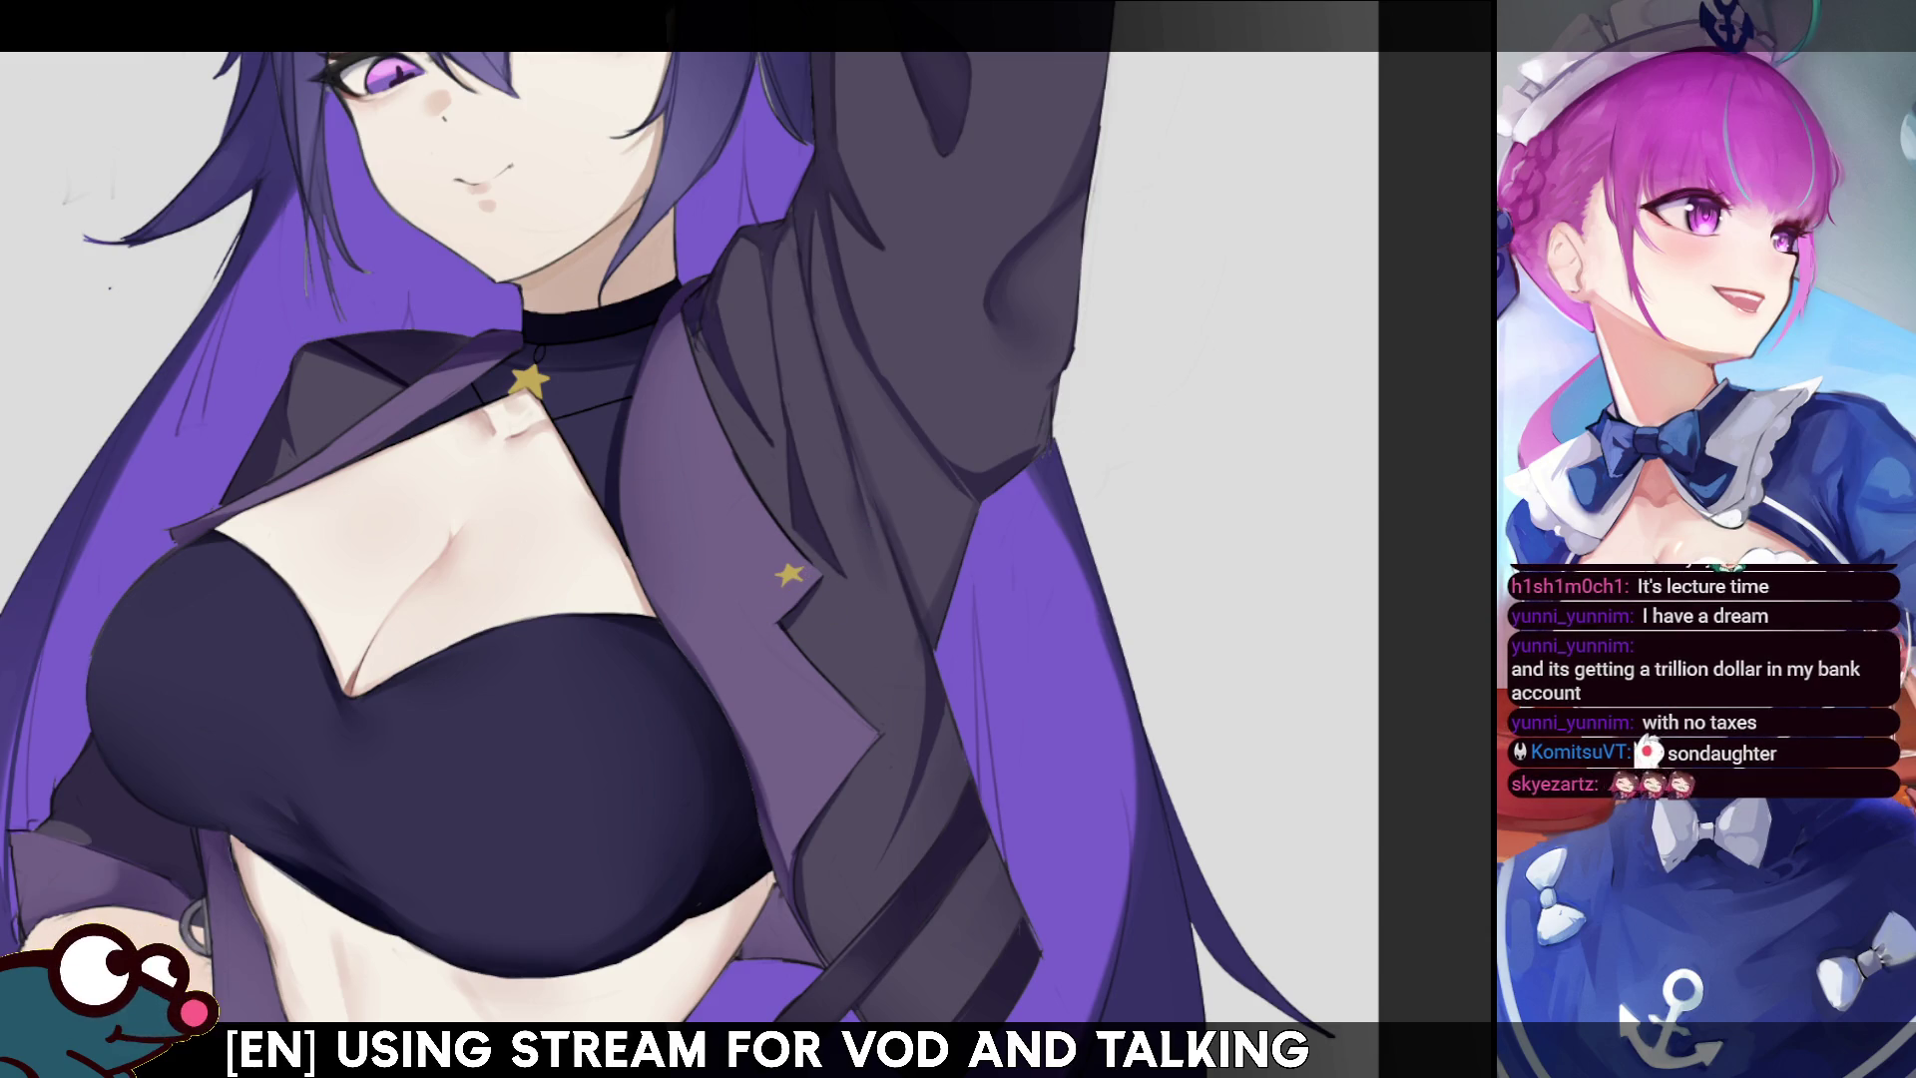
key("ctrl+t")
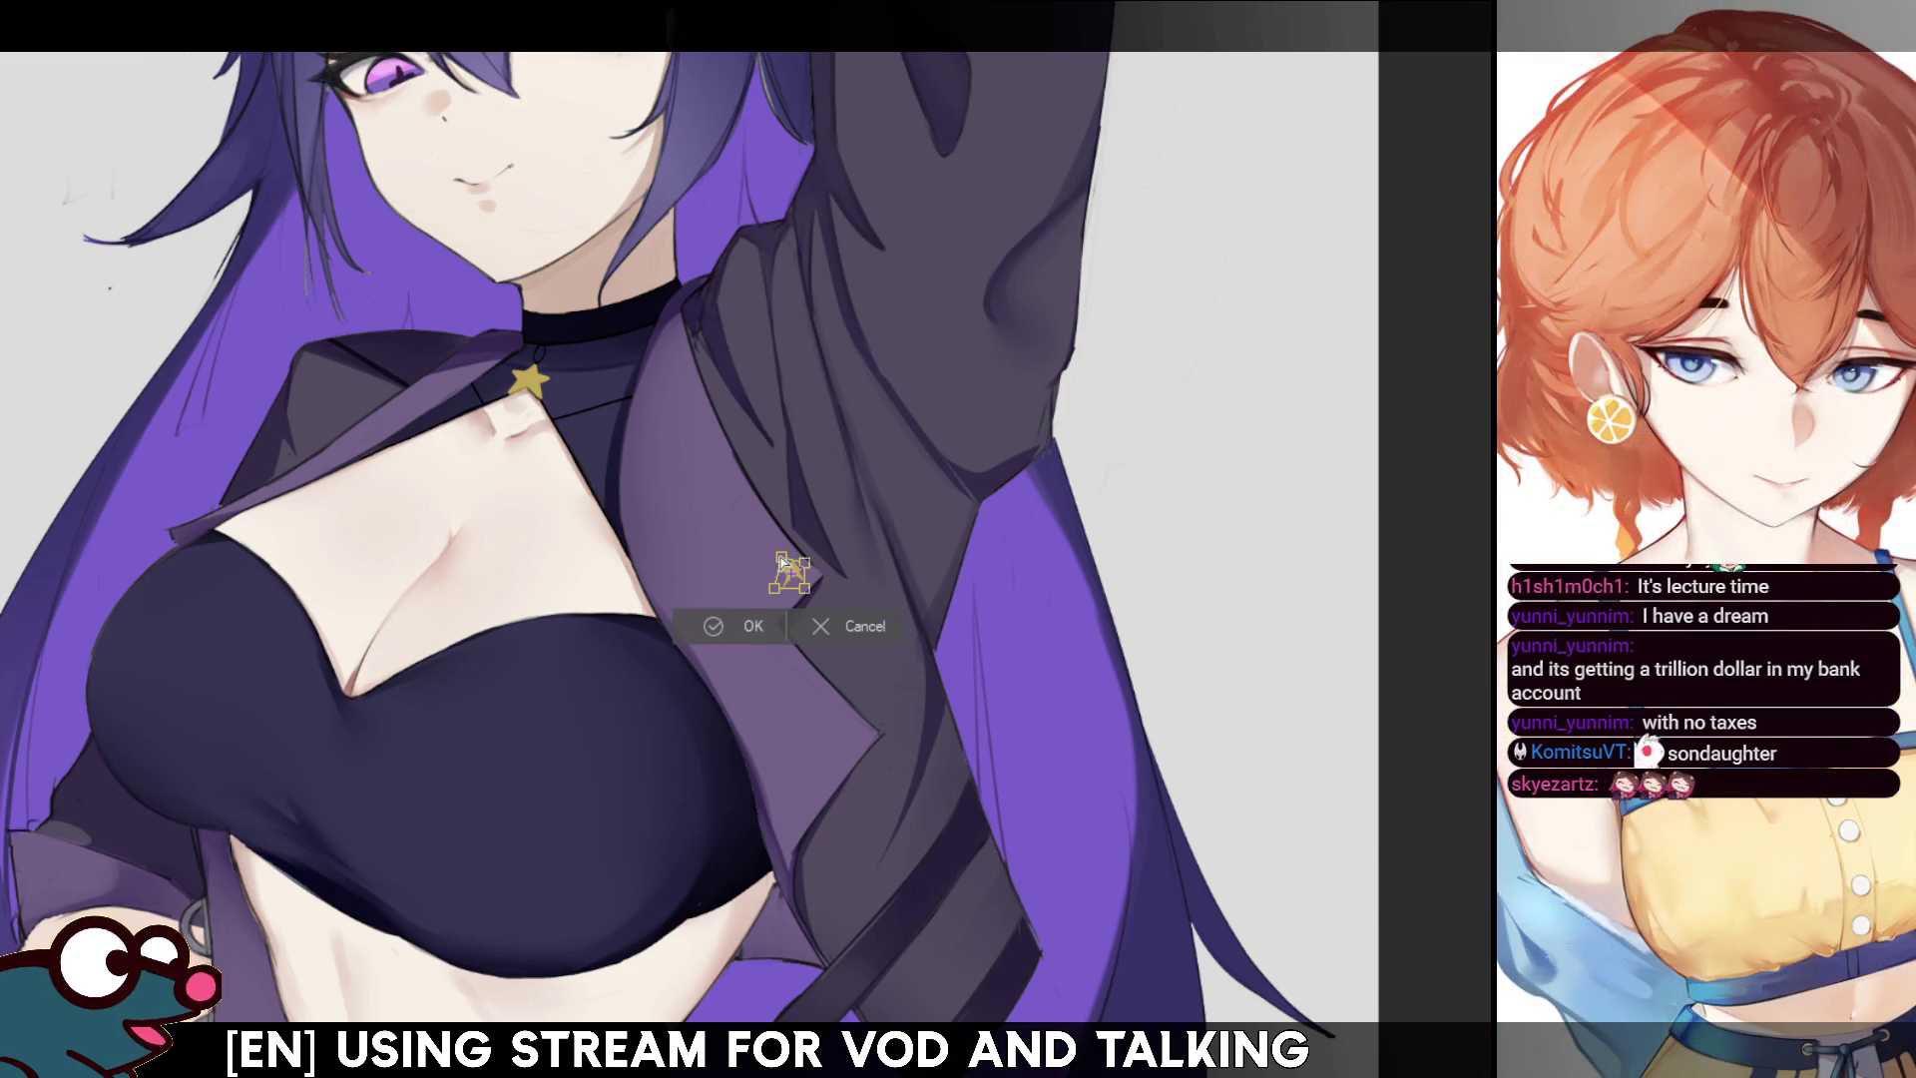
scroll(785, 569, "down", 1)
scroll(785, 569, "up", 2)
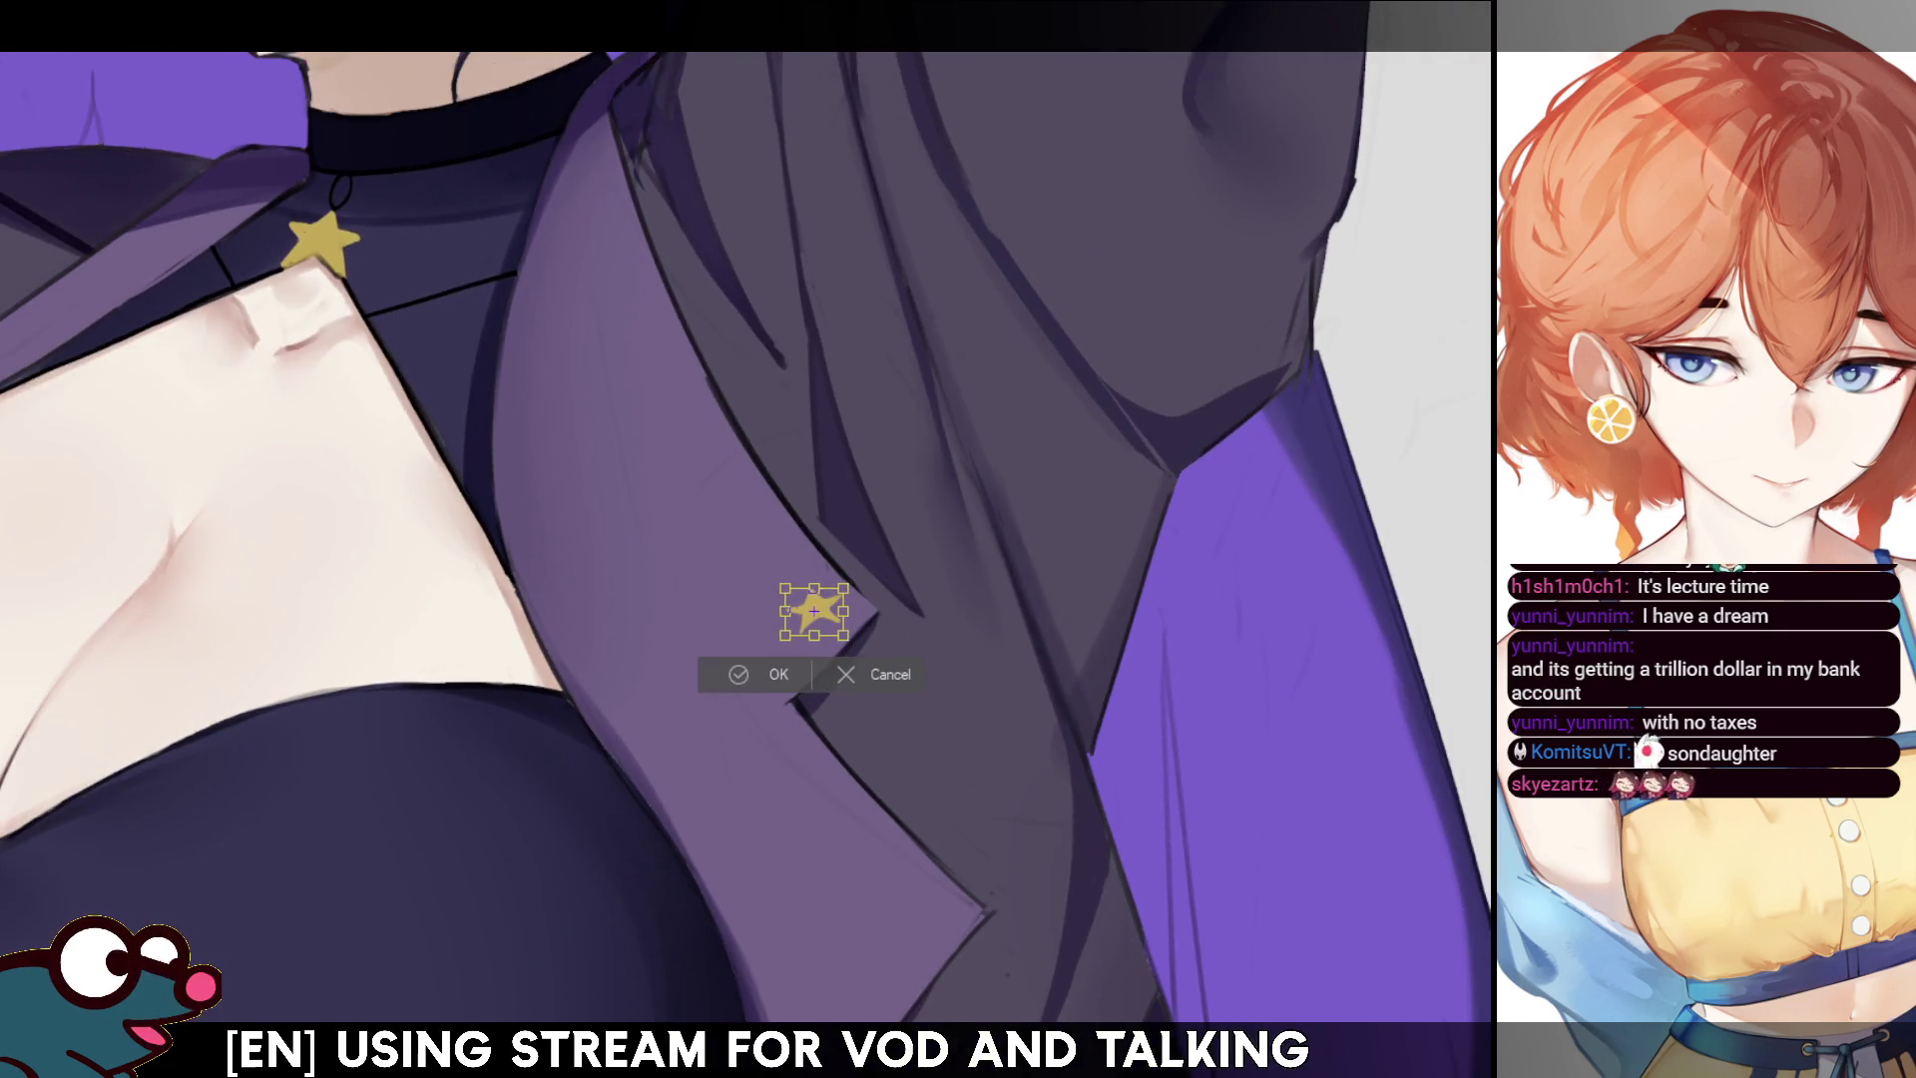
left_click_drag(846, 649, 840, 629)
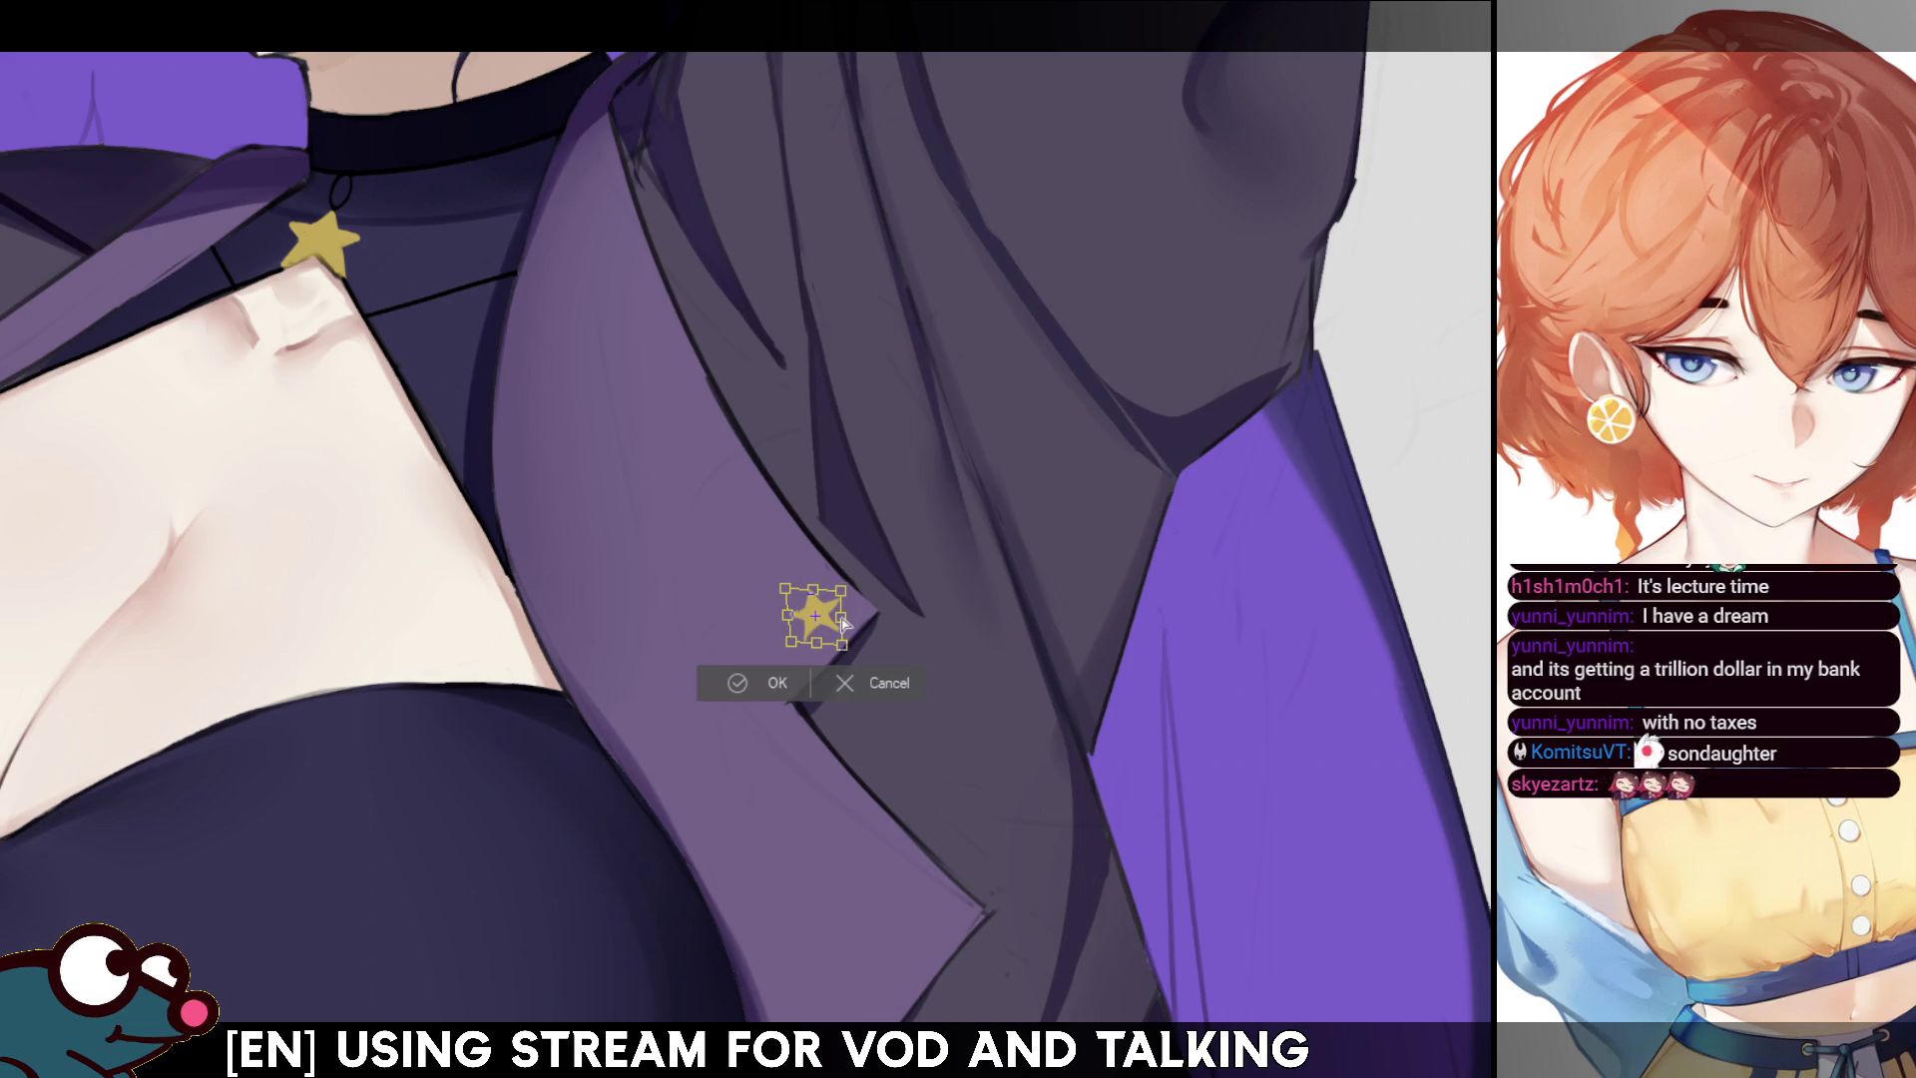
left_click(799, 679)
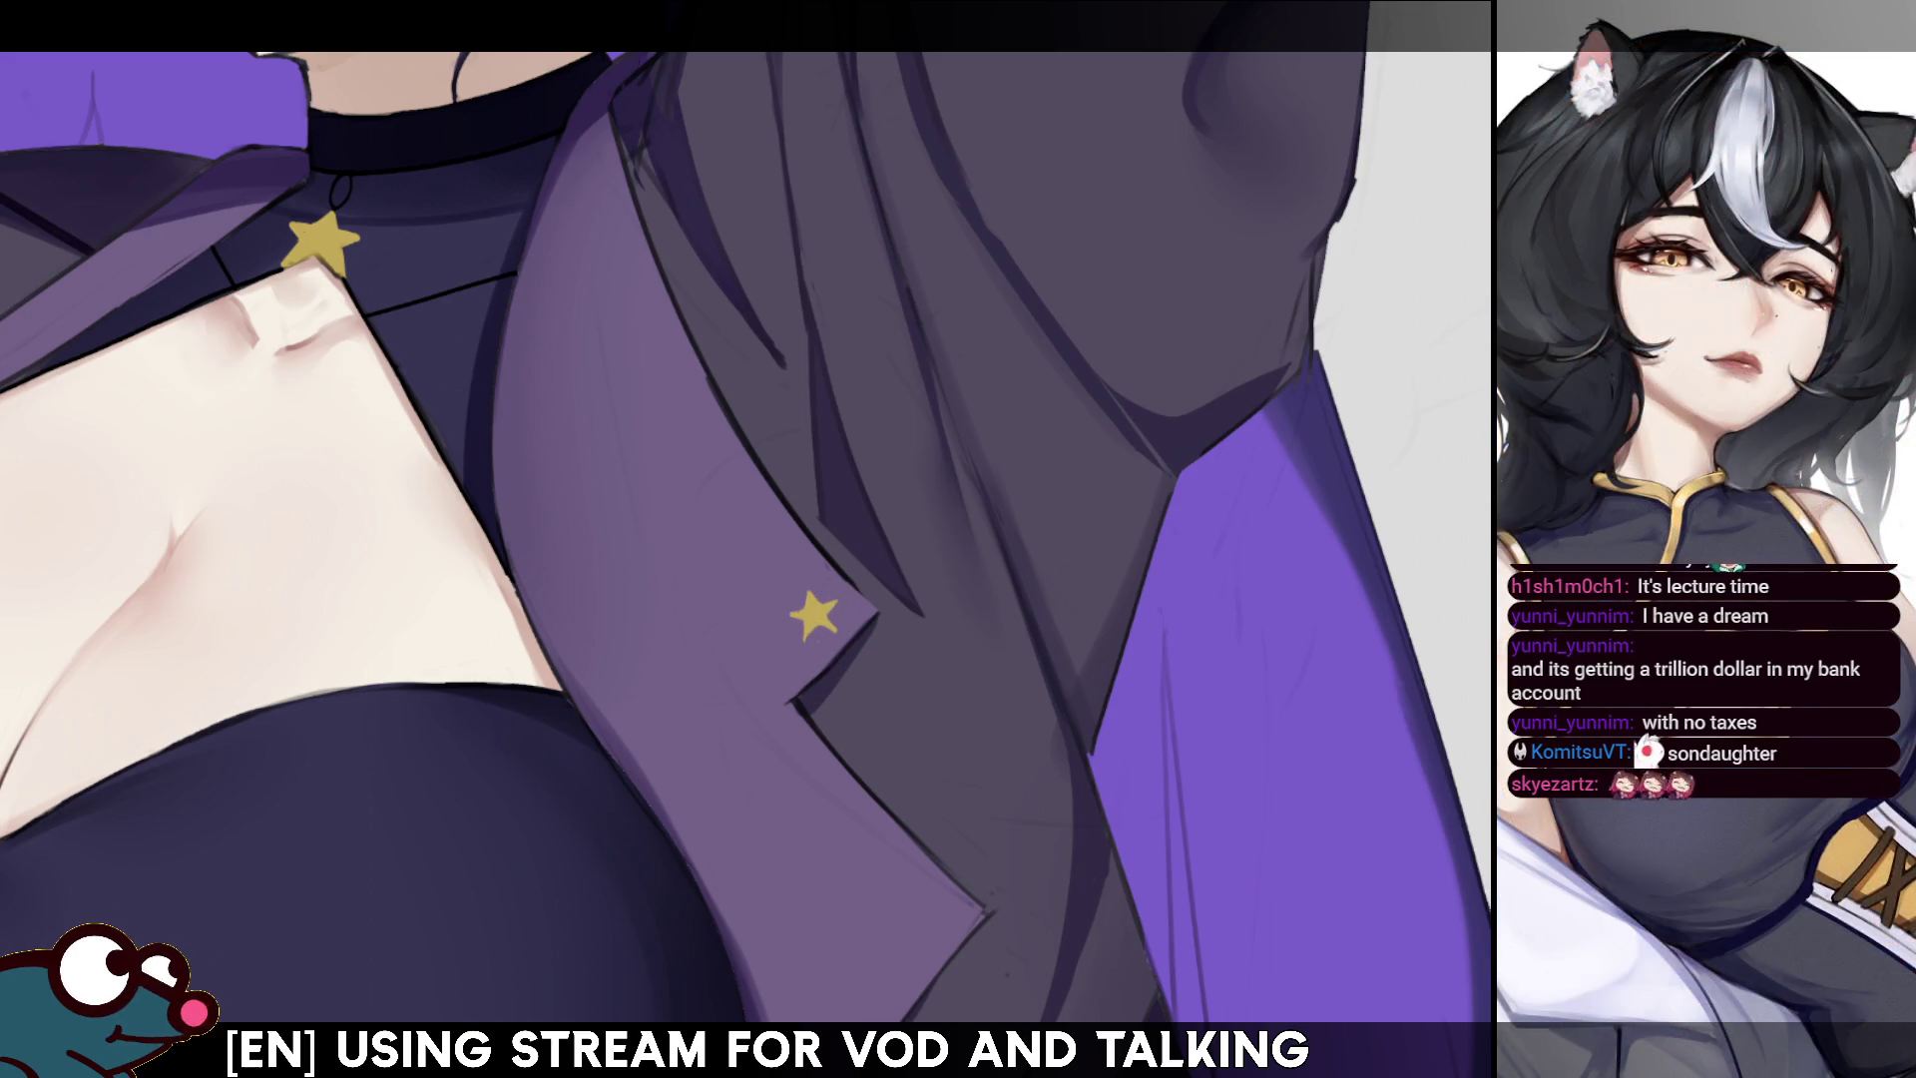
- Duplicate the star pin and place the copy further down the lapel
mouse_move(814, 614)
left_mouse_down()
mouse_move(725, 325)
mouse_move(743, 470)
mouse_move(816, 629)
mouse_move(851, 629)
left_mouse_up()
key("ctrl+c")
key("ctrl+v")
key("ctrl+t")
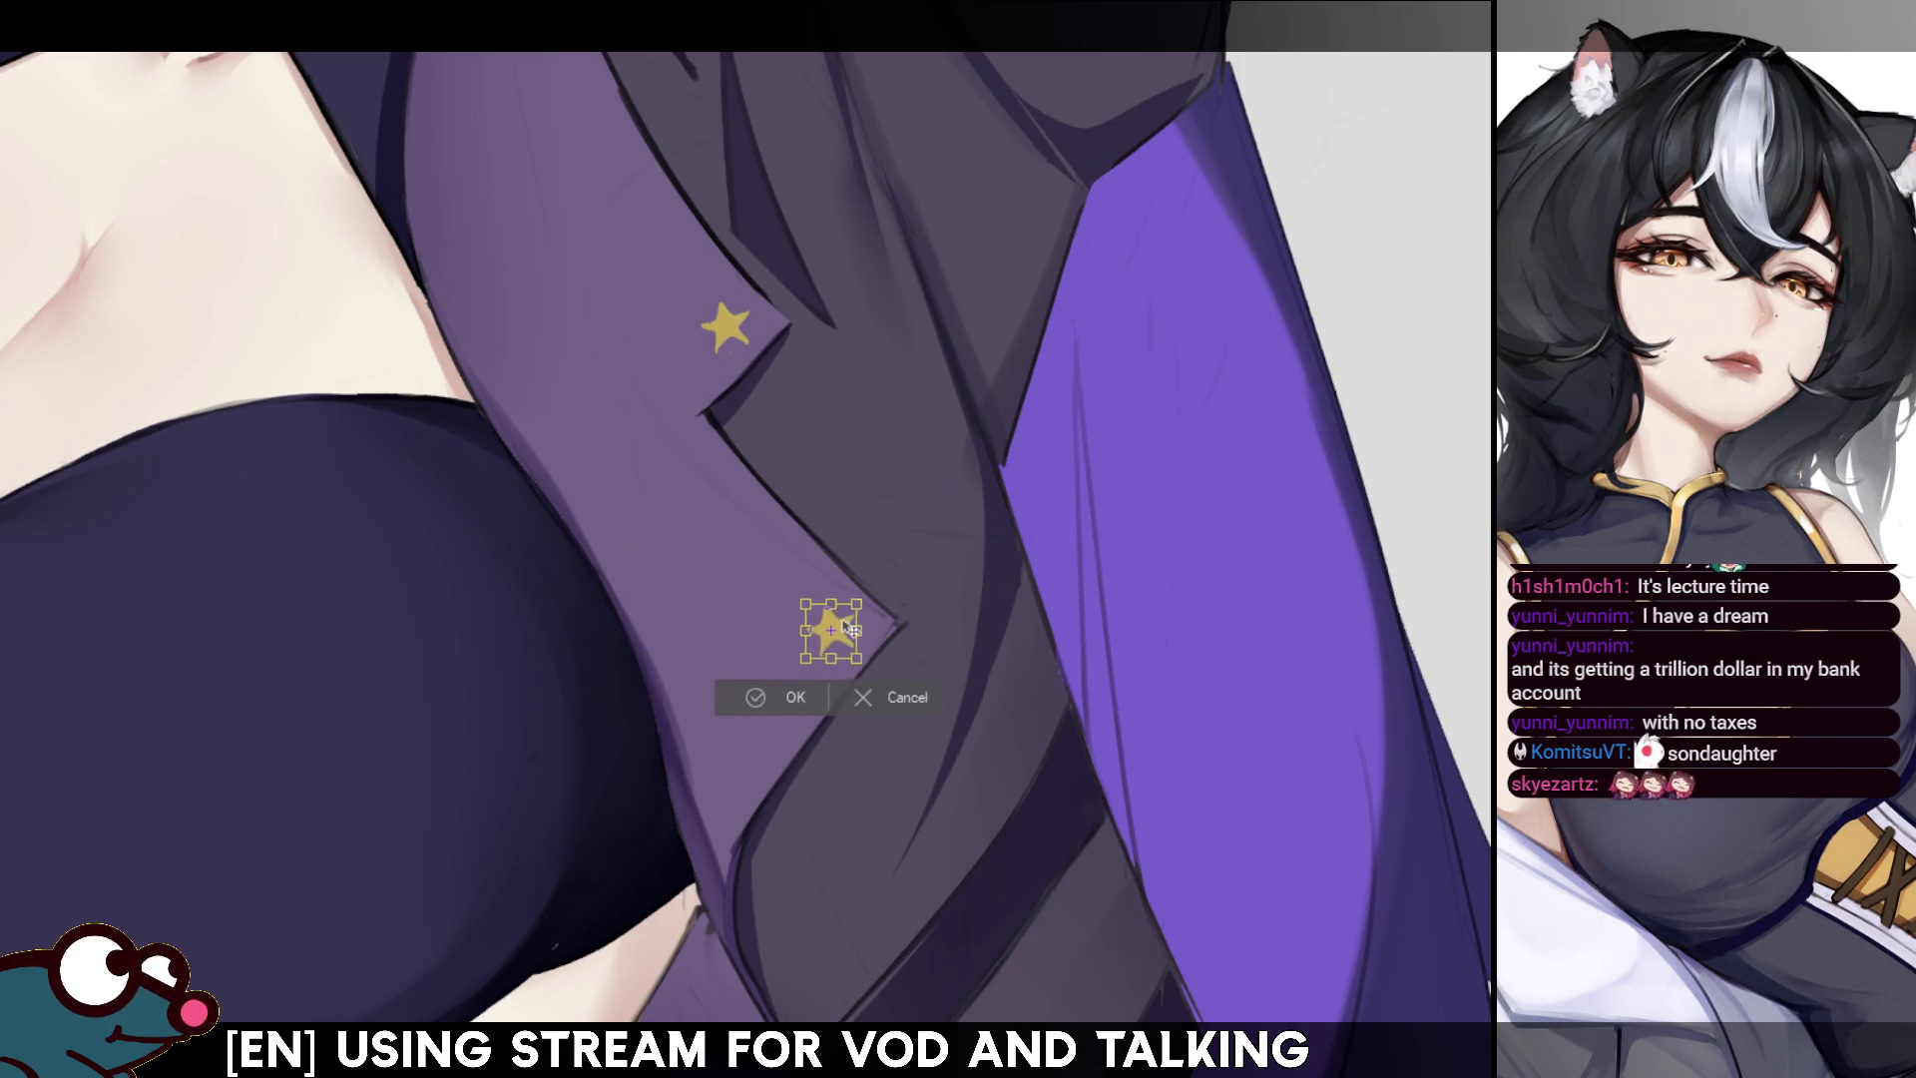
left_click(770, 701)
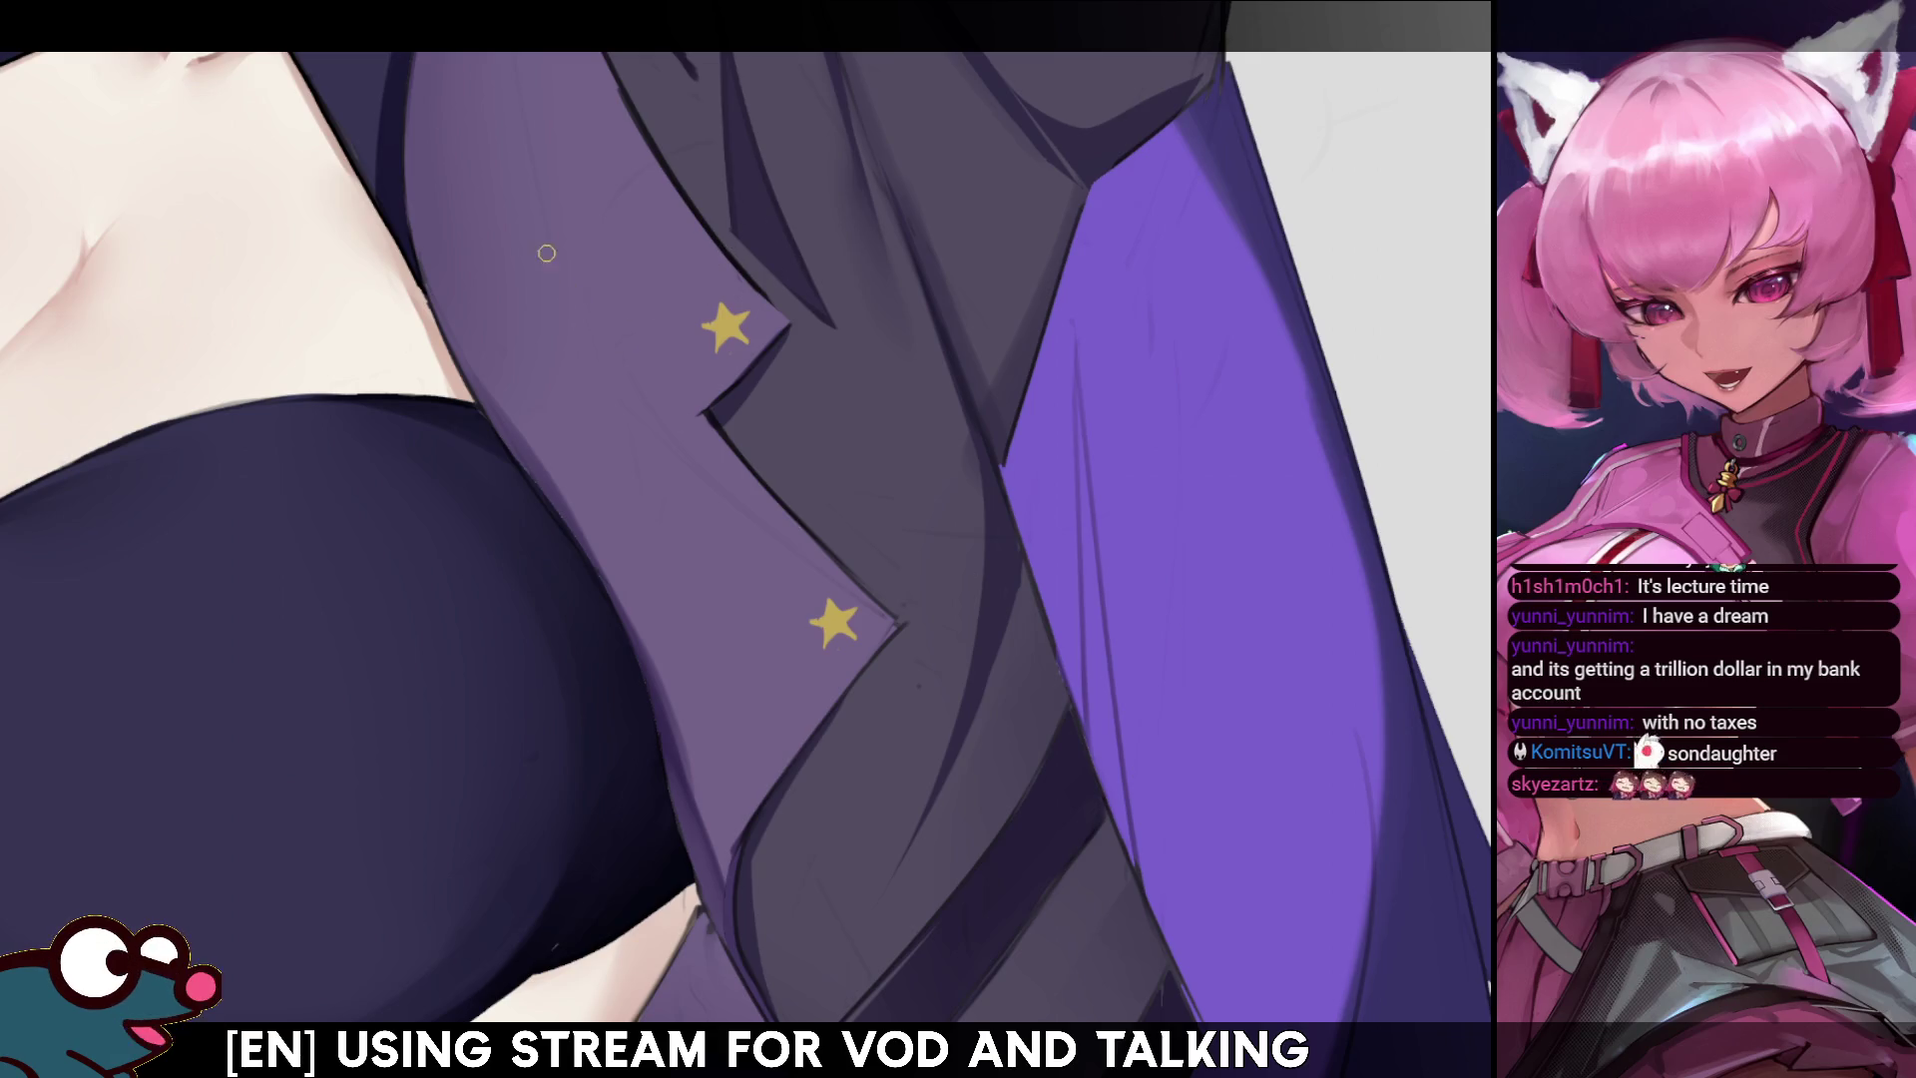
key("bracketright")
key("bracketright")
key("bracketright")
key("bracketleft")
key("bracketleft")
key("bracketleft")
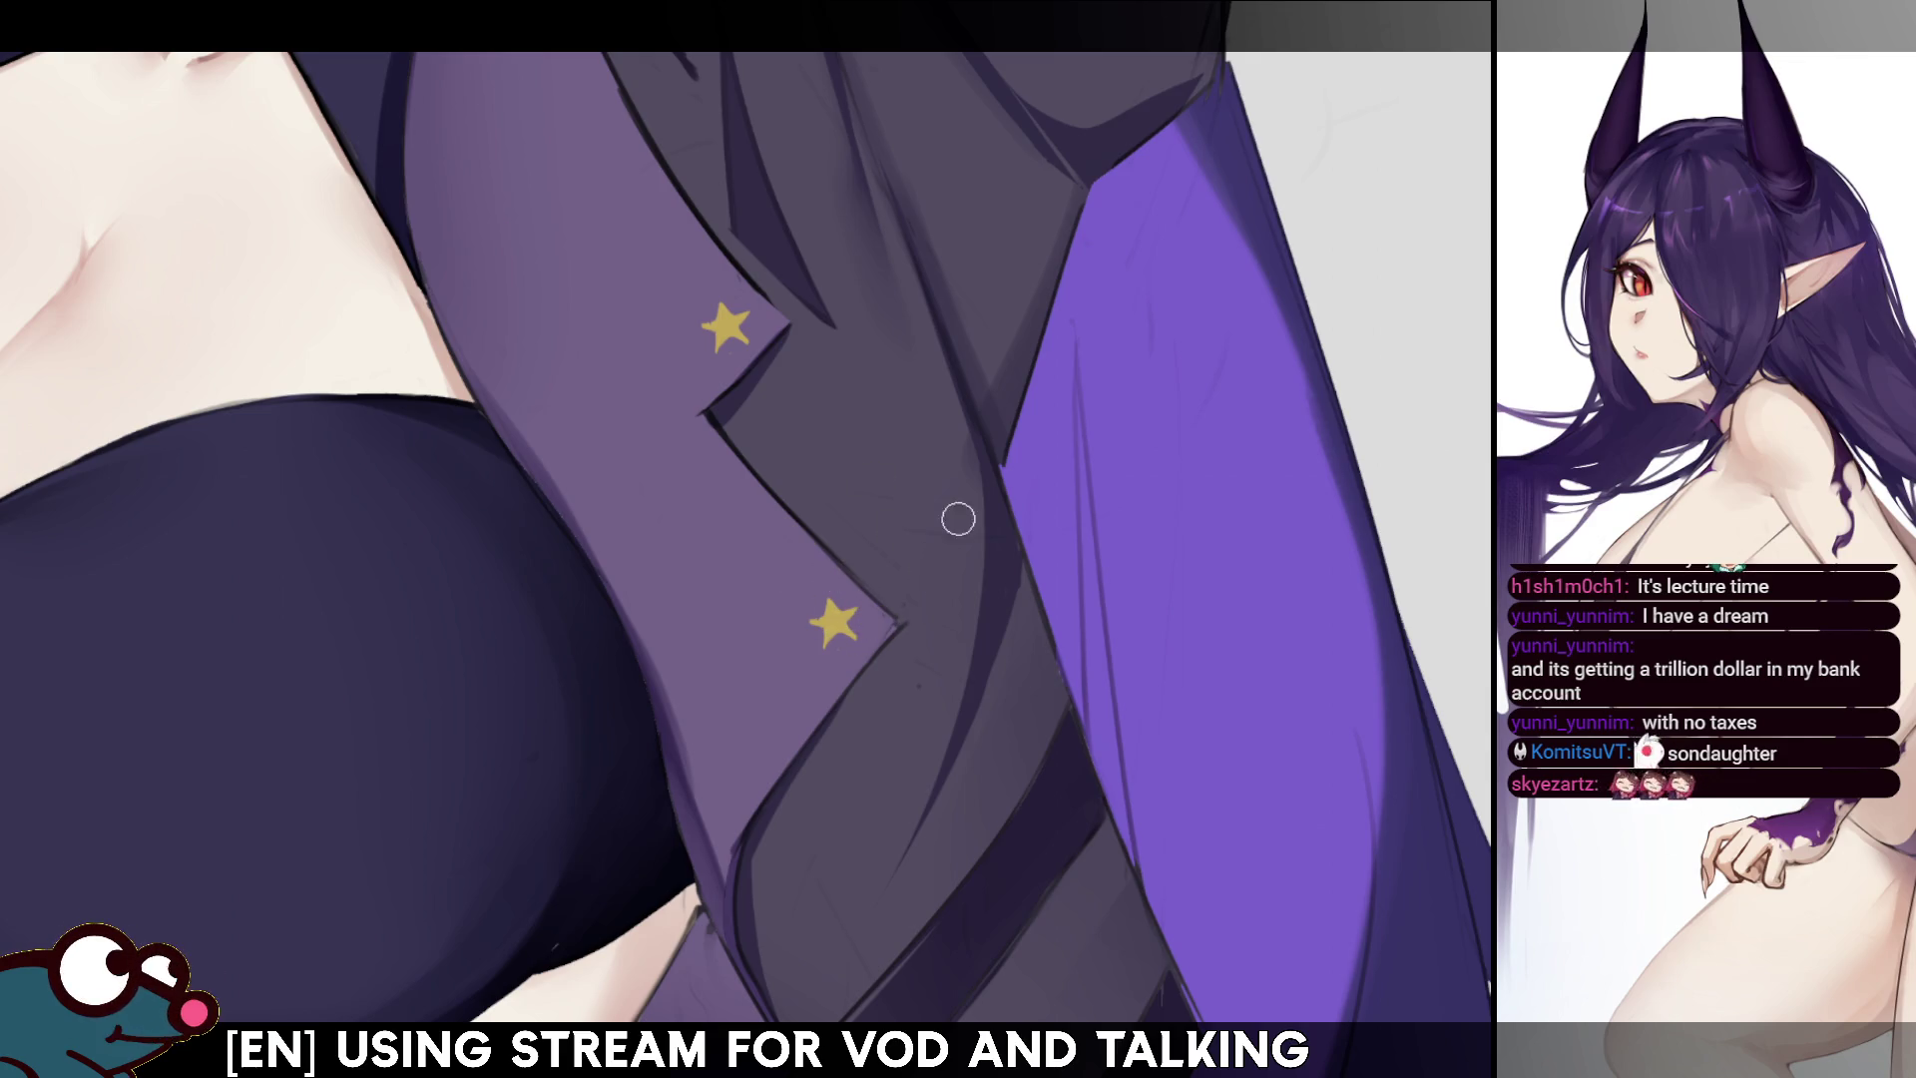
key("bracketright")
key("bracketright")
key("bracketright")
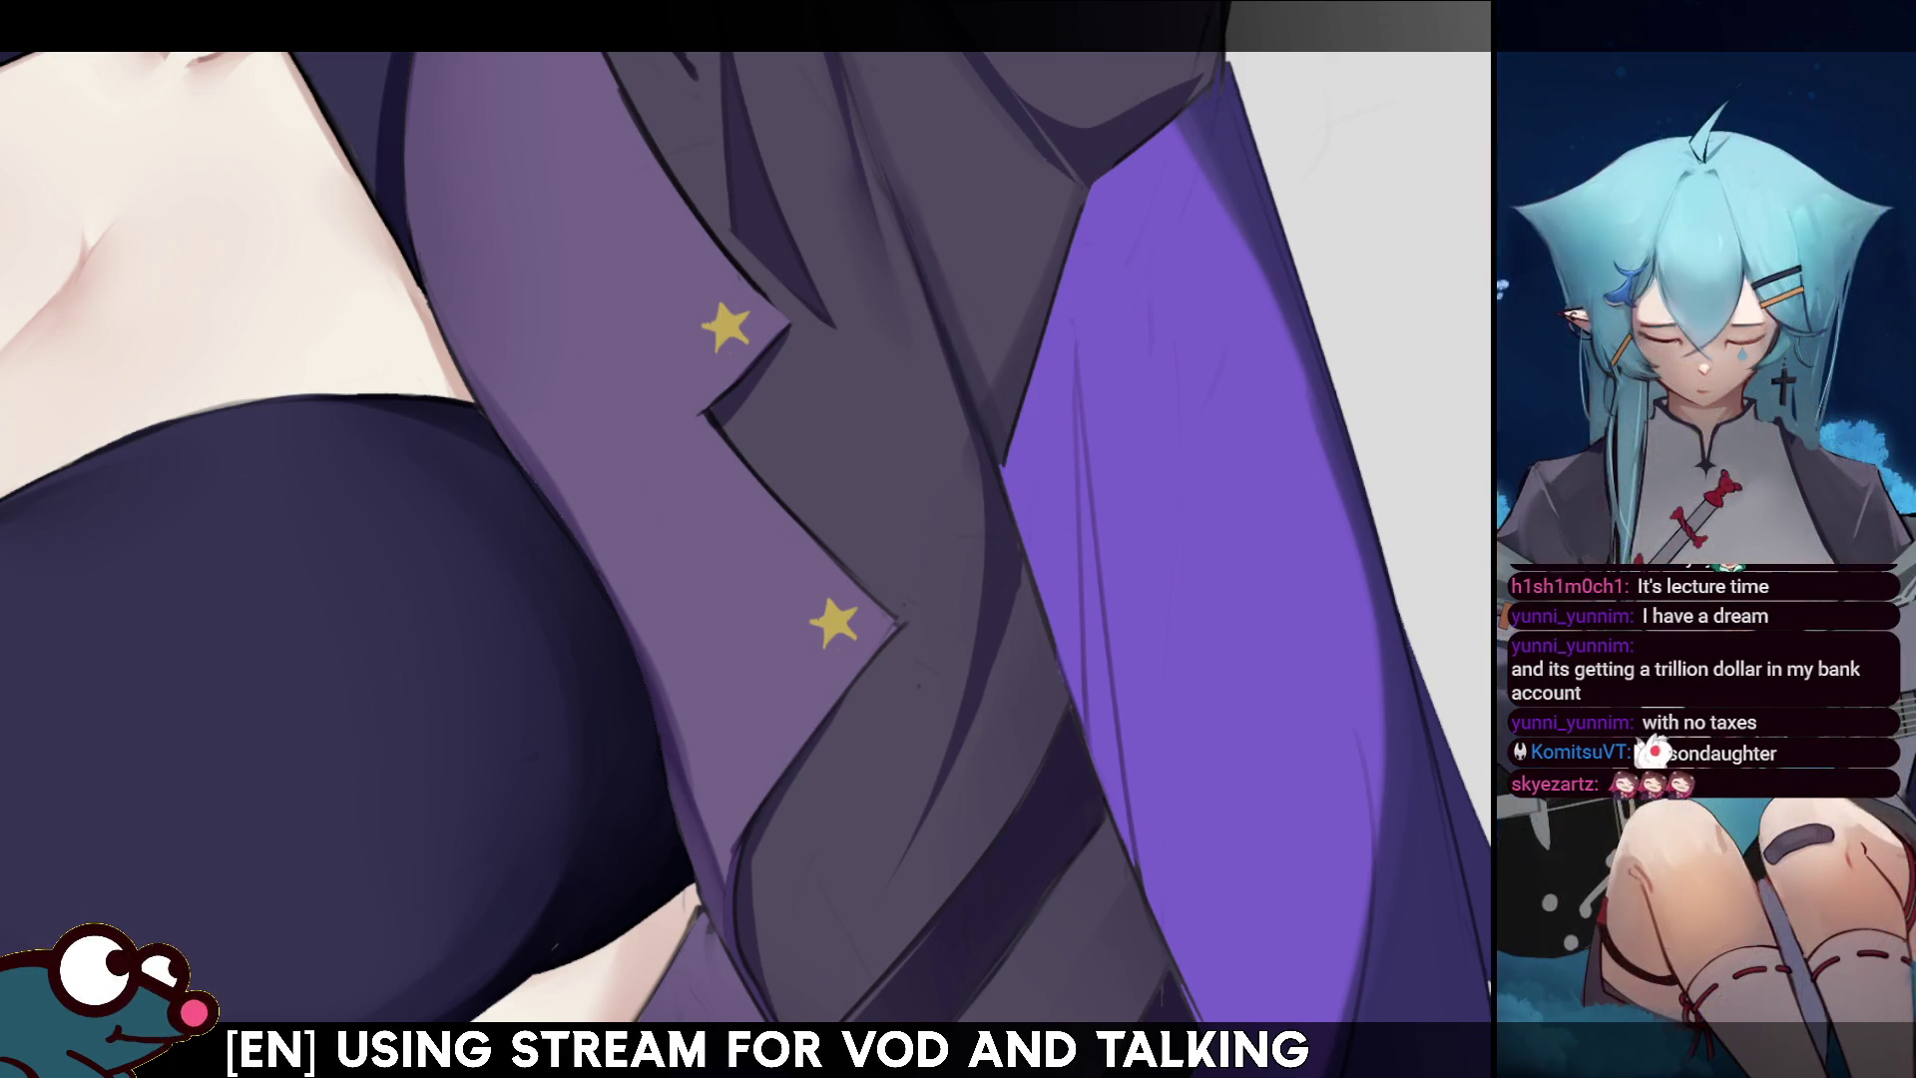
key("ctrl+0")
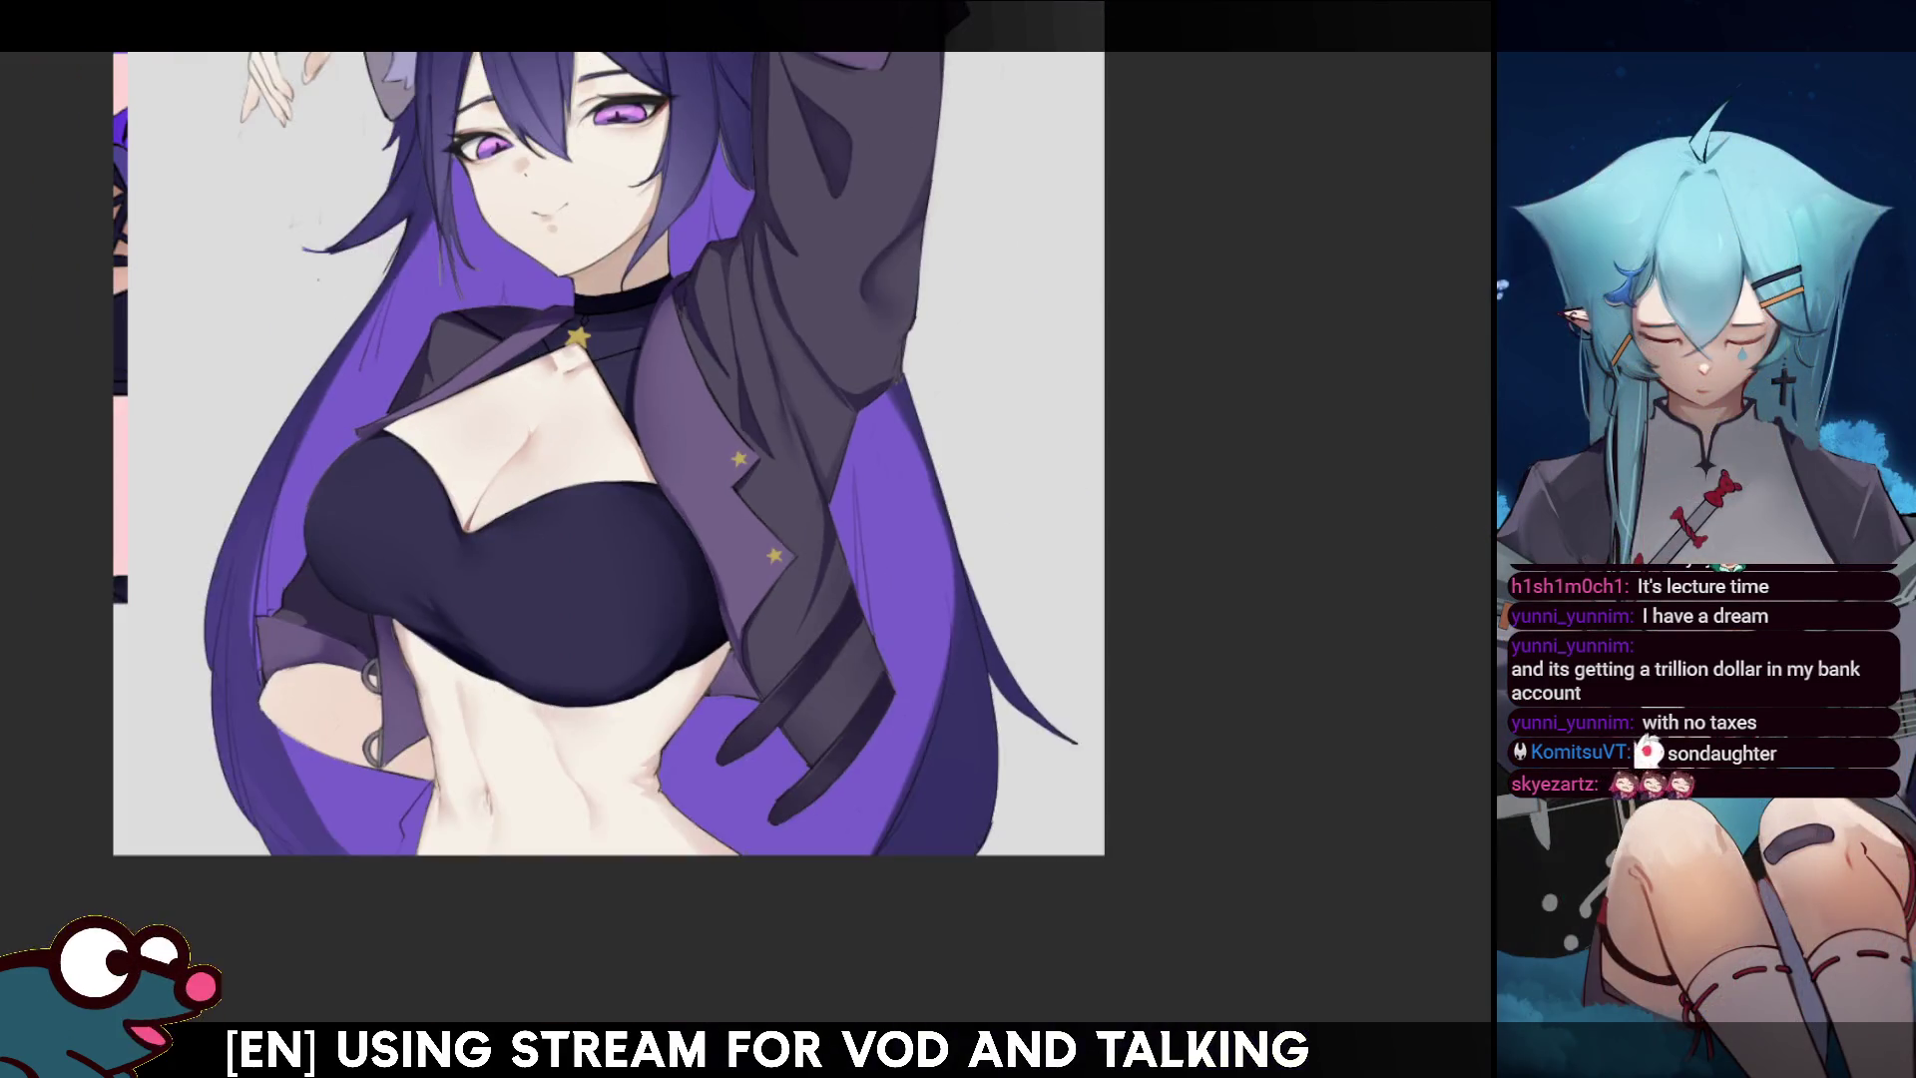
scroll(629, 539, "up", 5)
scroll(714, 539, "down", 3)
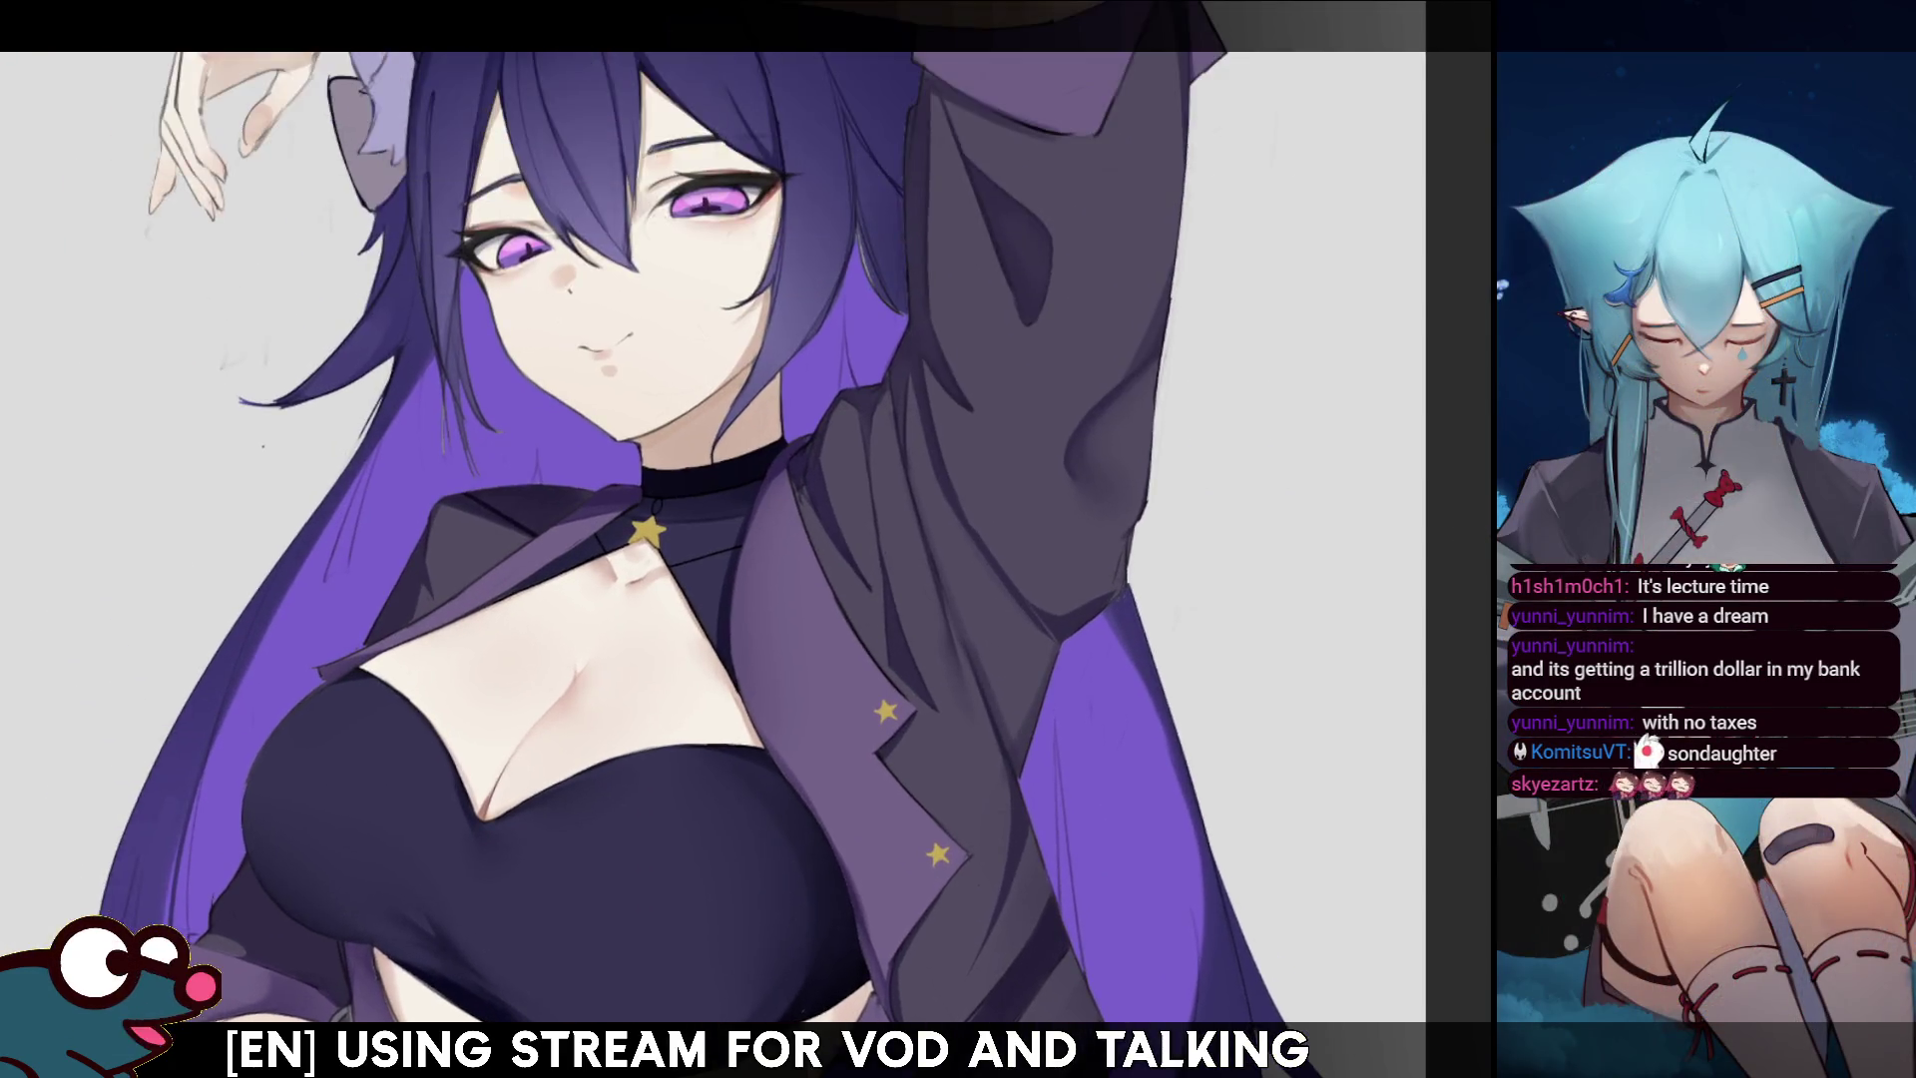
scroll(714, 539, "up", 2)
key("m")
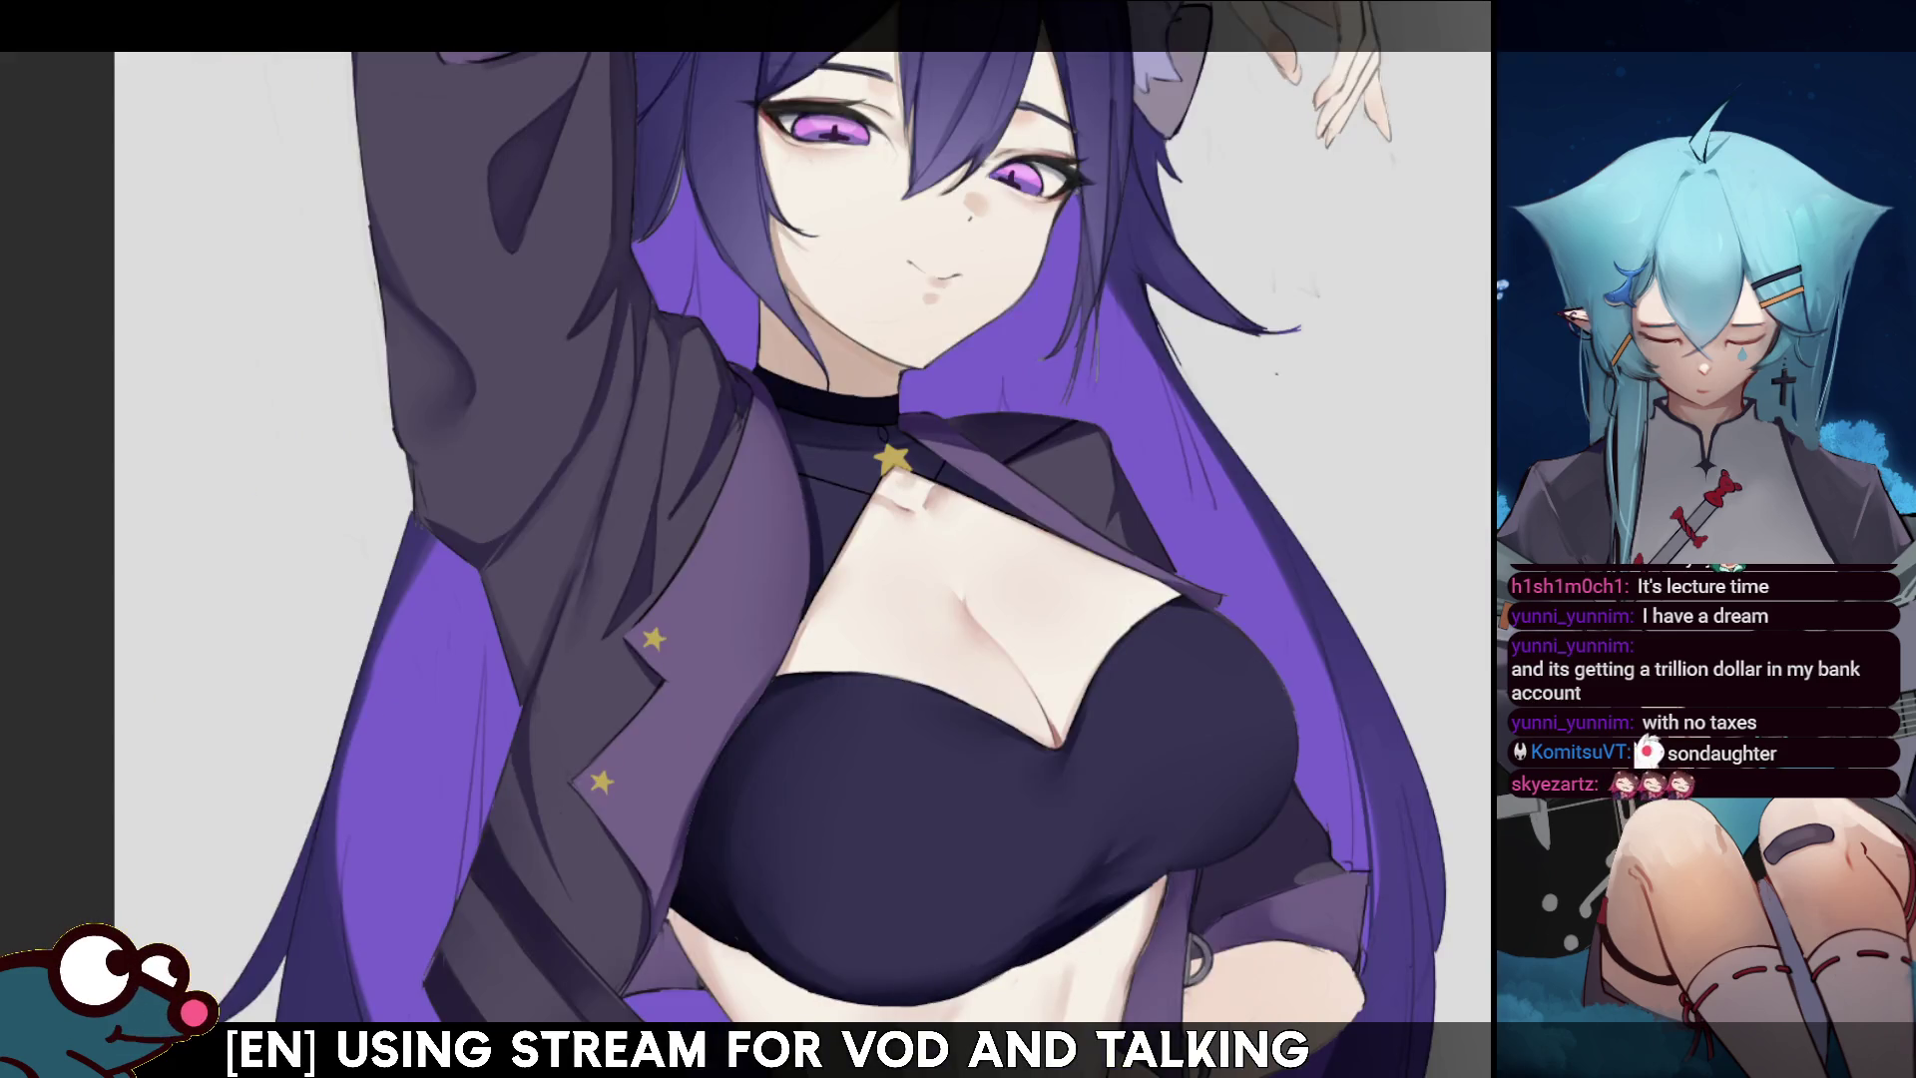
scroll(639, 533, "up", 3)
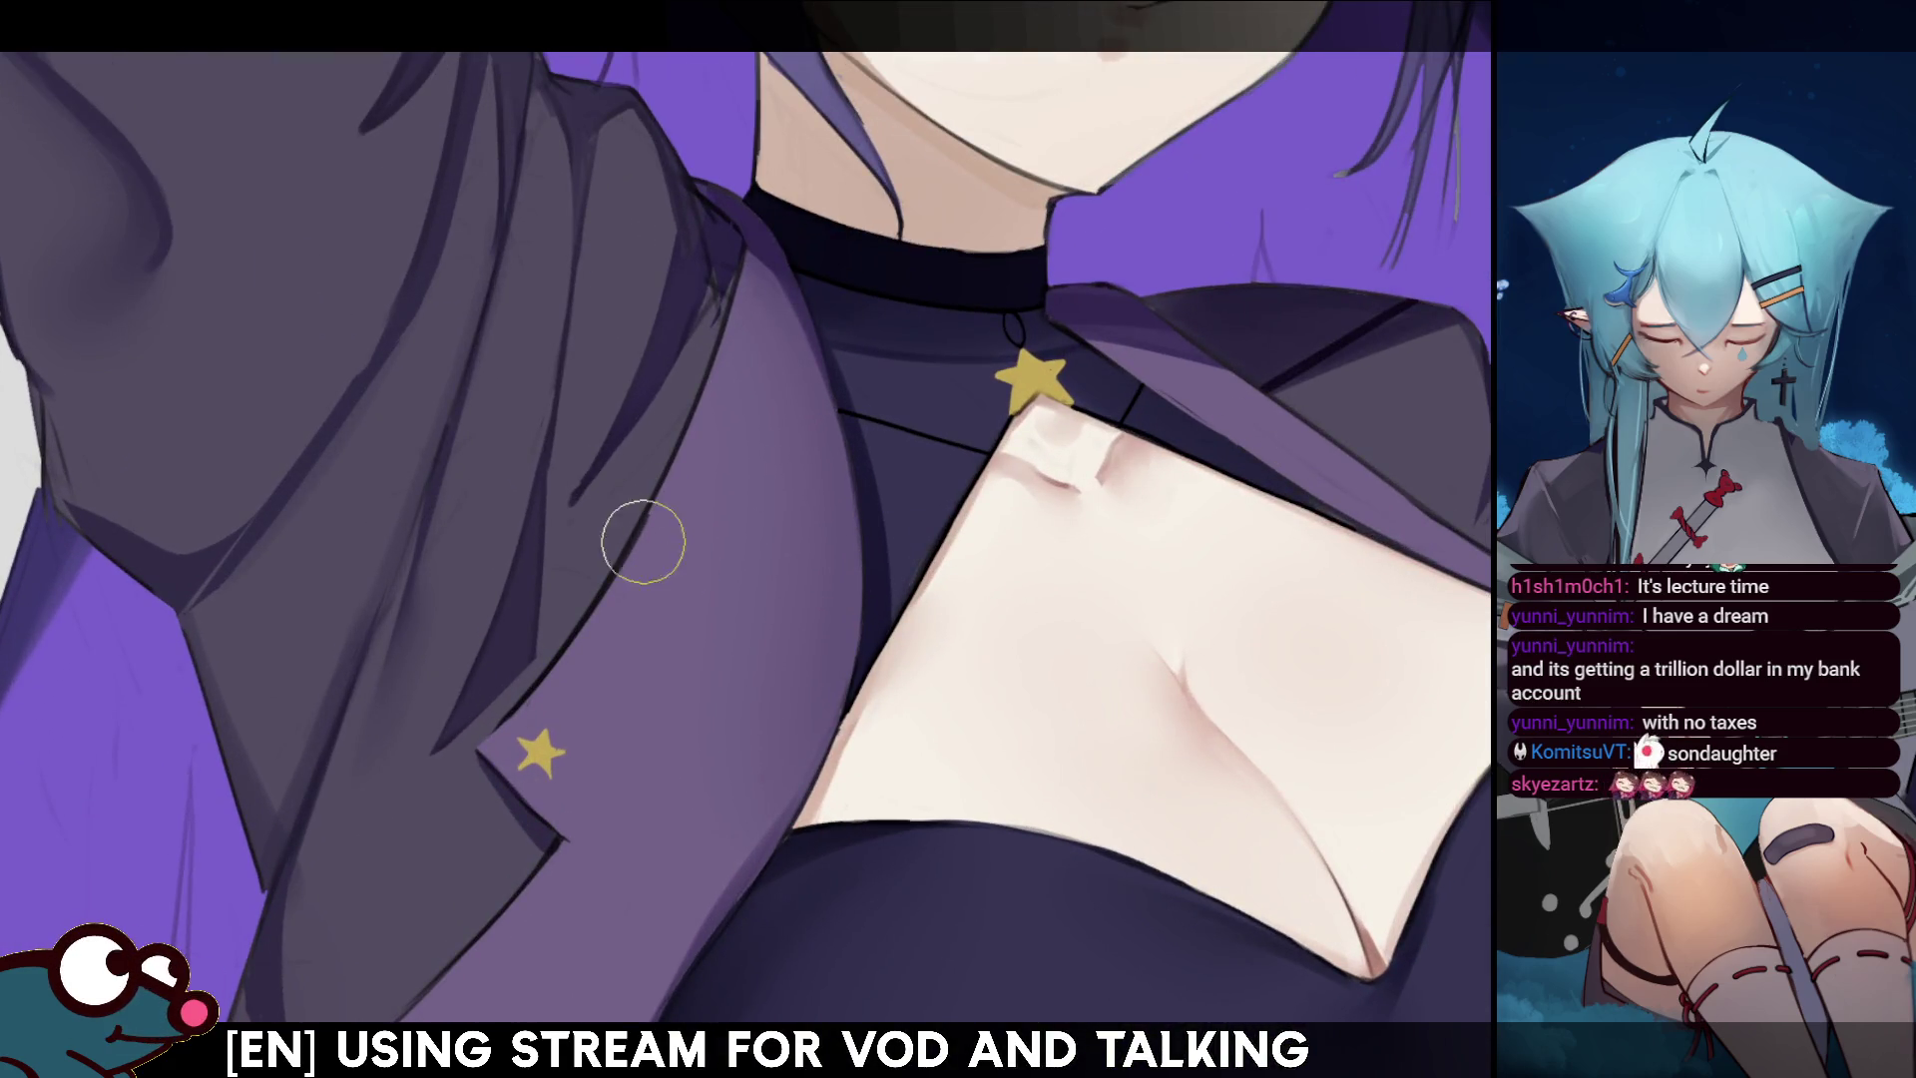
key("e")
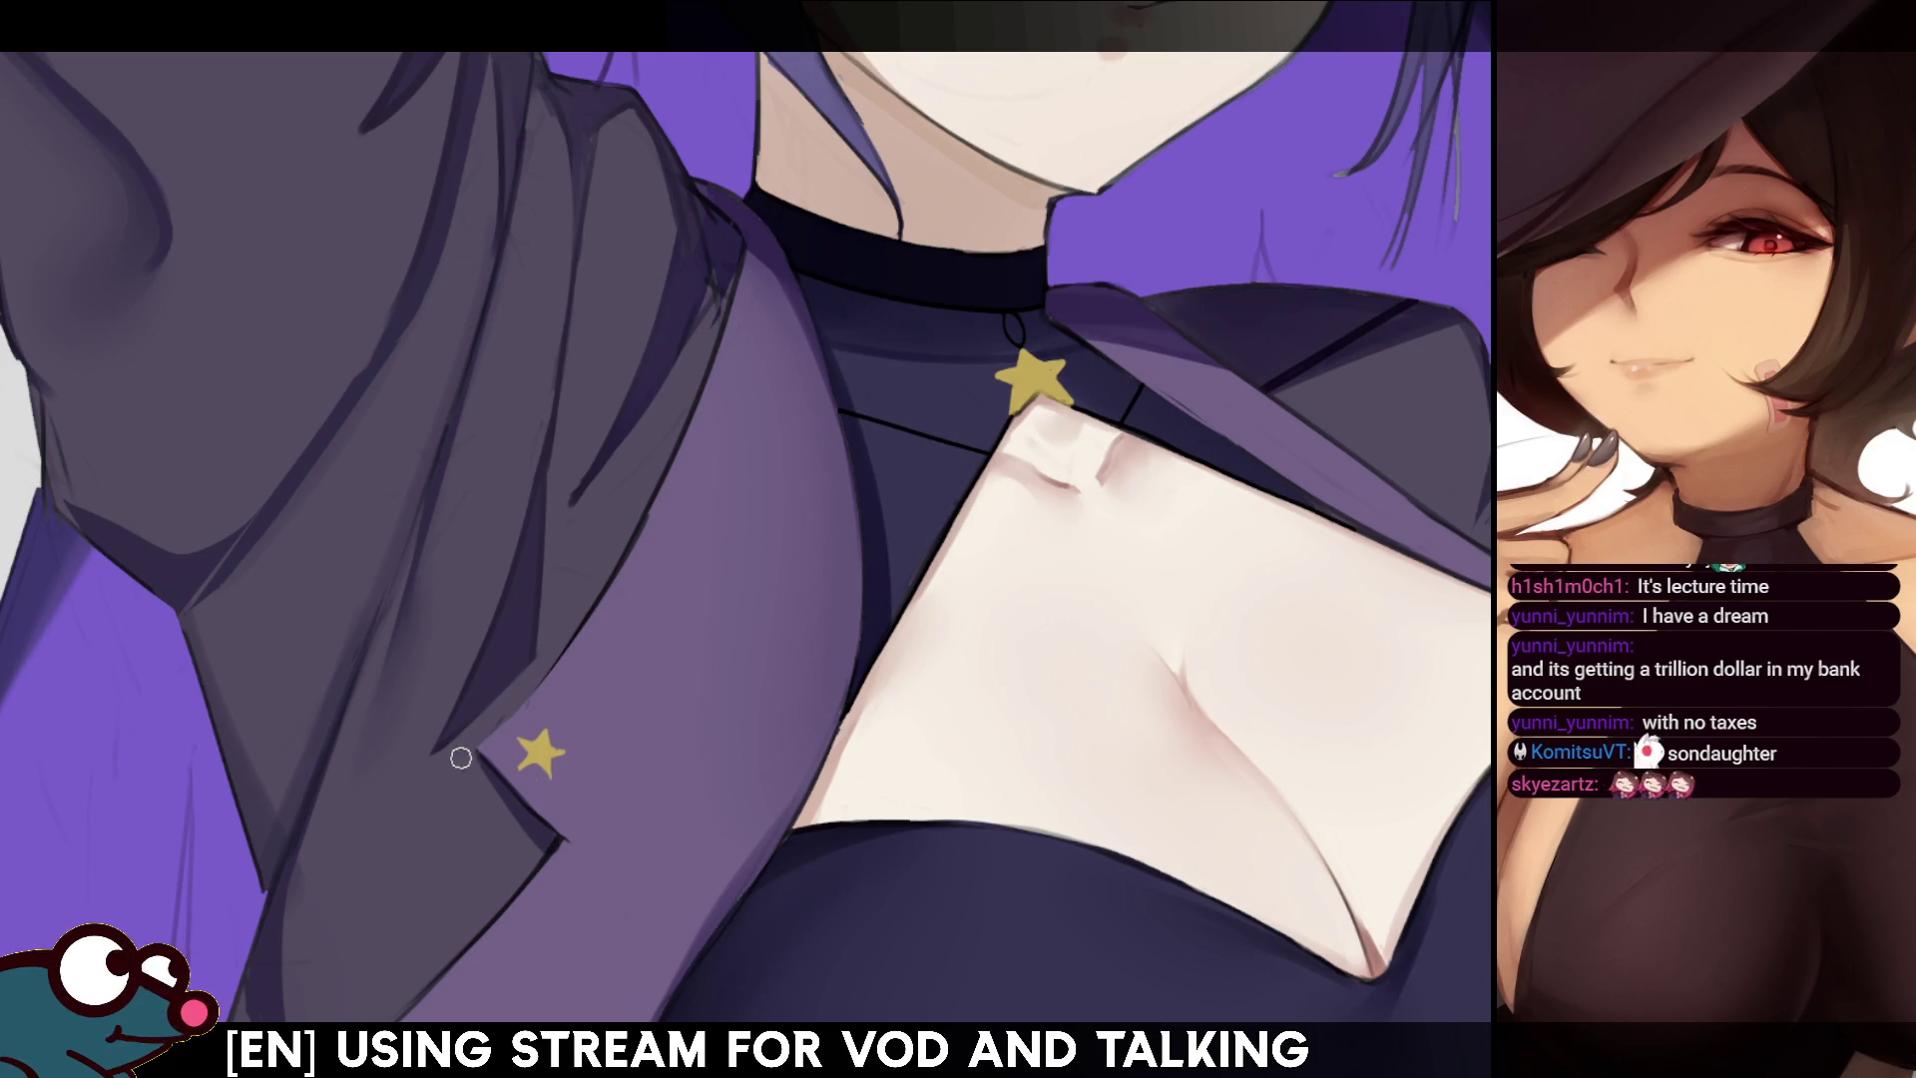
key("h")
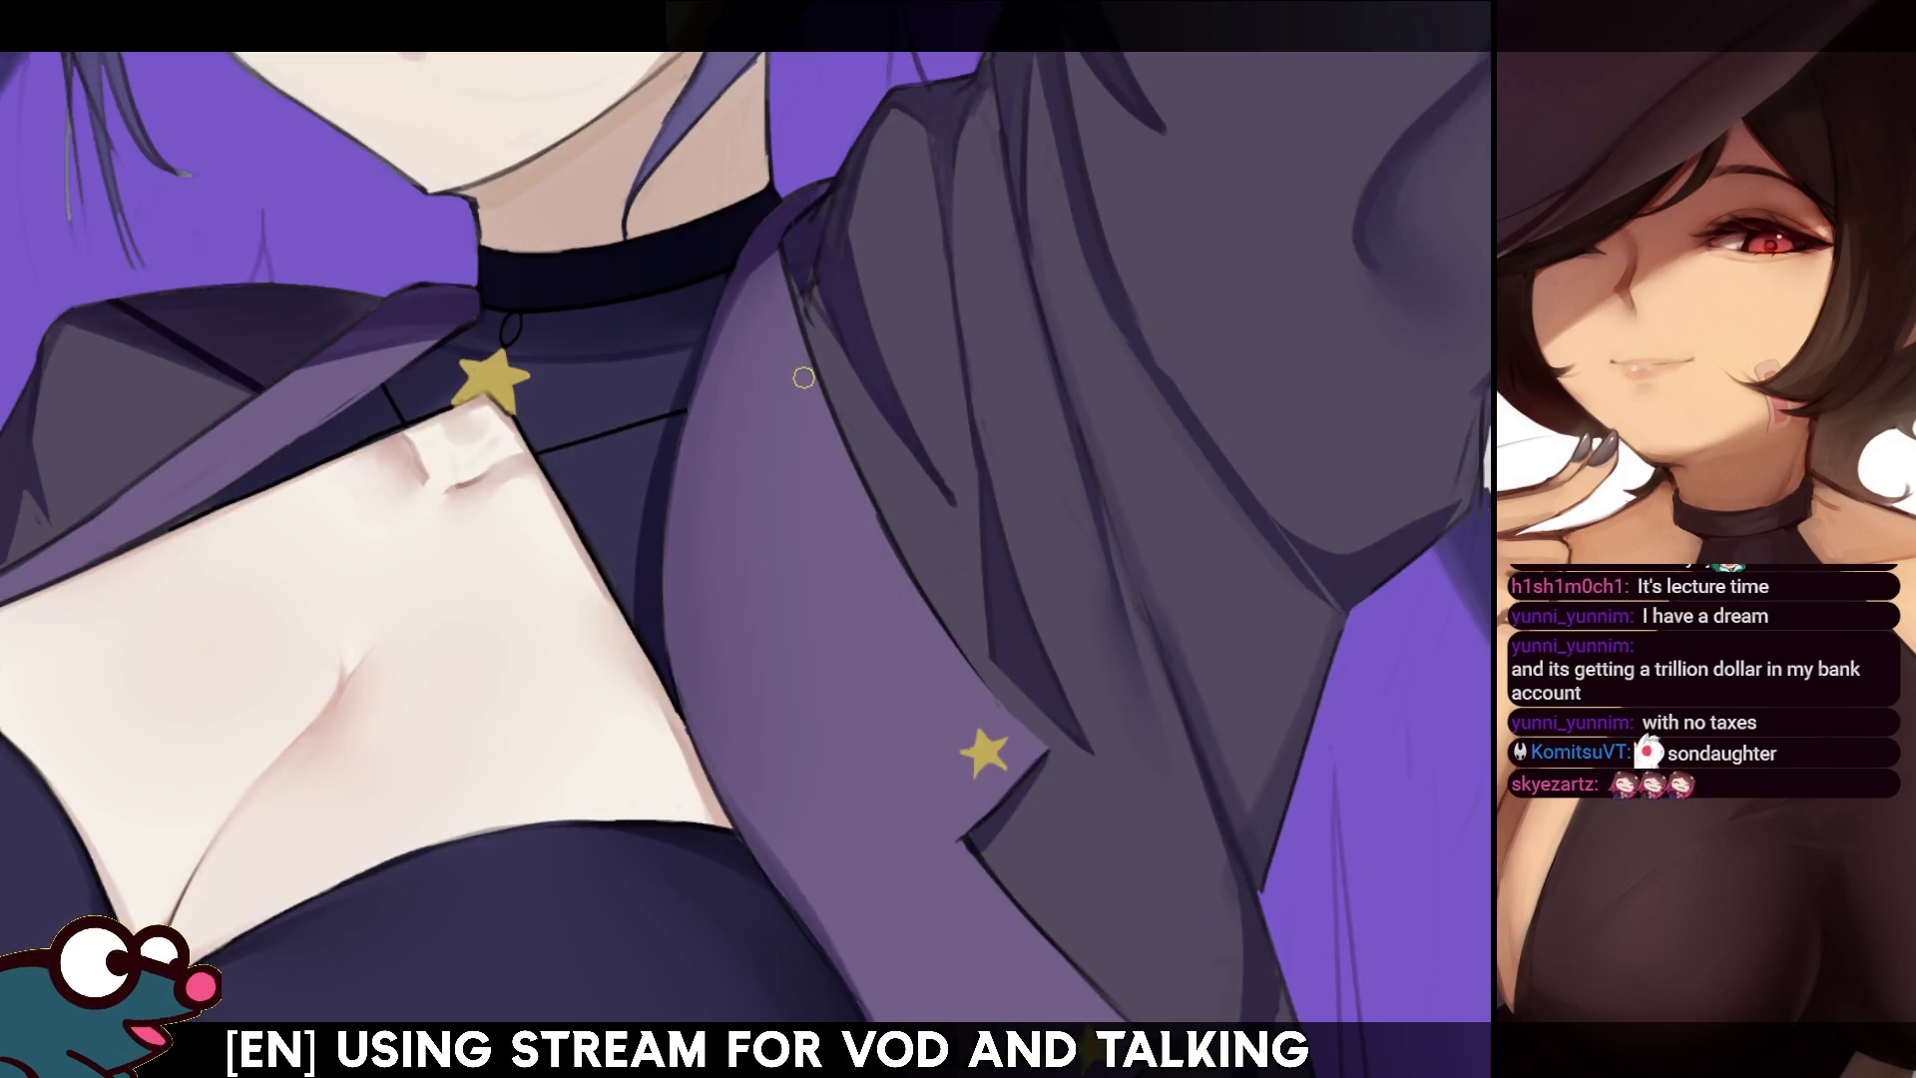
key("h")
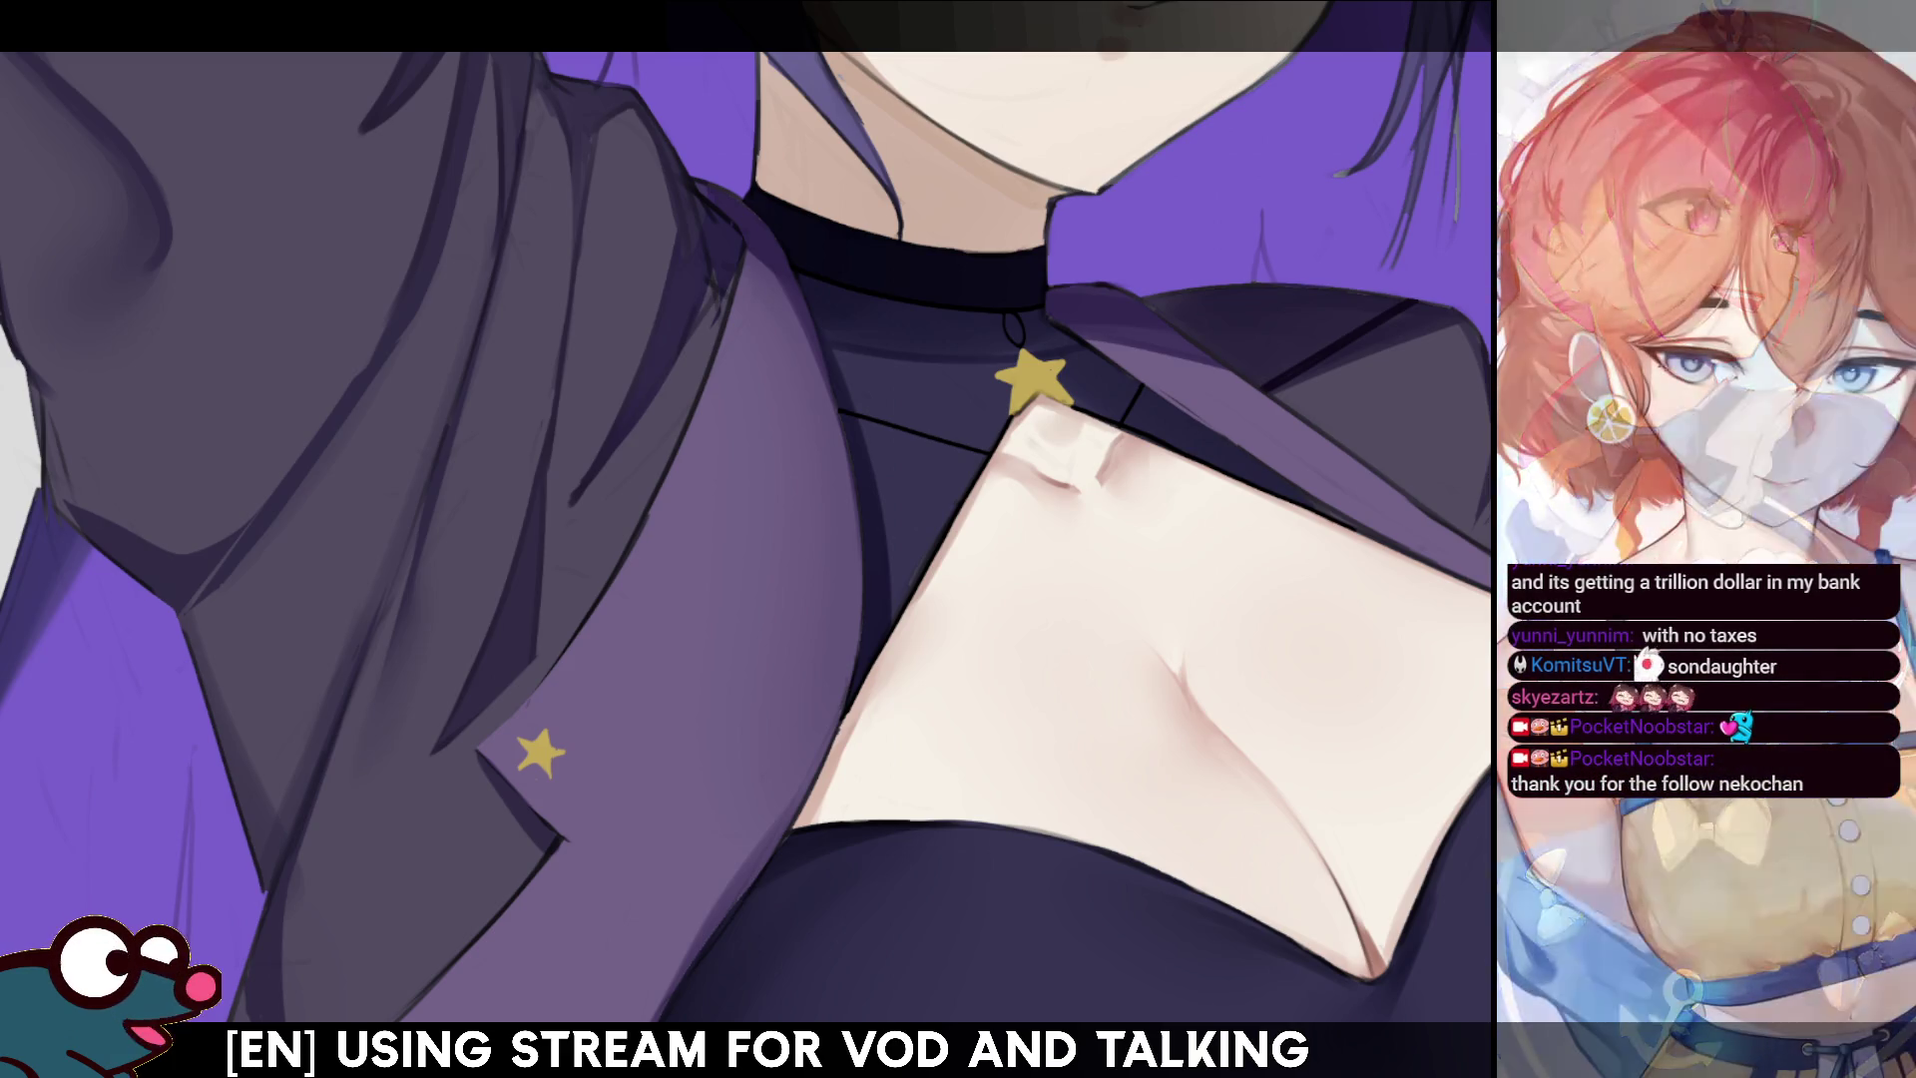
key("ctrl+0")
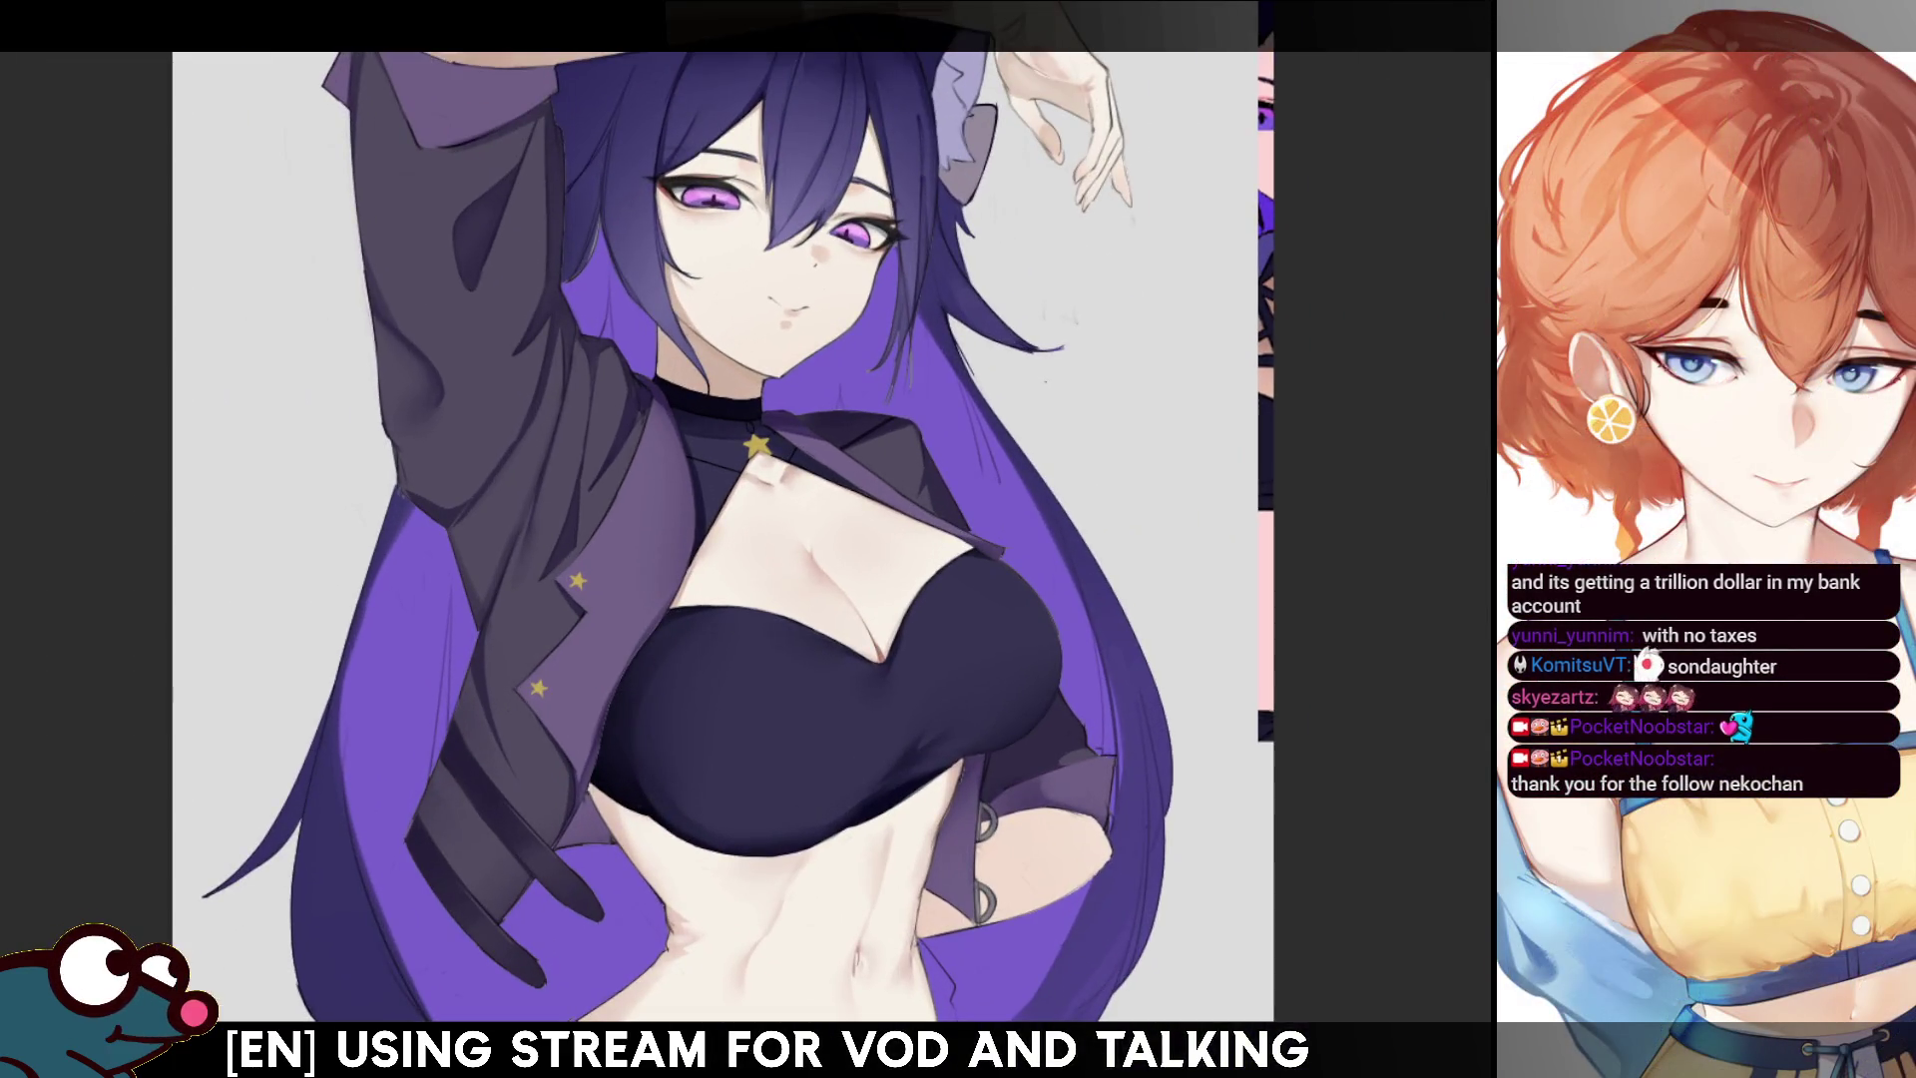
- Dab a warm golden-brown stroke on the jacket's lower edge beside the bust, checking it mirrored
key("h")
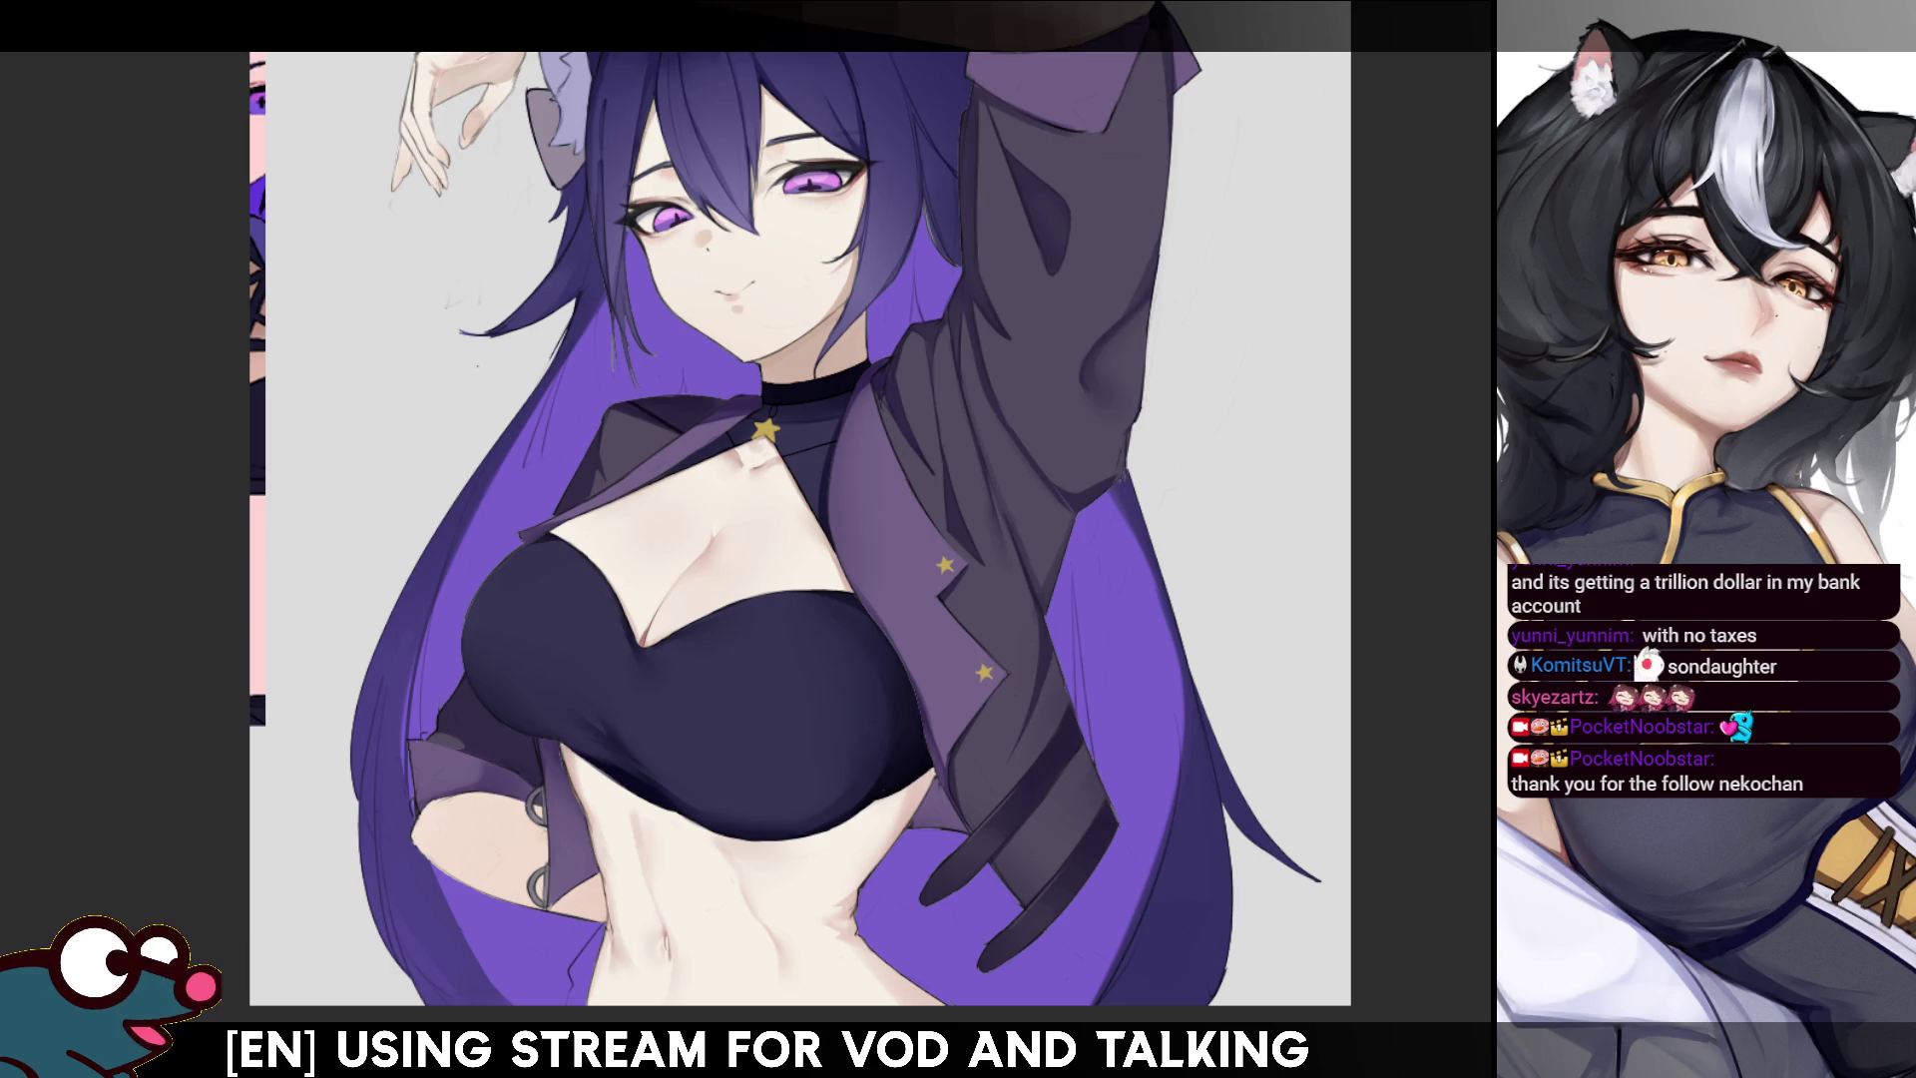
scroll(1460, 296, "down", 2)
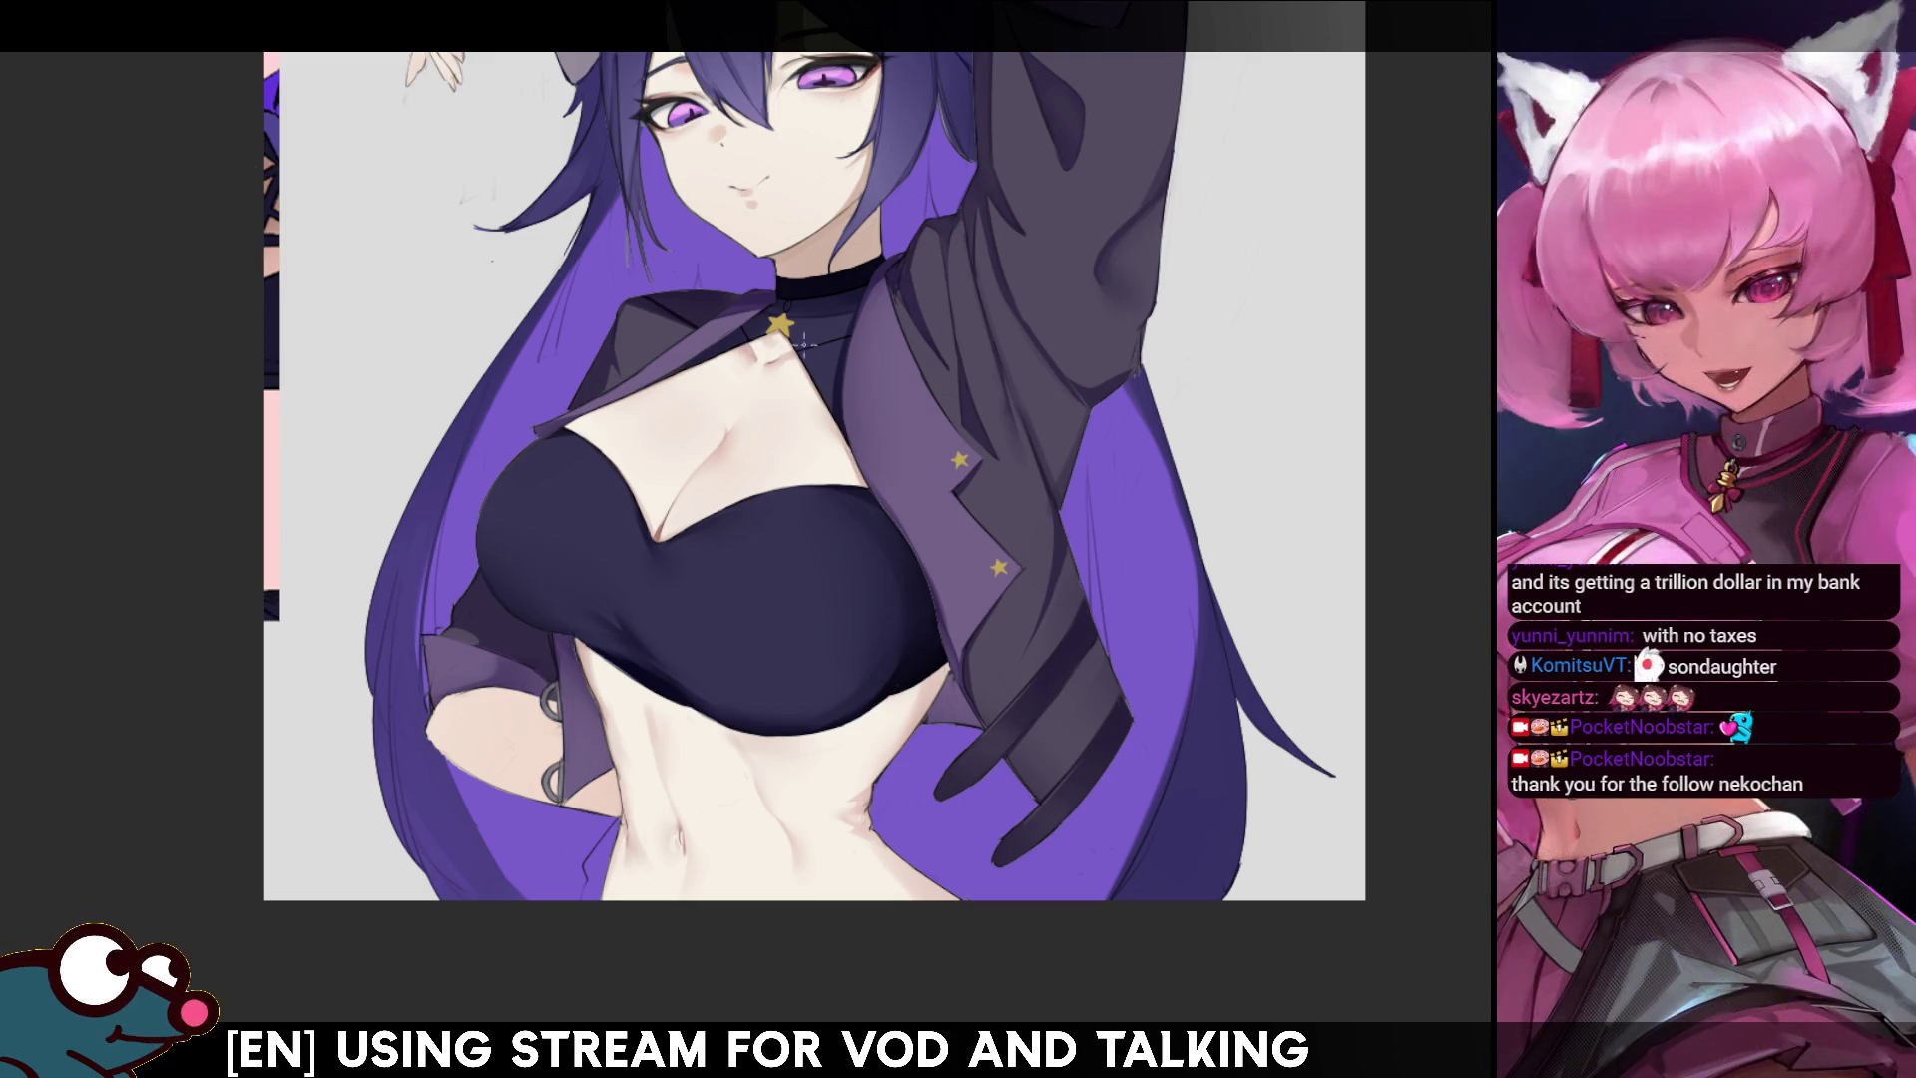
mouse_move(456, 597)
left_mouse_down()
mouse_move(487, 597)
mouse_move(469, 599)
mouse_move(487, 625)
mouse_move(449, 596)
mouse_move(501, 600)
mouse_move(462, 586)
mouse_move(491, 597)
mouse_move(502, 643)
mouse_move(465, 591)
mouse_move(493, 607)
mouse_move(480, 566)
mouse_move(514, 569)
left_mouse_up()
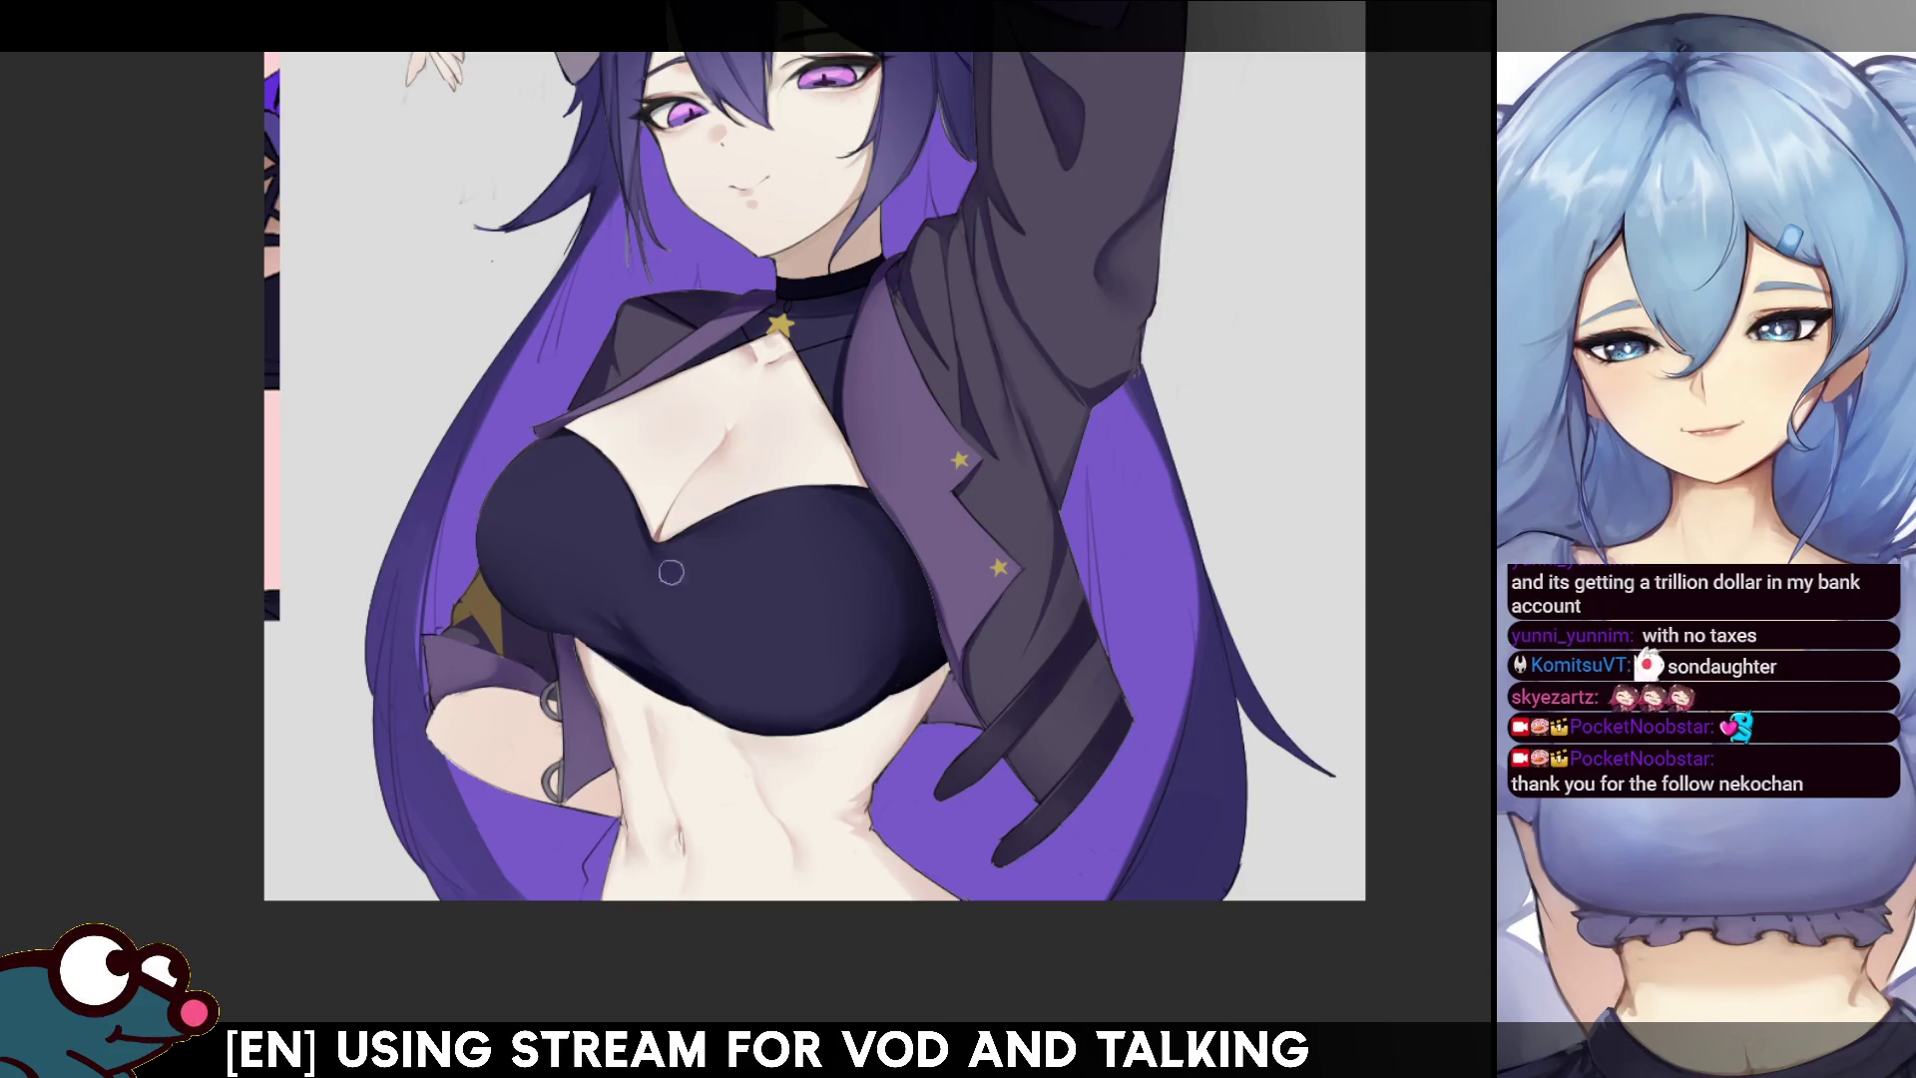
key("h")
key("h")
scroll(777, 523, "up", 5)
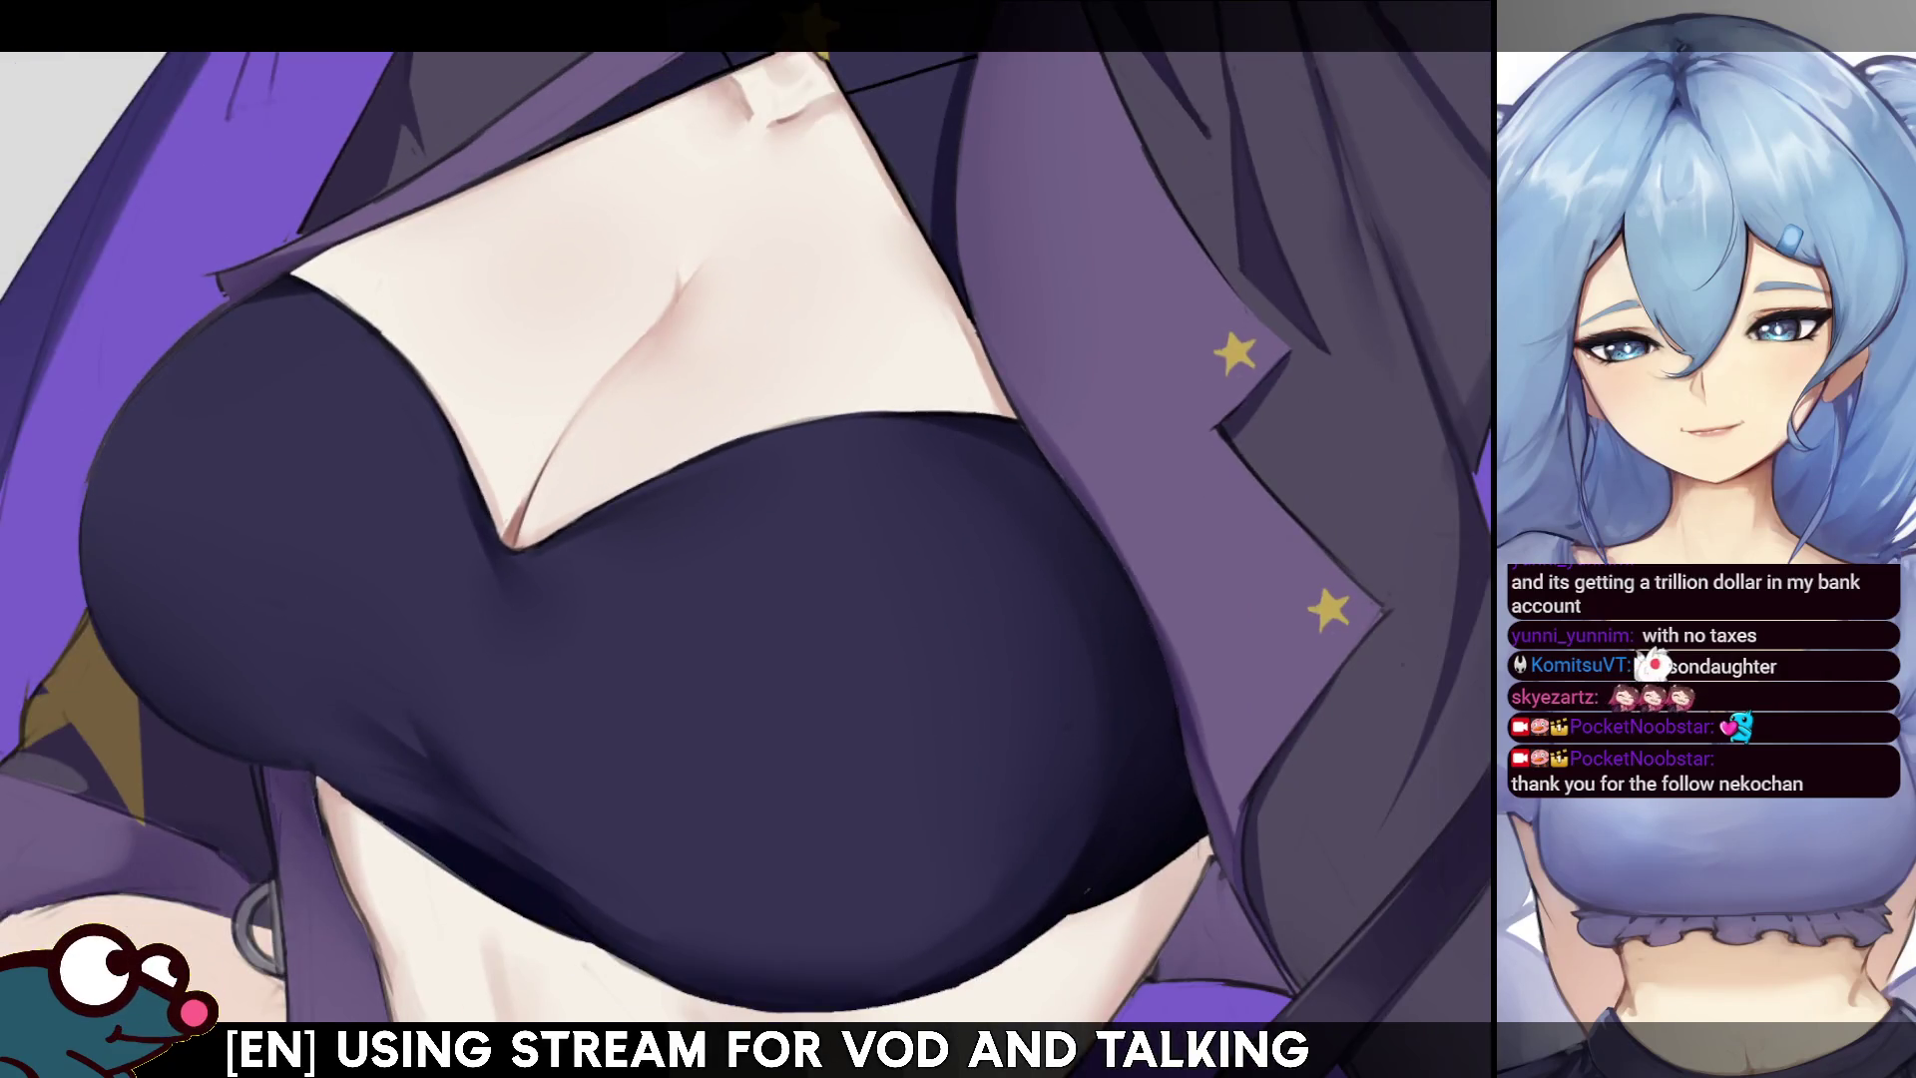
left_click_drag(449, 546, 689, 429)
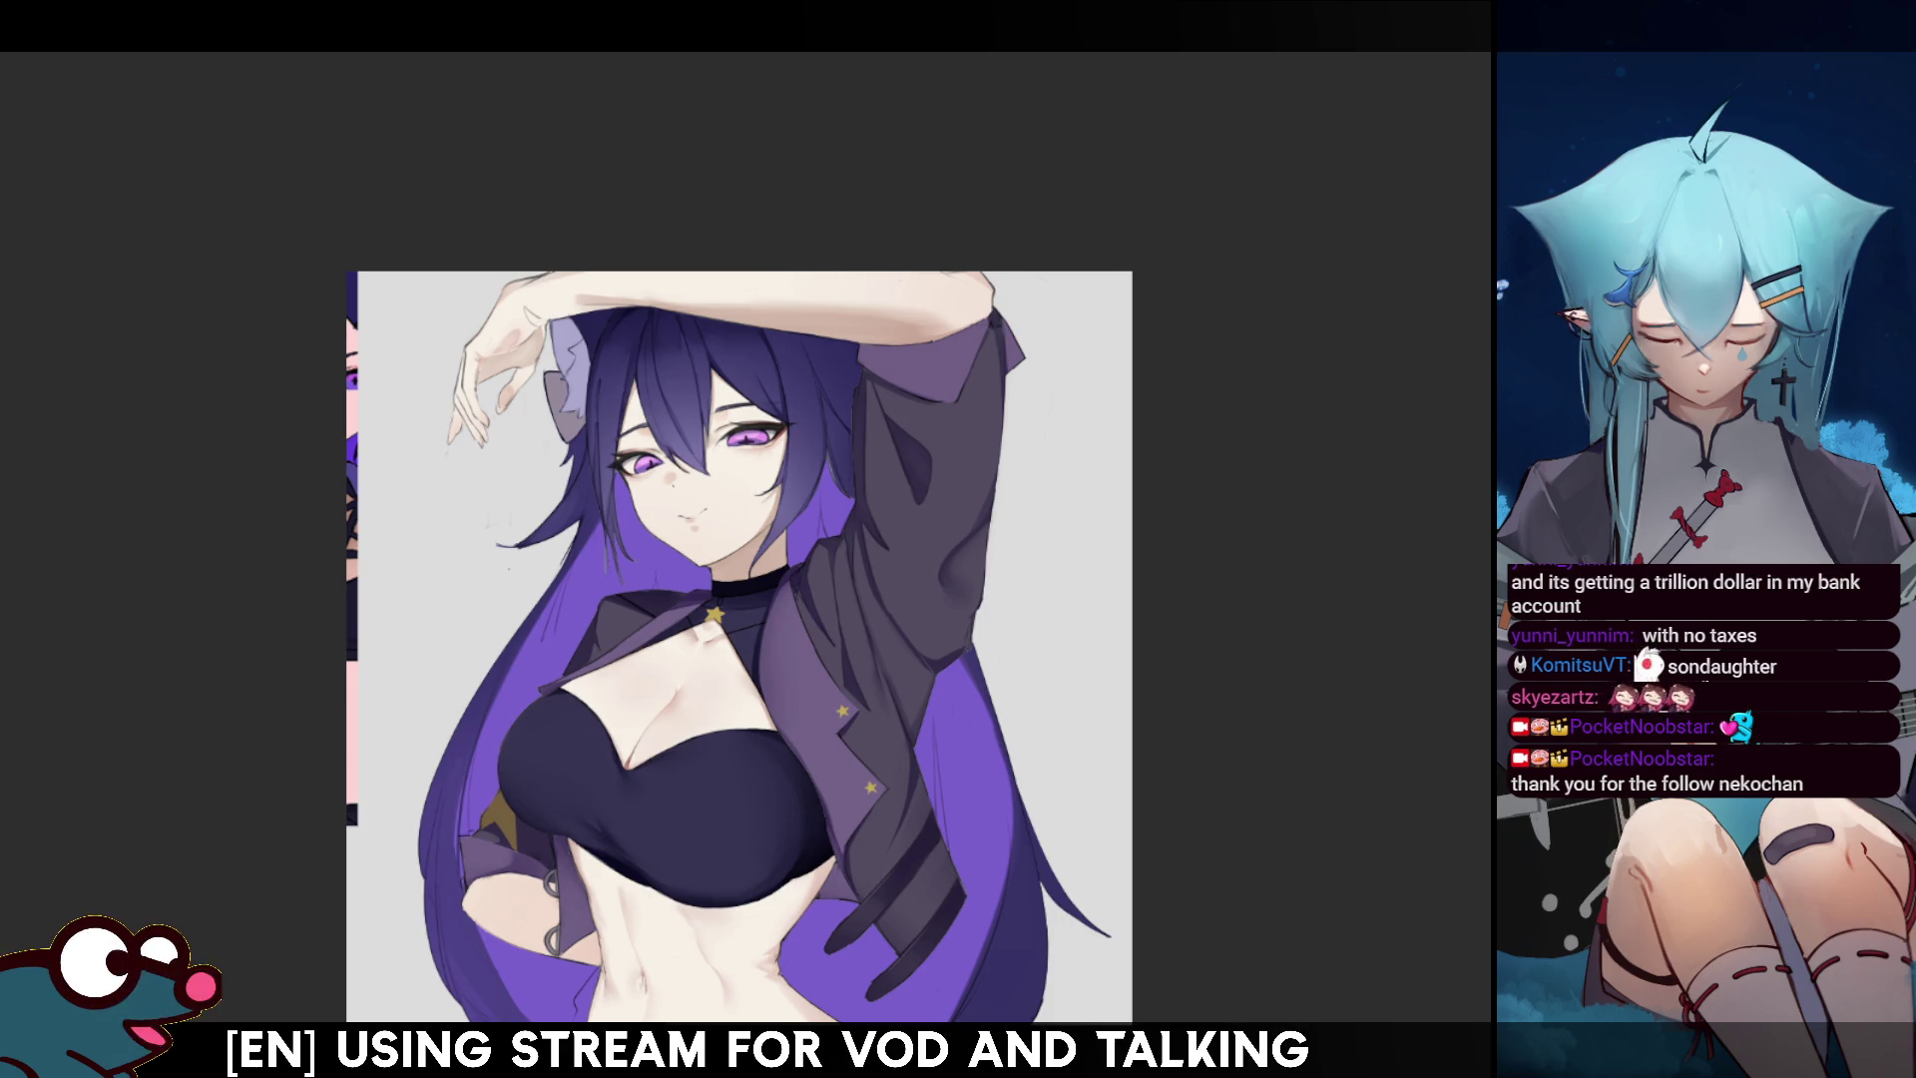
- Paint dark shading along the raised sleeve's top edge, mirroring the view to check it
scroll(1202, 364, "up", 3)
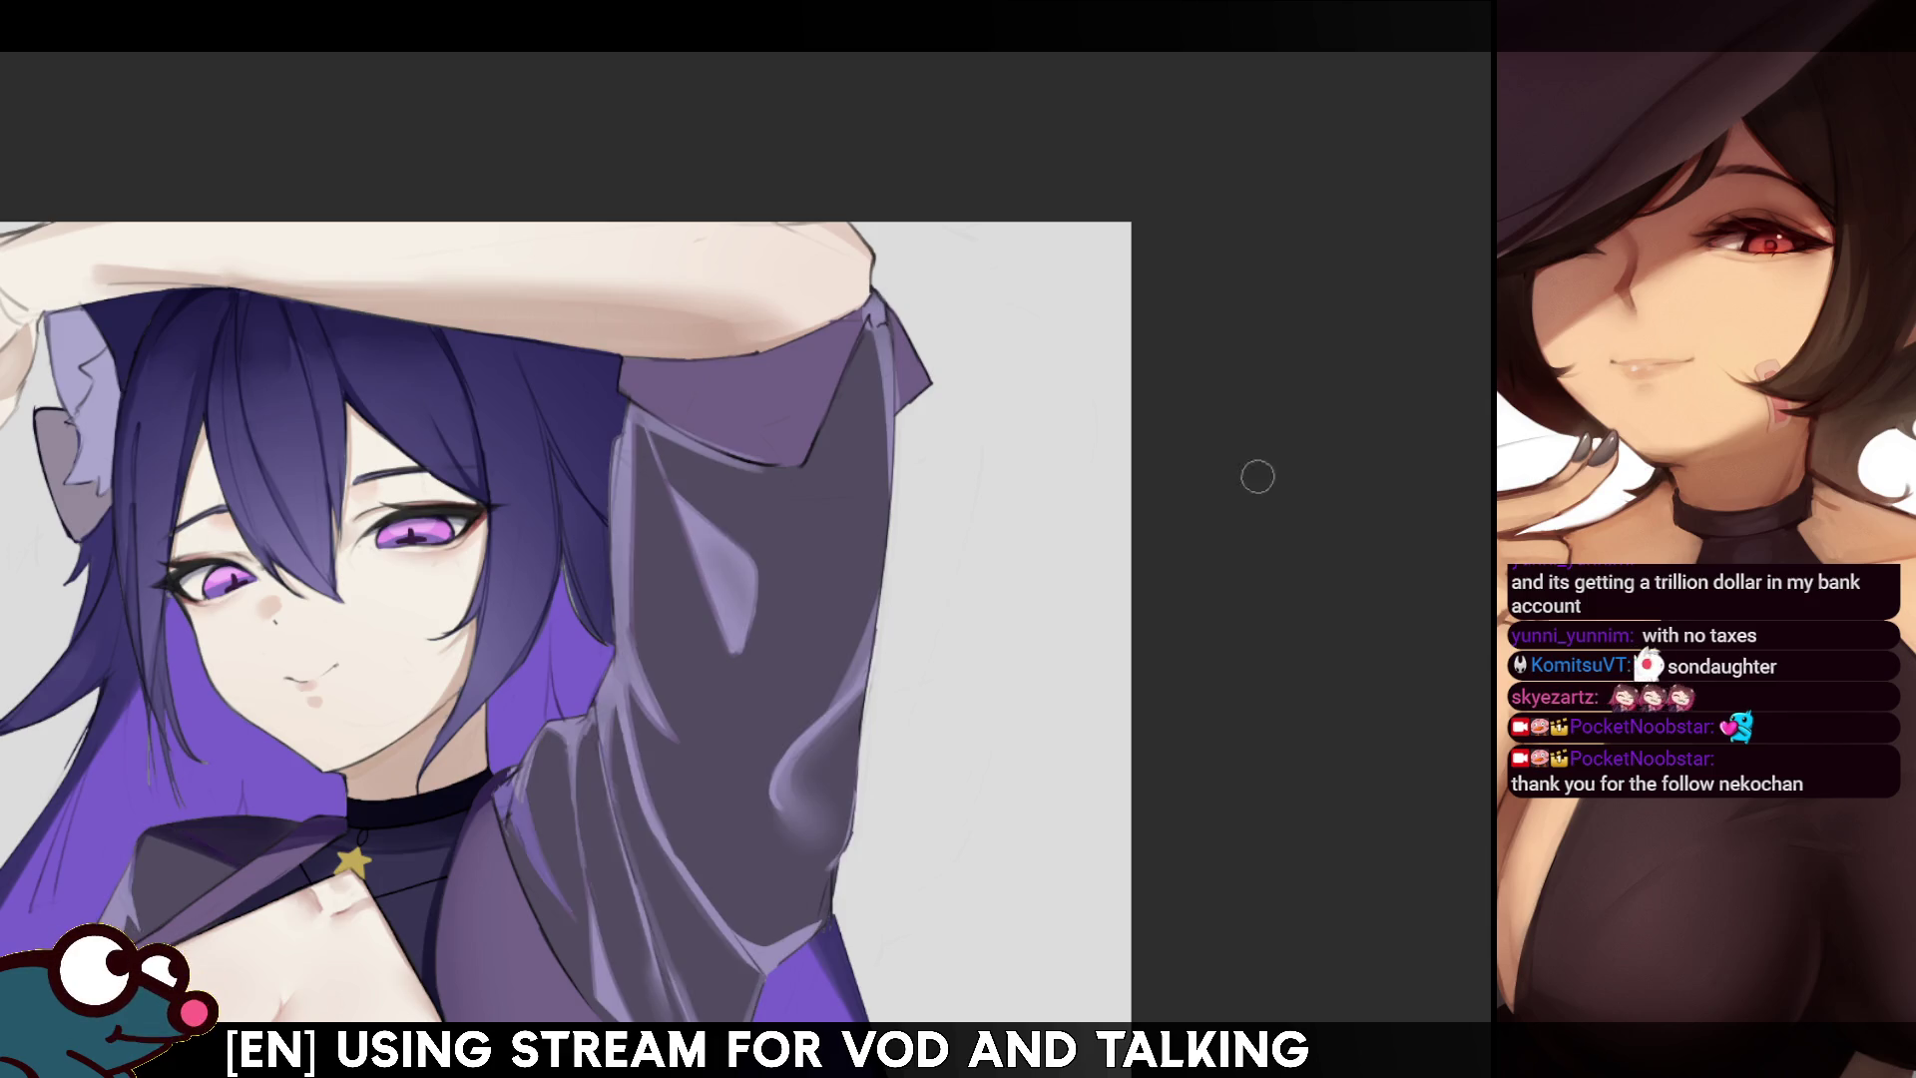
left_click_drag(896, 322, 795, 499)
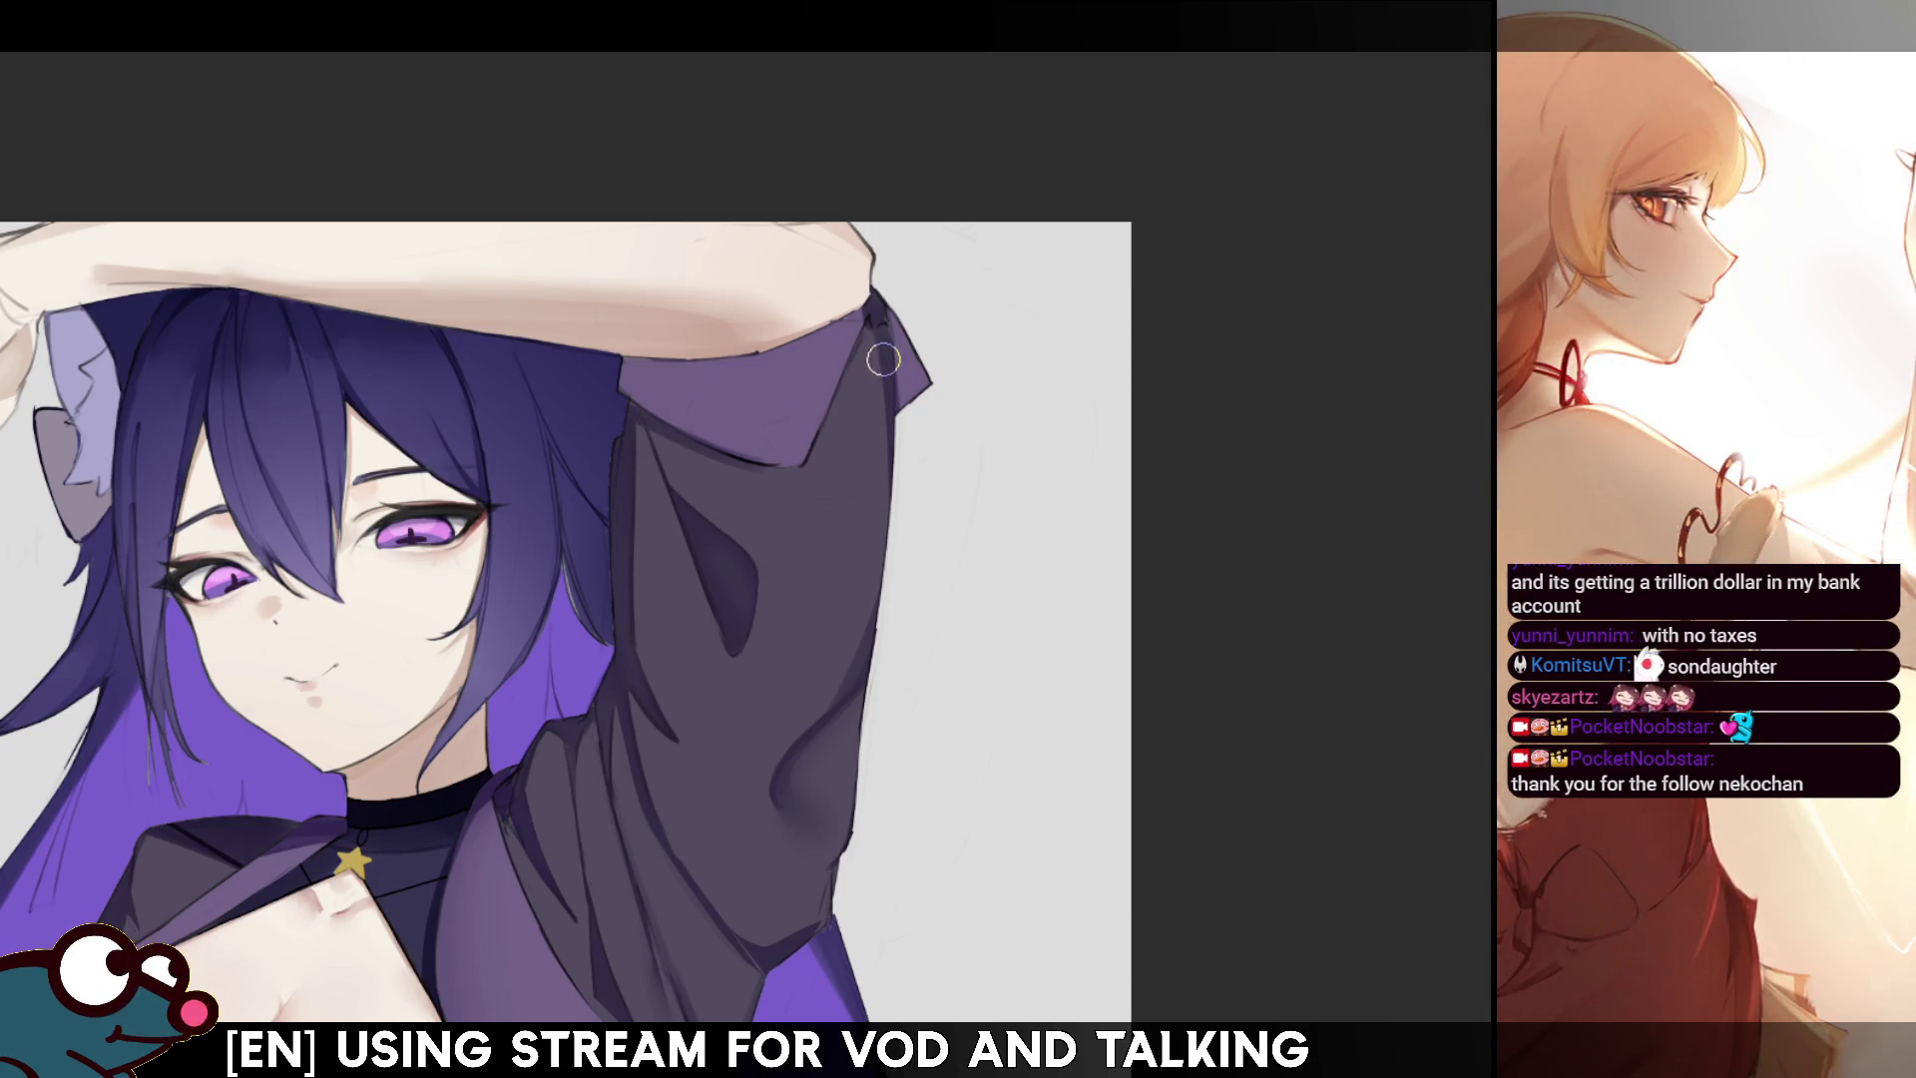
mouse_move(883, 354)
left_mouse_down()
mouse_move(854, 380)
mouse_move(869, 415)
mouse_move(842, 402)
mouse_move(843, 380)
mouse_move(890, 465)
left_mouse_up()
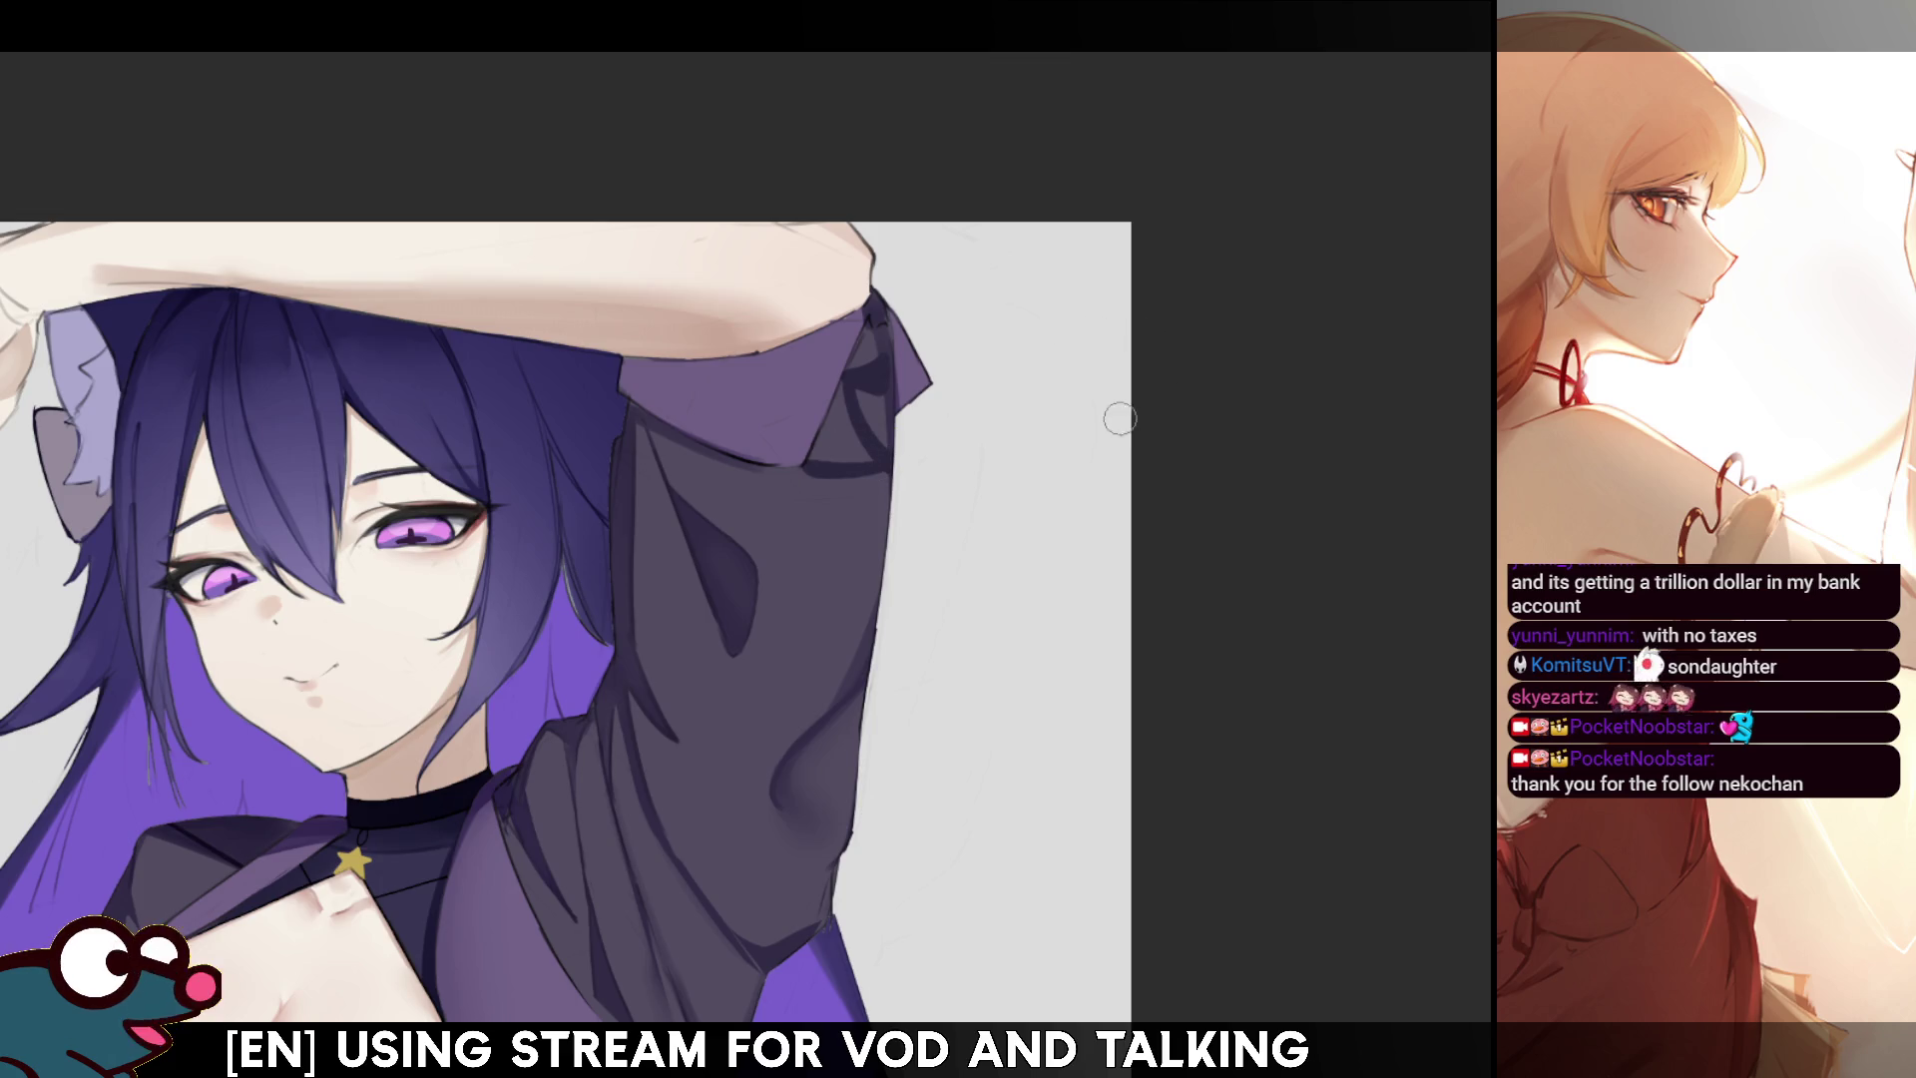
key("m")
mouse_move(671, 384)
left_mouse_down()
mouse_move(634, 344)
mouse_move(629, 471)
mouse_move(647, 329)
mouse_move(694, 410)
left_mouse_up()
key("m")
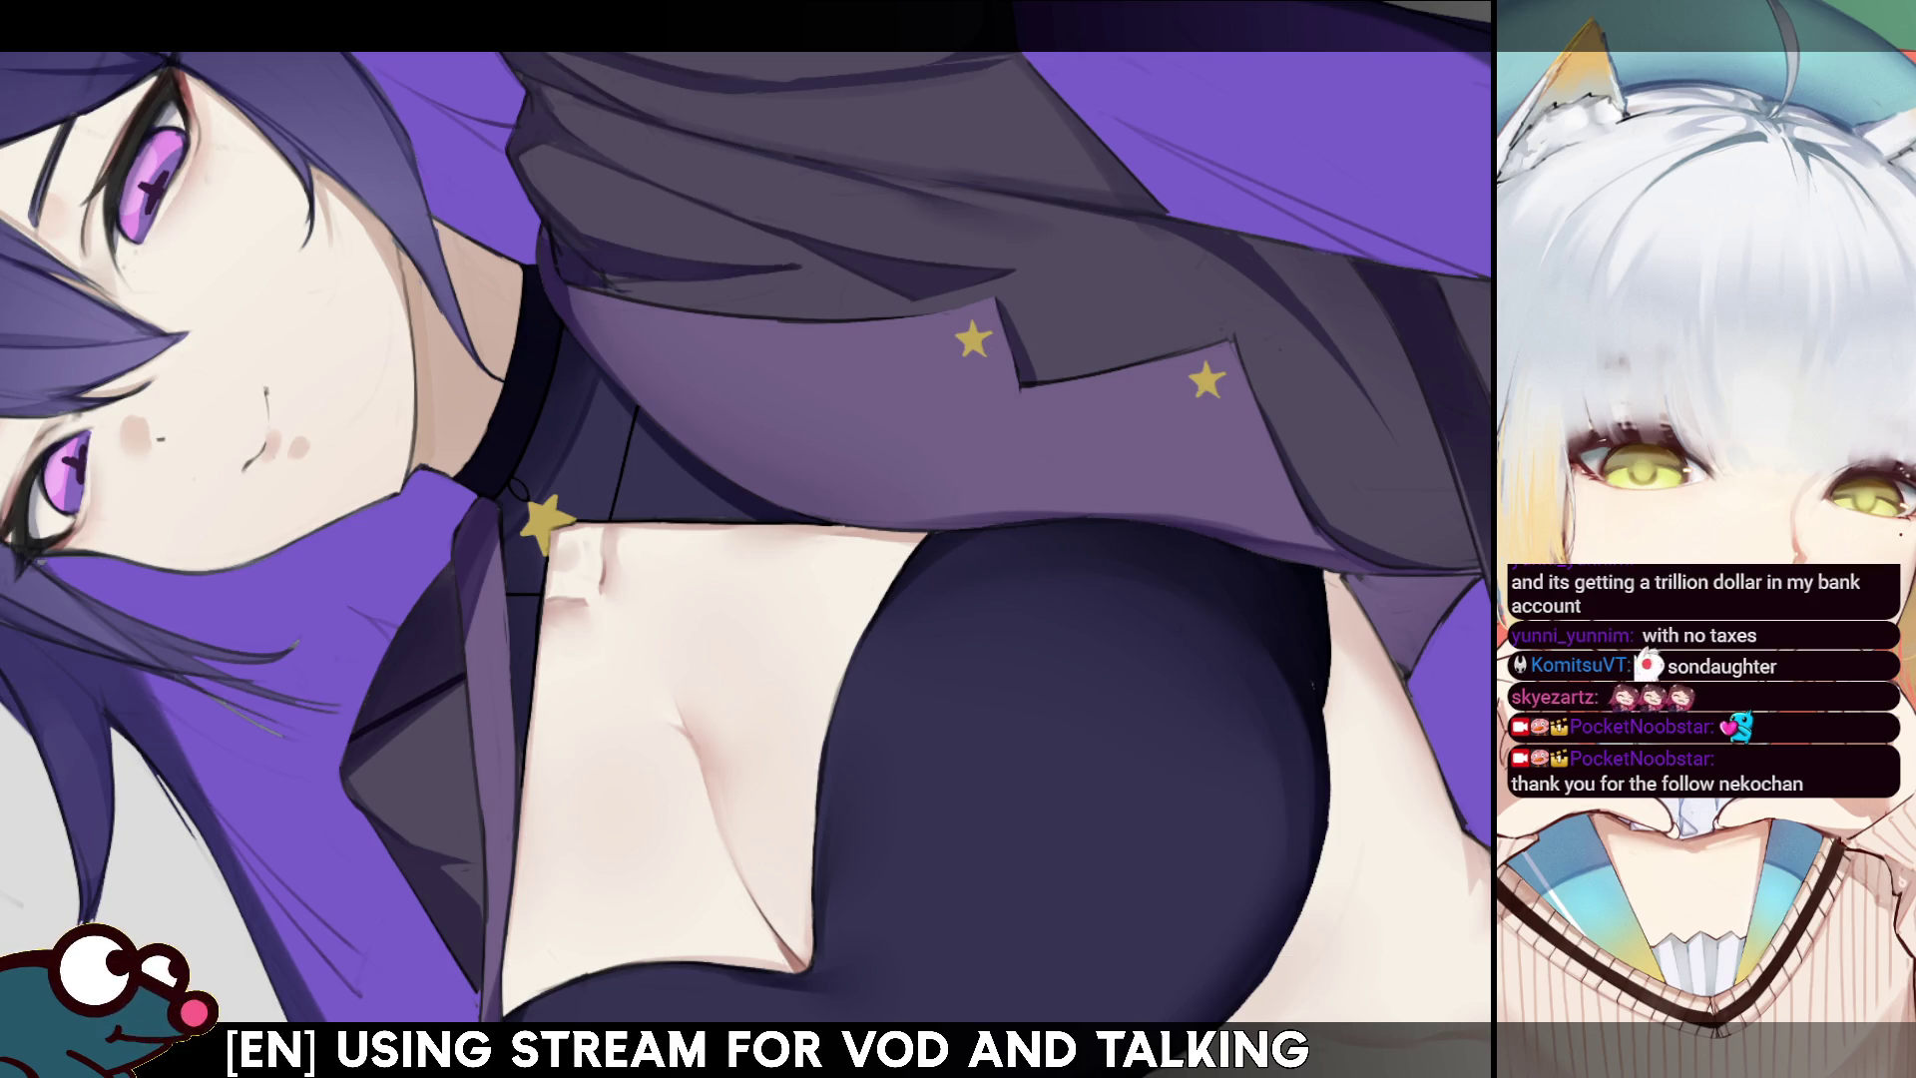
left_click_drag(517, 388, 489, 471)
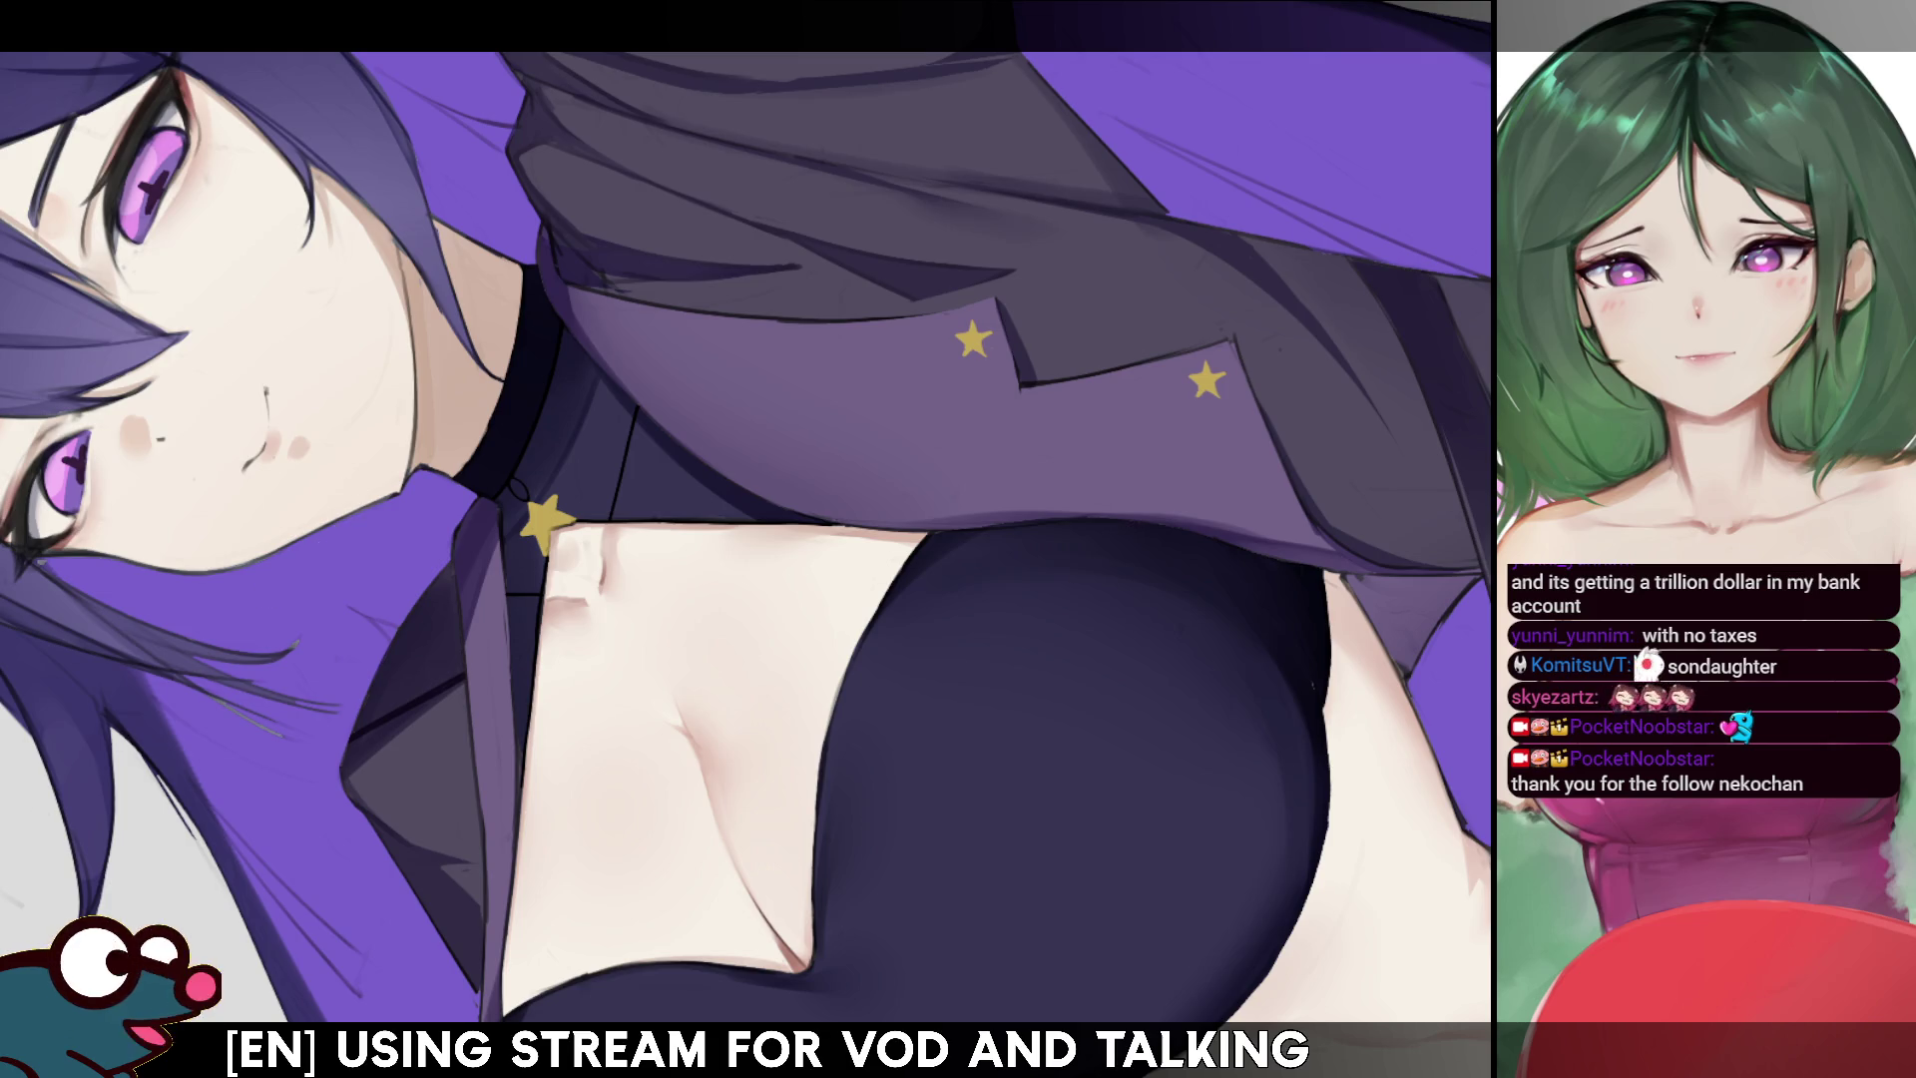
left_click_drag(522, 389, 477, 480)
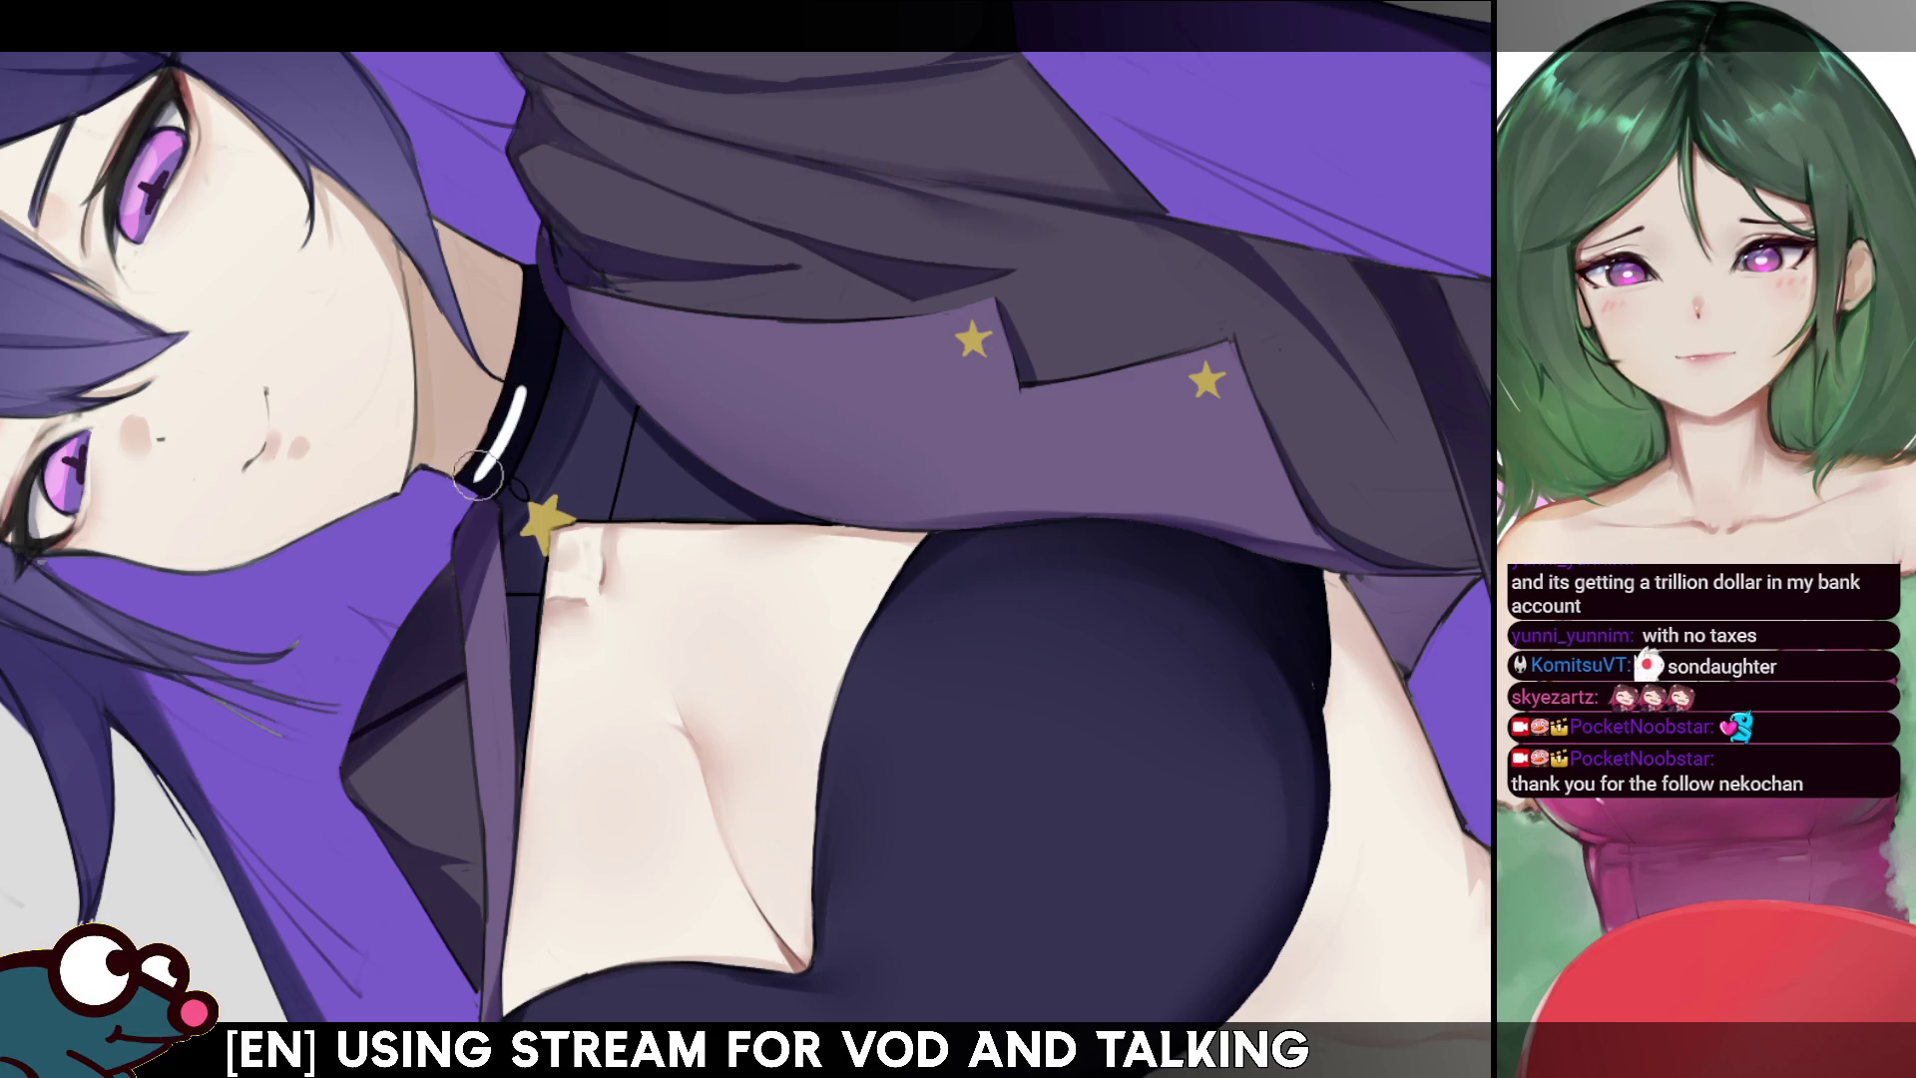
key("h")
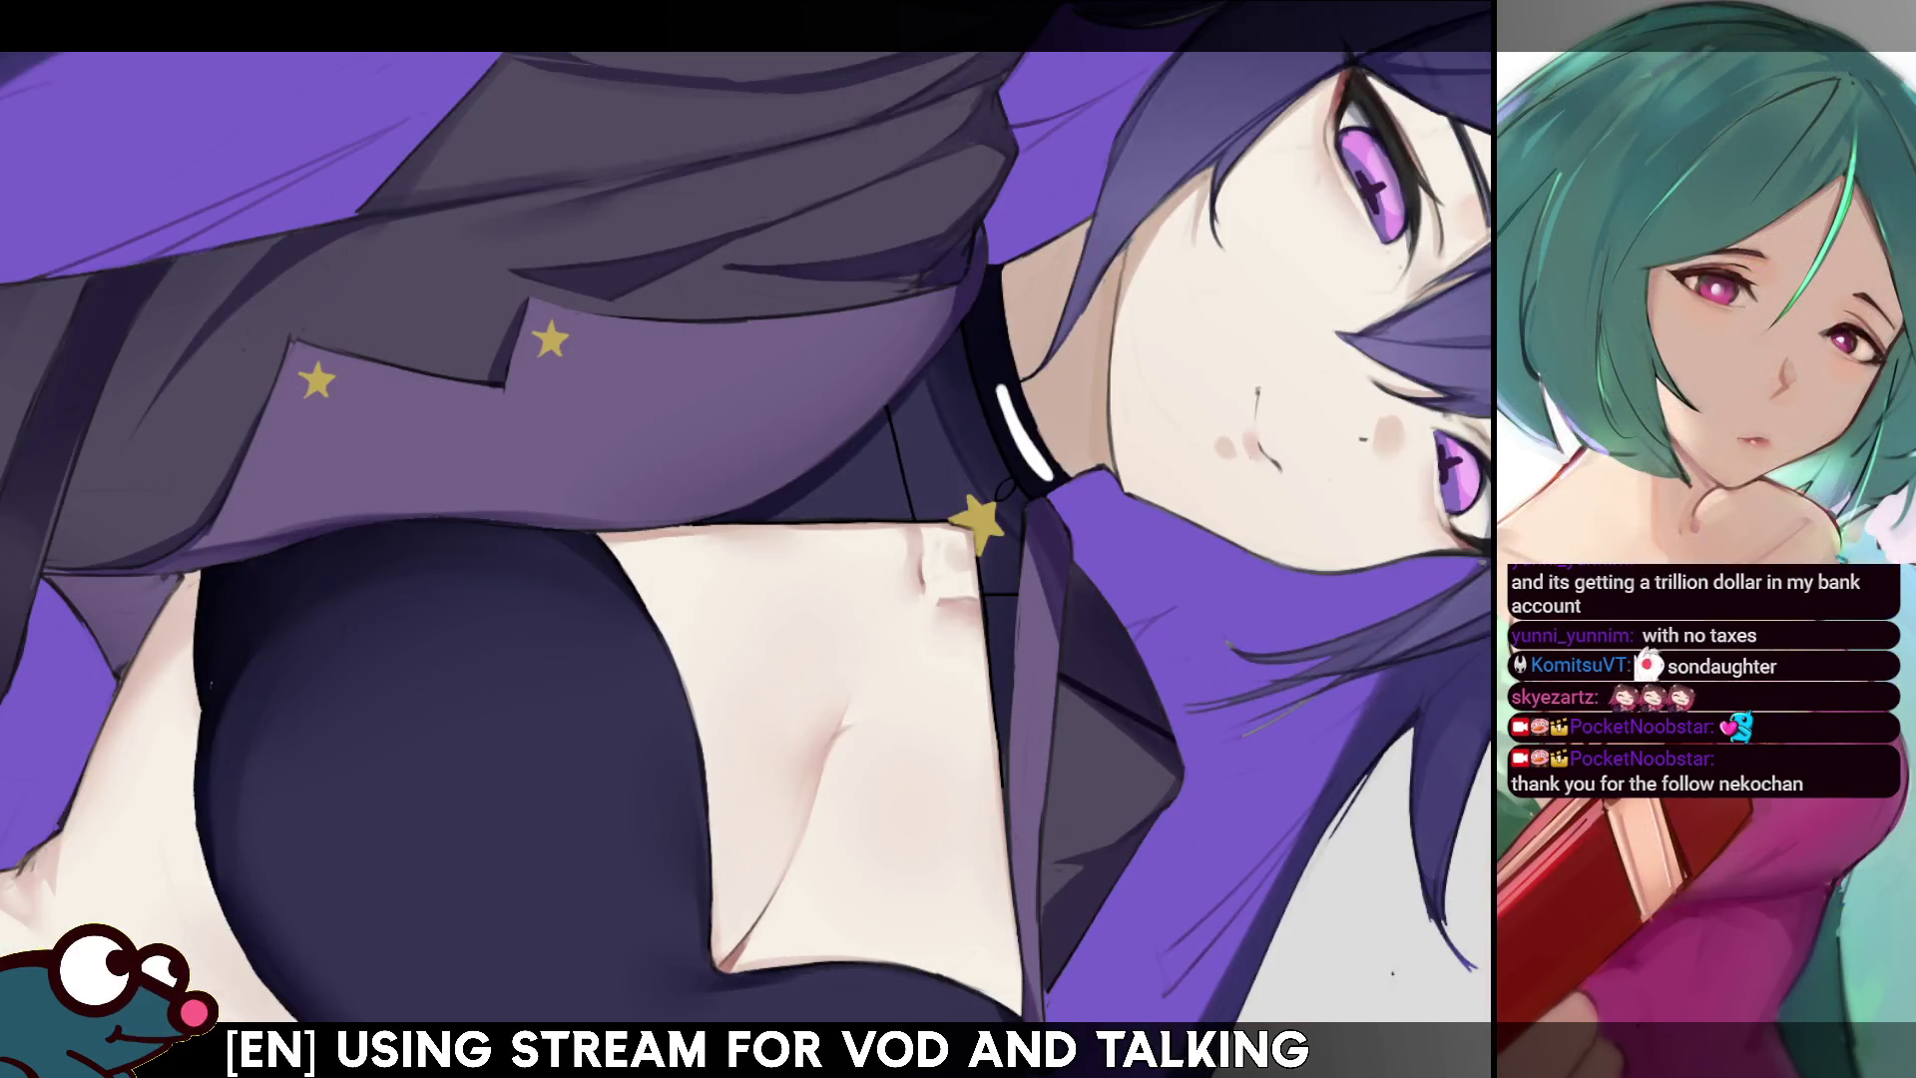
key("h")
key("ctrl+z")
key("h")
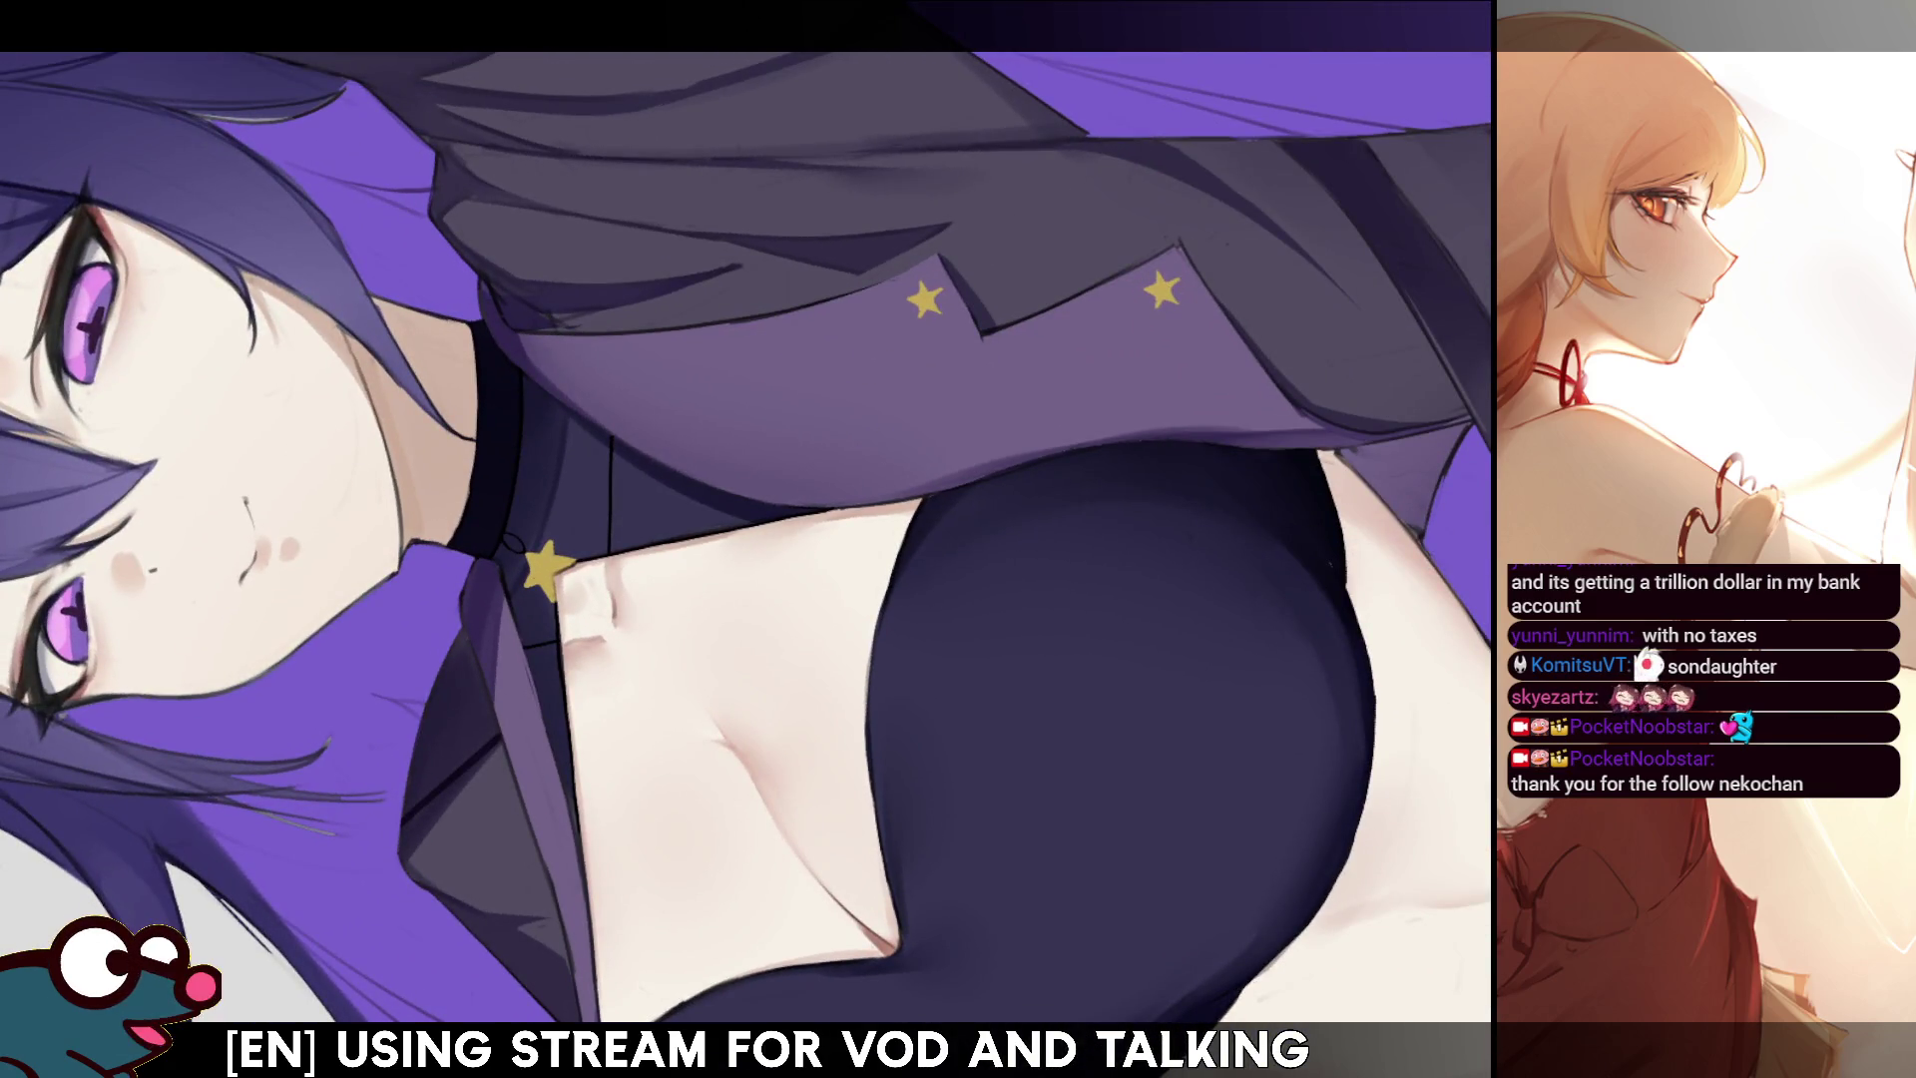
- Paint thin light stitch lines and a soft airbrushed highlight on the choker
mouse_move(488, 449)
left_mouse_down()
mouse_move(466, 545)
mouse_move(499, 539)
left_mouse_up()
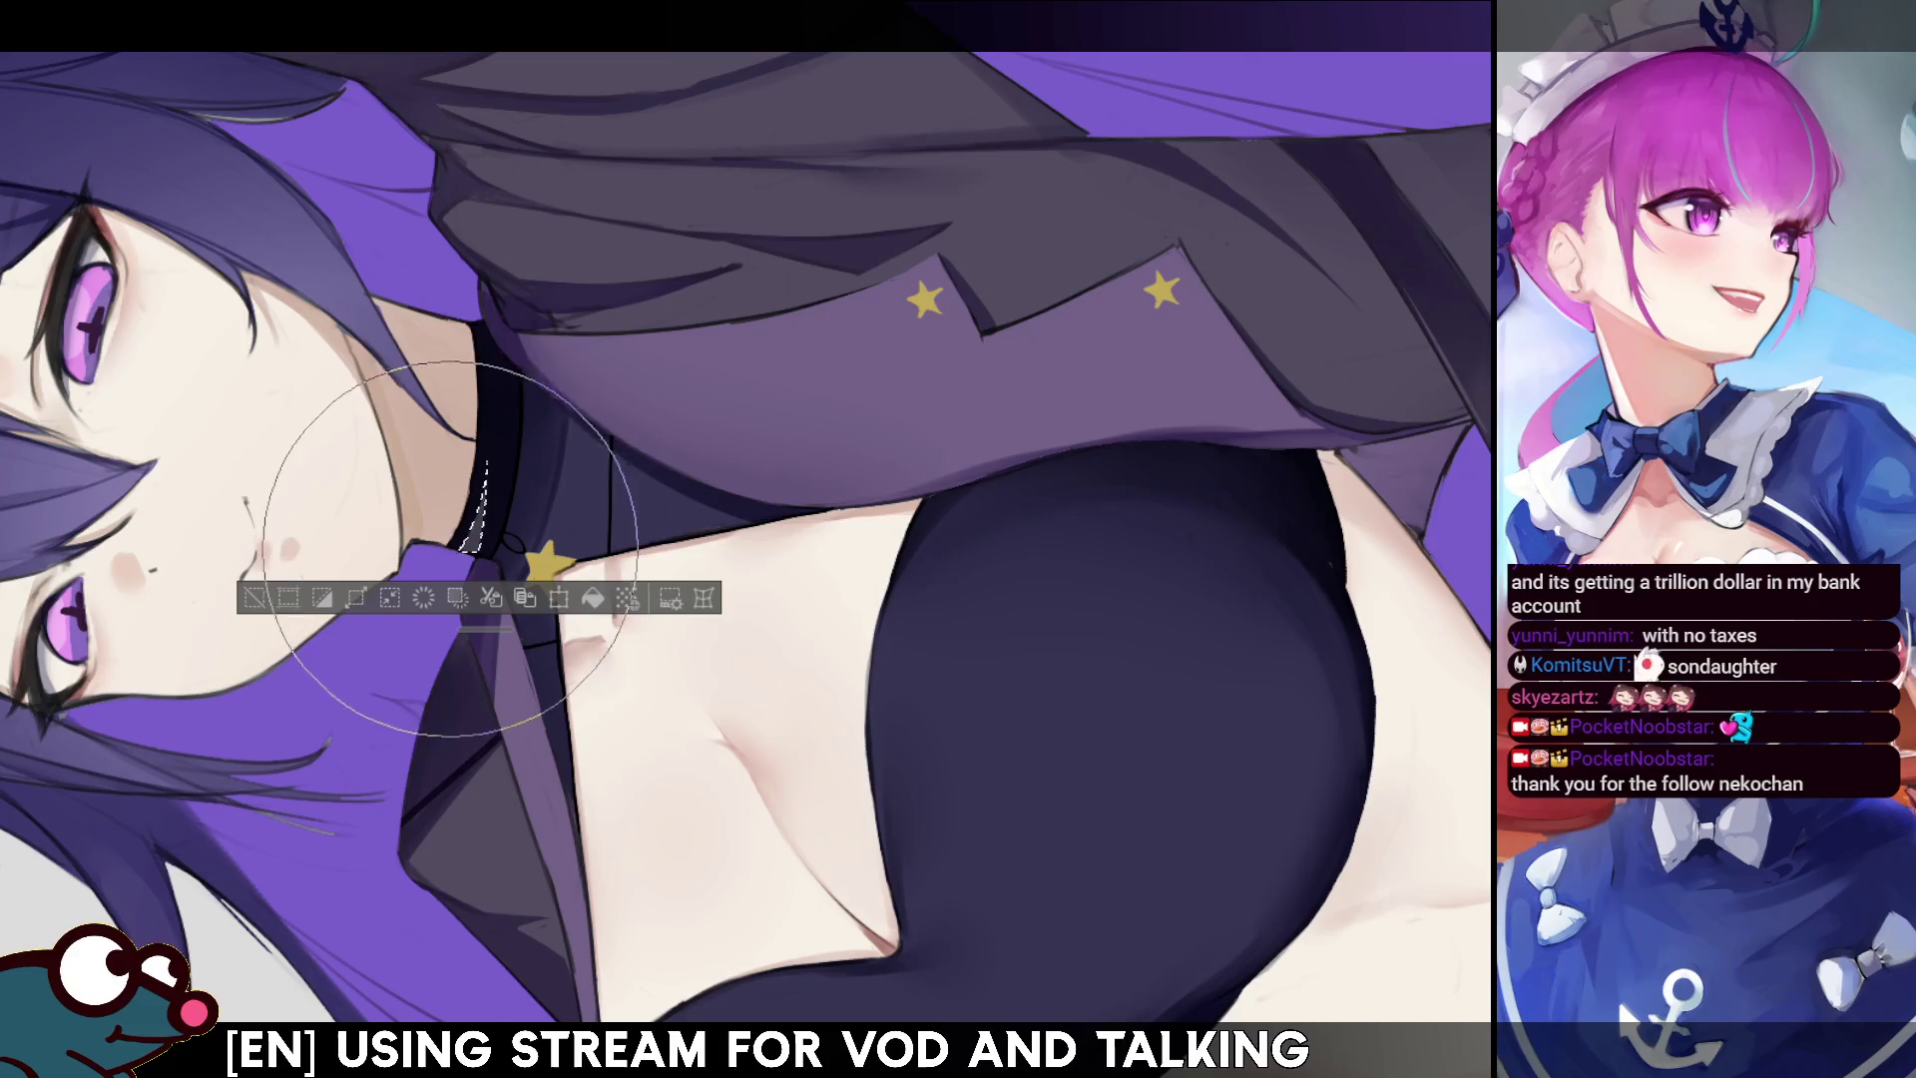
mouse_move(504, 514)
left_mouse_down()
mouse_move(693, 350)
mouse_move(556, 470)
left_mouse_up()
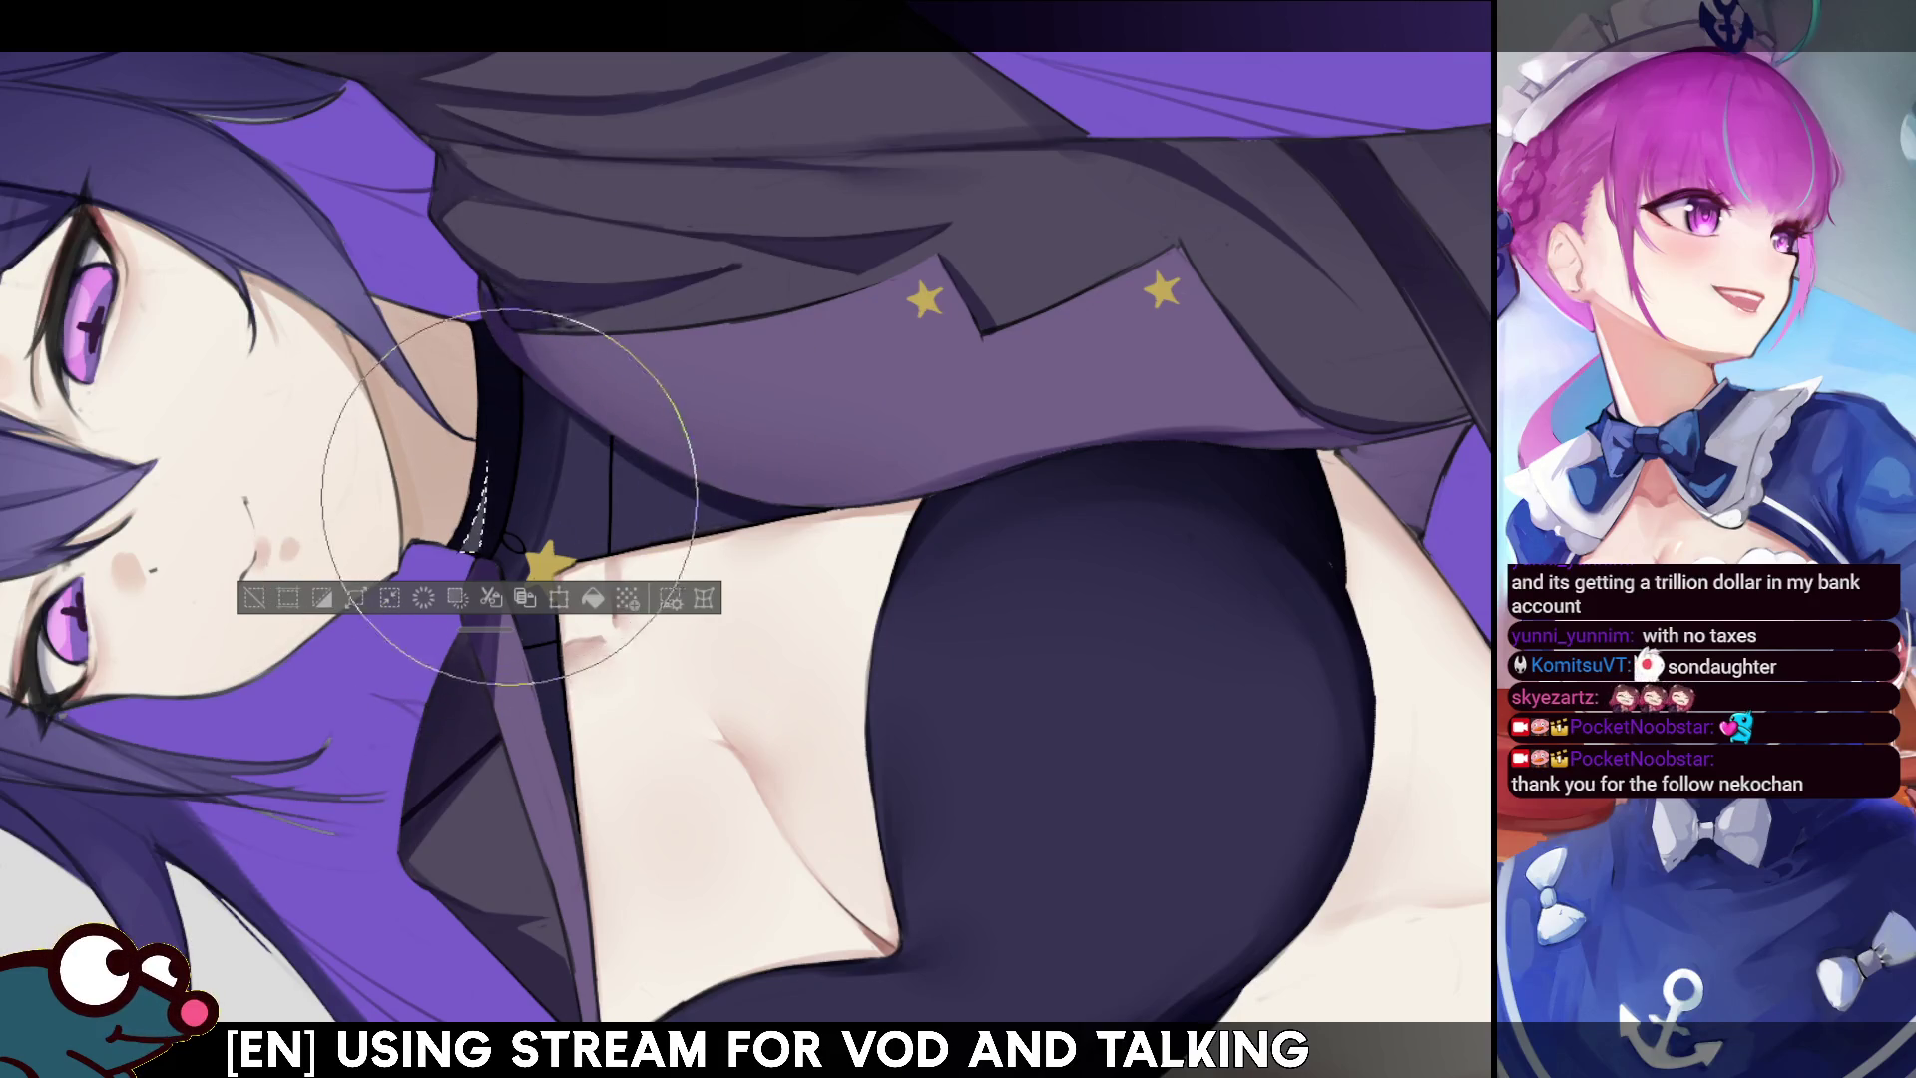
key("ctrl+d")
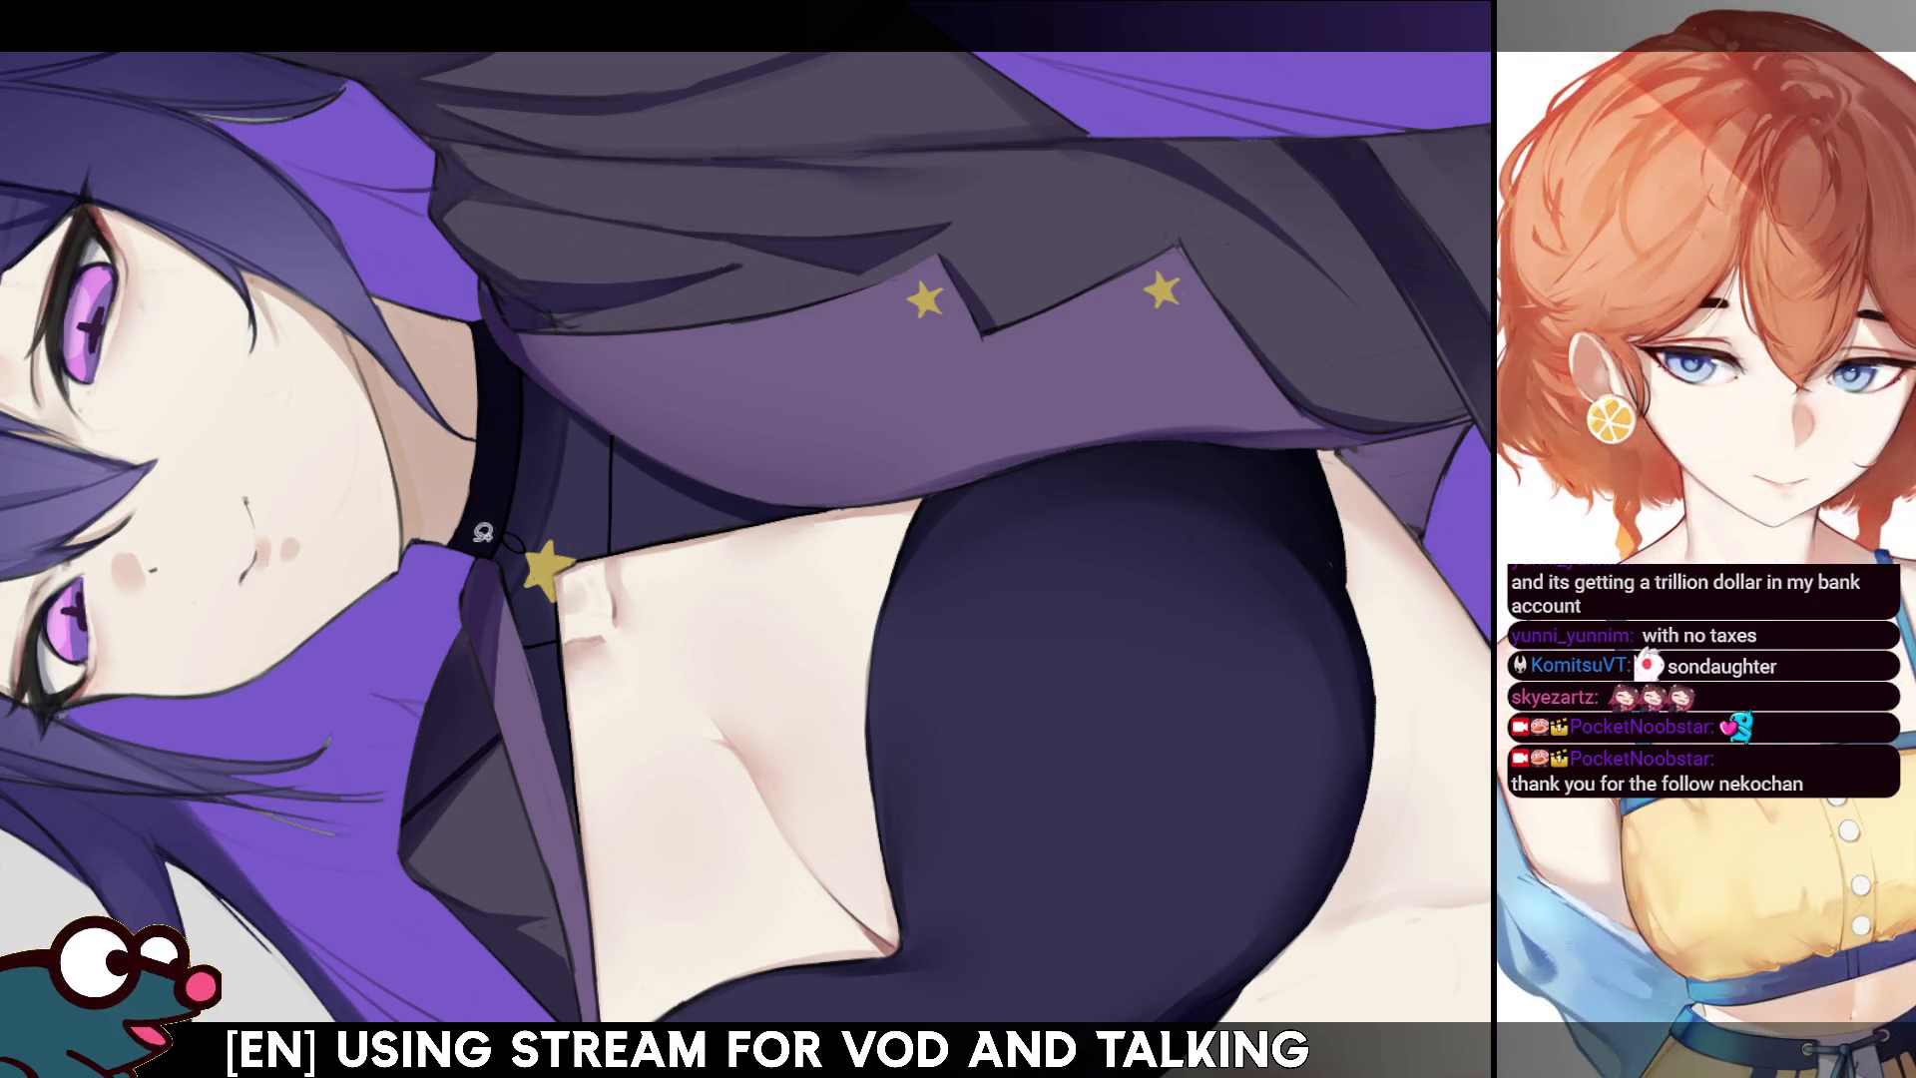
left_click_drag(487, 547, 494, 454)
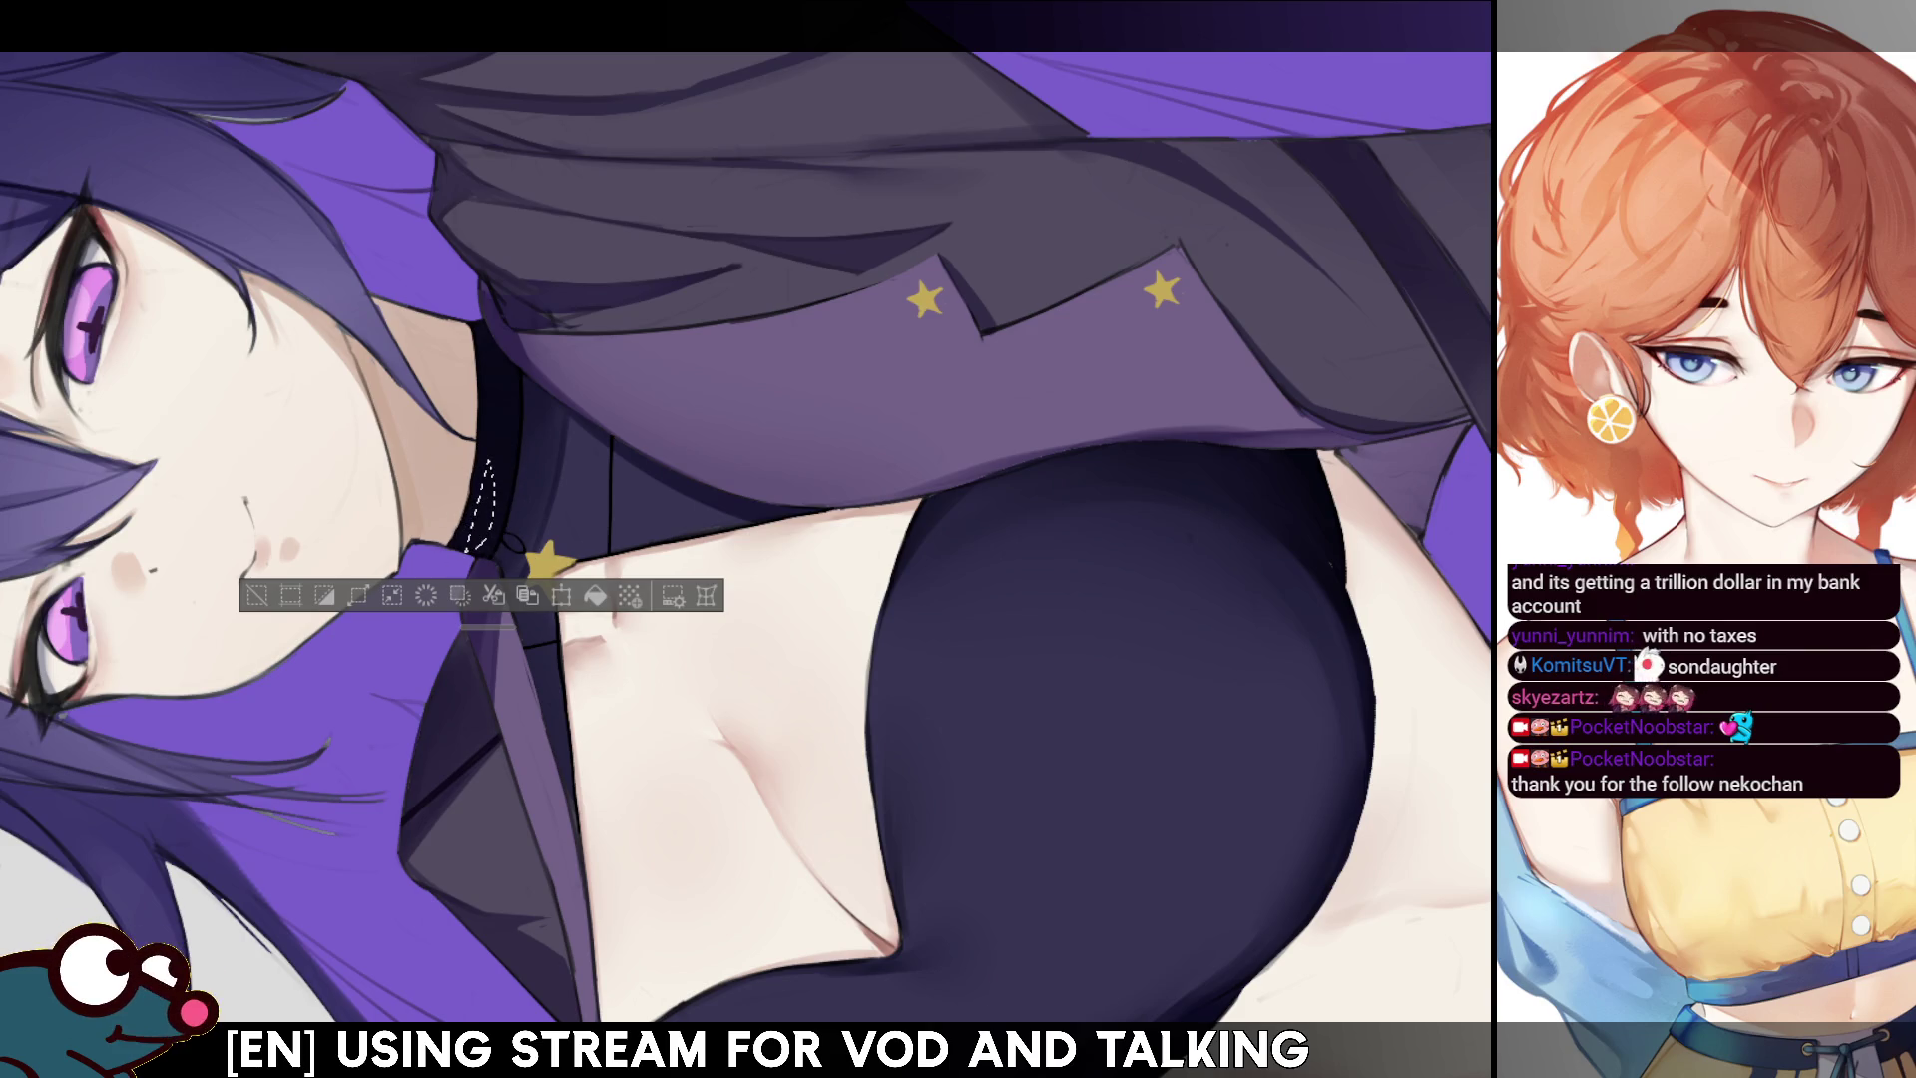
key("b")
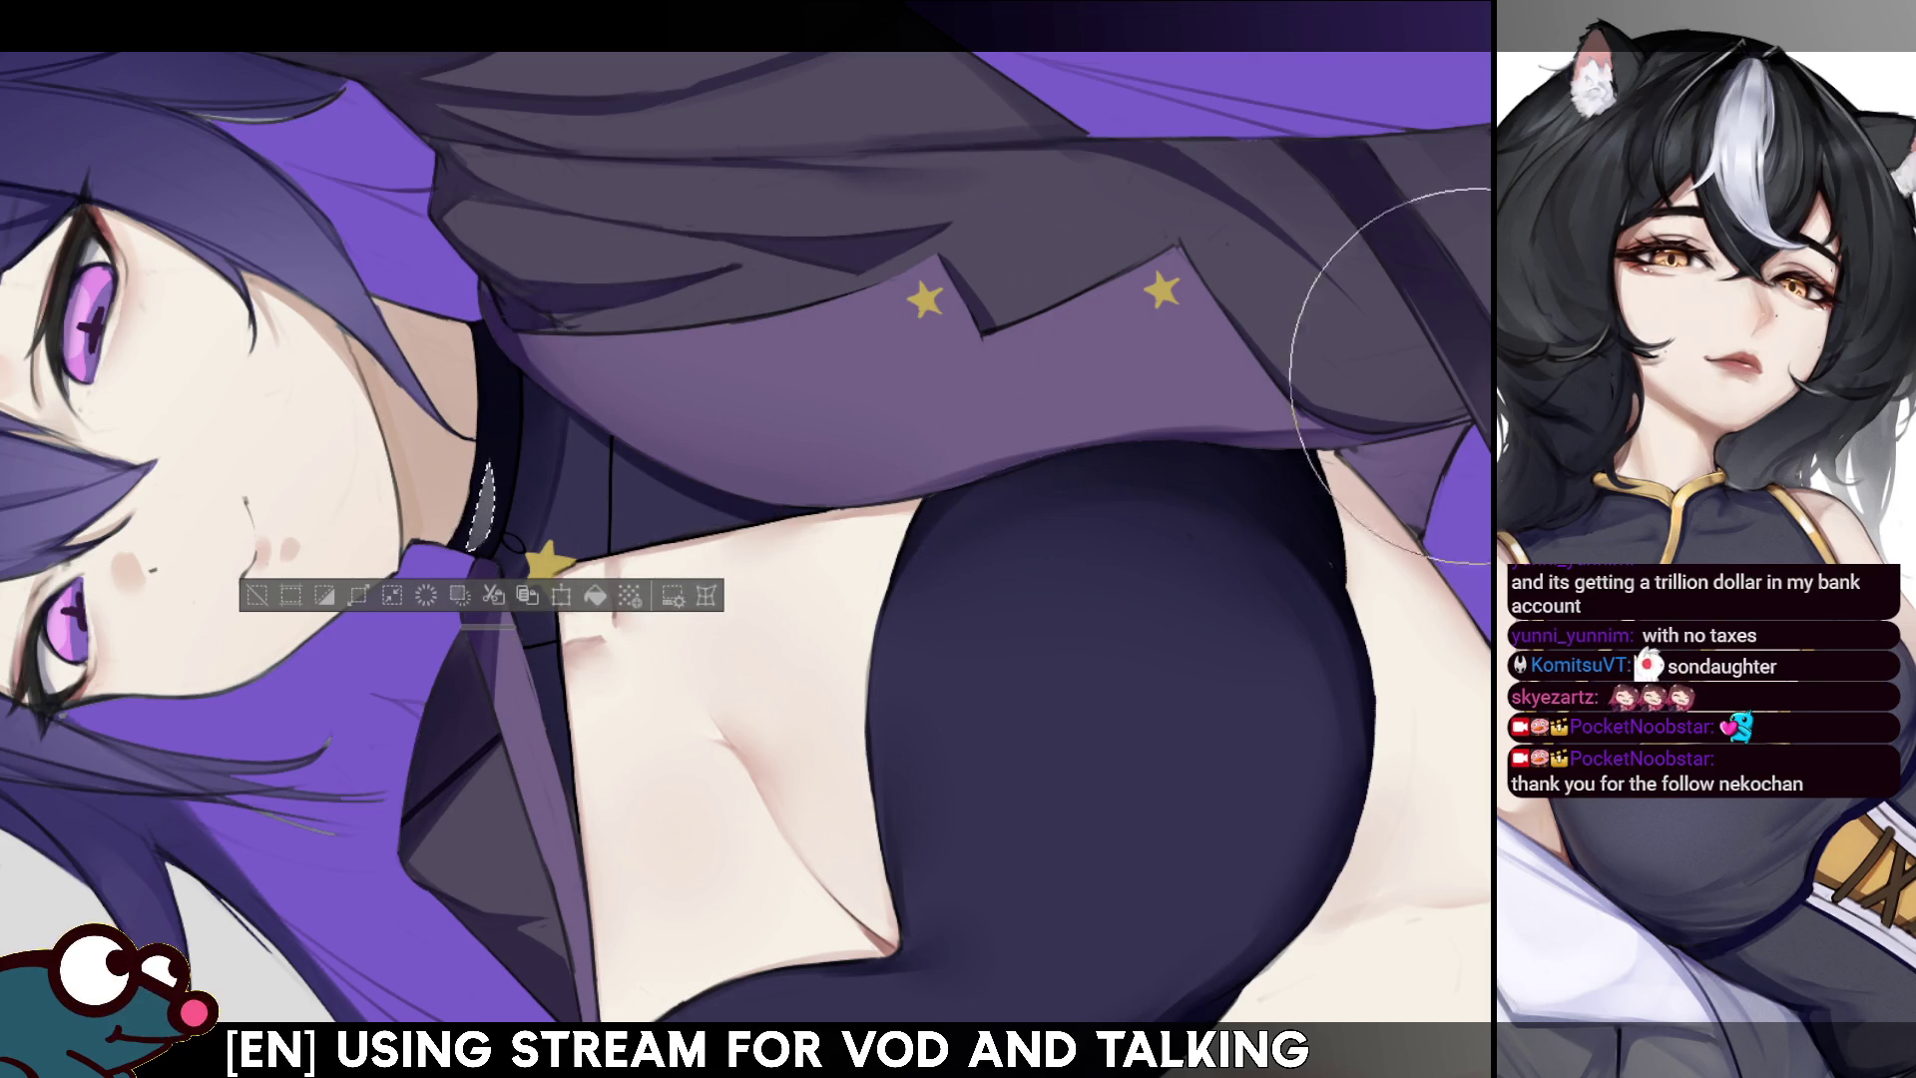
- Stretch the collar selection slightly downward with Transform and confirm it
key("ctrl+0")
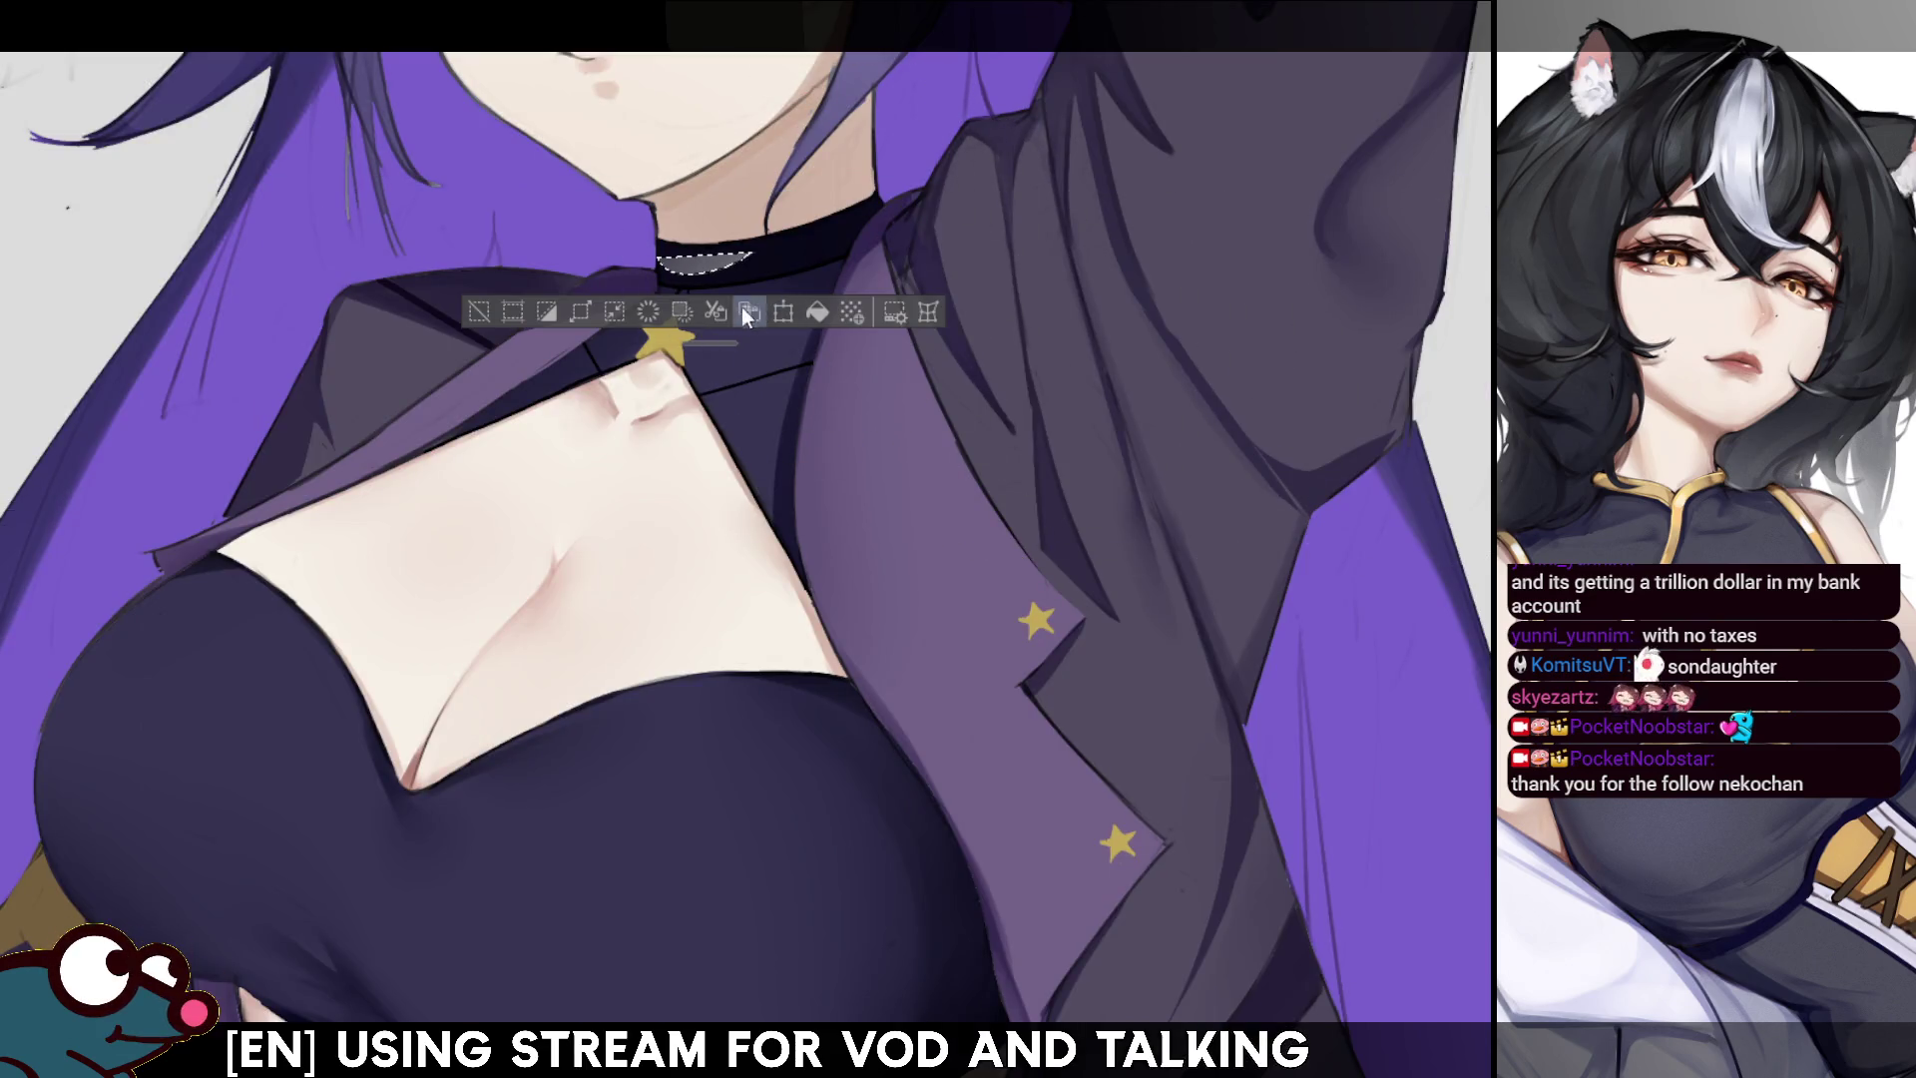
left_click_drag(716, 344, 690, 419)
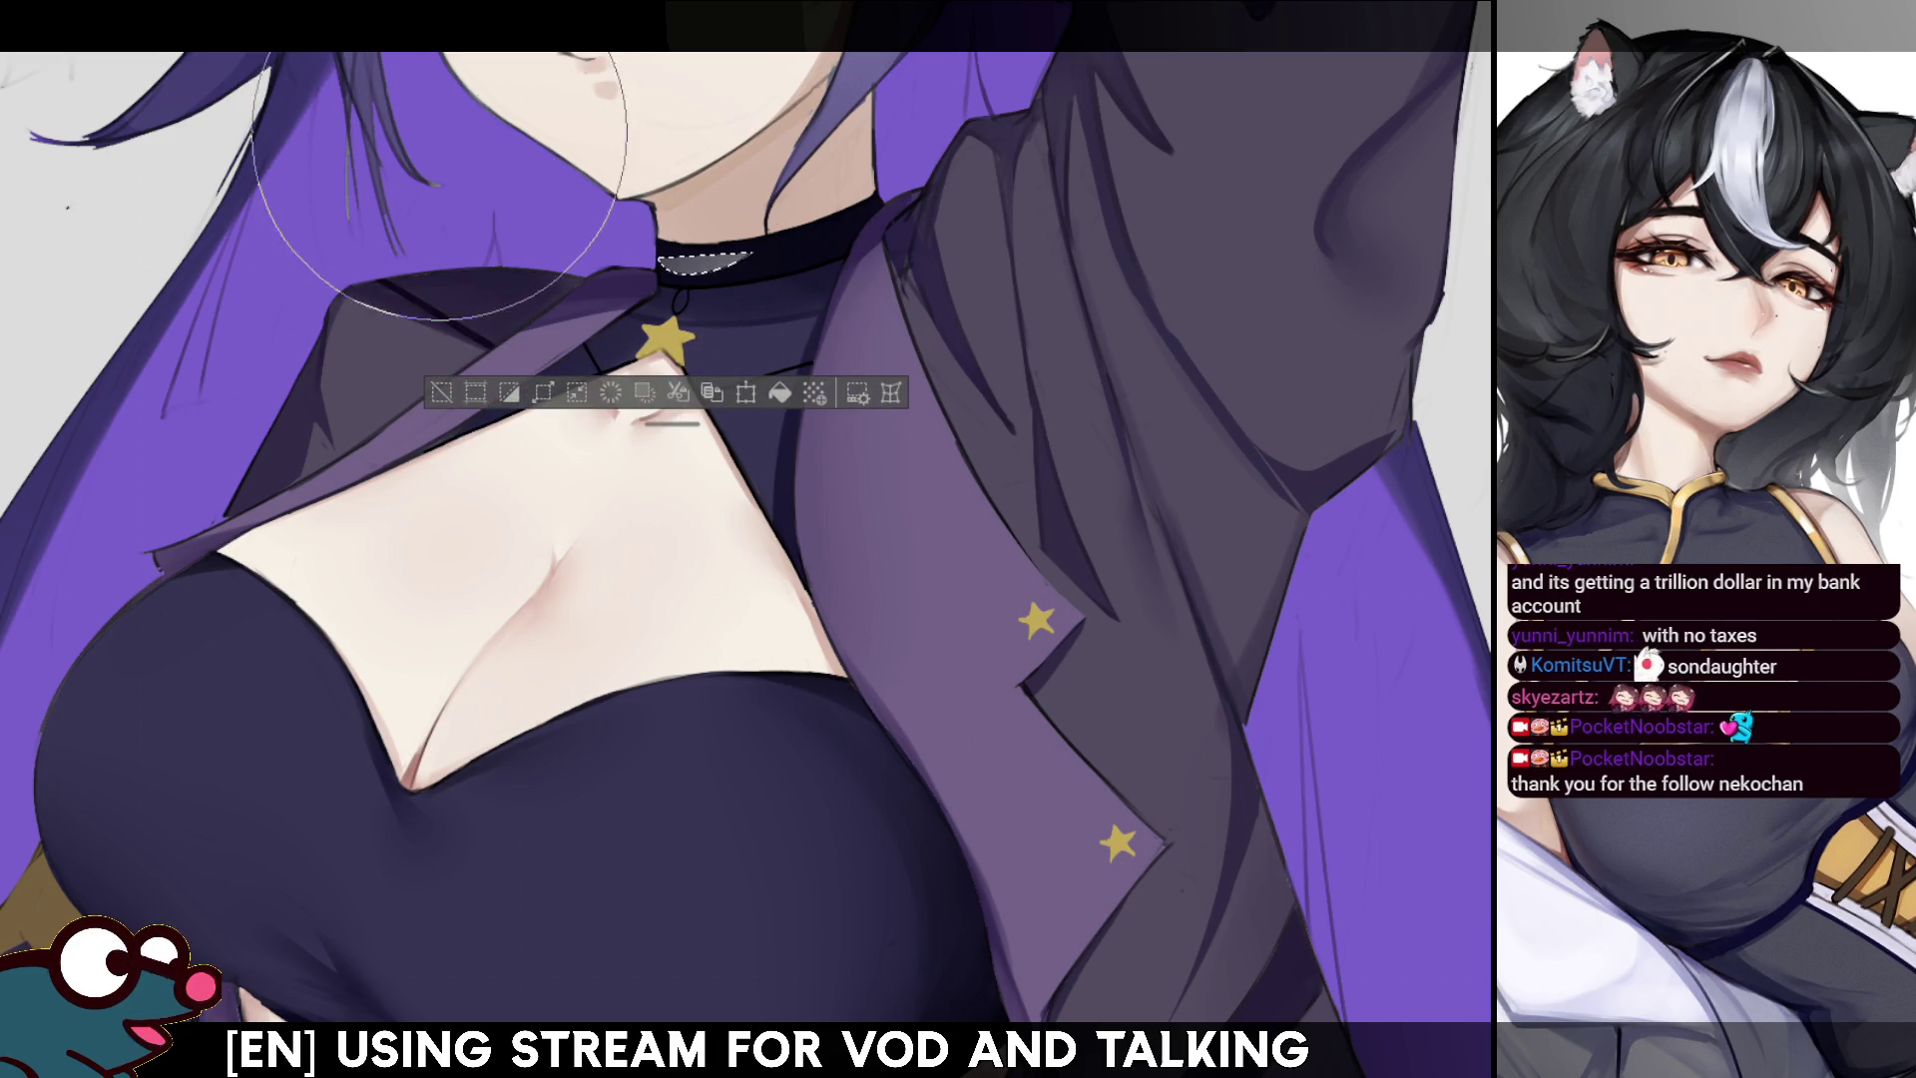
key("ctrl+t")
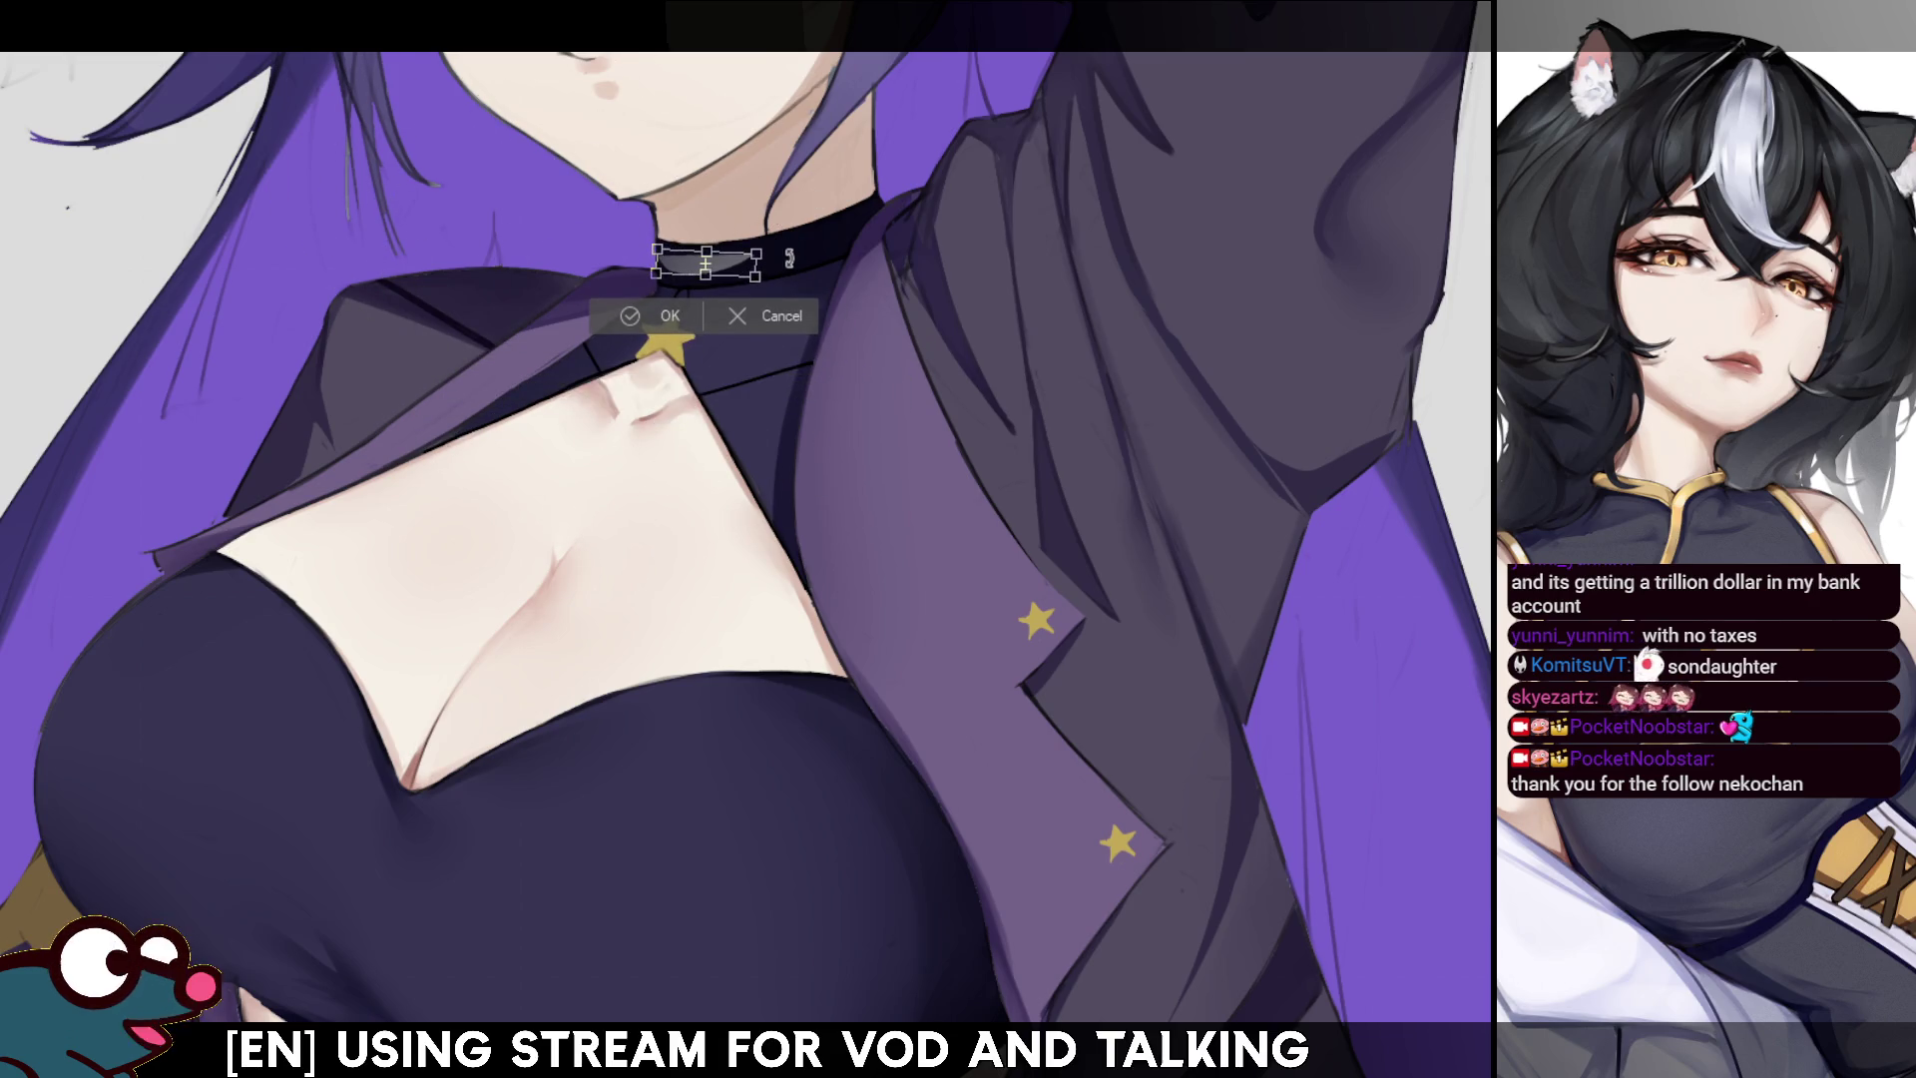
left_click_drag(706, 275, 759, 290)
left_click(651, 321)
key("h")
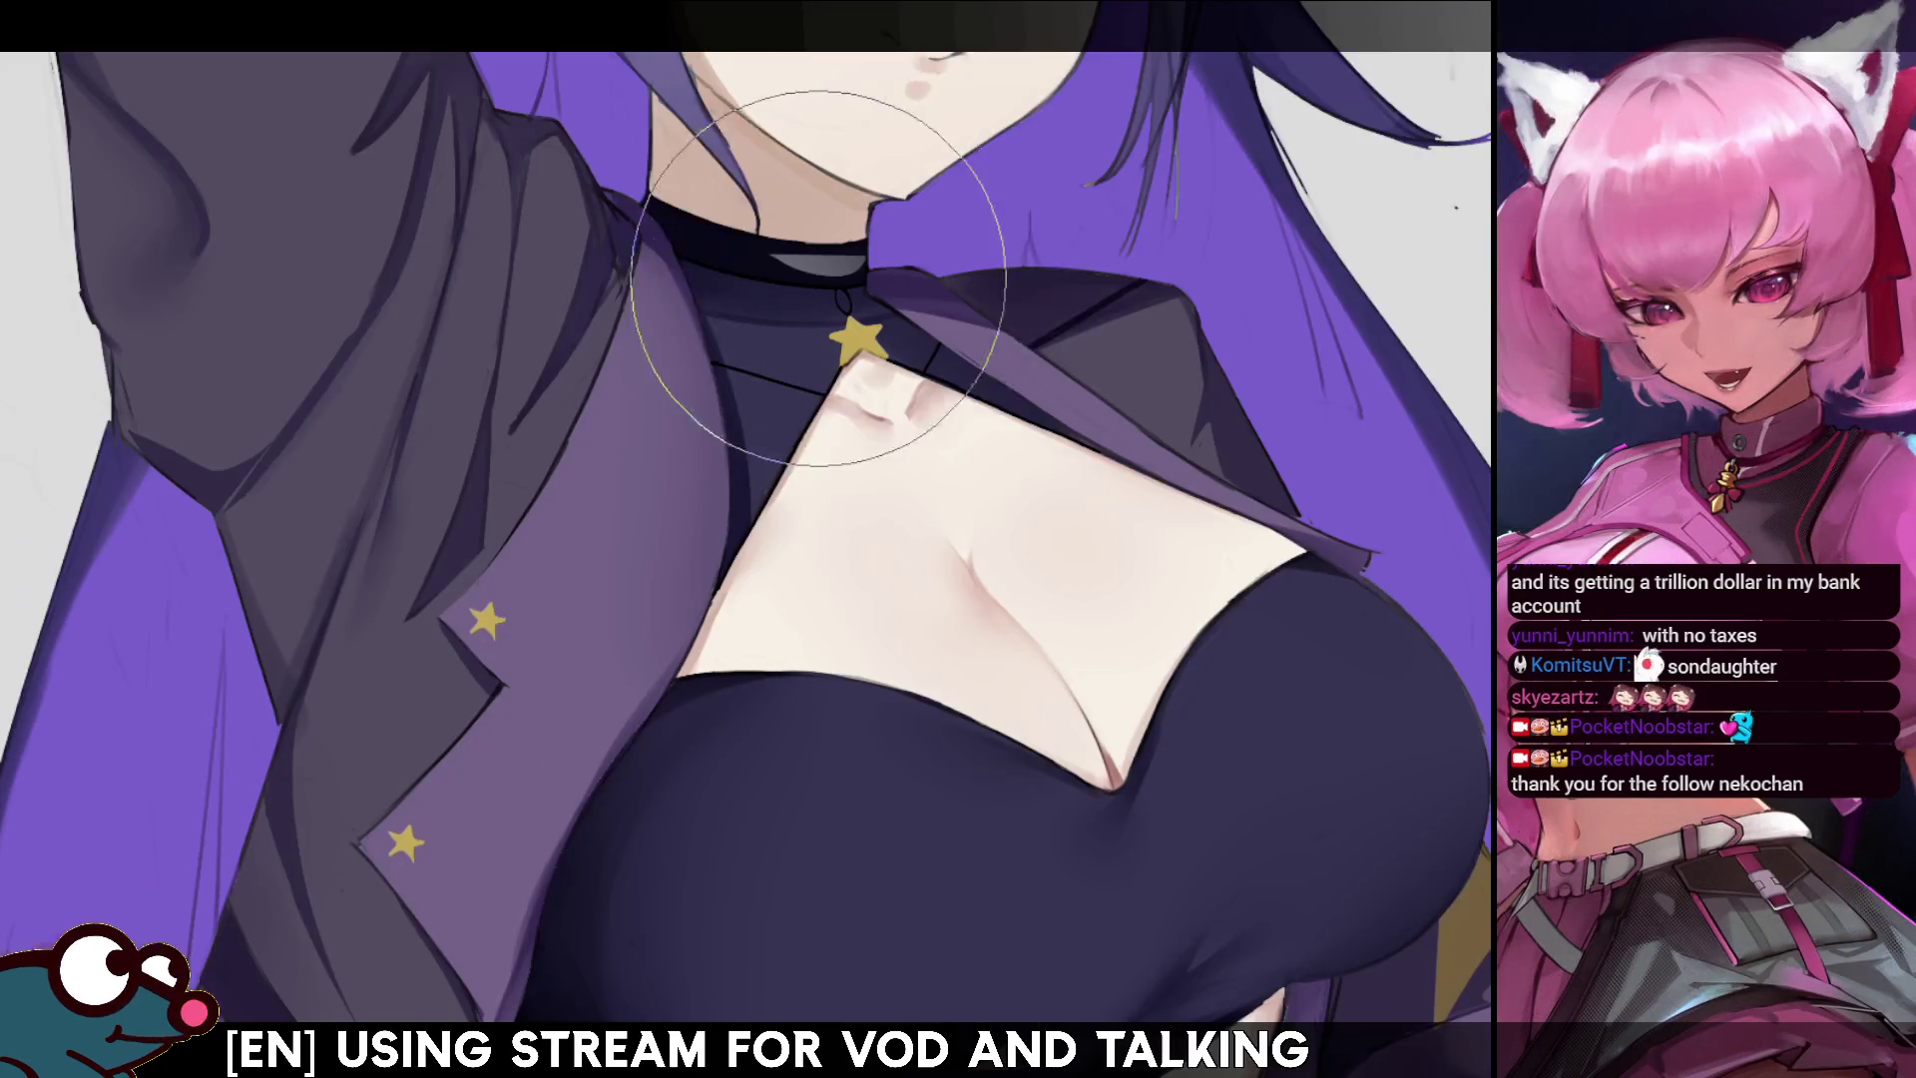
key("minus")
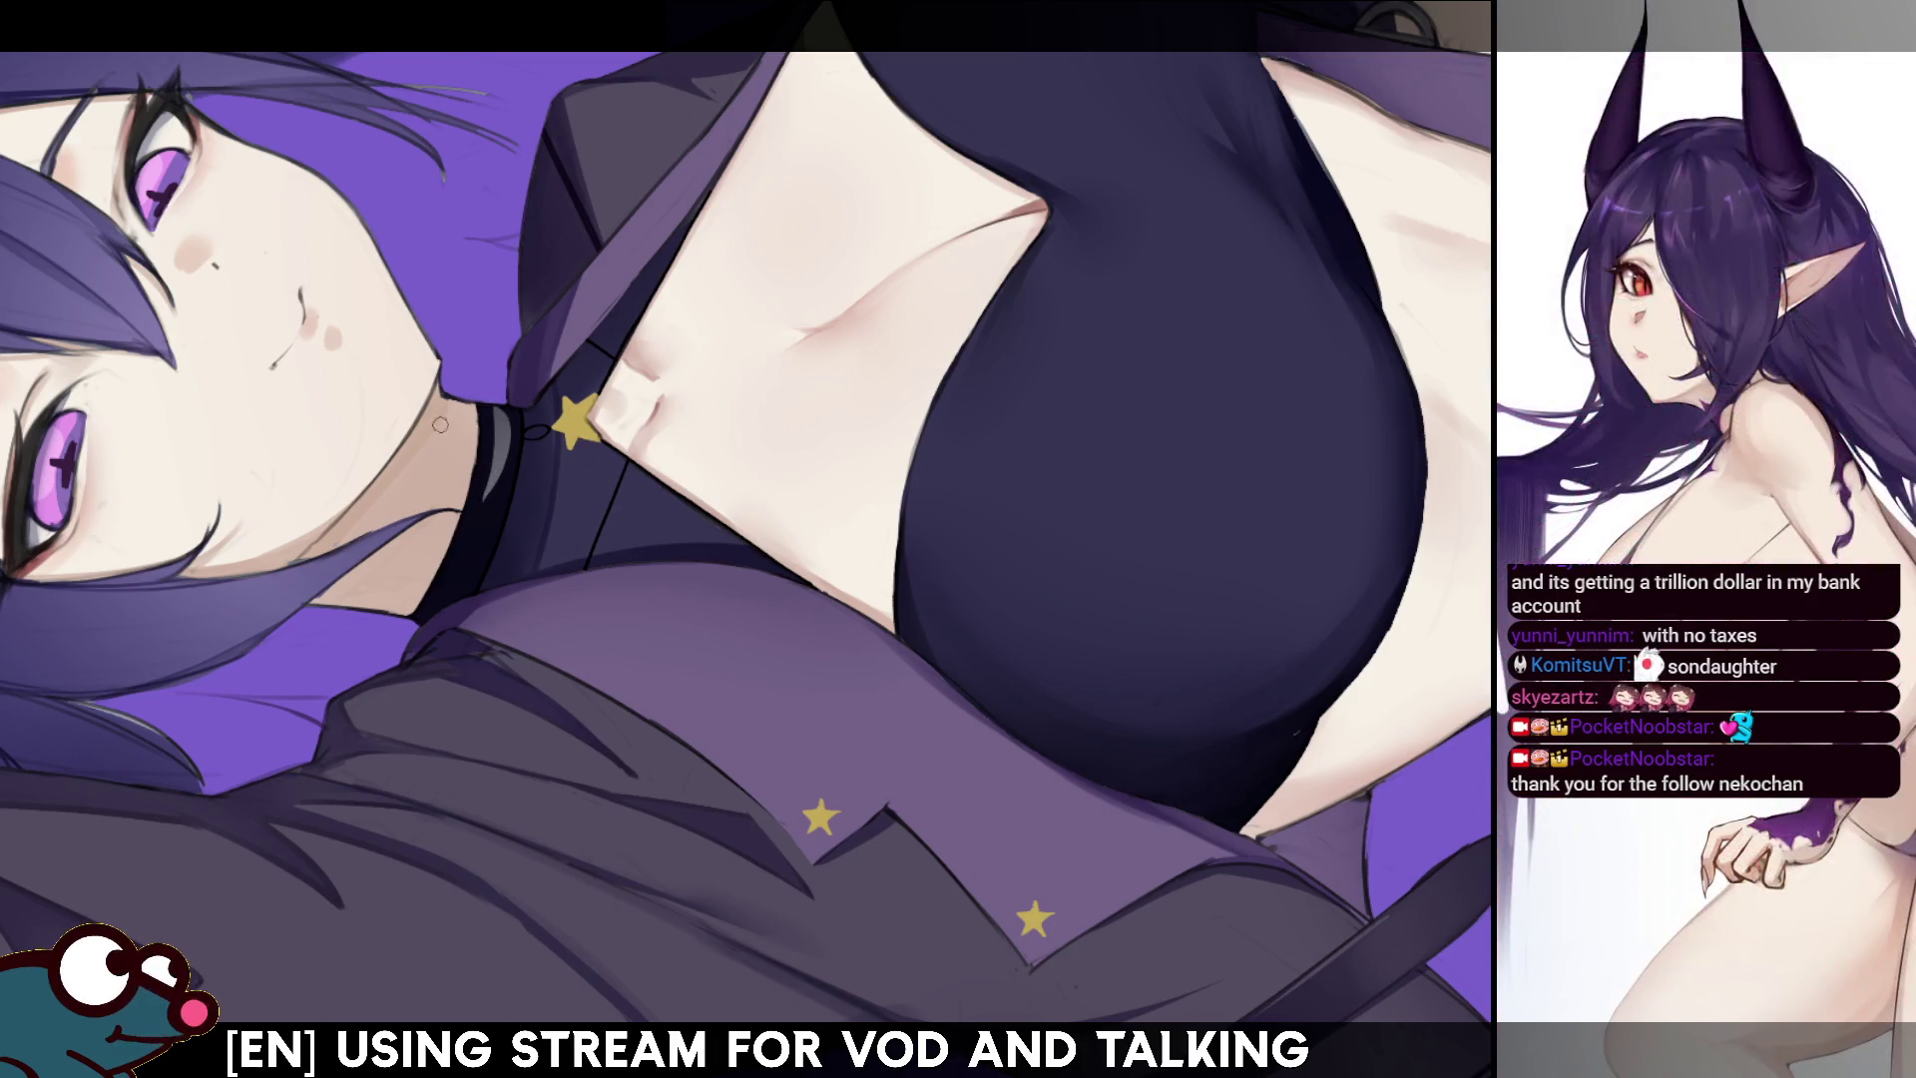
key("m")
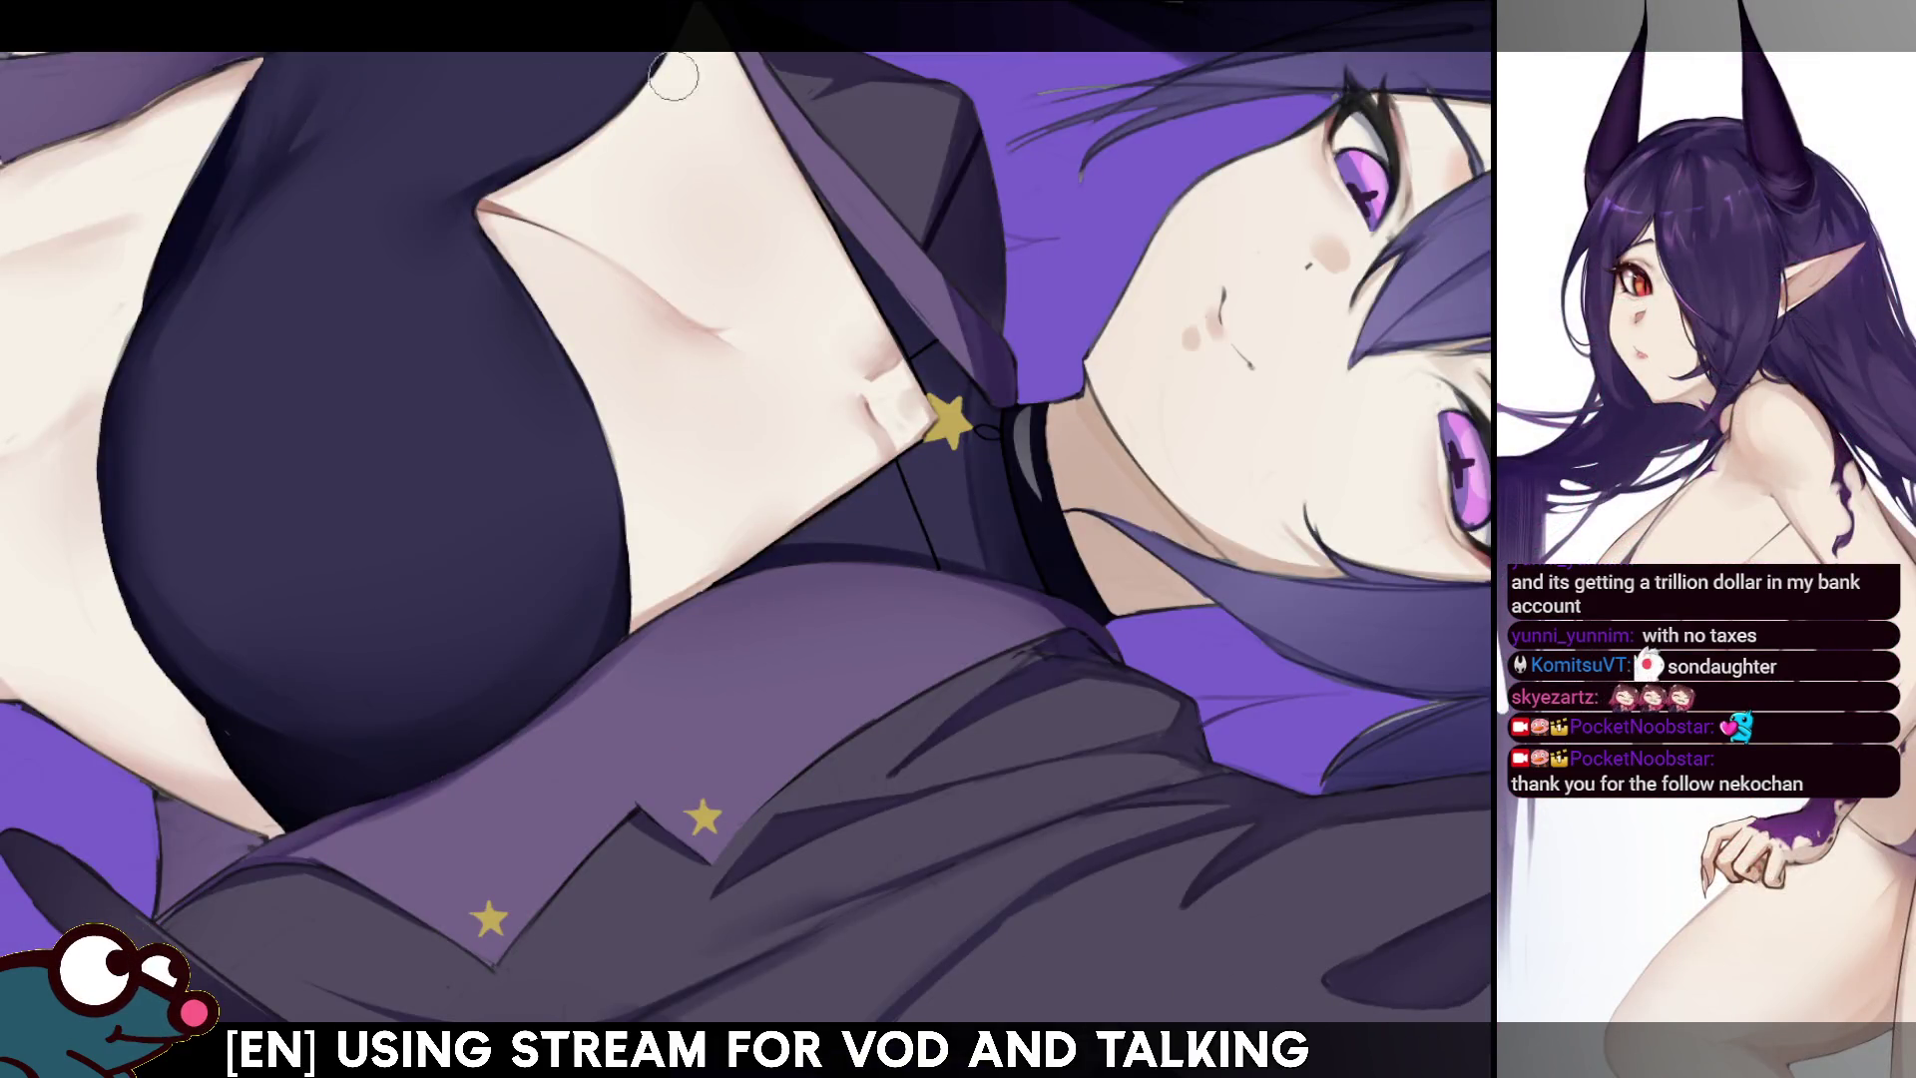
key("bracketleft")
key("bracketleft")
key("bracketleft")
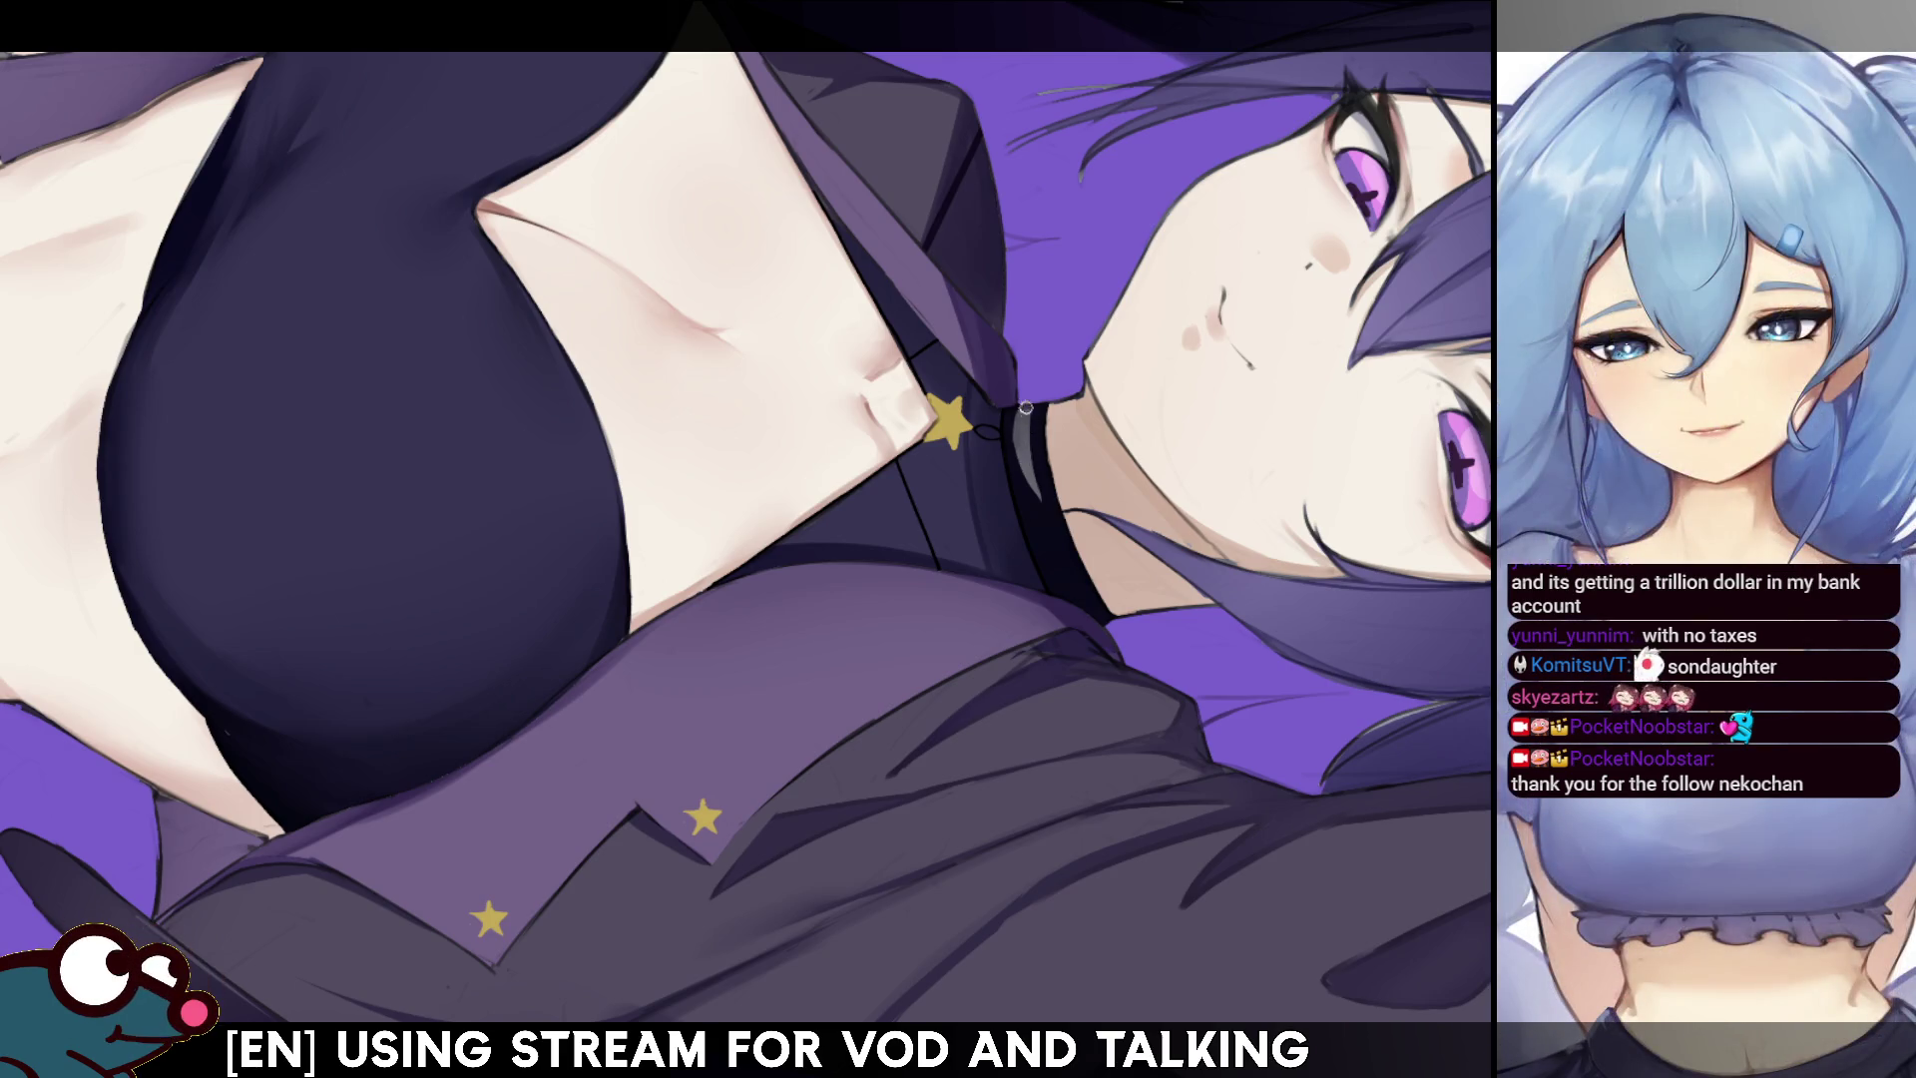
key("m")
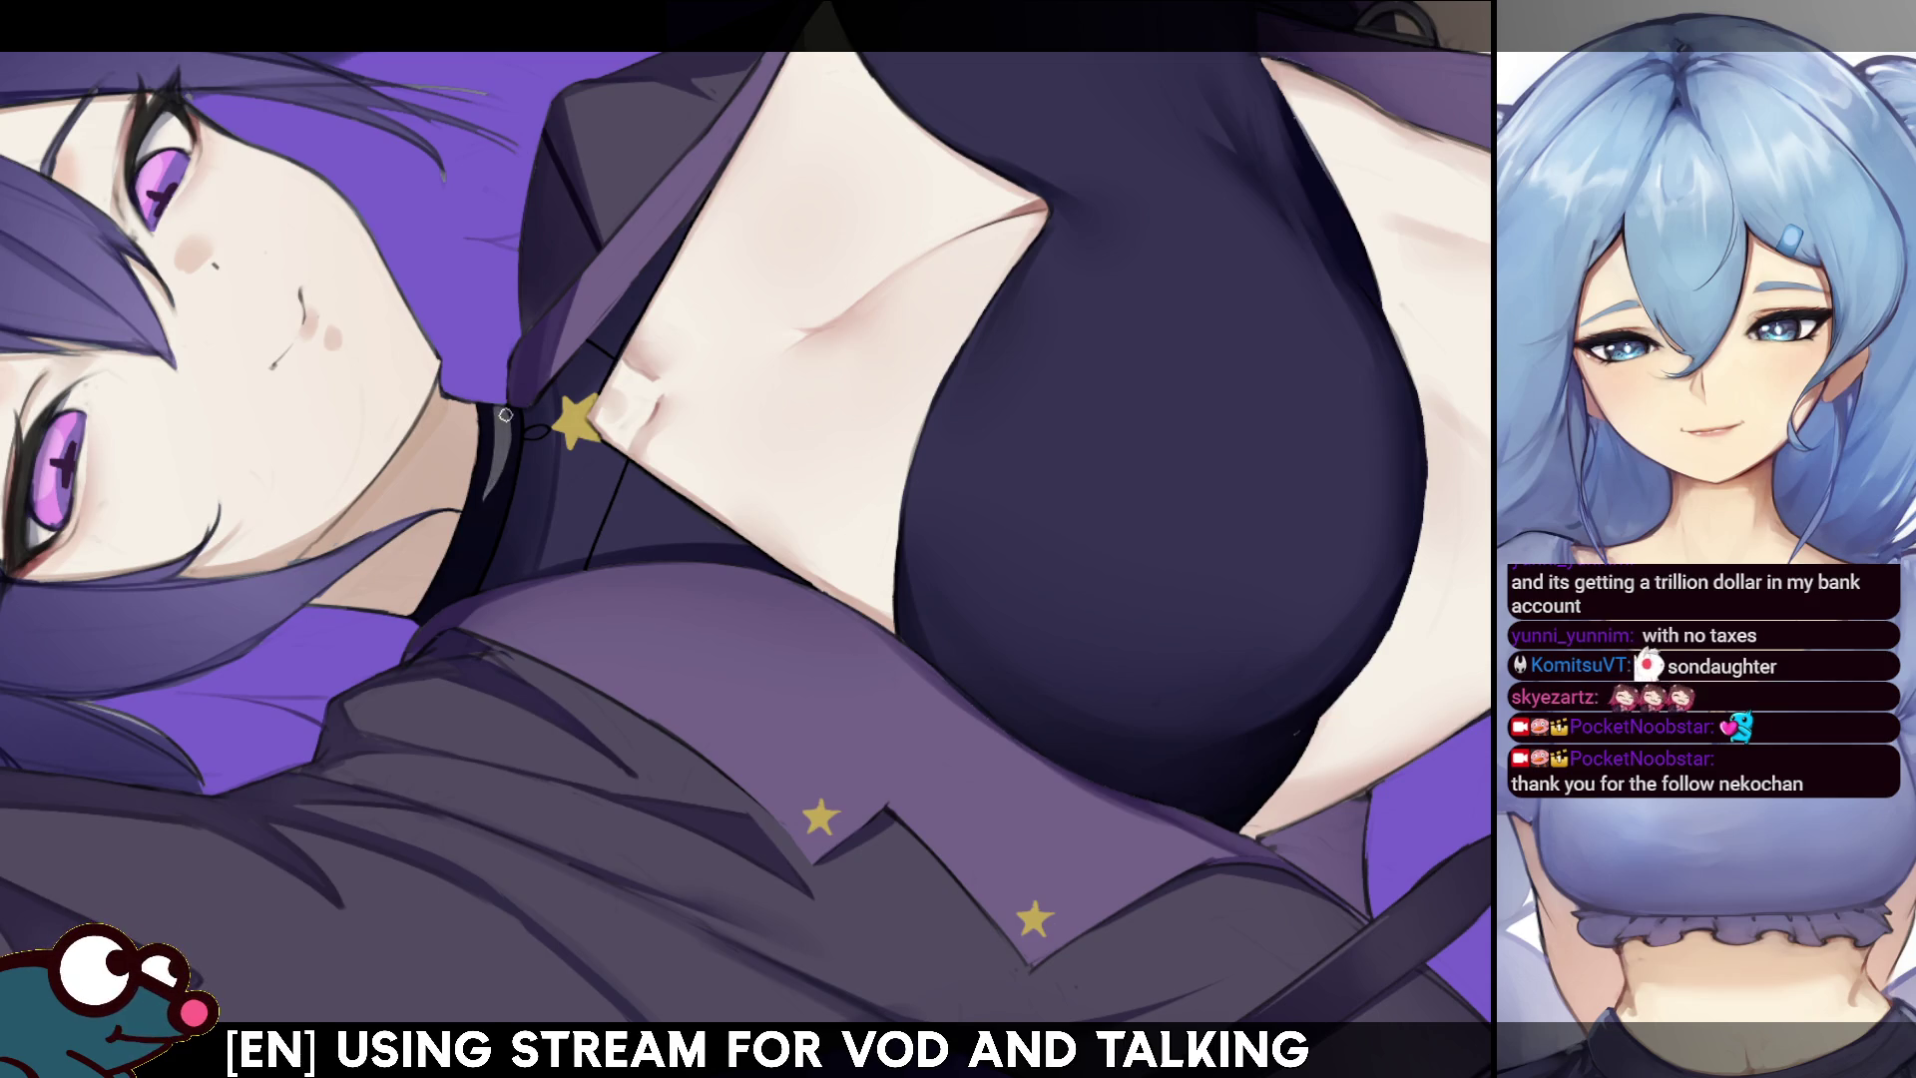
key("m")
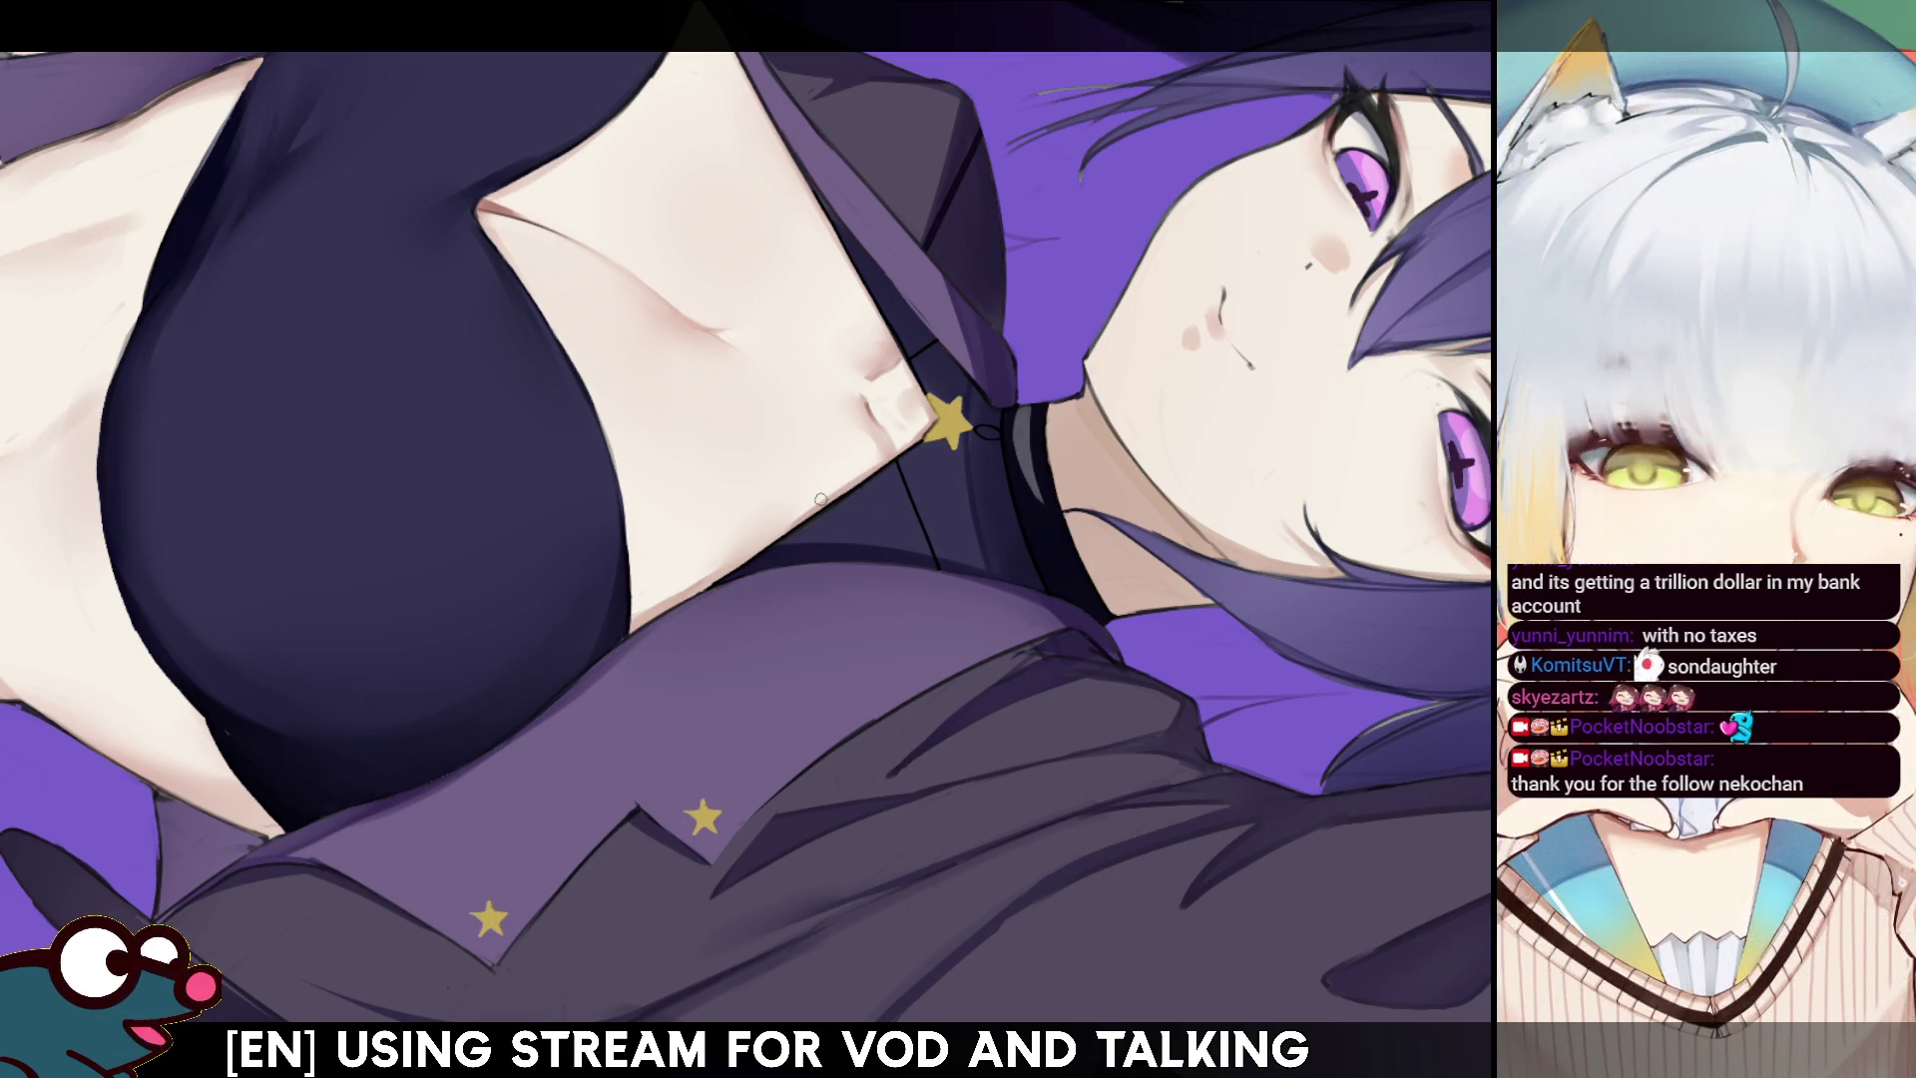
key("m")
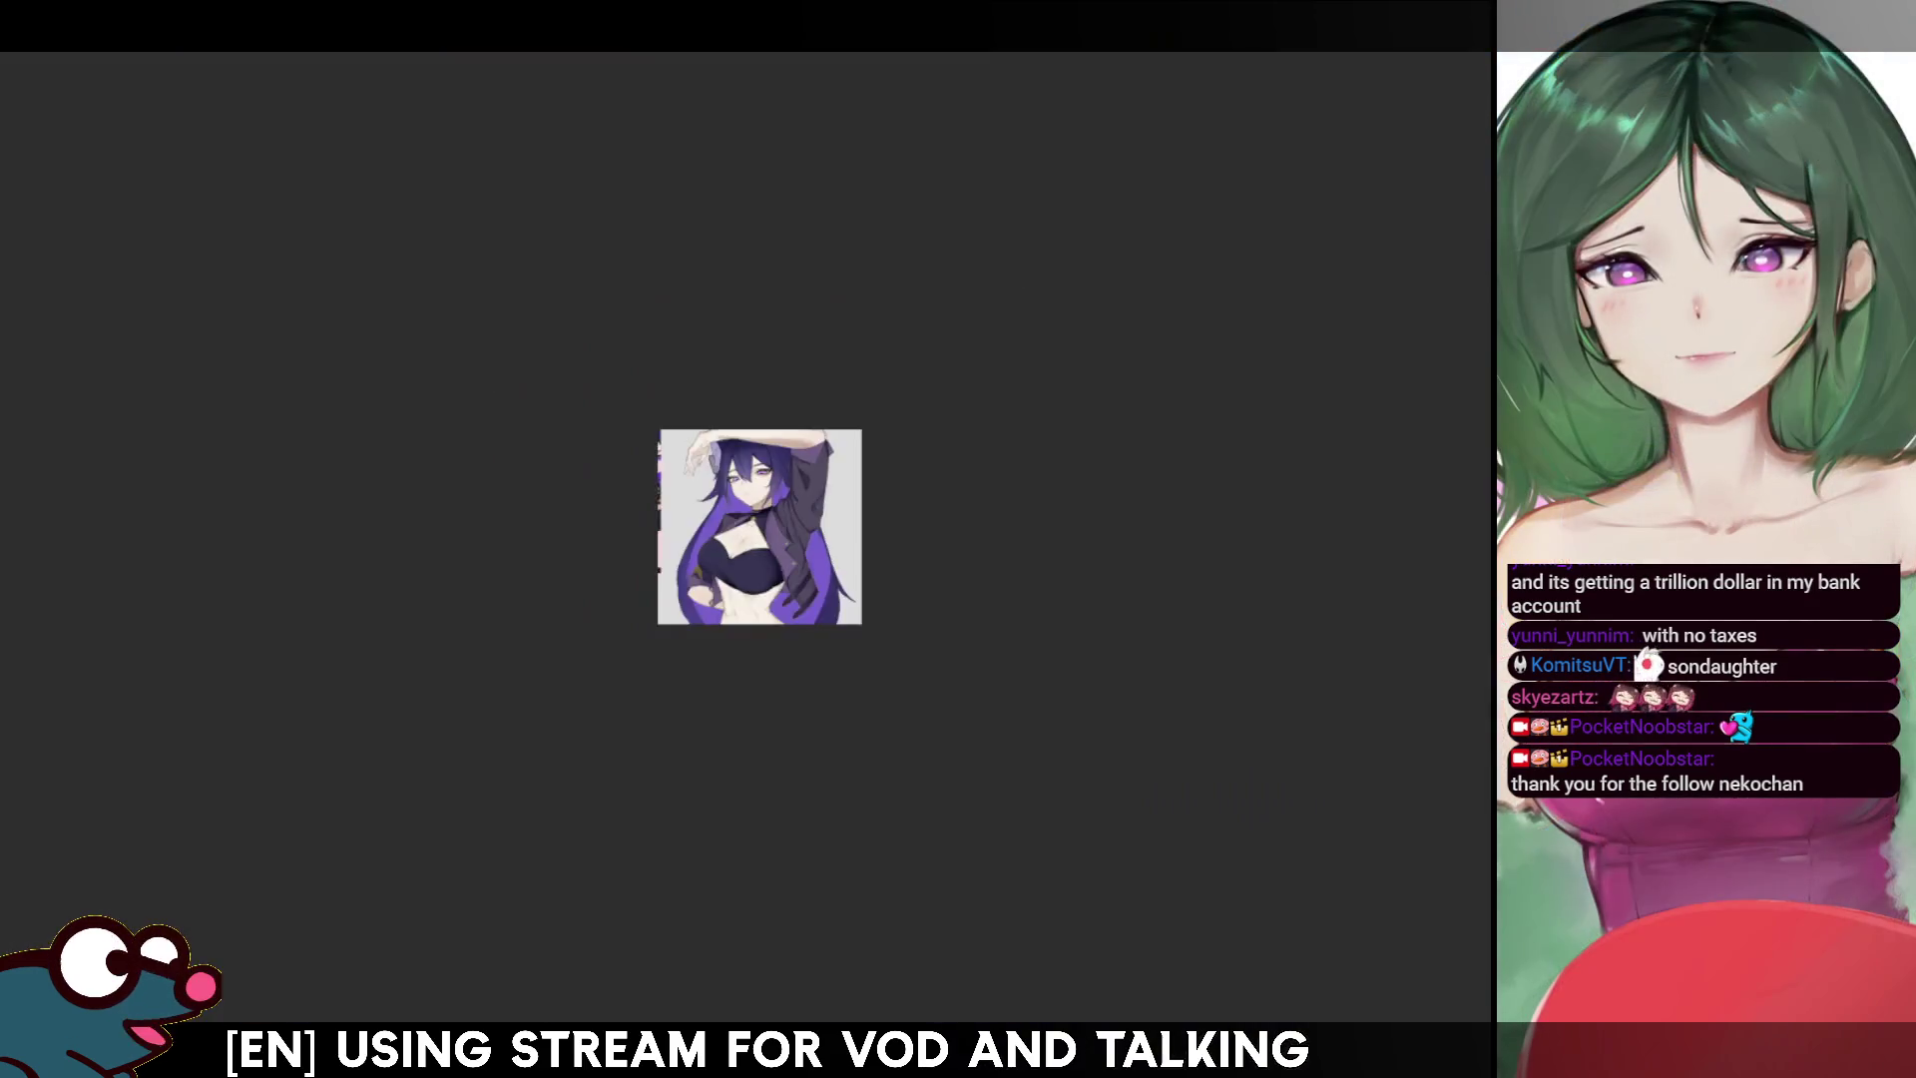
key("h")
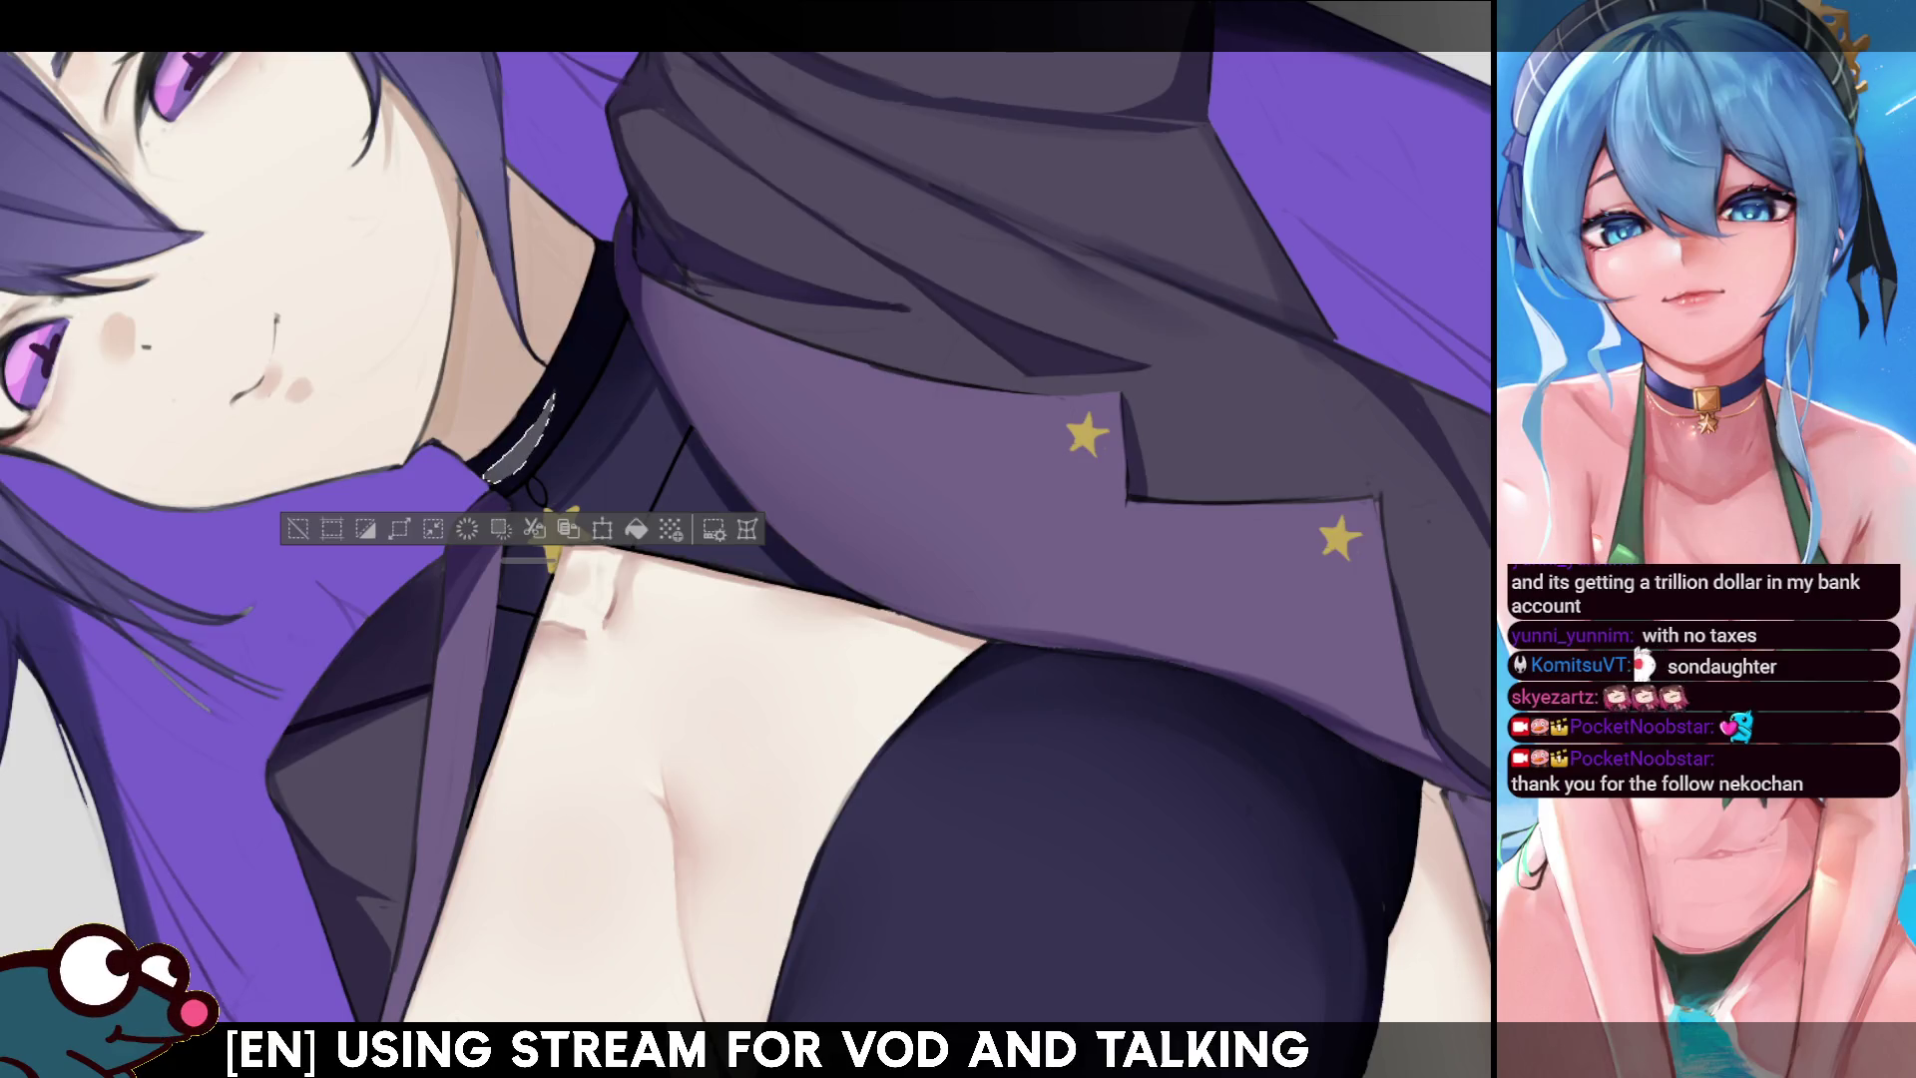
- Deselect the choker area, then rotate the view counter-clockwise and zoom out to the torso
left_click(539, 544)
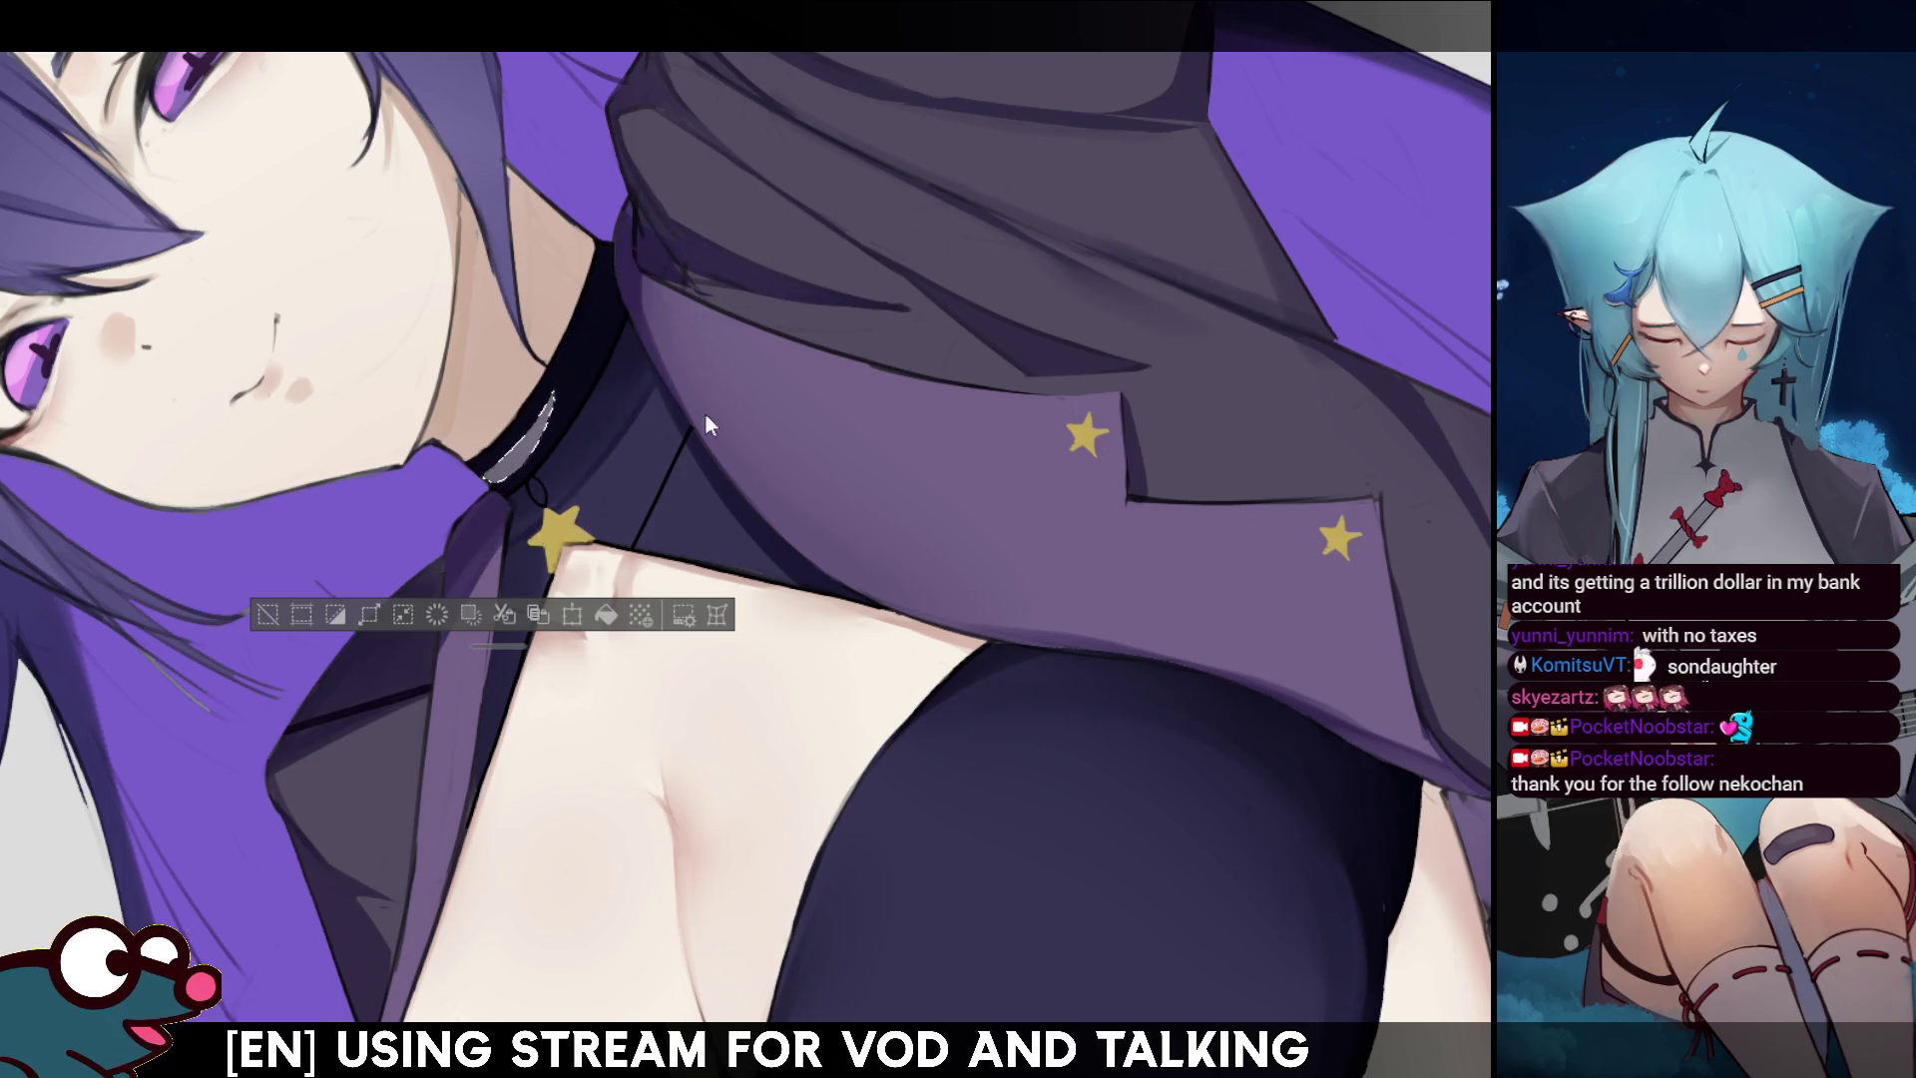
key("ctrl+d")
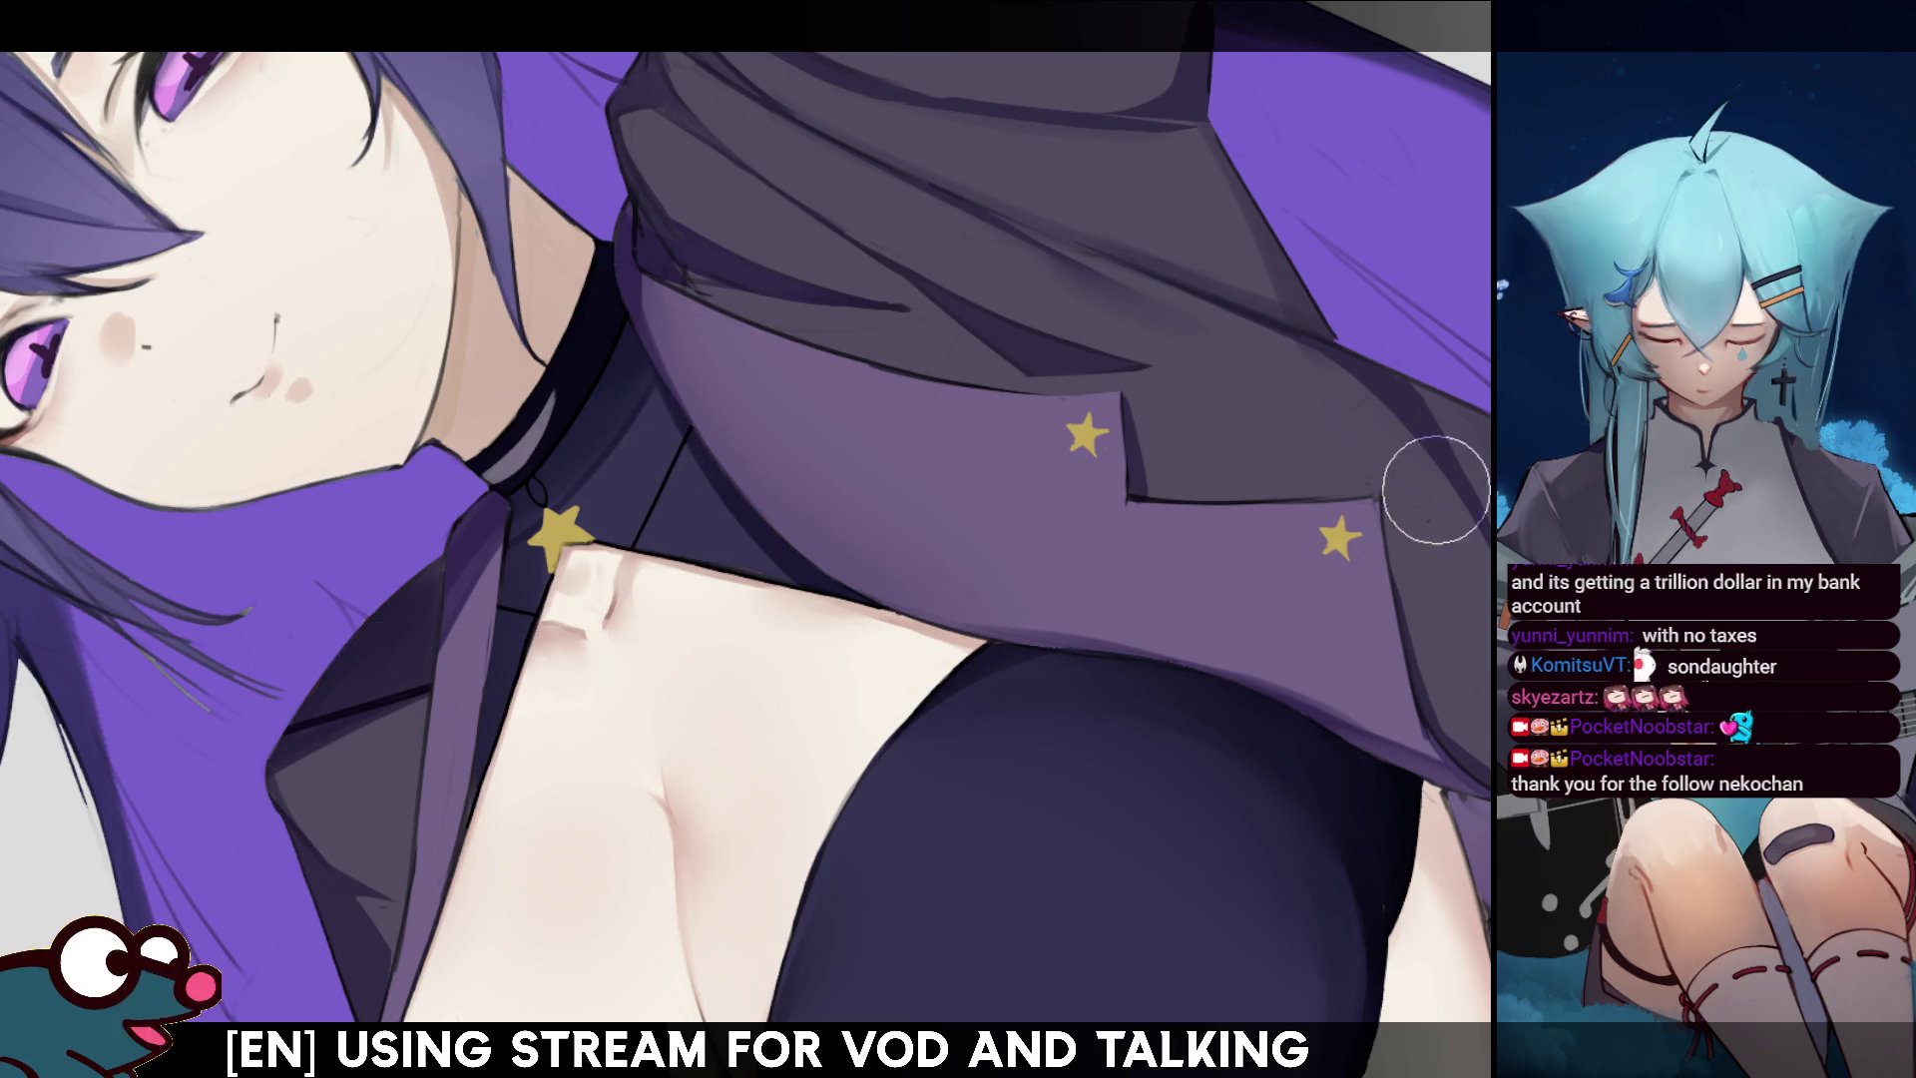
mouse_move(1433, 608)
left_mouse_down()
mouse_move(1397, 519)
mouse_move(1467, 406)
left_mouse_up()
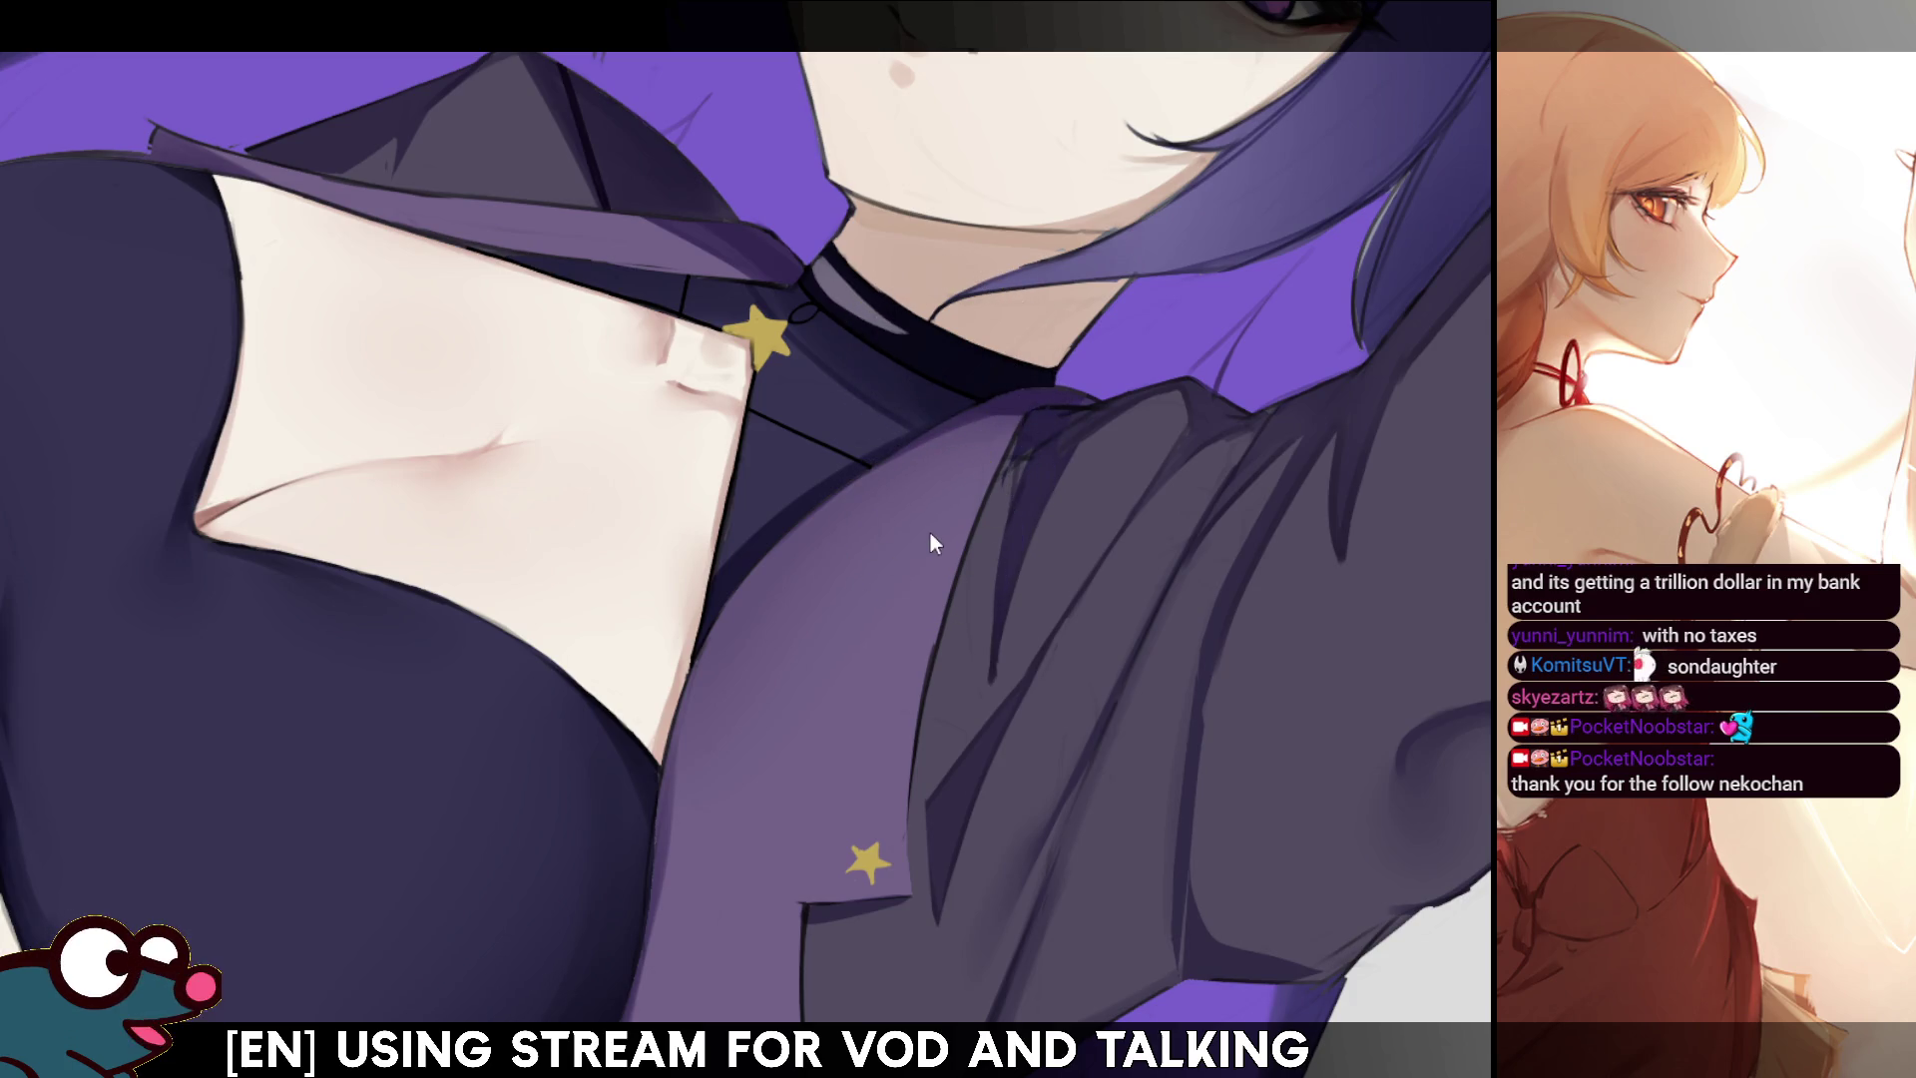
key("ctrl+minus")
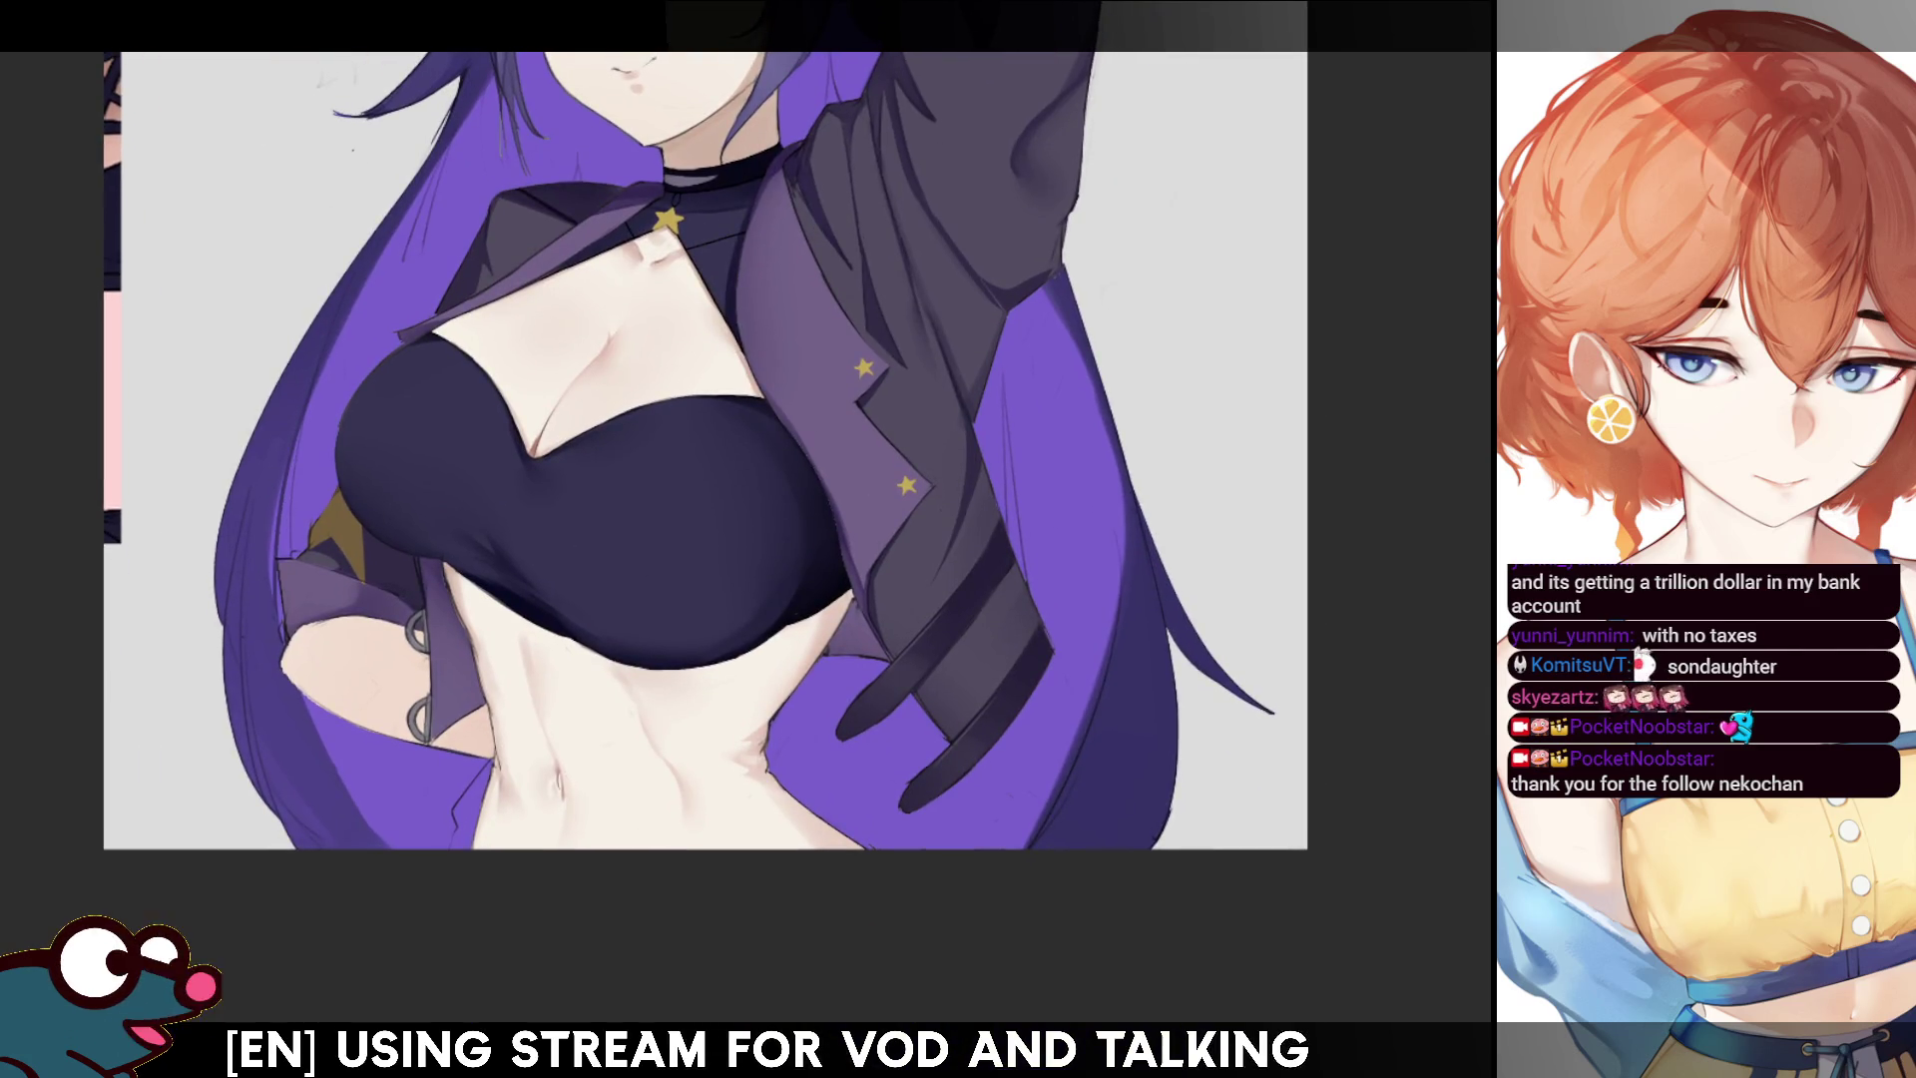
- Draw thin loose strands into the long purple hair on the right, mirroring to check
left_click_drag(539, 745, 588, 680)
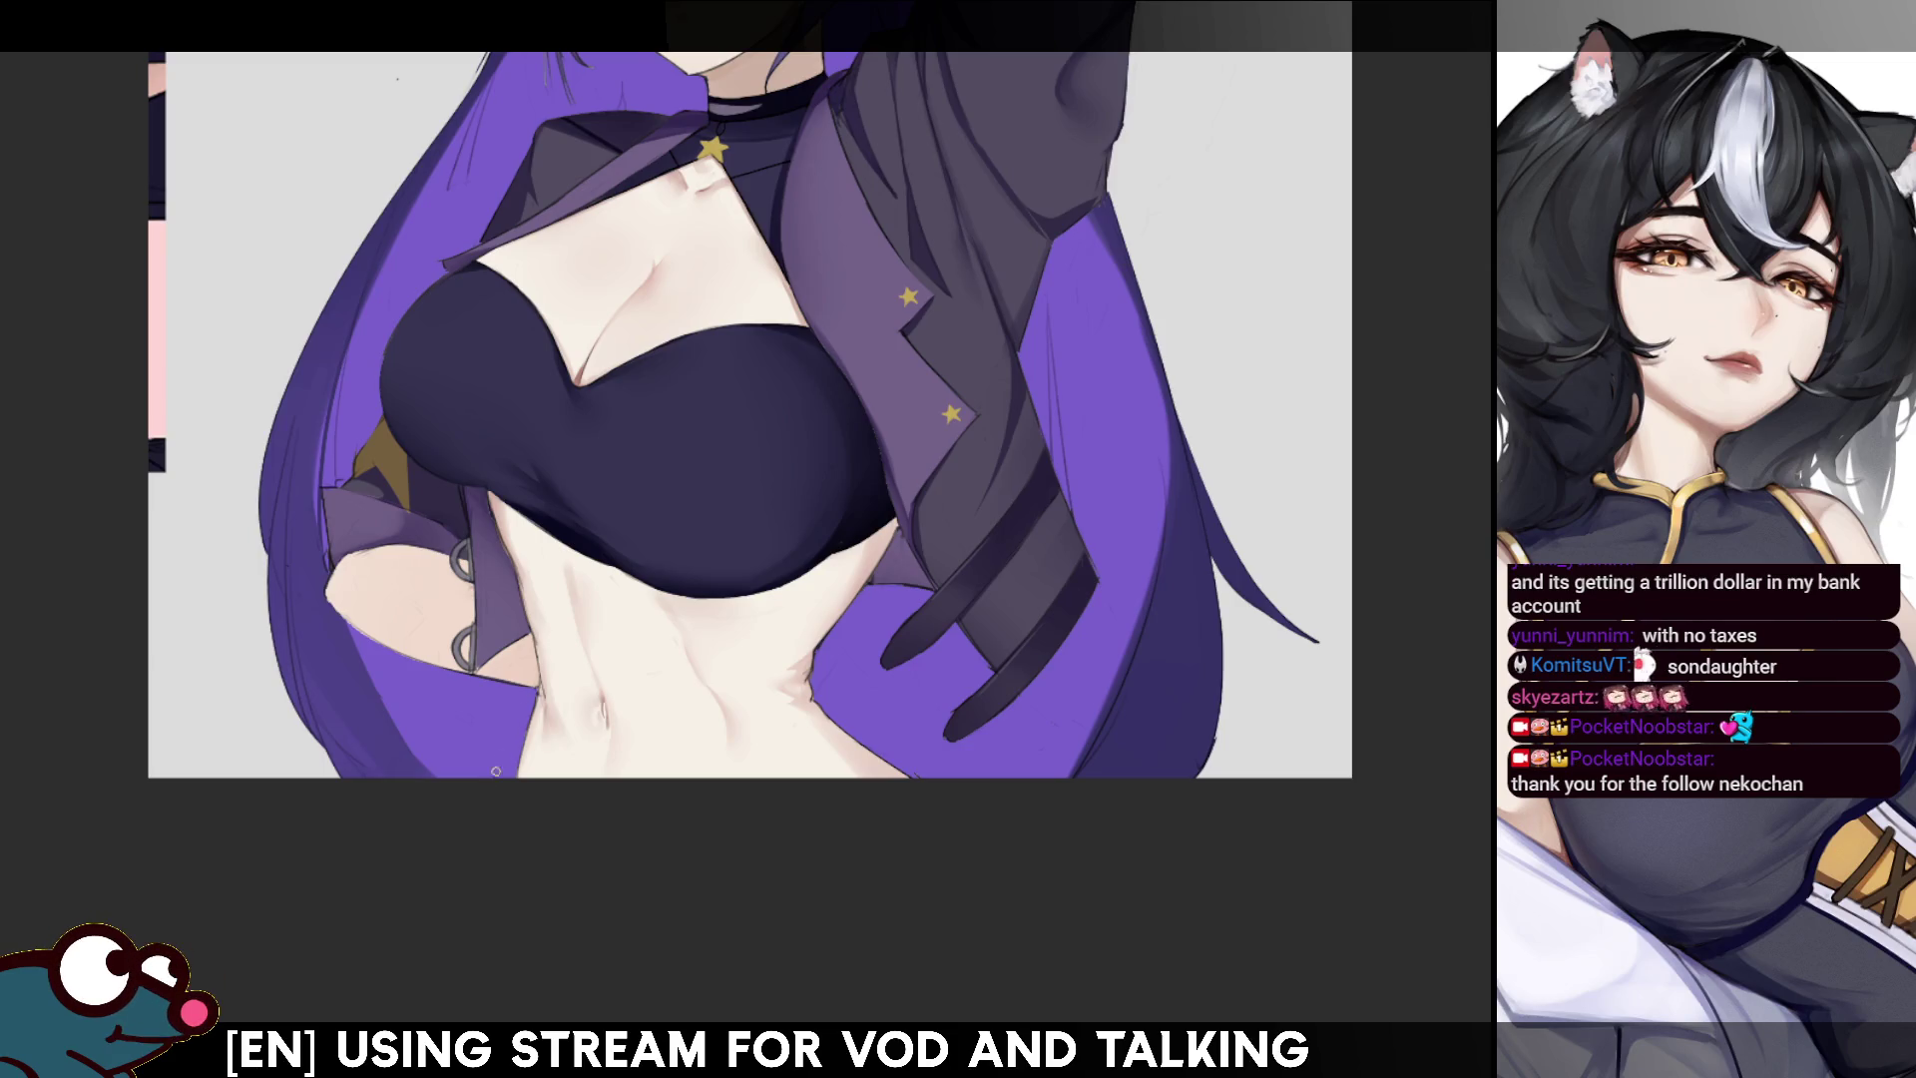
key("h")
key("h")
left_click_drag(698, 449, 718, 581)
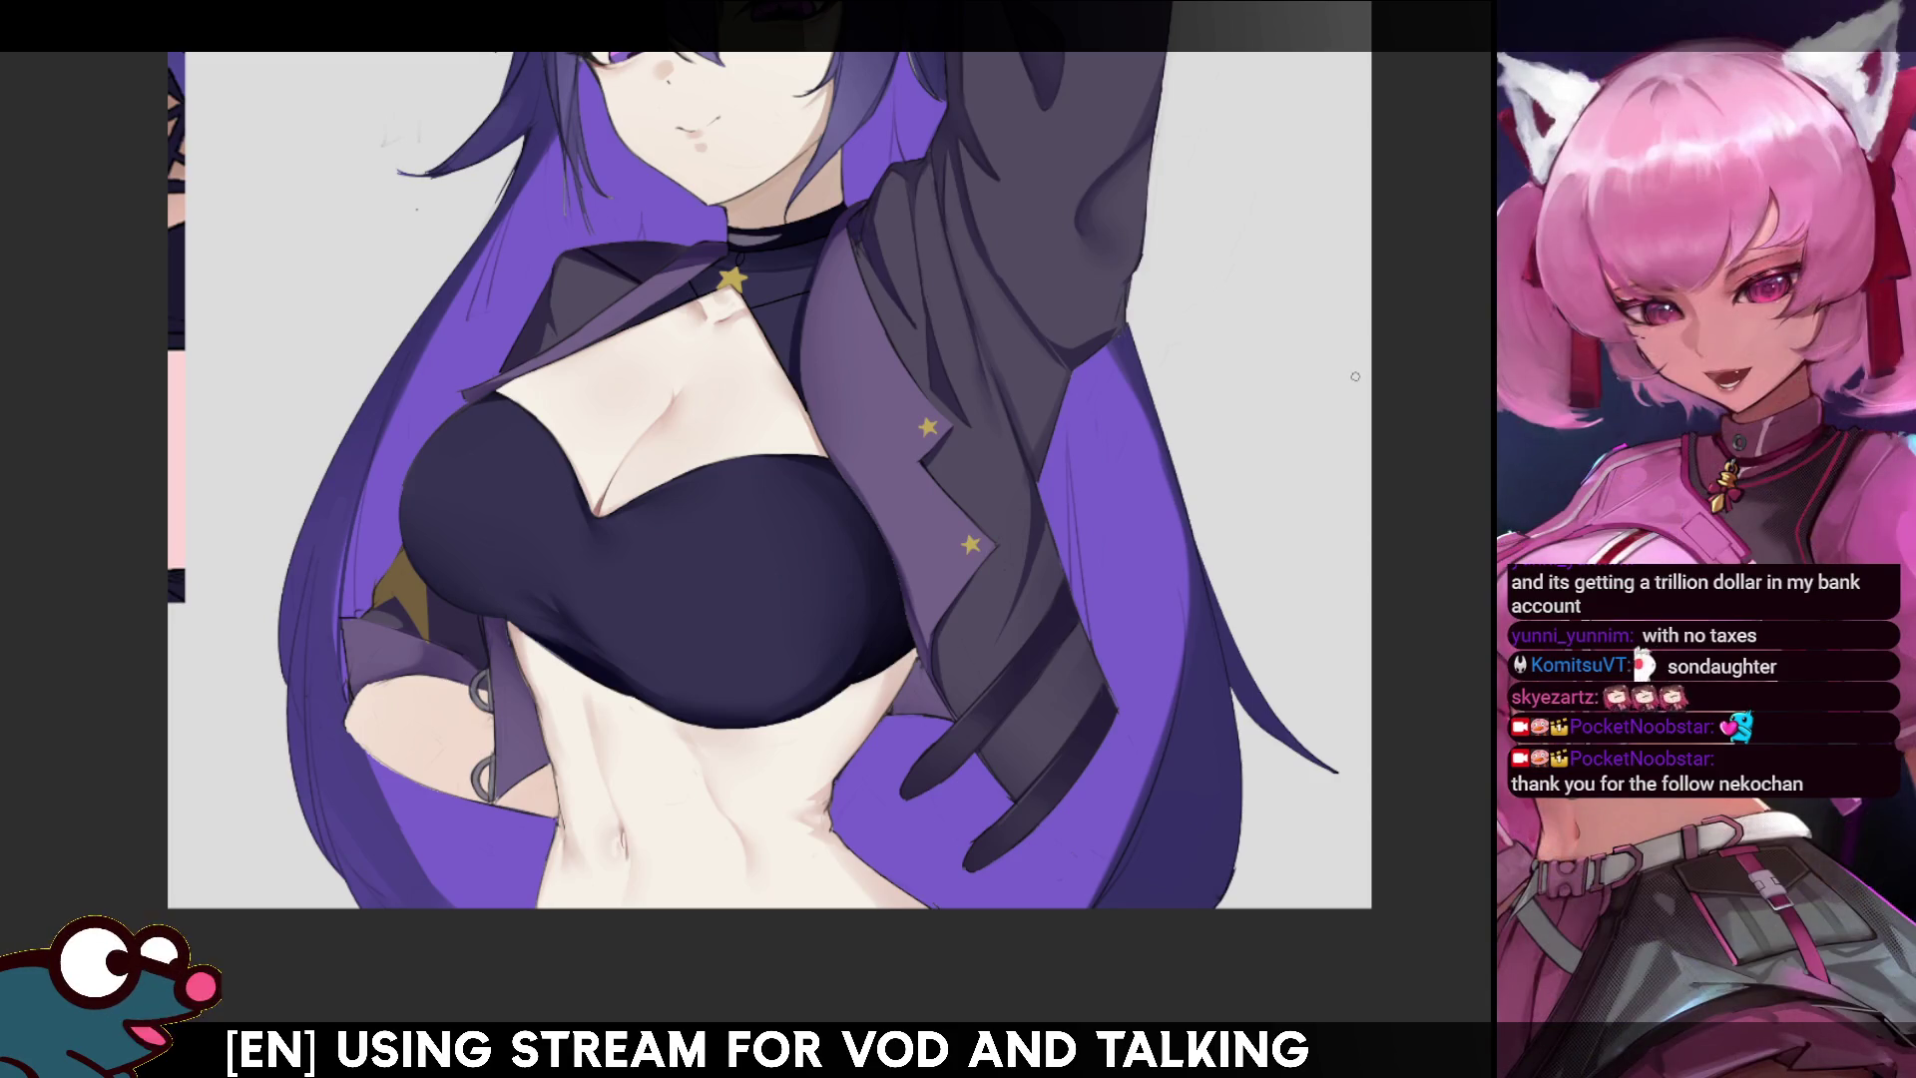
left_click_drag(699, 449, 784, 195)
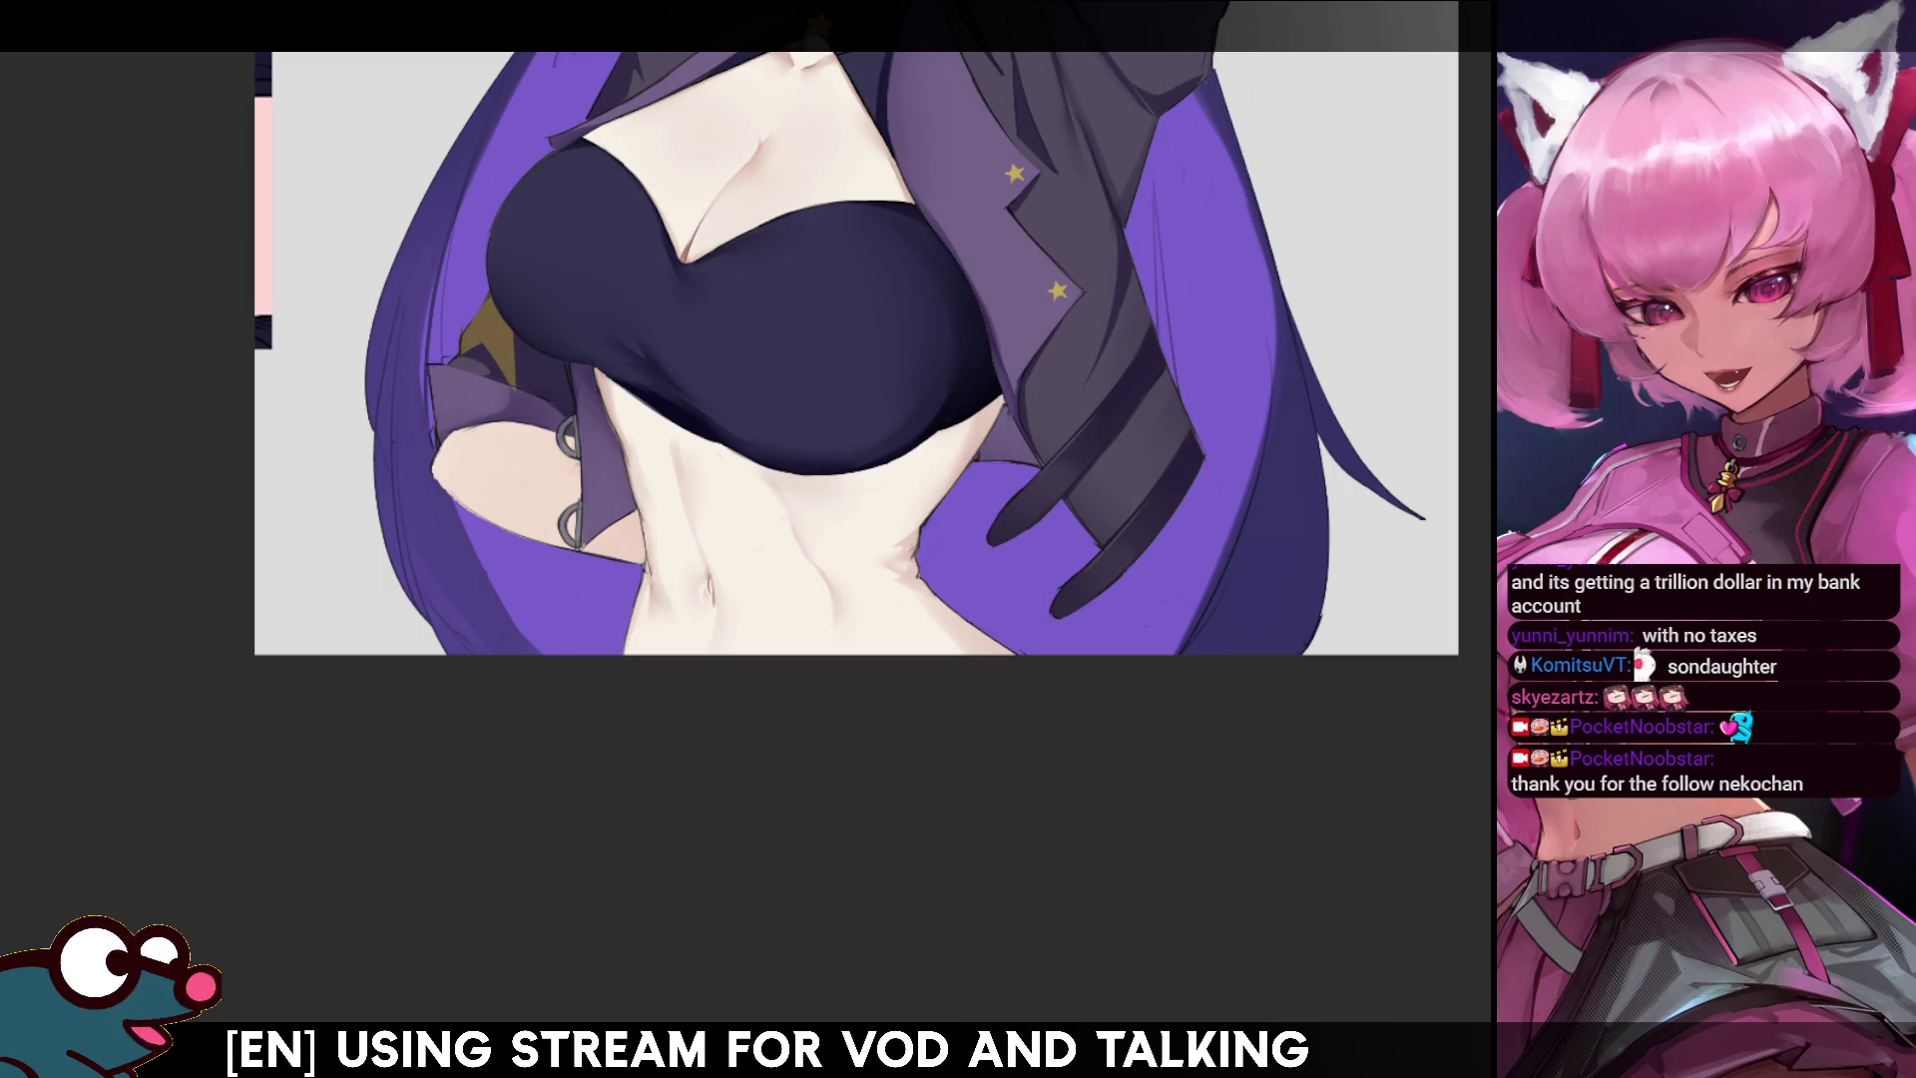
left_click_drag(1351, 359, 1269, 658)
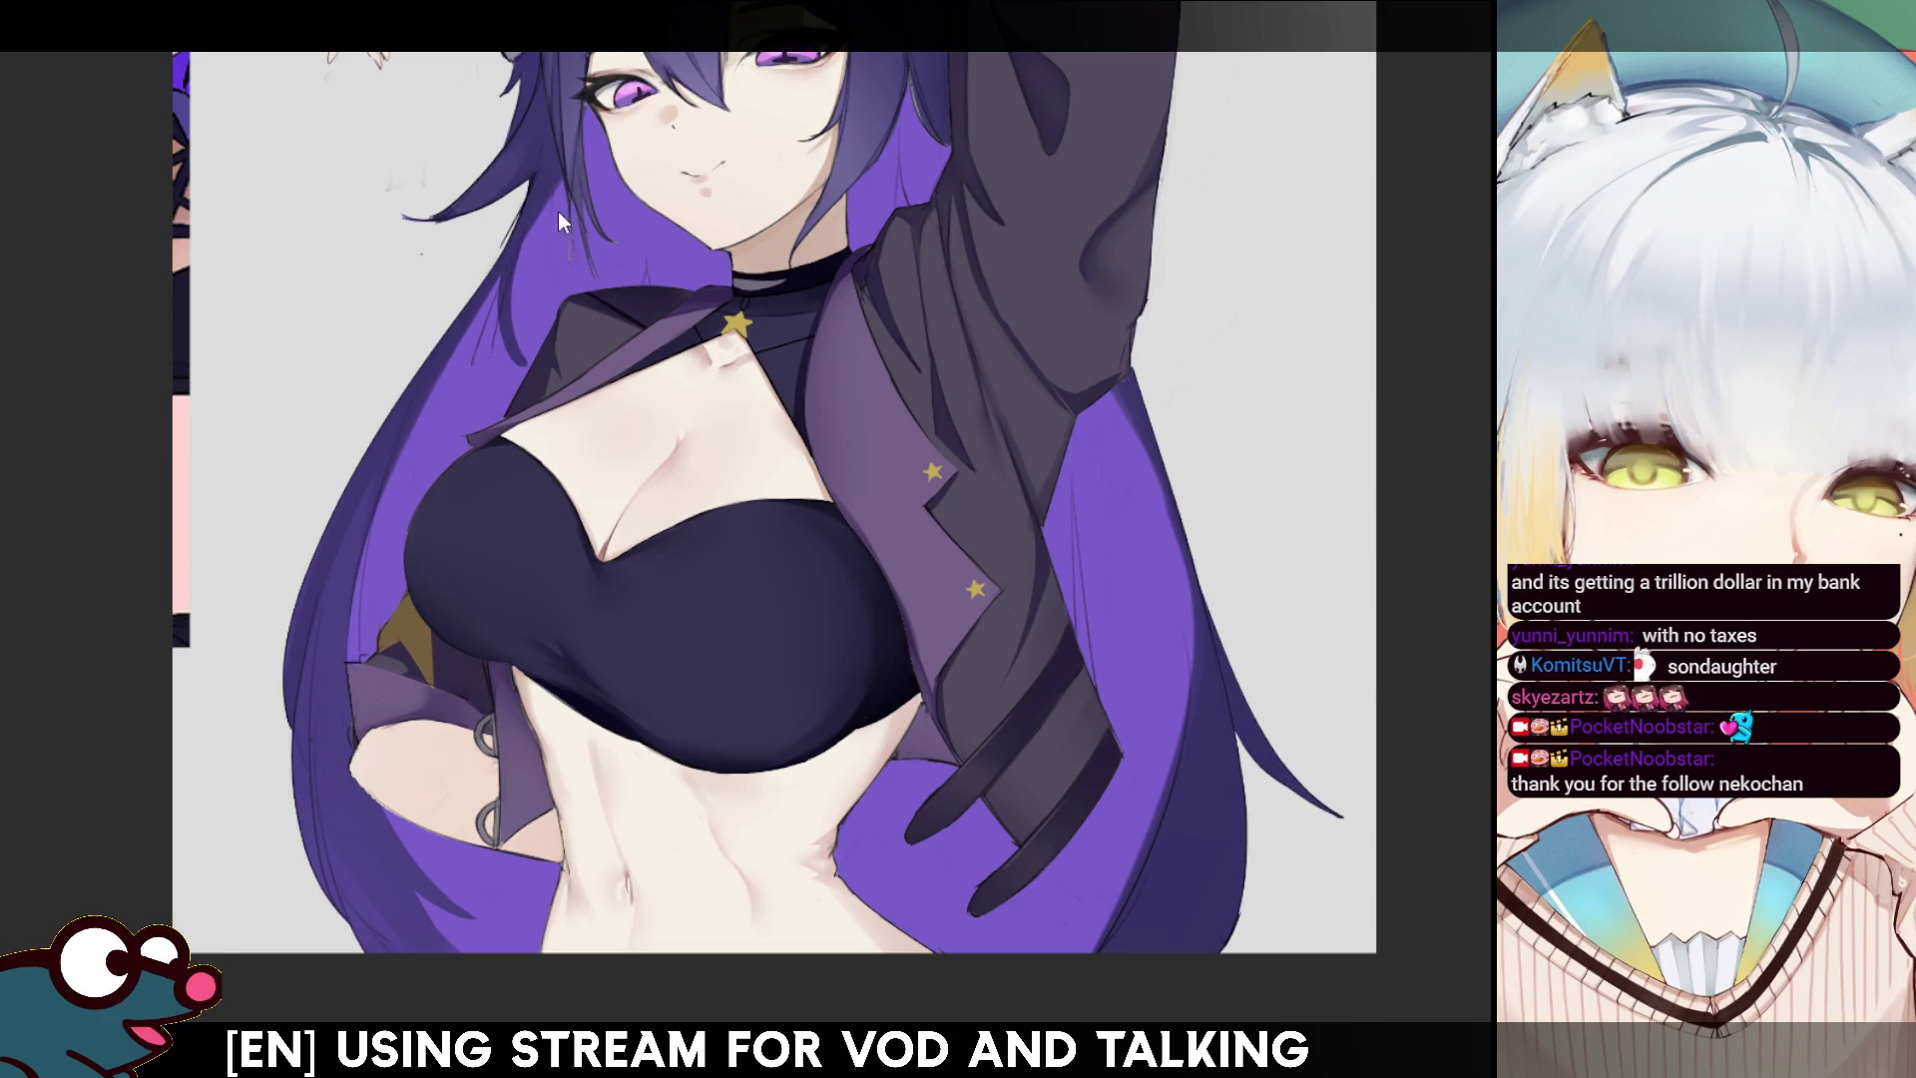
scroll(562, 224, "up", 3)
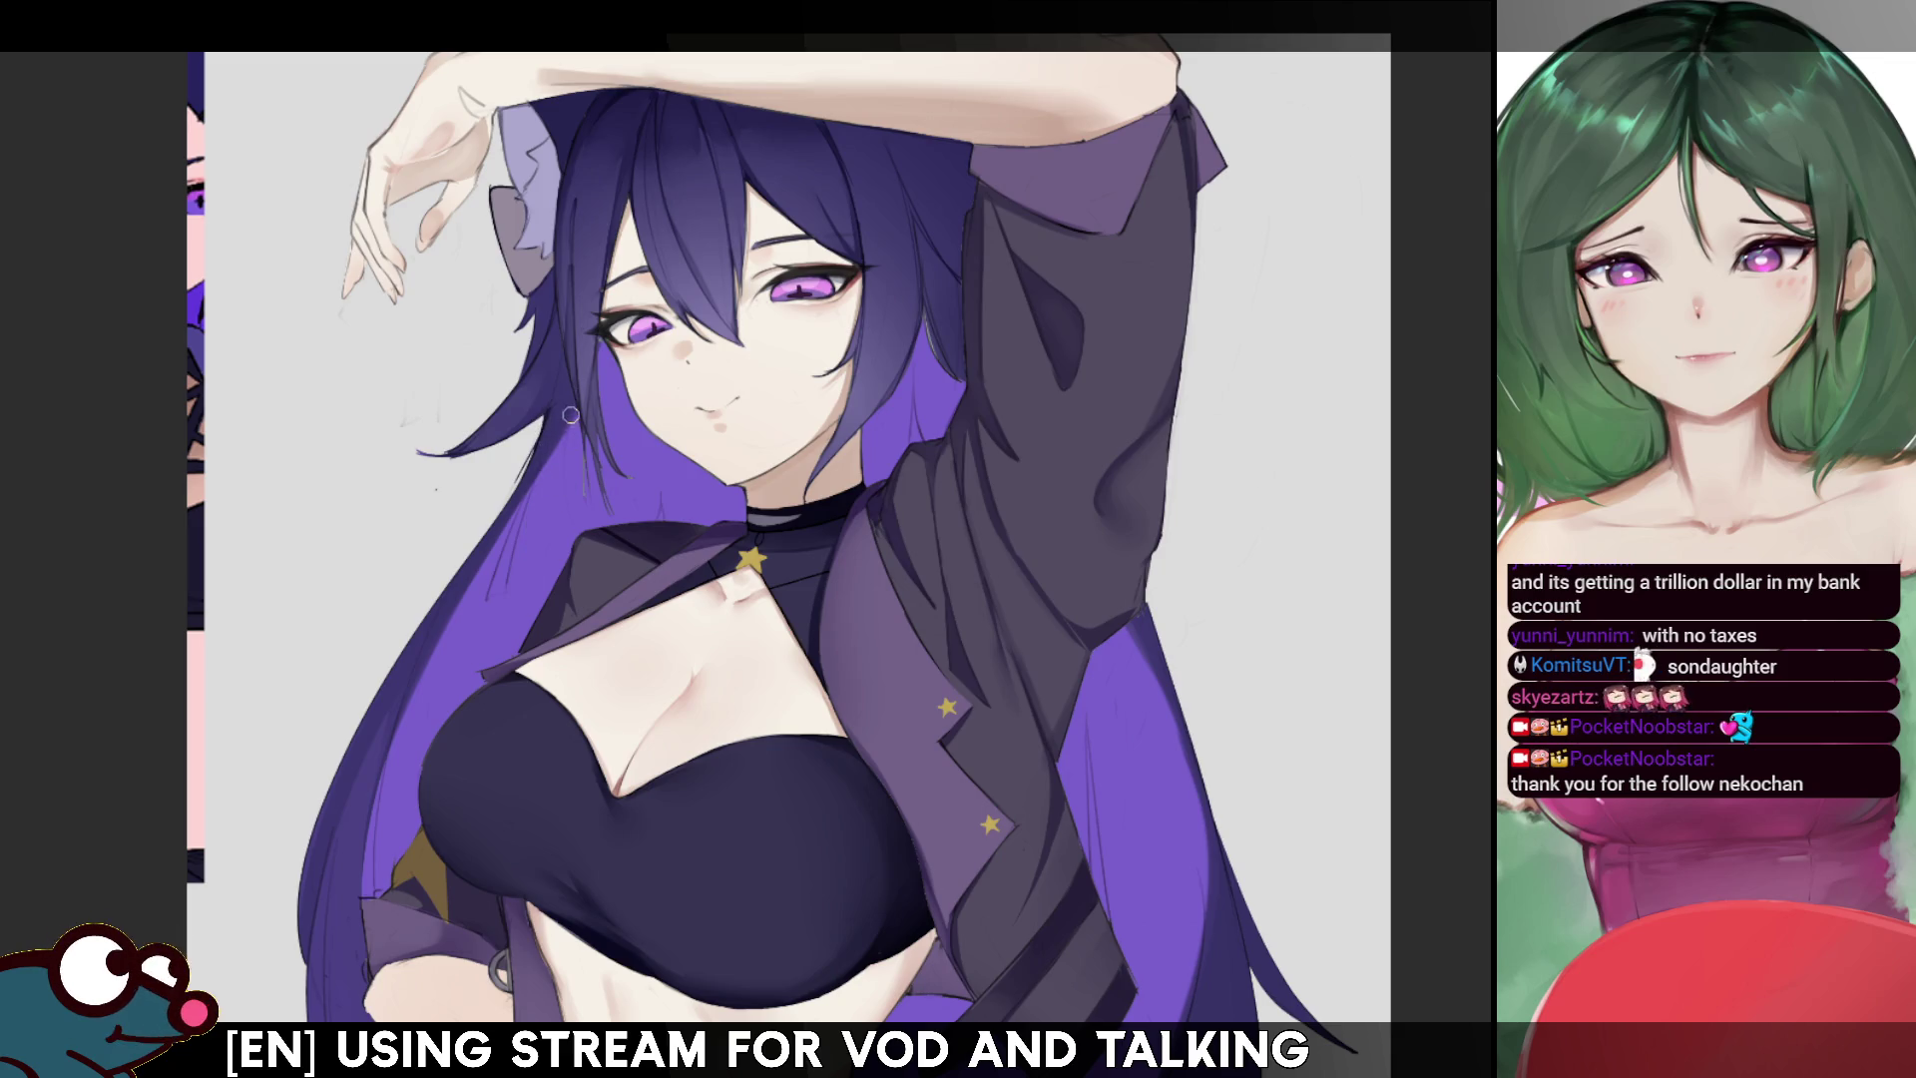
mouse_move(507, 548)
left_mouse_down()
mouse_move(570, 461)
mouse_move(536, 500)
left_mouse_up()
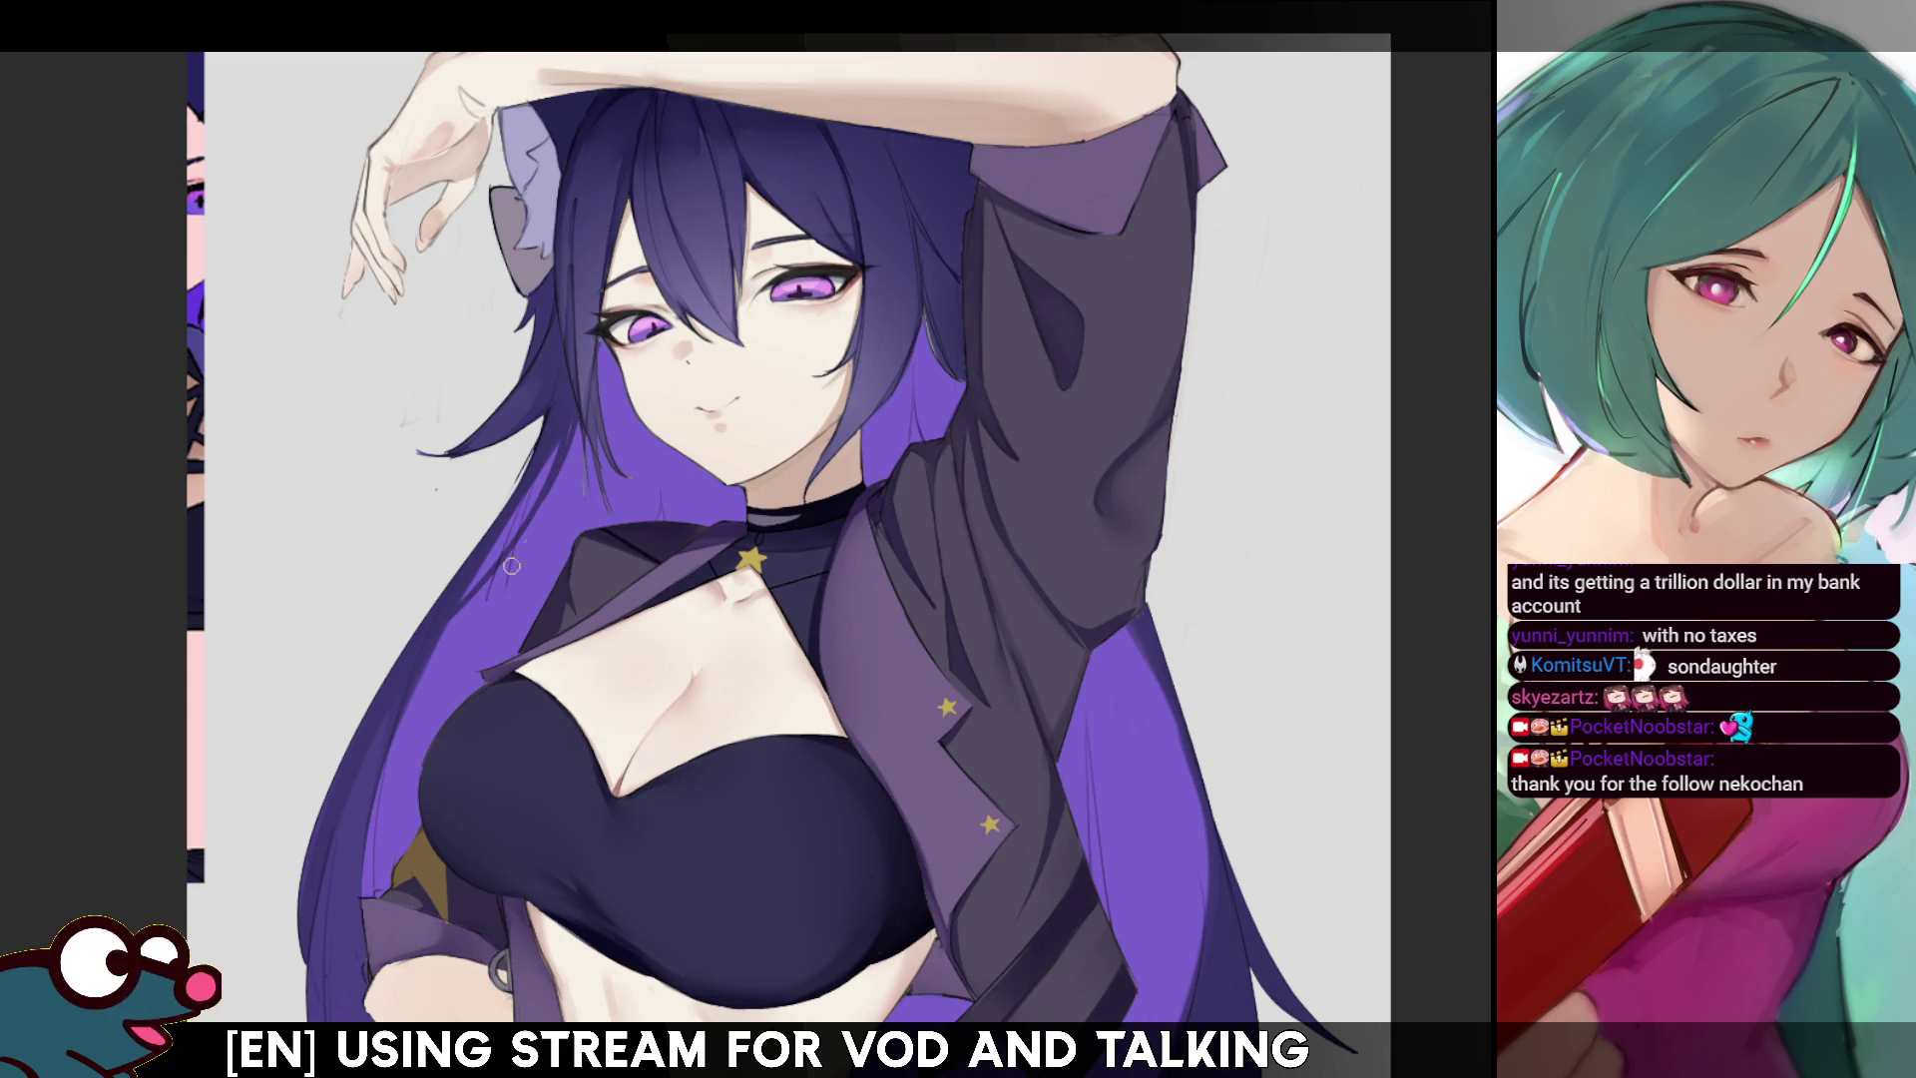
key("h")
key("h")
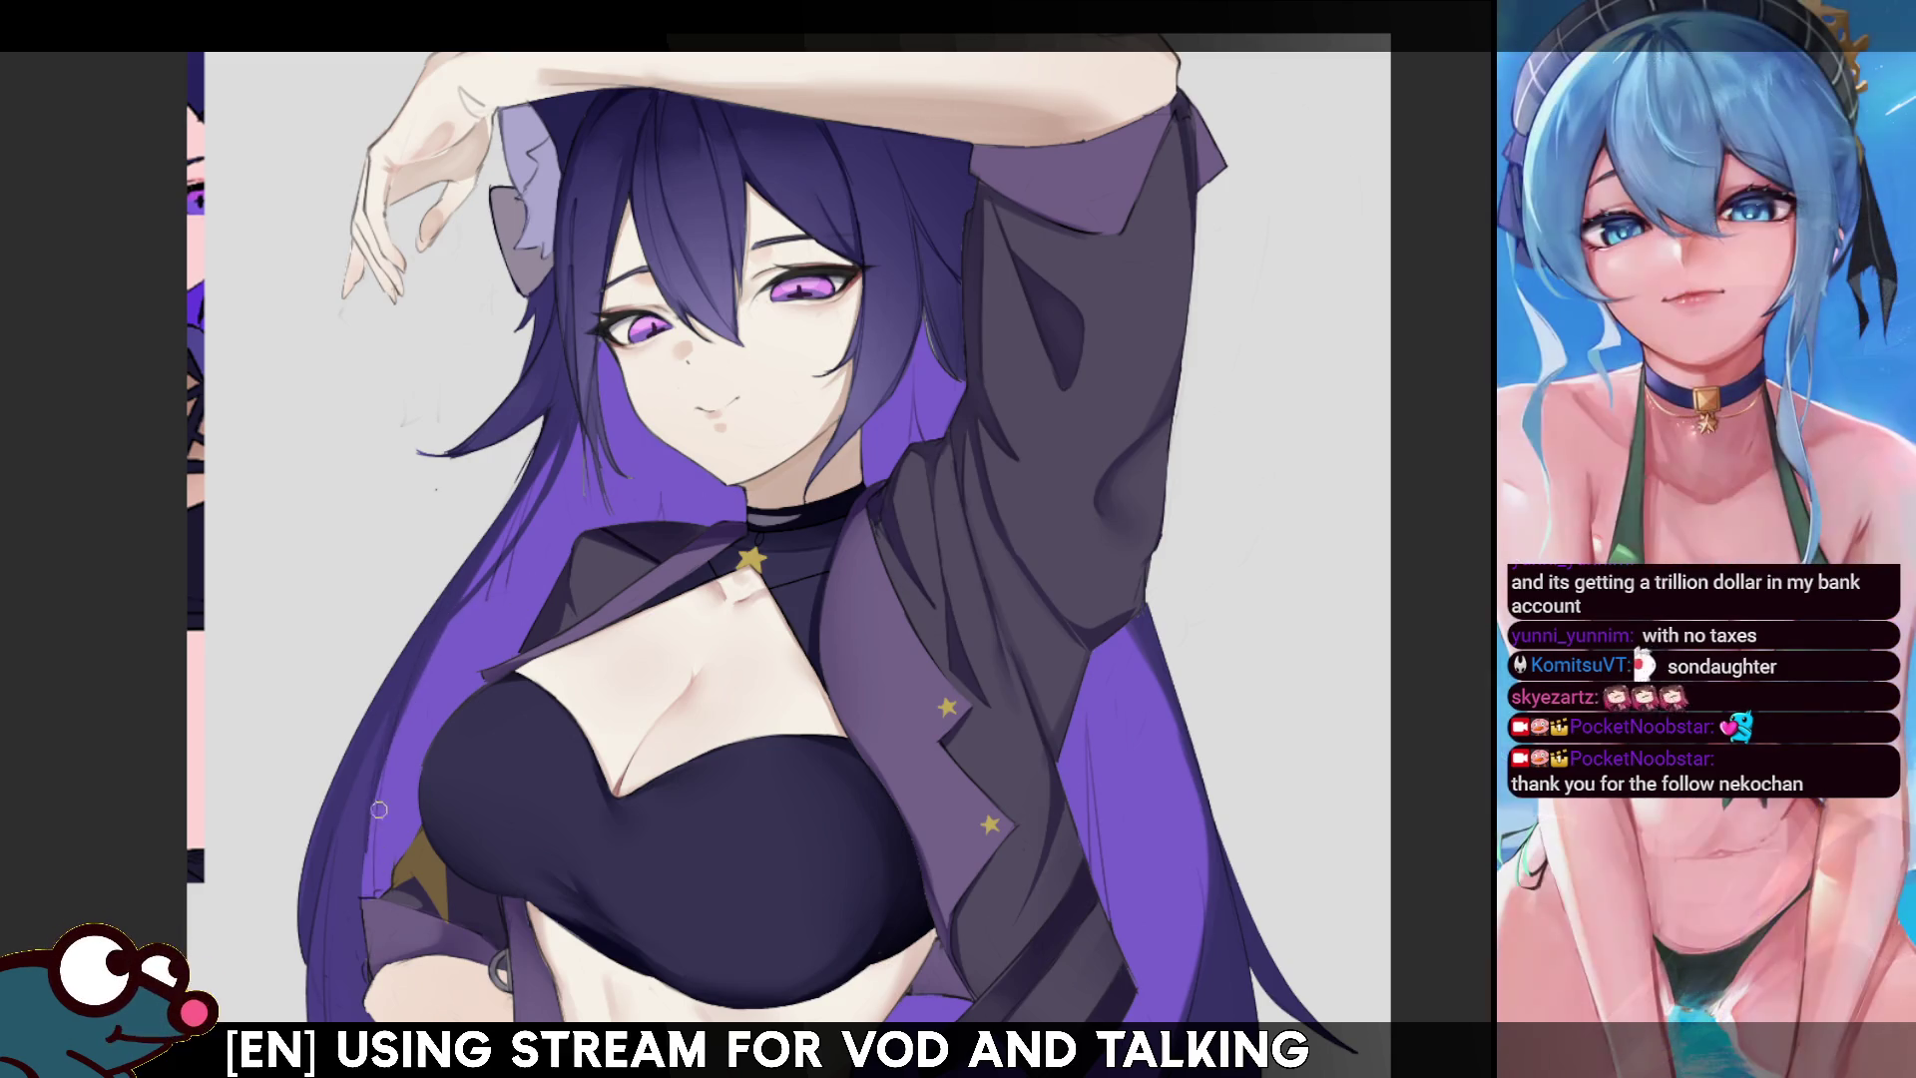
mouse_move(698, 499)
left_mouse_down()
mouse_move(549, 449)
mouse_move(430, 354)
left_mouse_up()
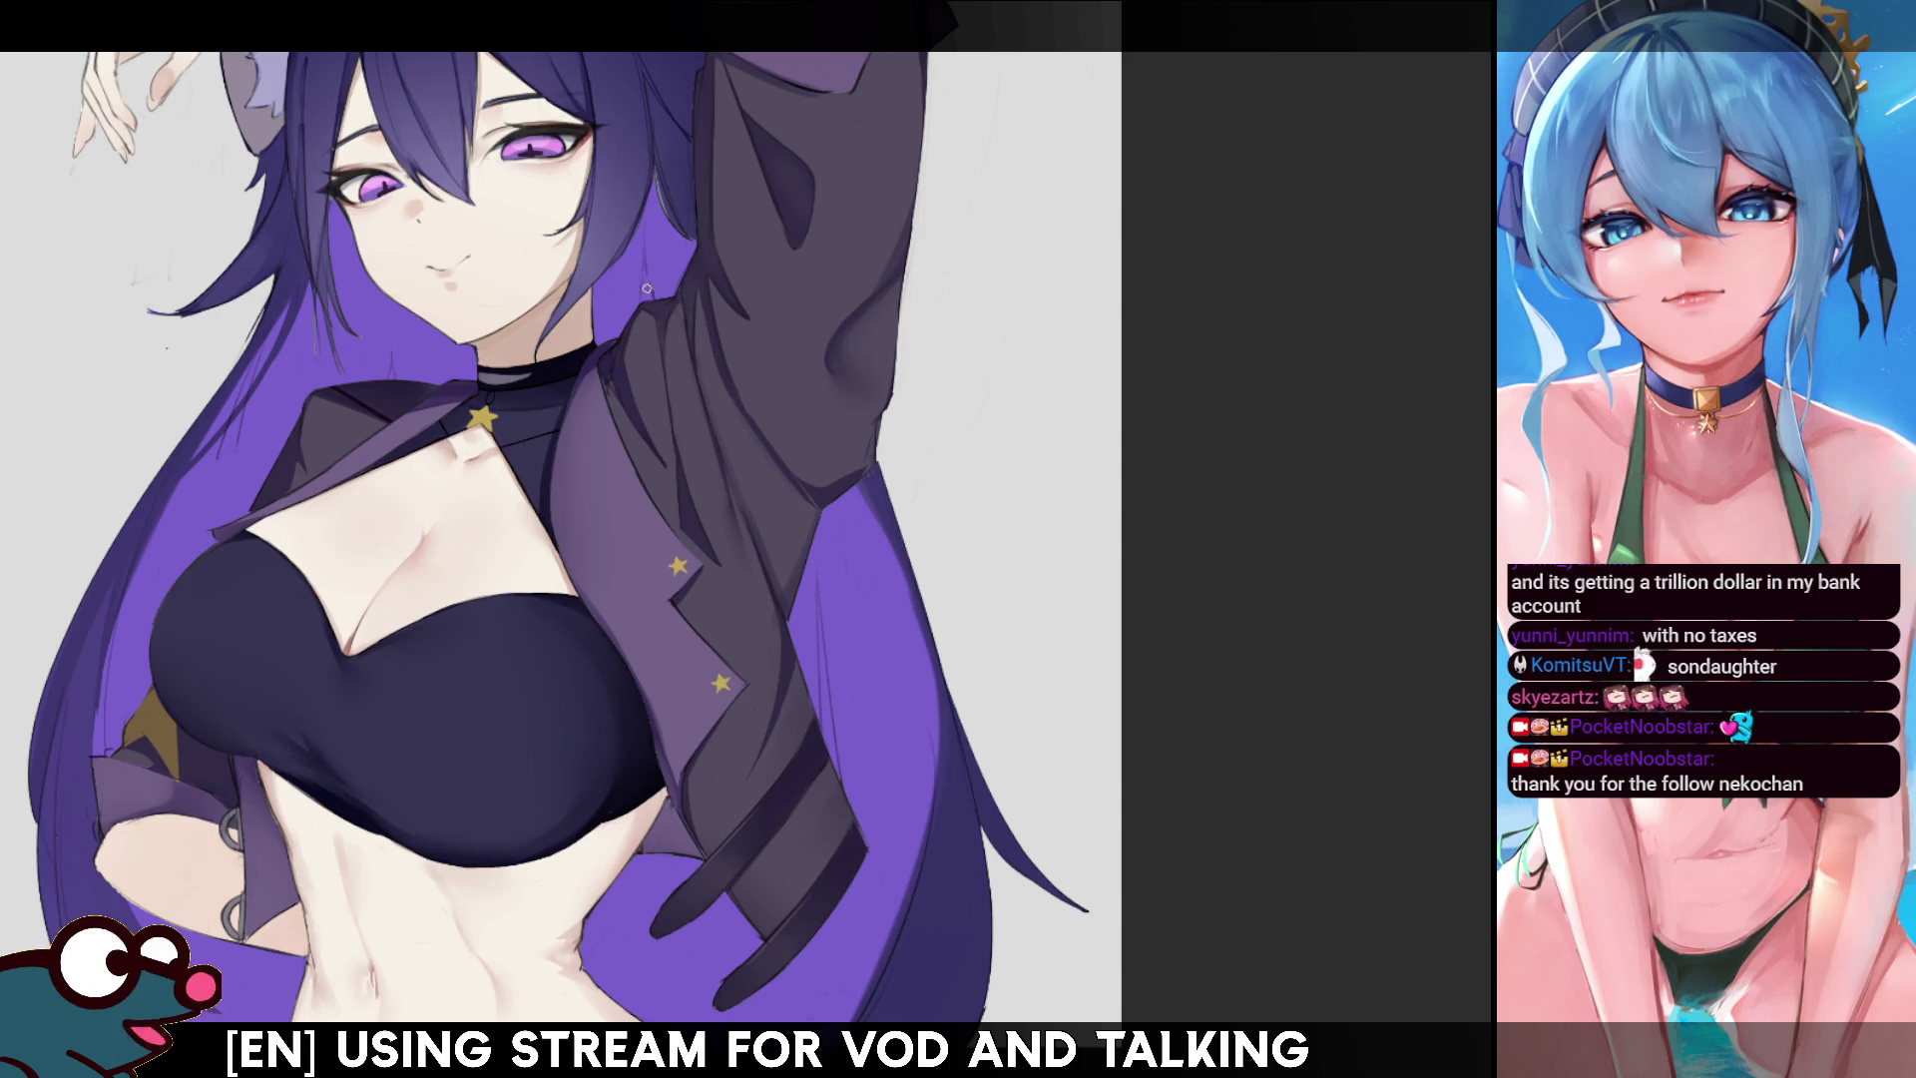
scroll(591, 446, "up", 5)
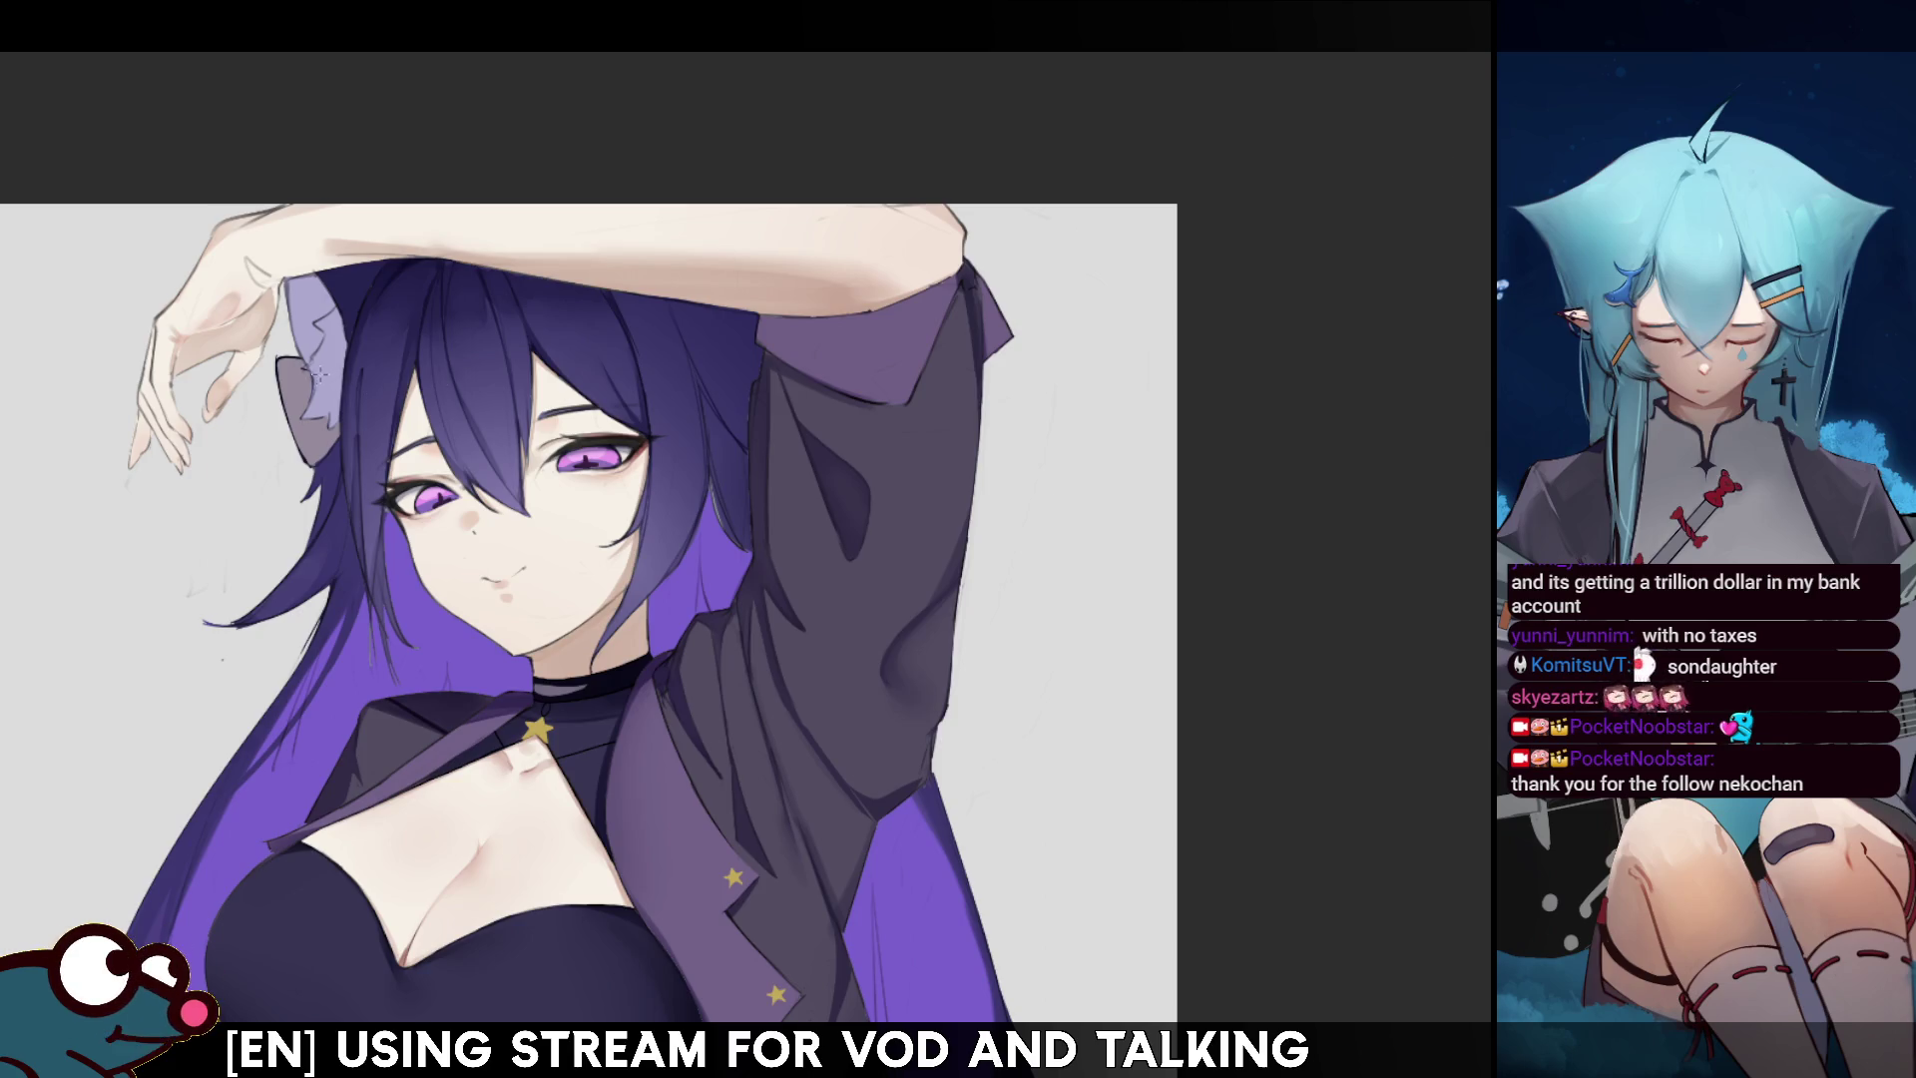
- Magic-wand select the lavender ear and refine the selection to cover the upper ear
left_click(350, 415)
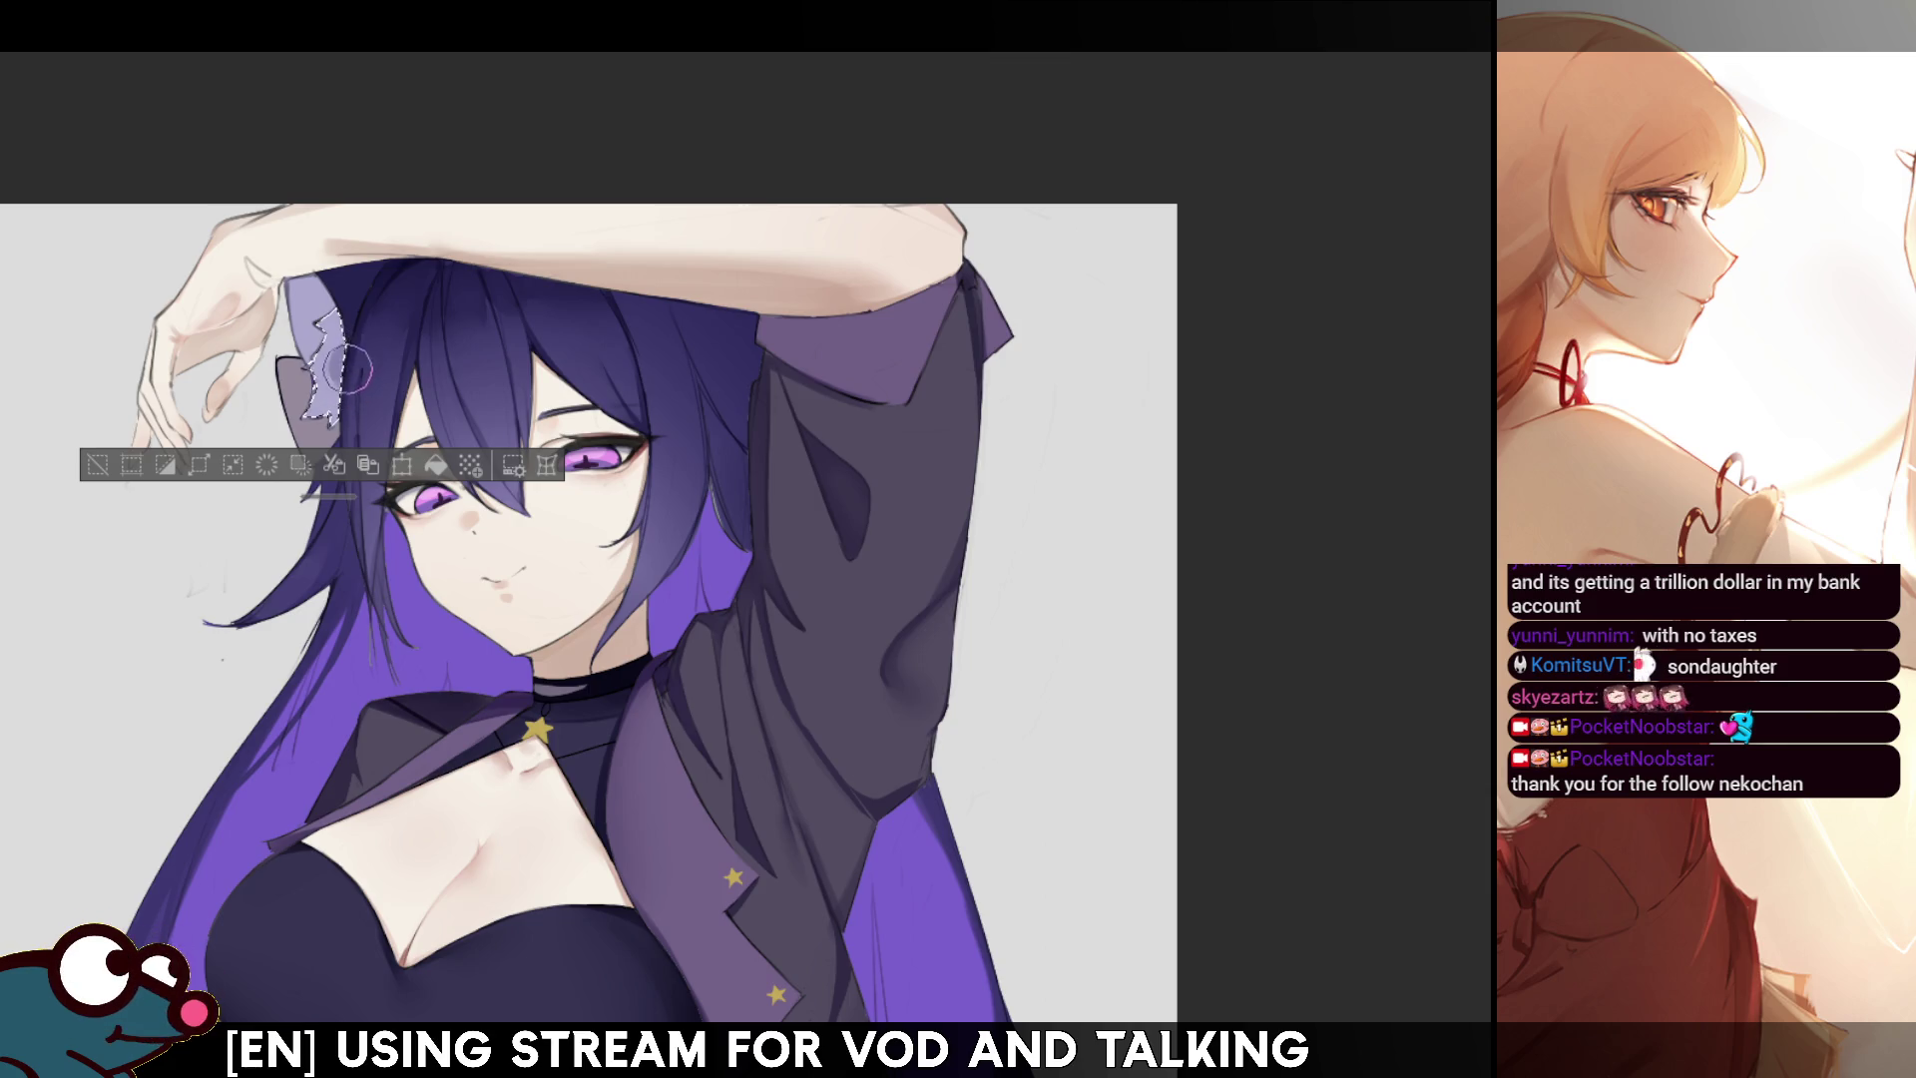
key("ctrl+d")
key("h")
key("h")
key("ctrl+z")
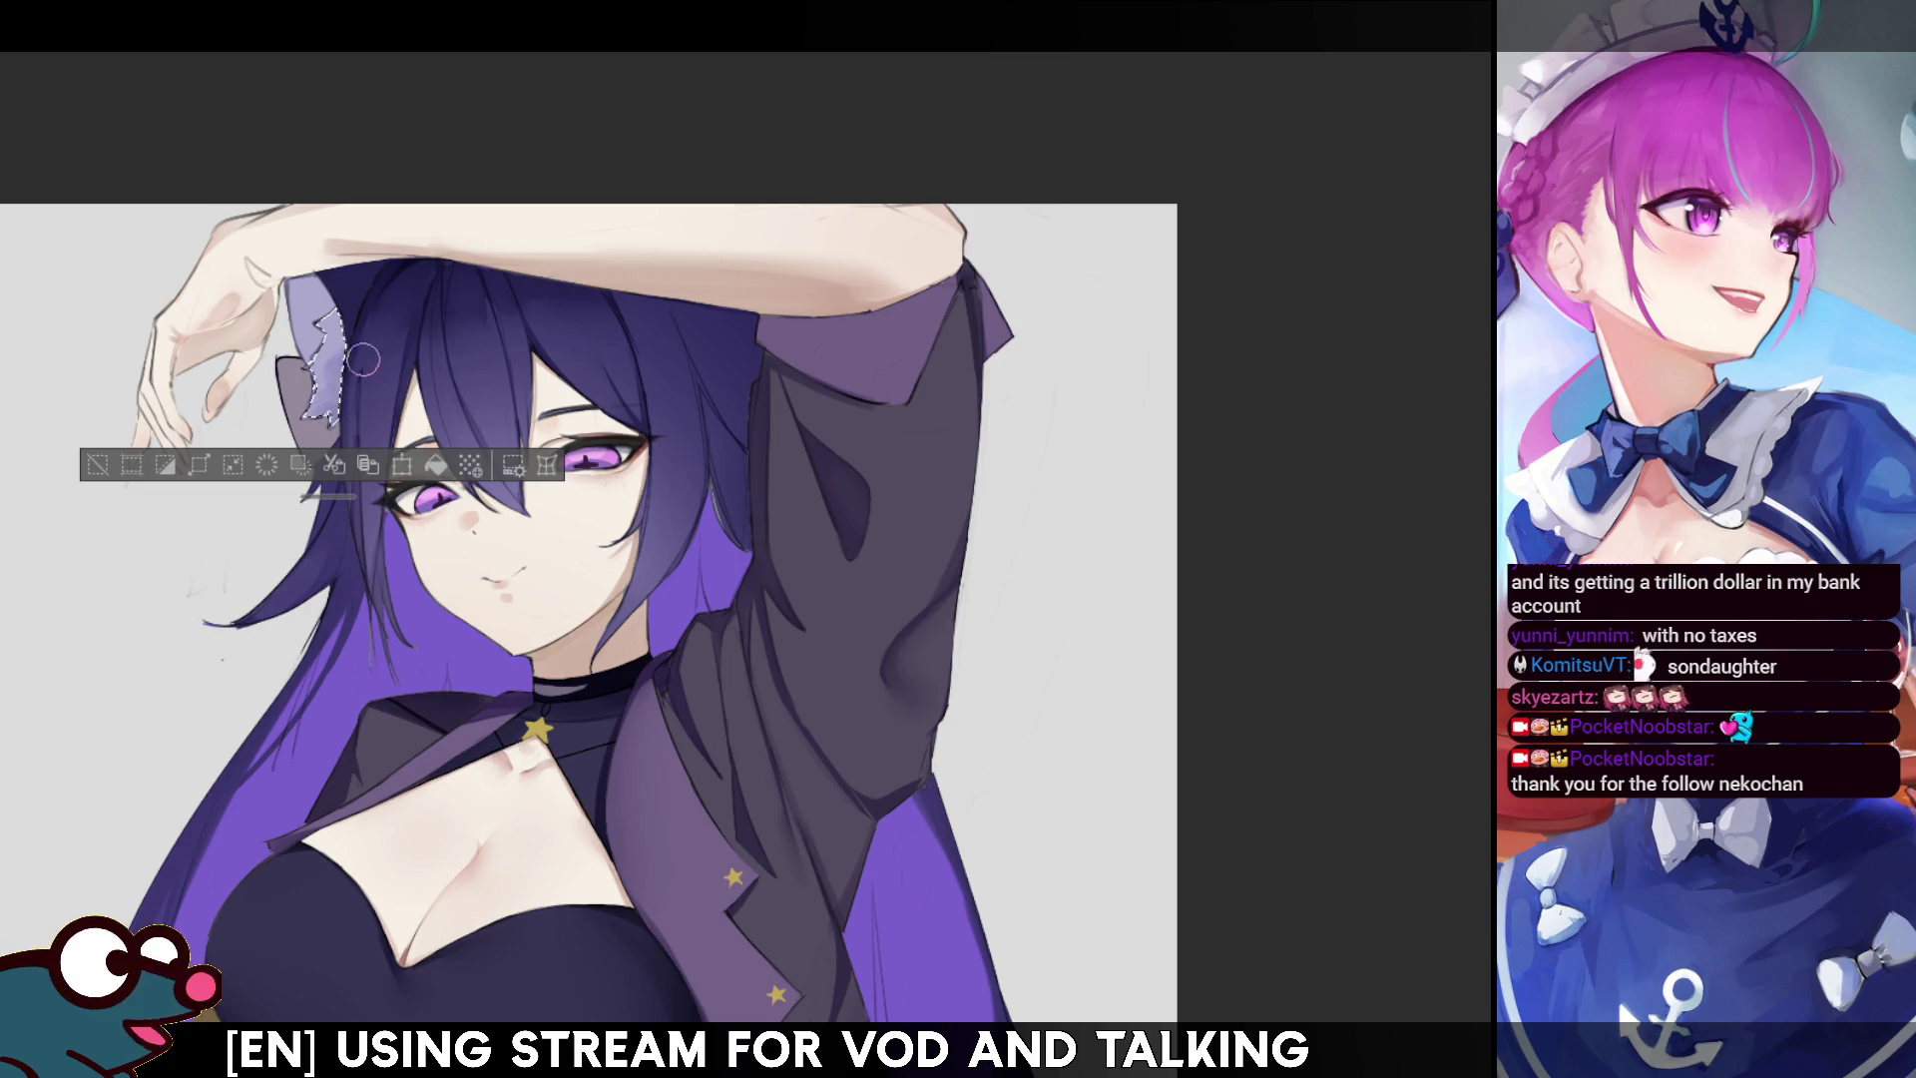
key("h")
key("h")
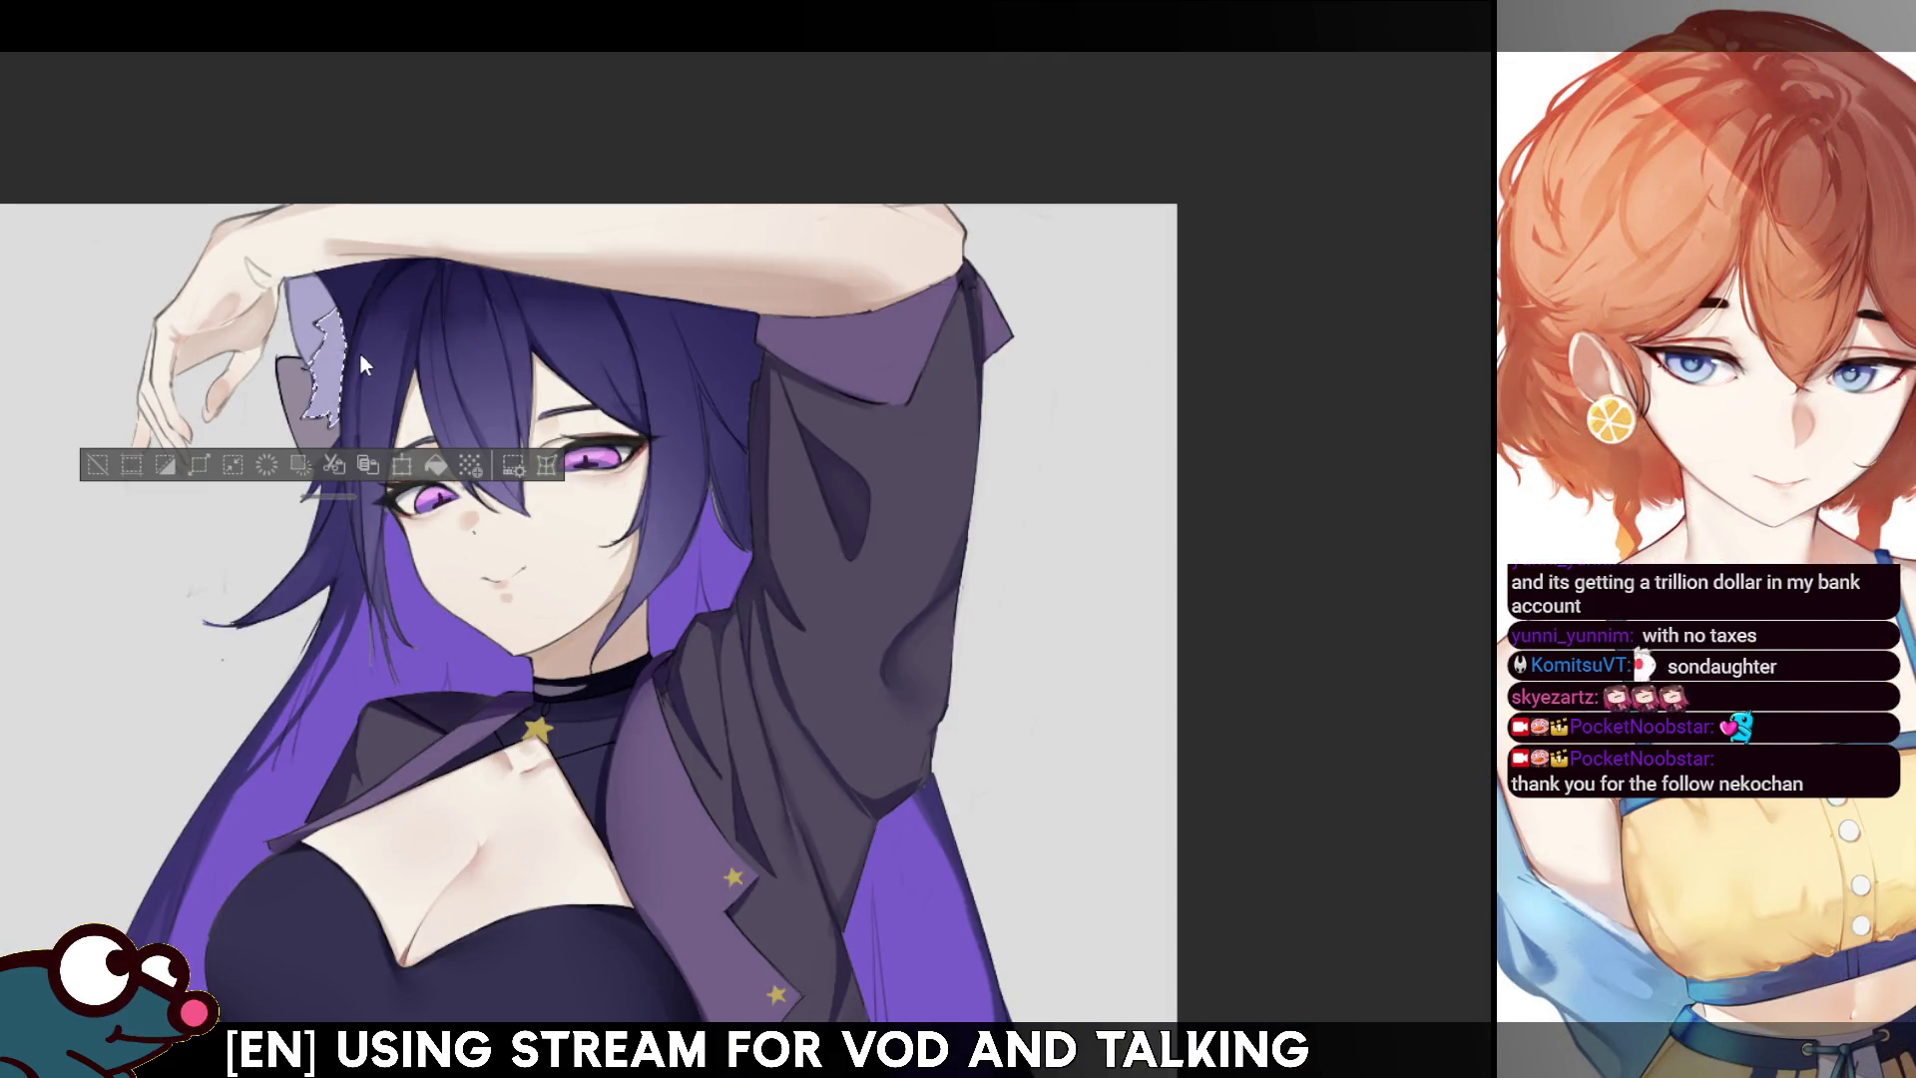
left_click_drag(339, 391, 321, 419)
key("ctrl+d")
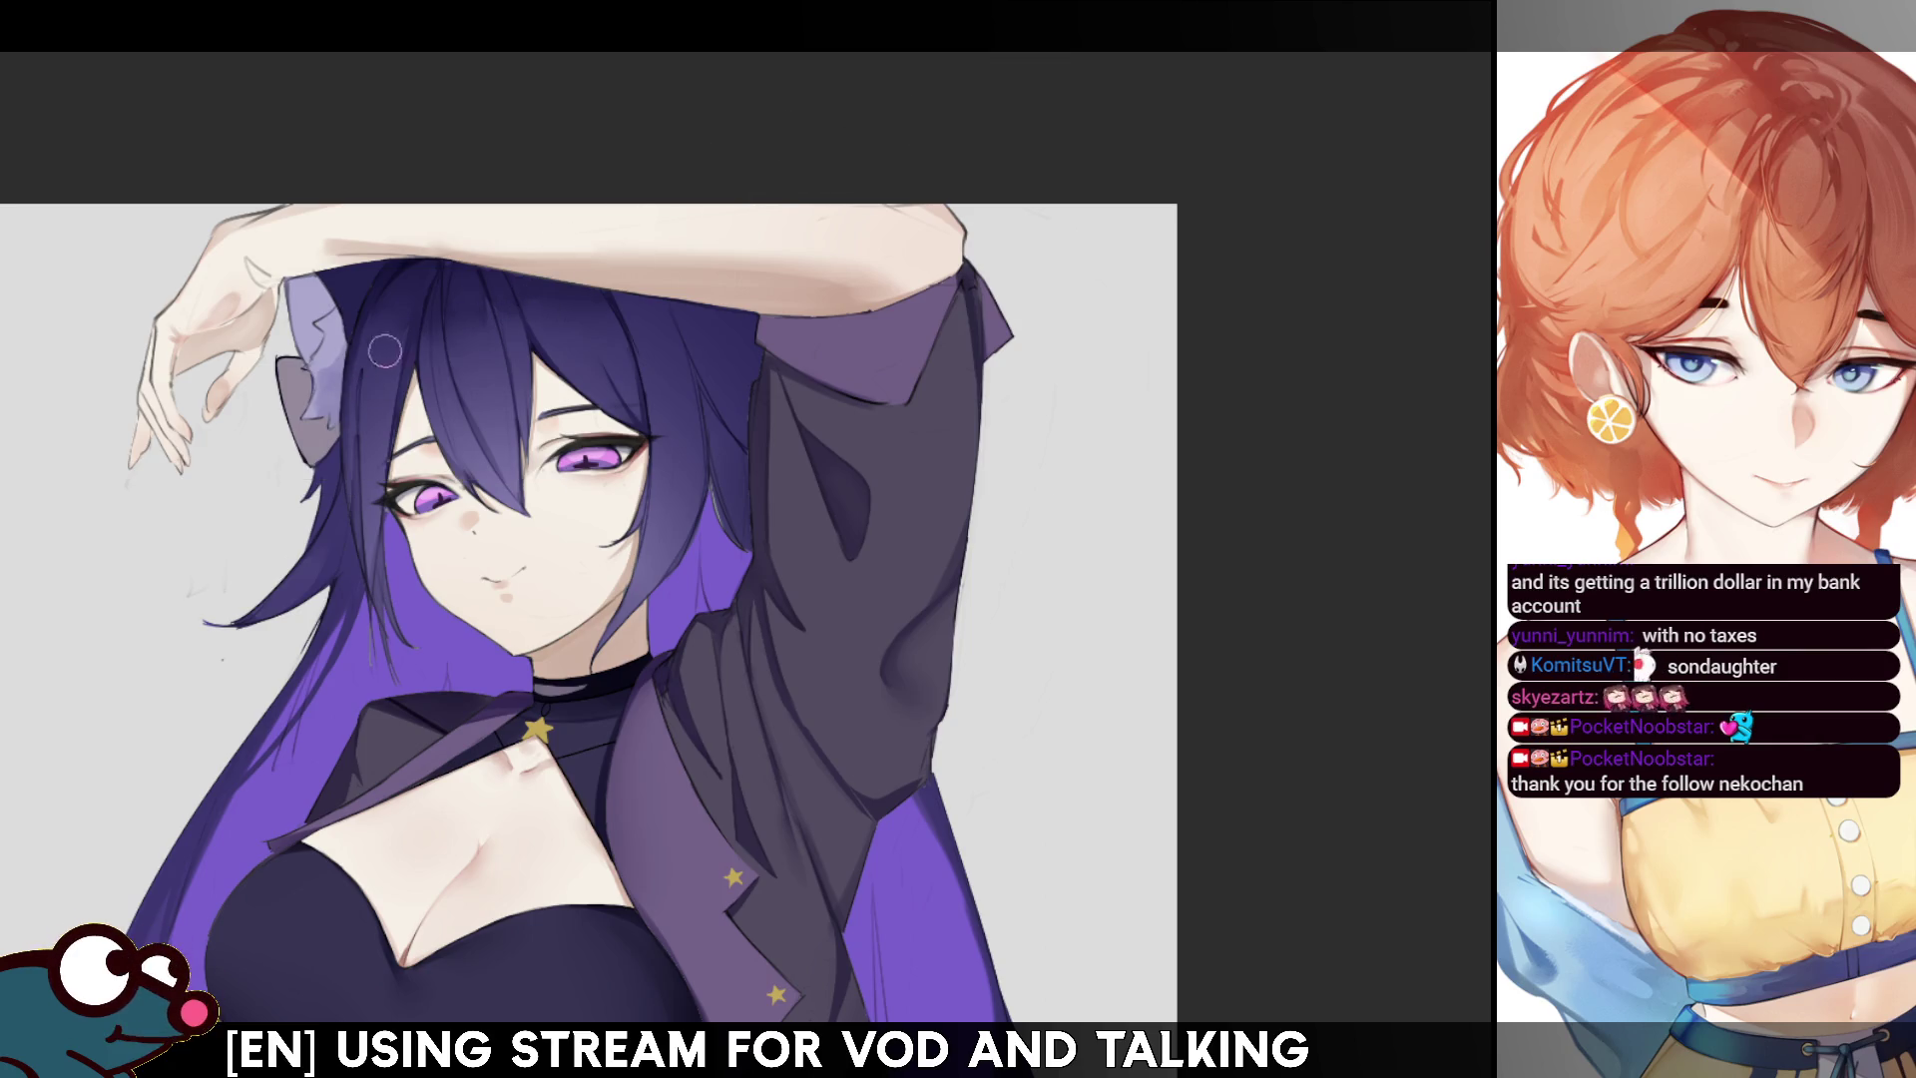
key("ctrl+z")
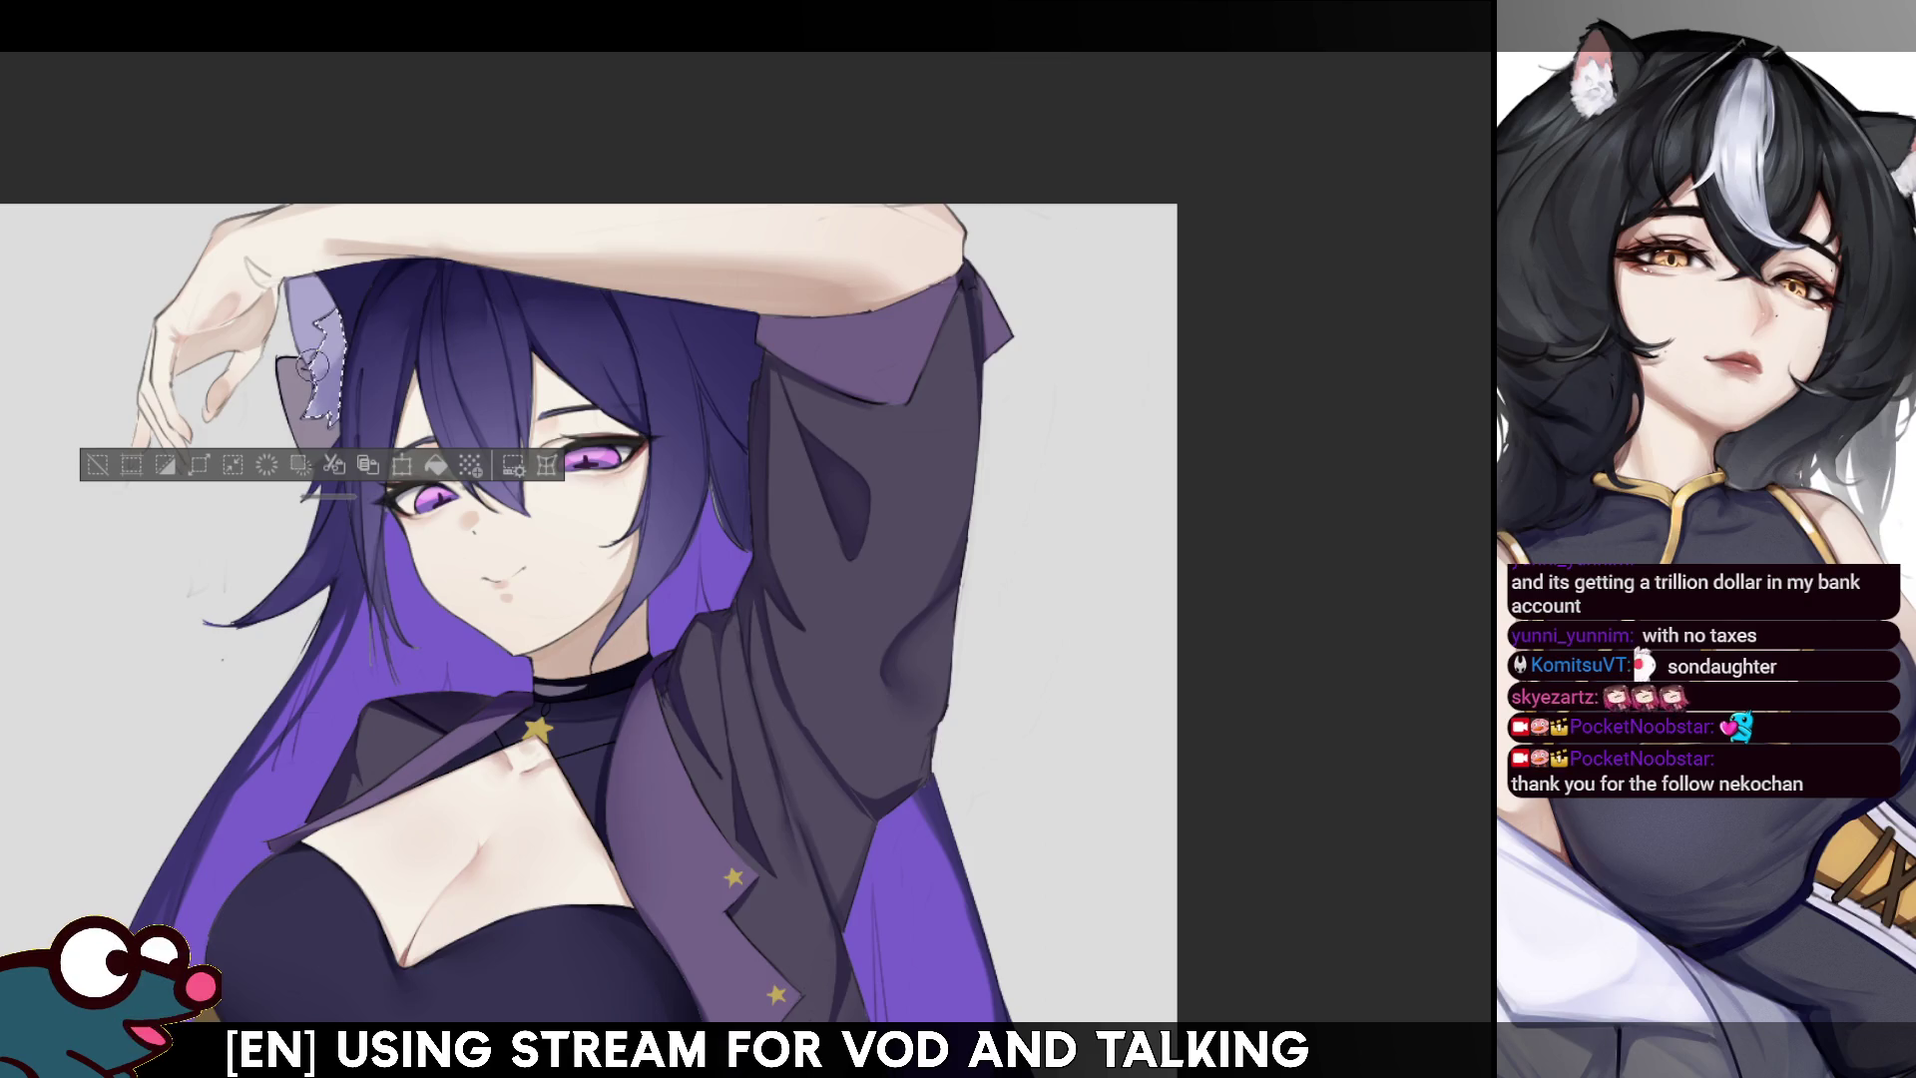
mouse_move(311, 330)
left_mouse_down()
mouse_move(299, 319)
mouse_move(314, 340)
left_mouse_up()
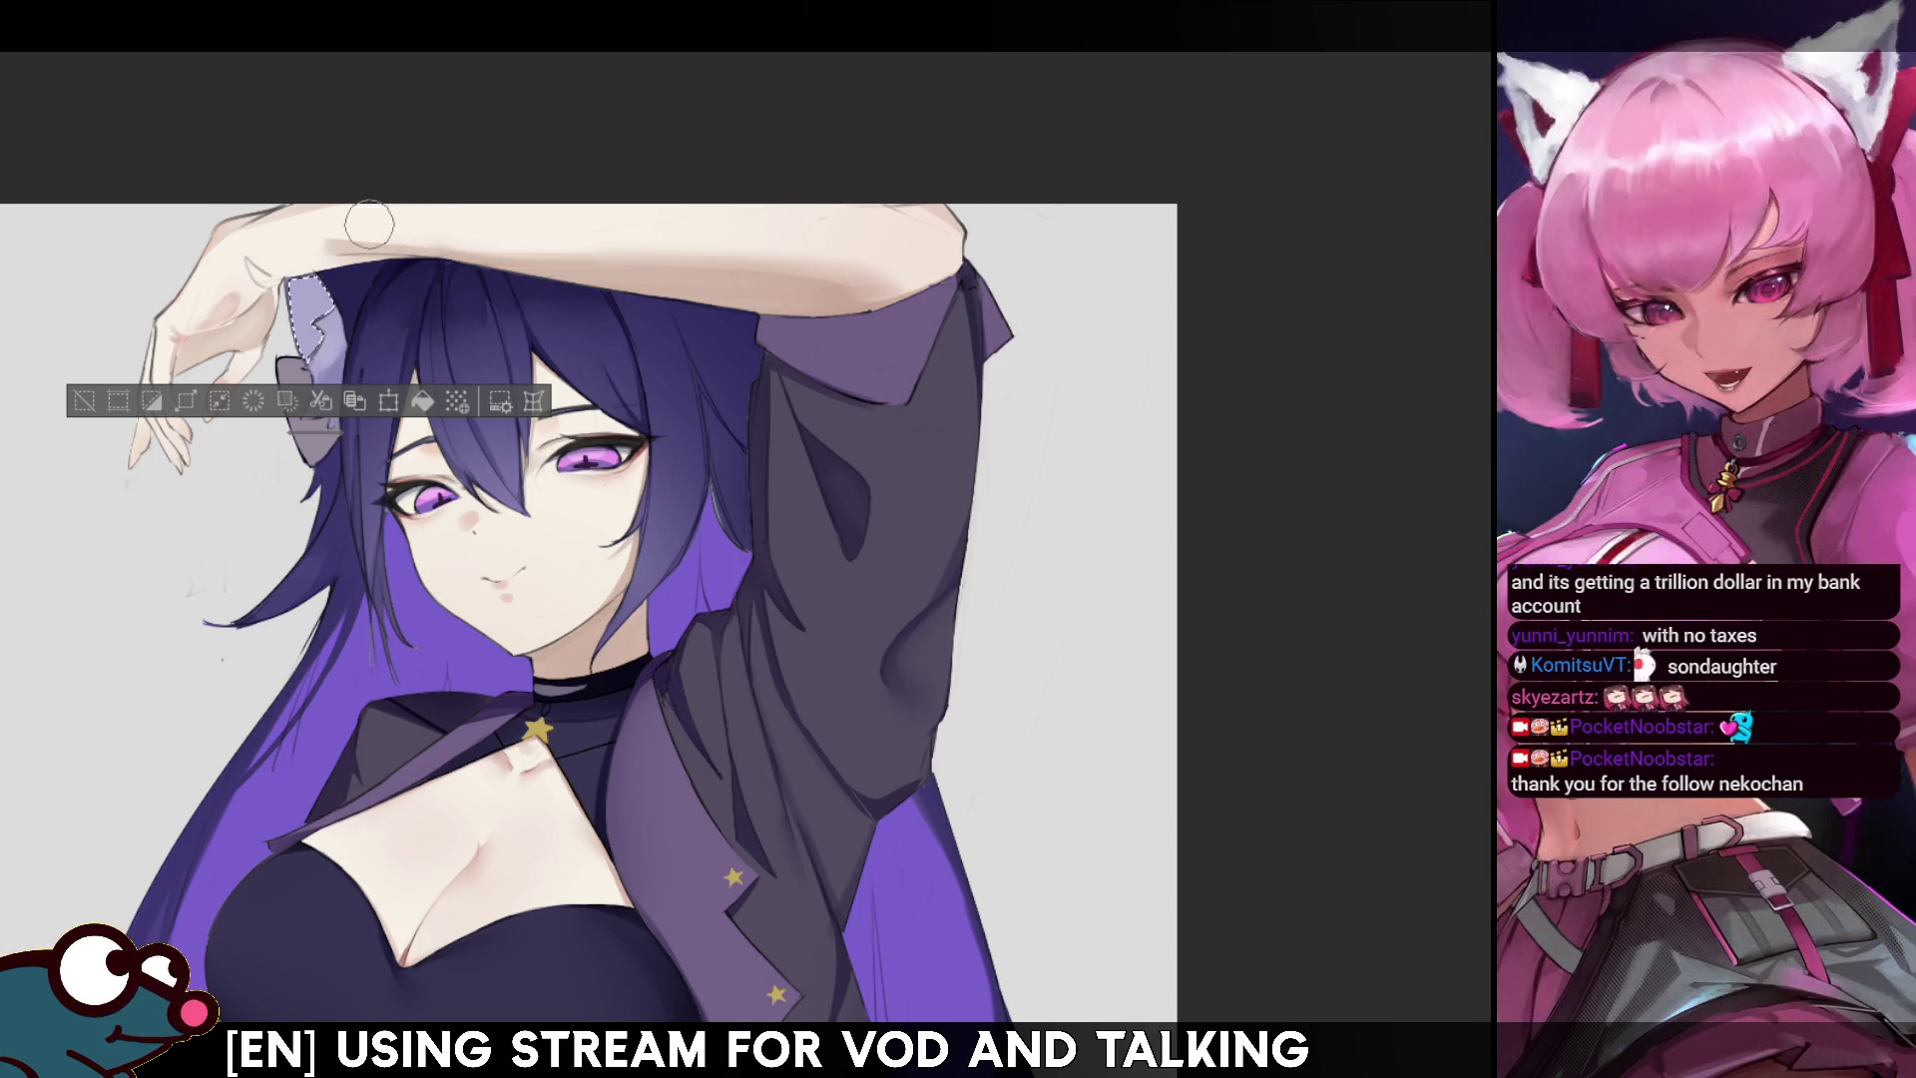
- Paint a lighter tone over the ear with a larger brush and clear the selection
key("e")
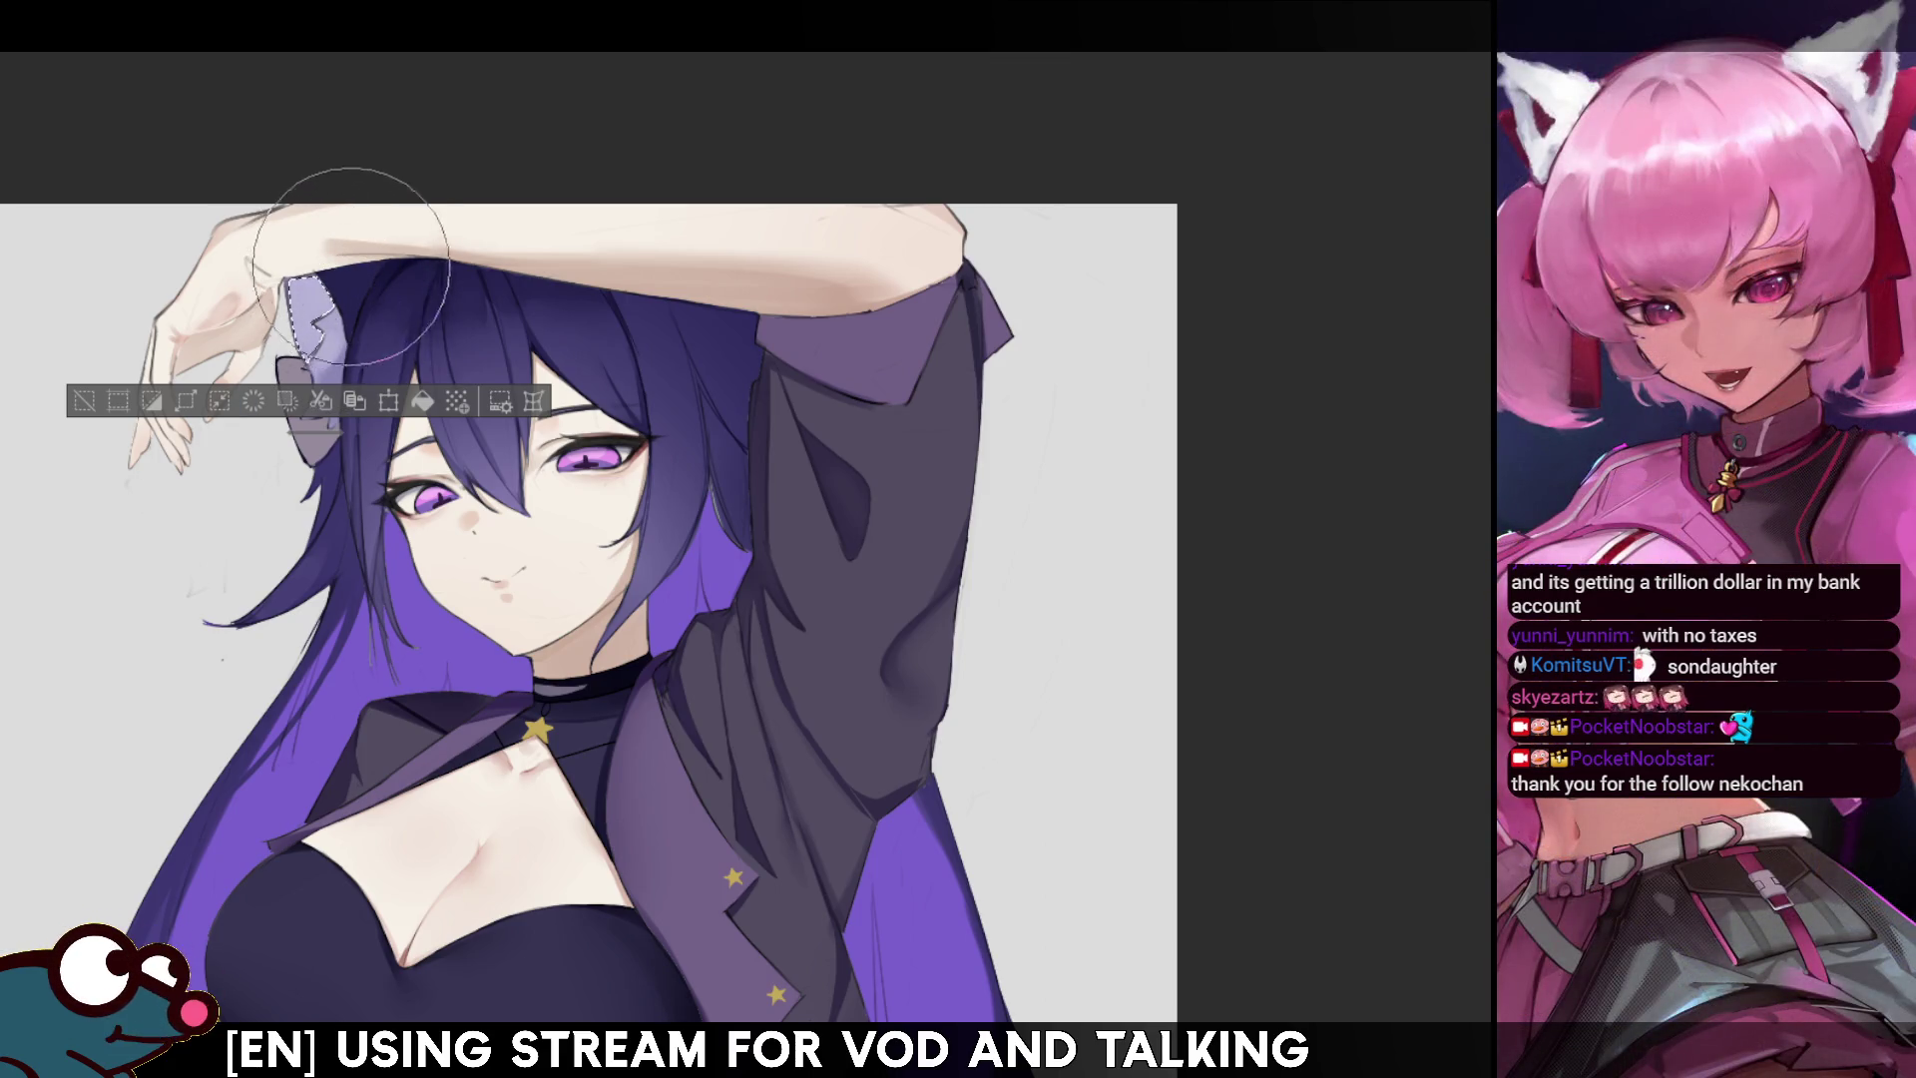
key("ctrl+d")
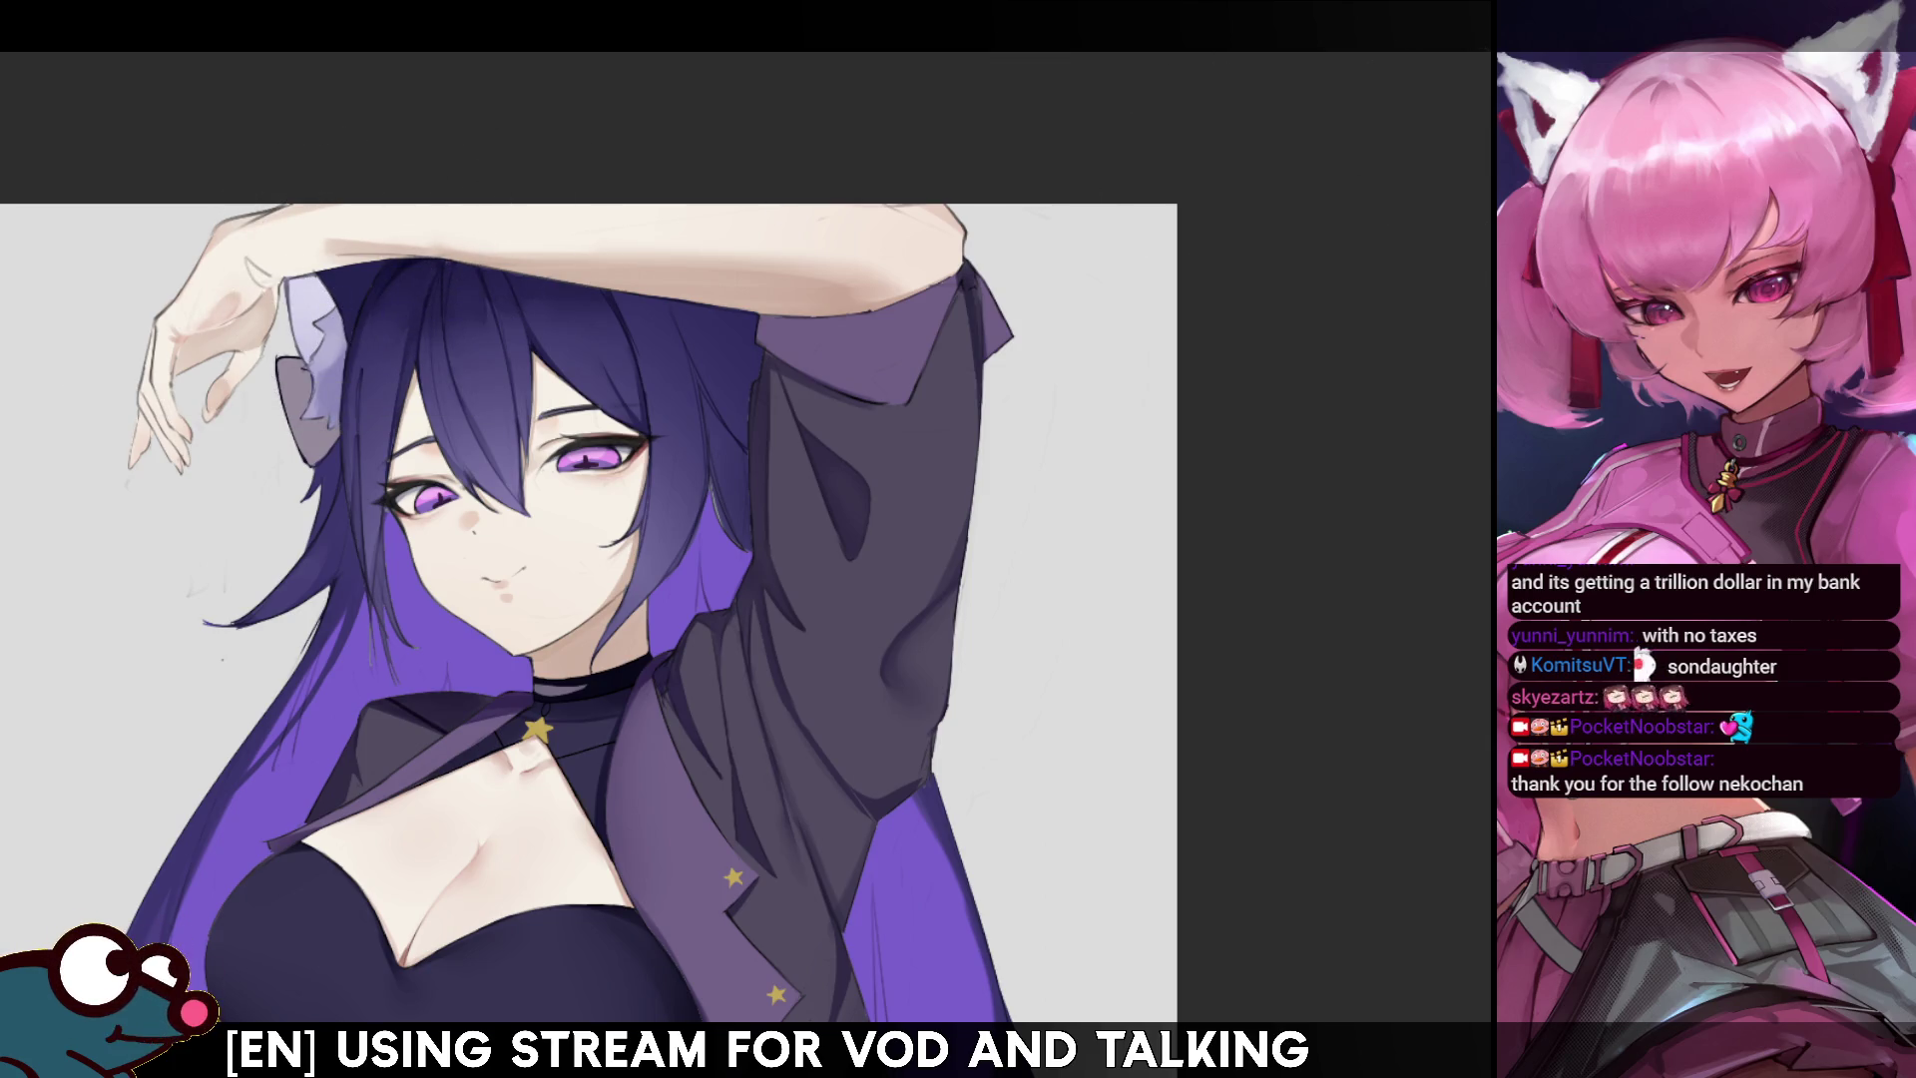
left_click_drag(599, 499, 489, 614)
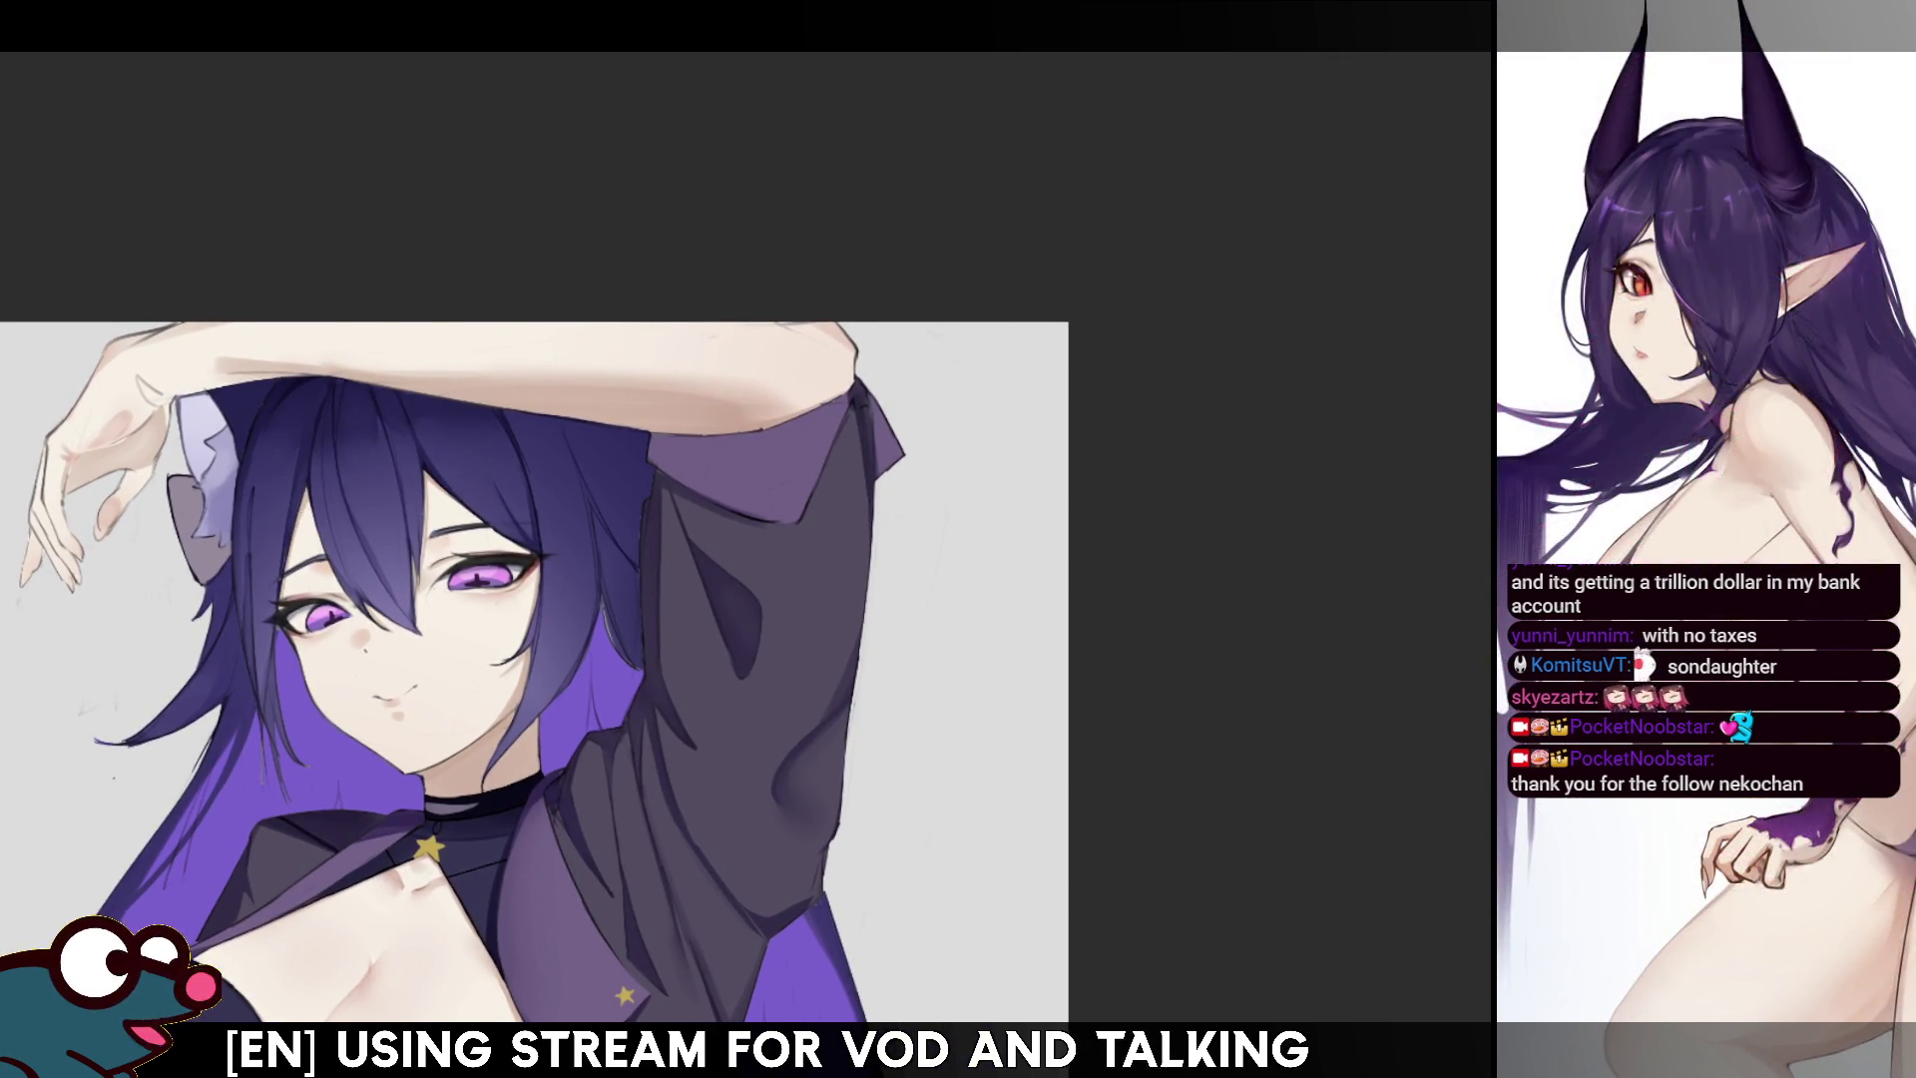
left_click_drag(599, 599, 808, 420)
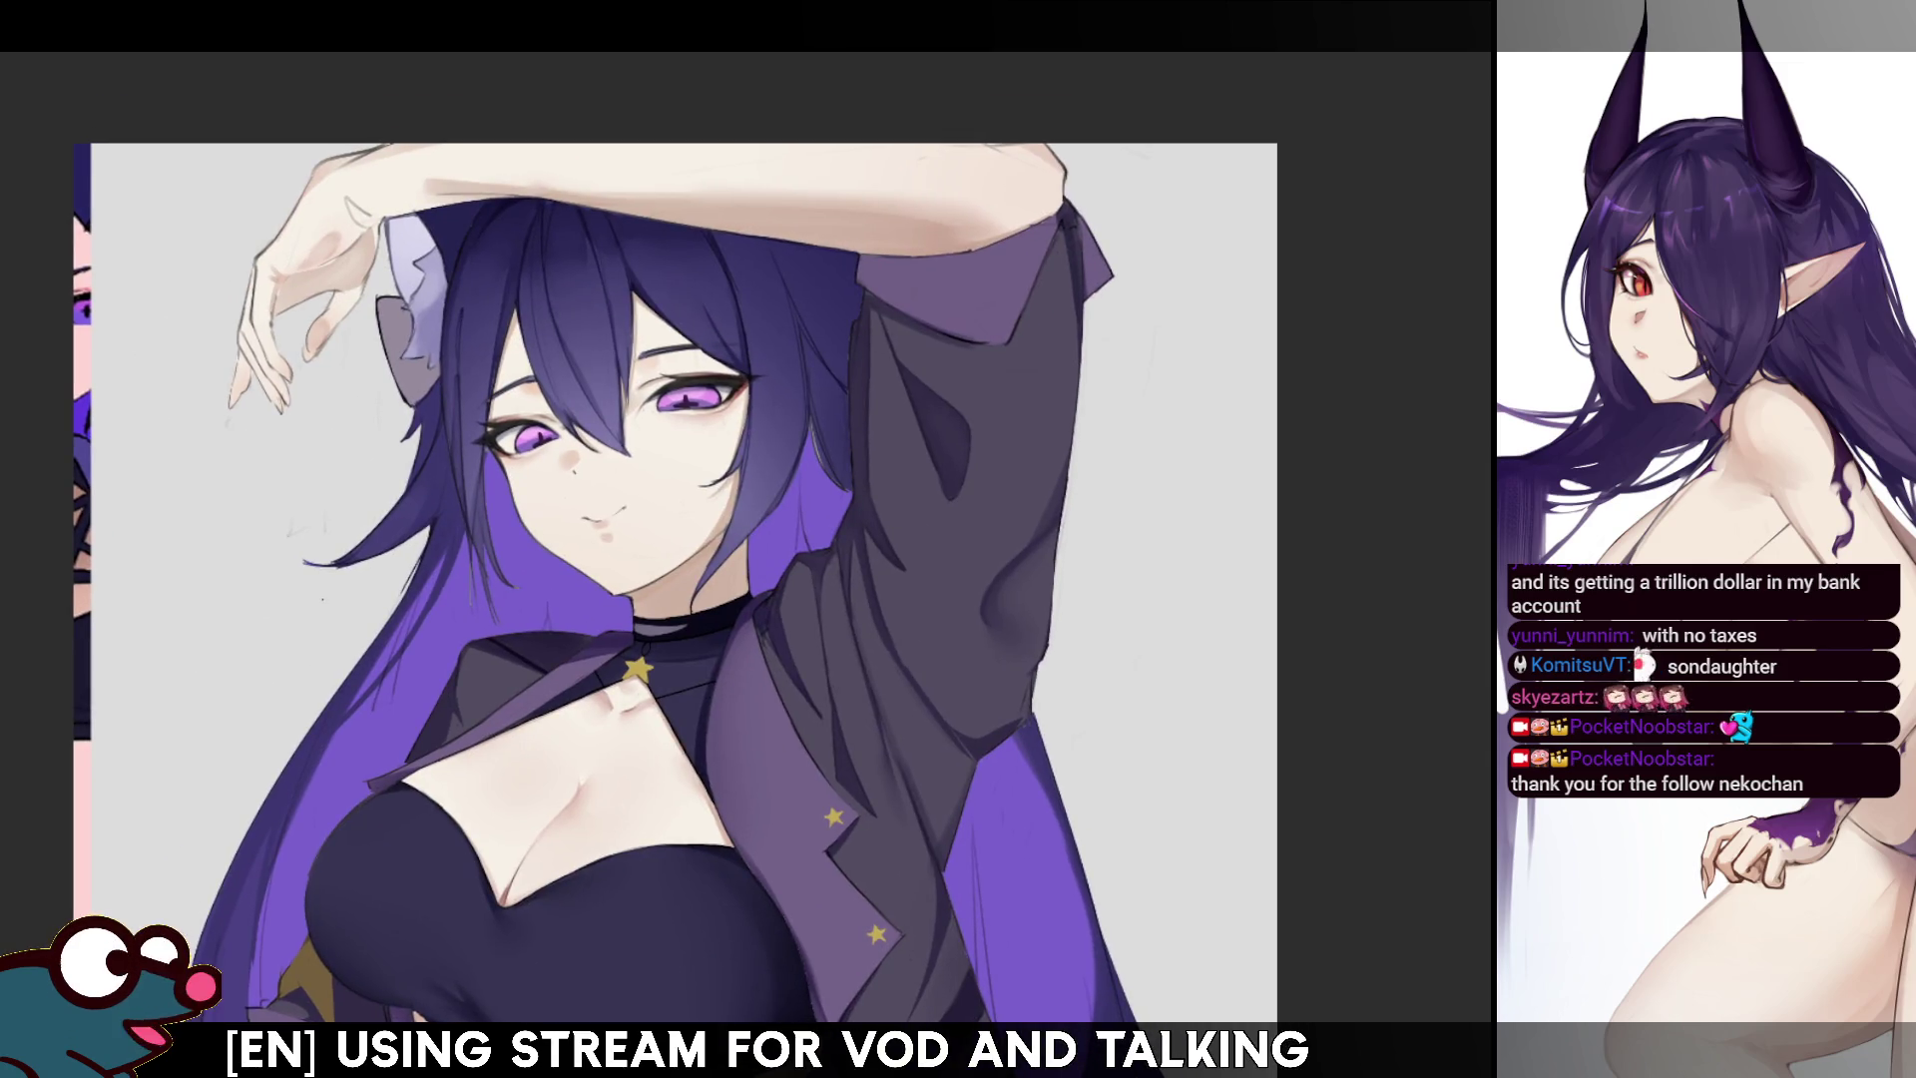
mouse_move(598, 499)
left_mouse_down()
mouse_move(529, 142)
mouse_move(532, 167)
left_mouse_up()
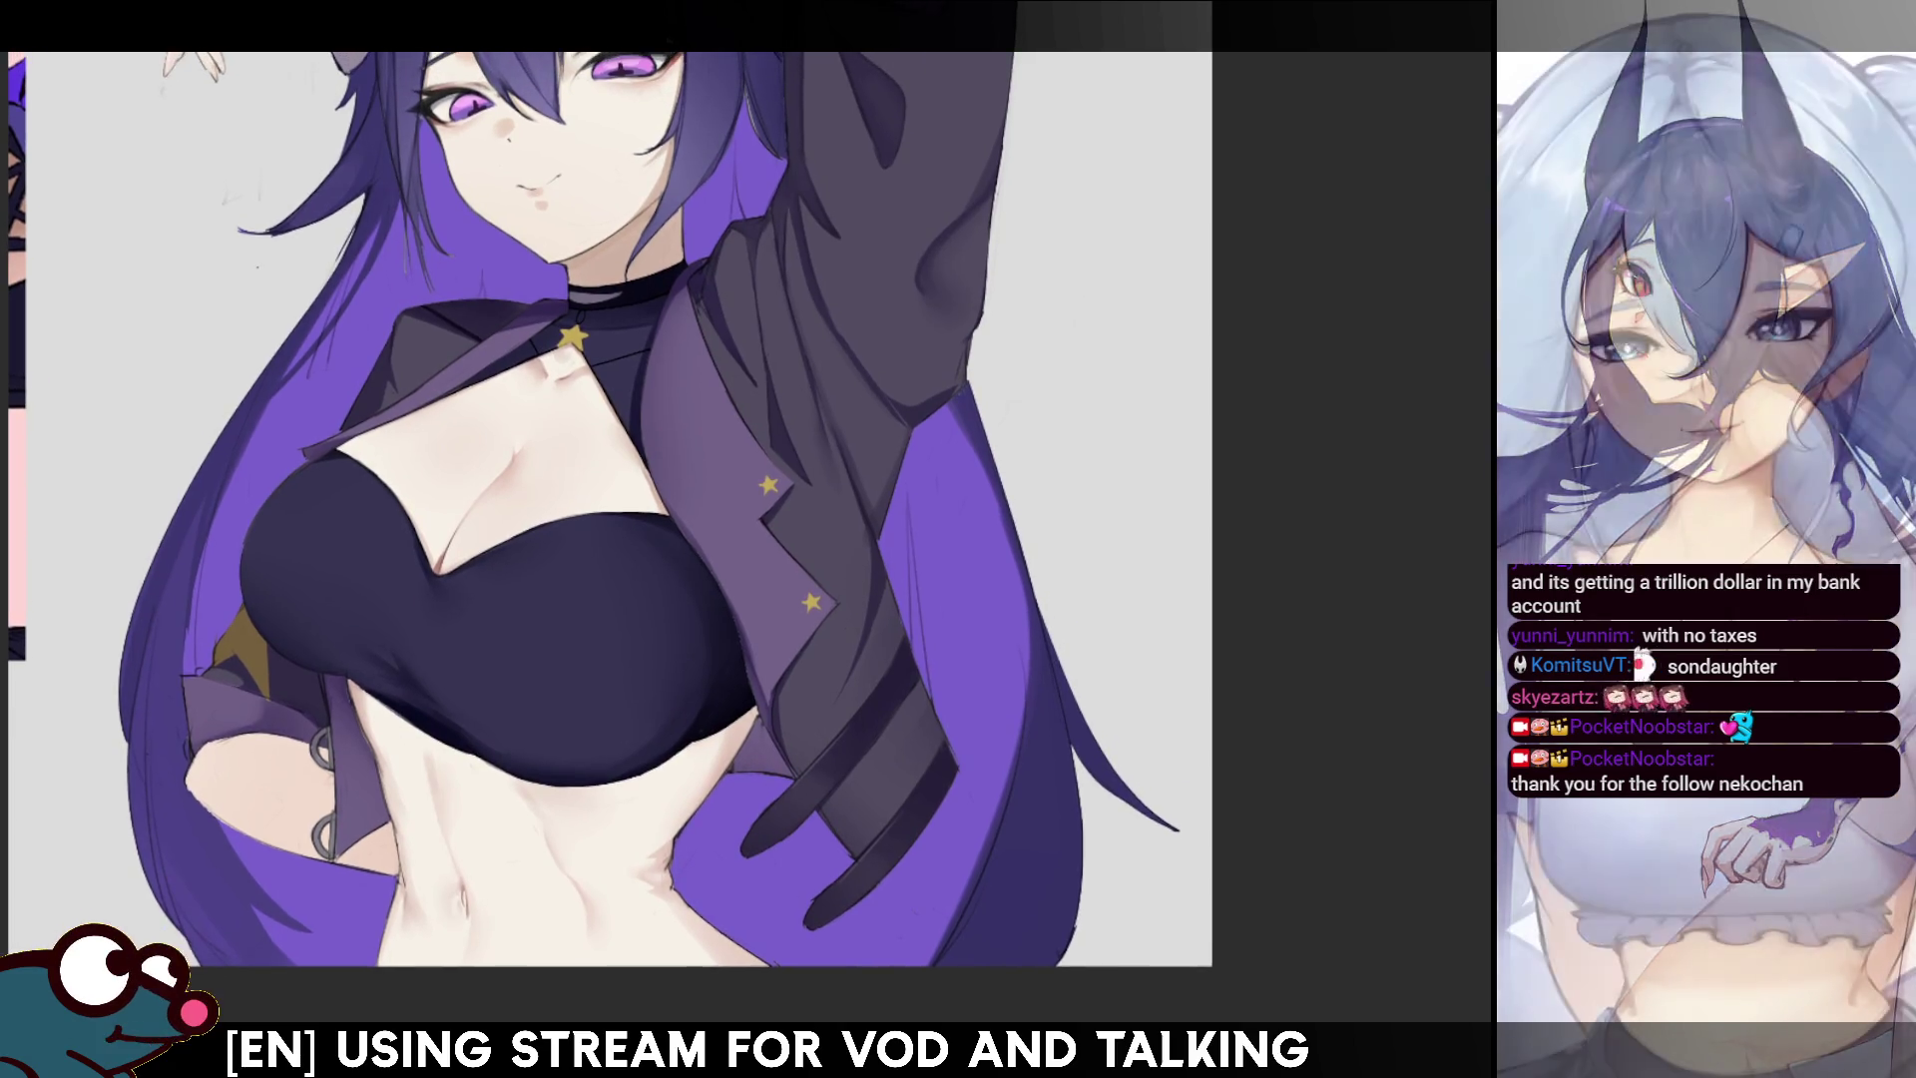
key("h")
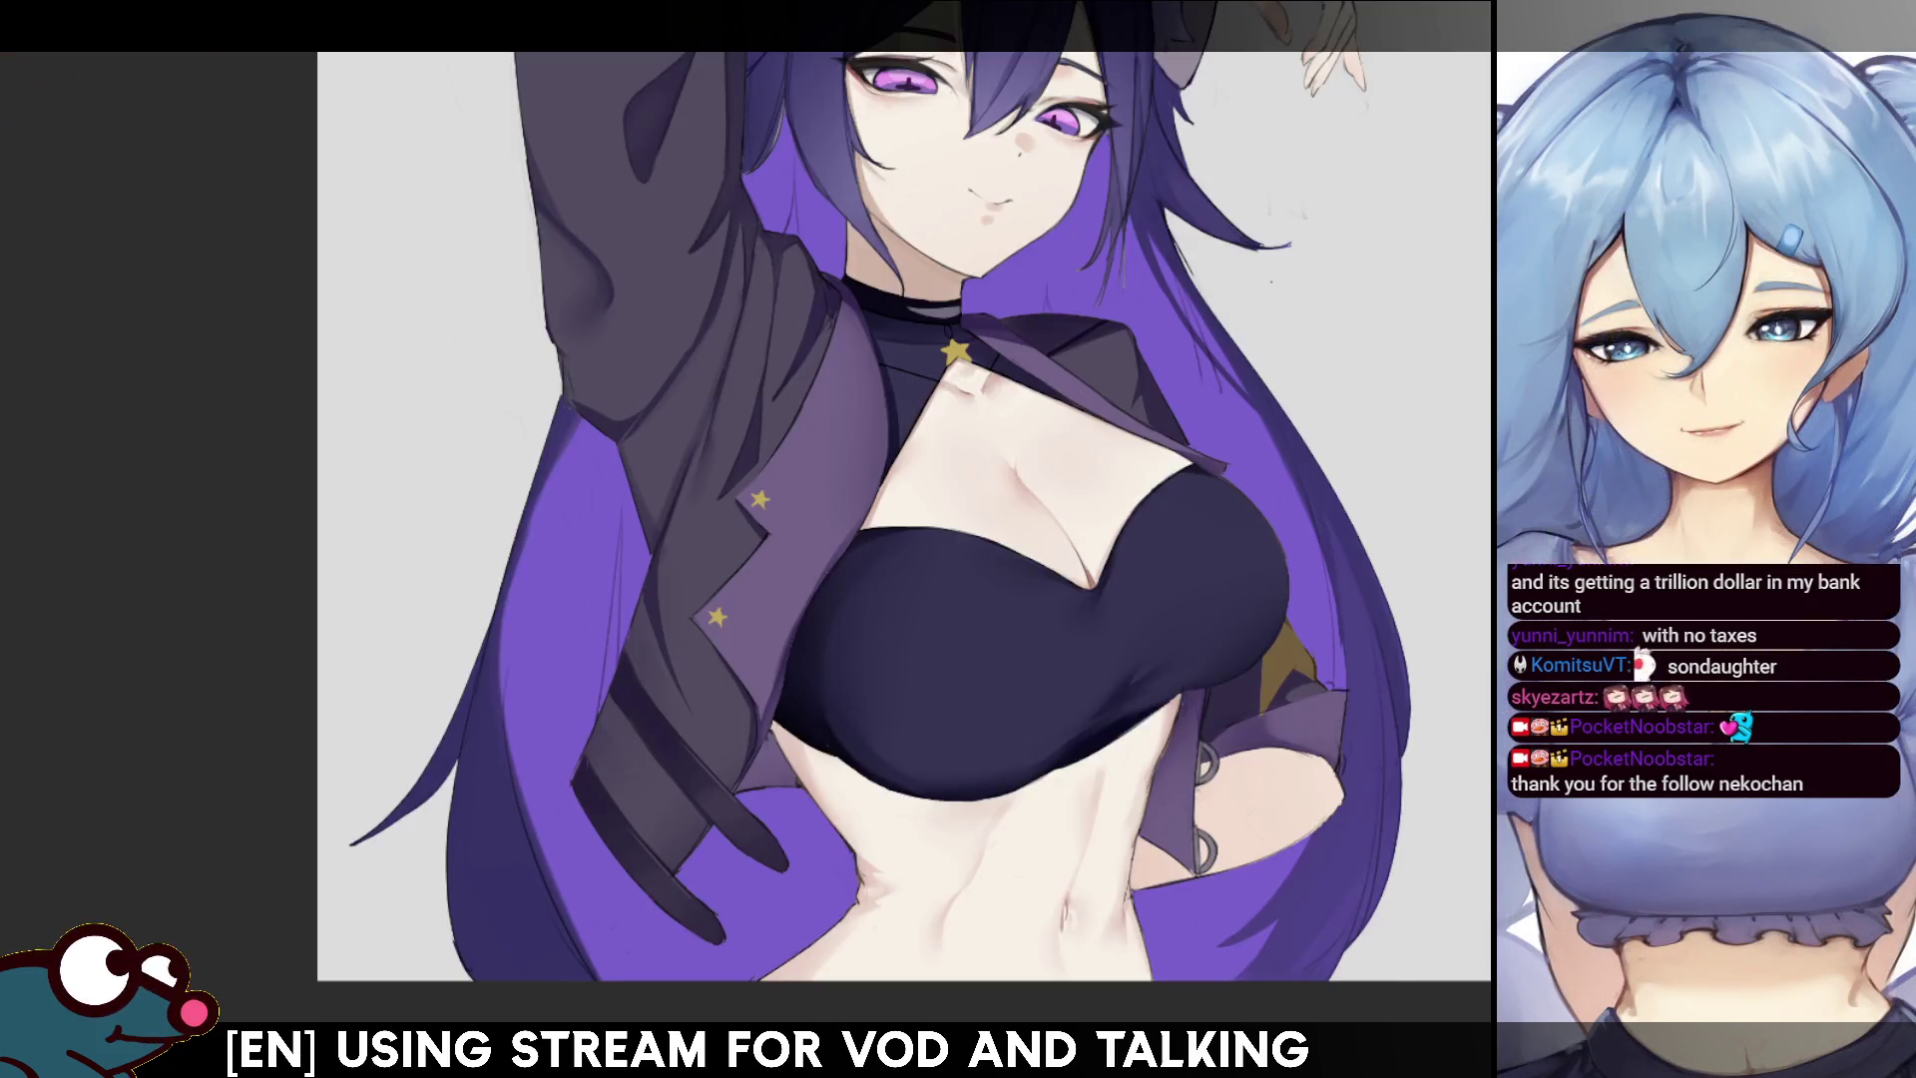
key("h")
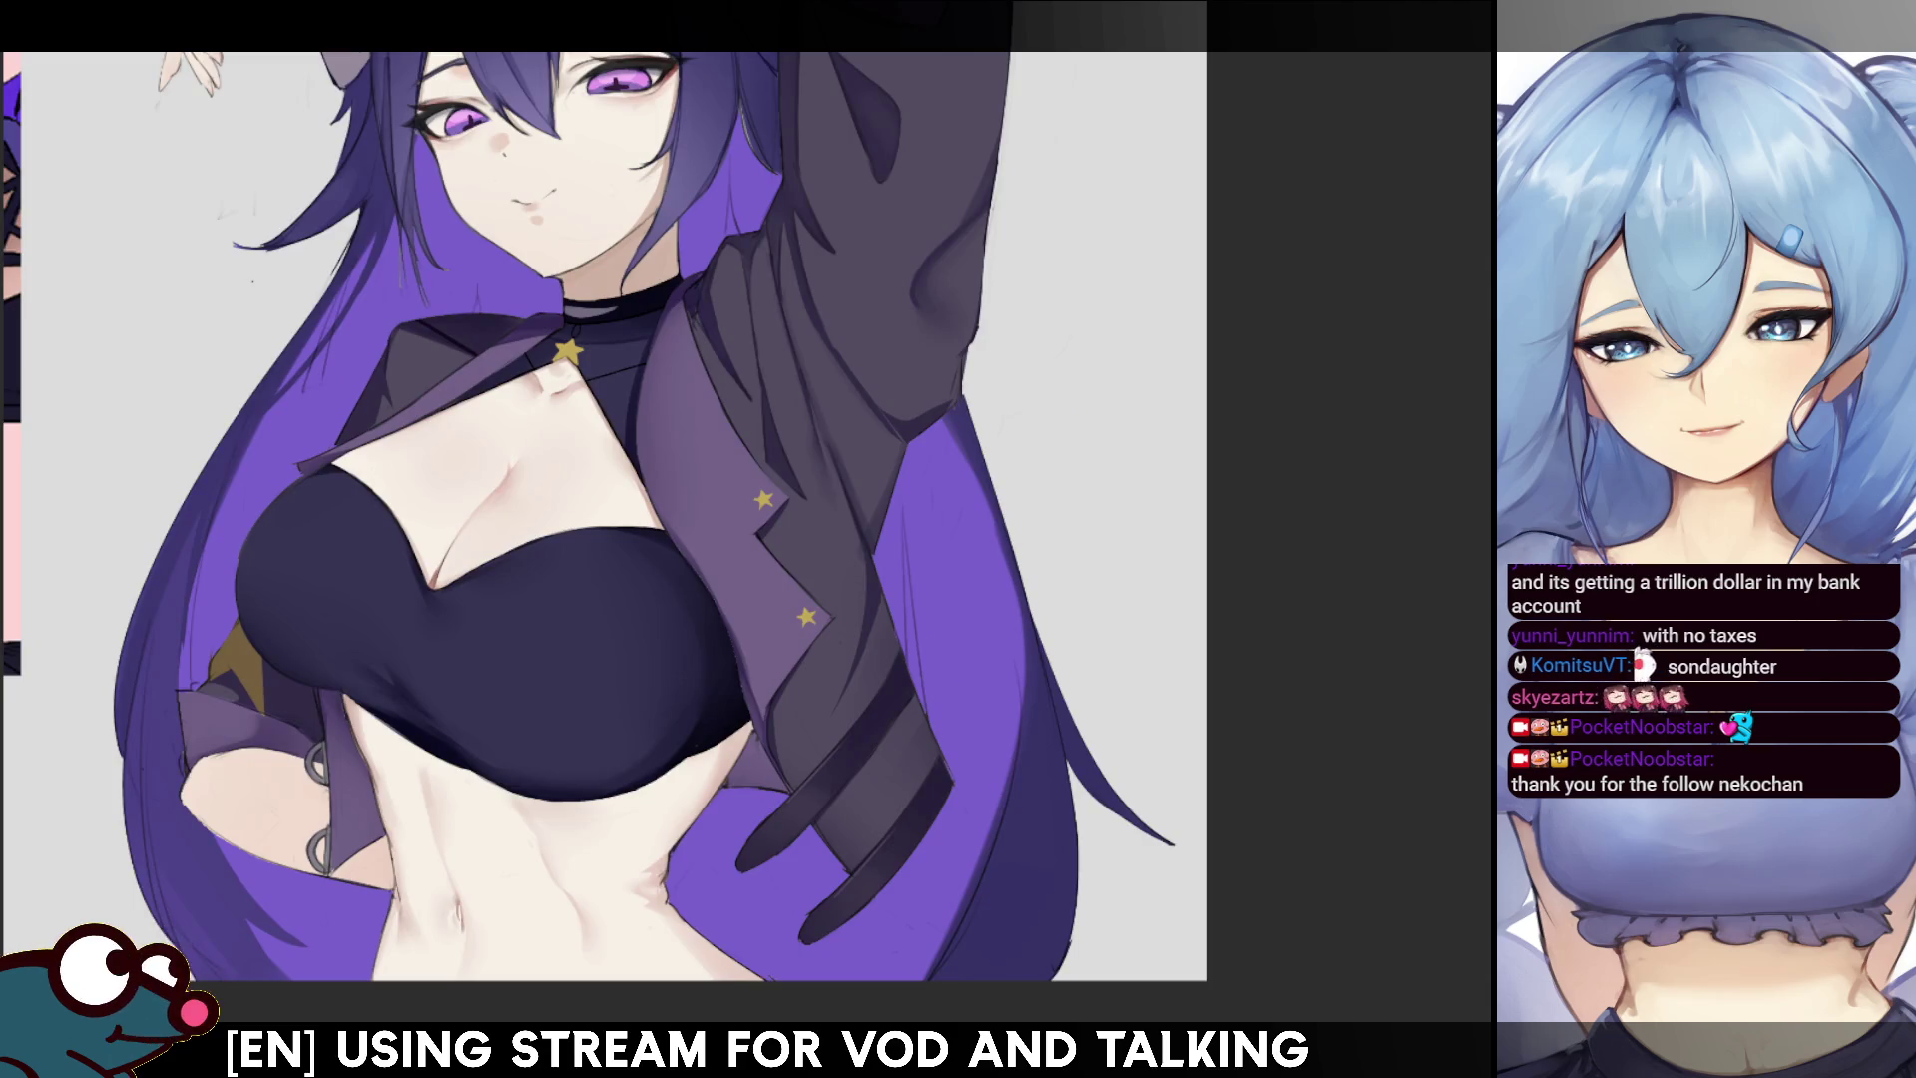
scroll(599, 499, "up", 3)
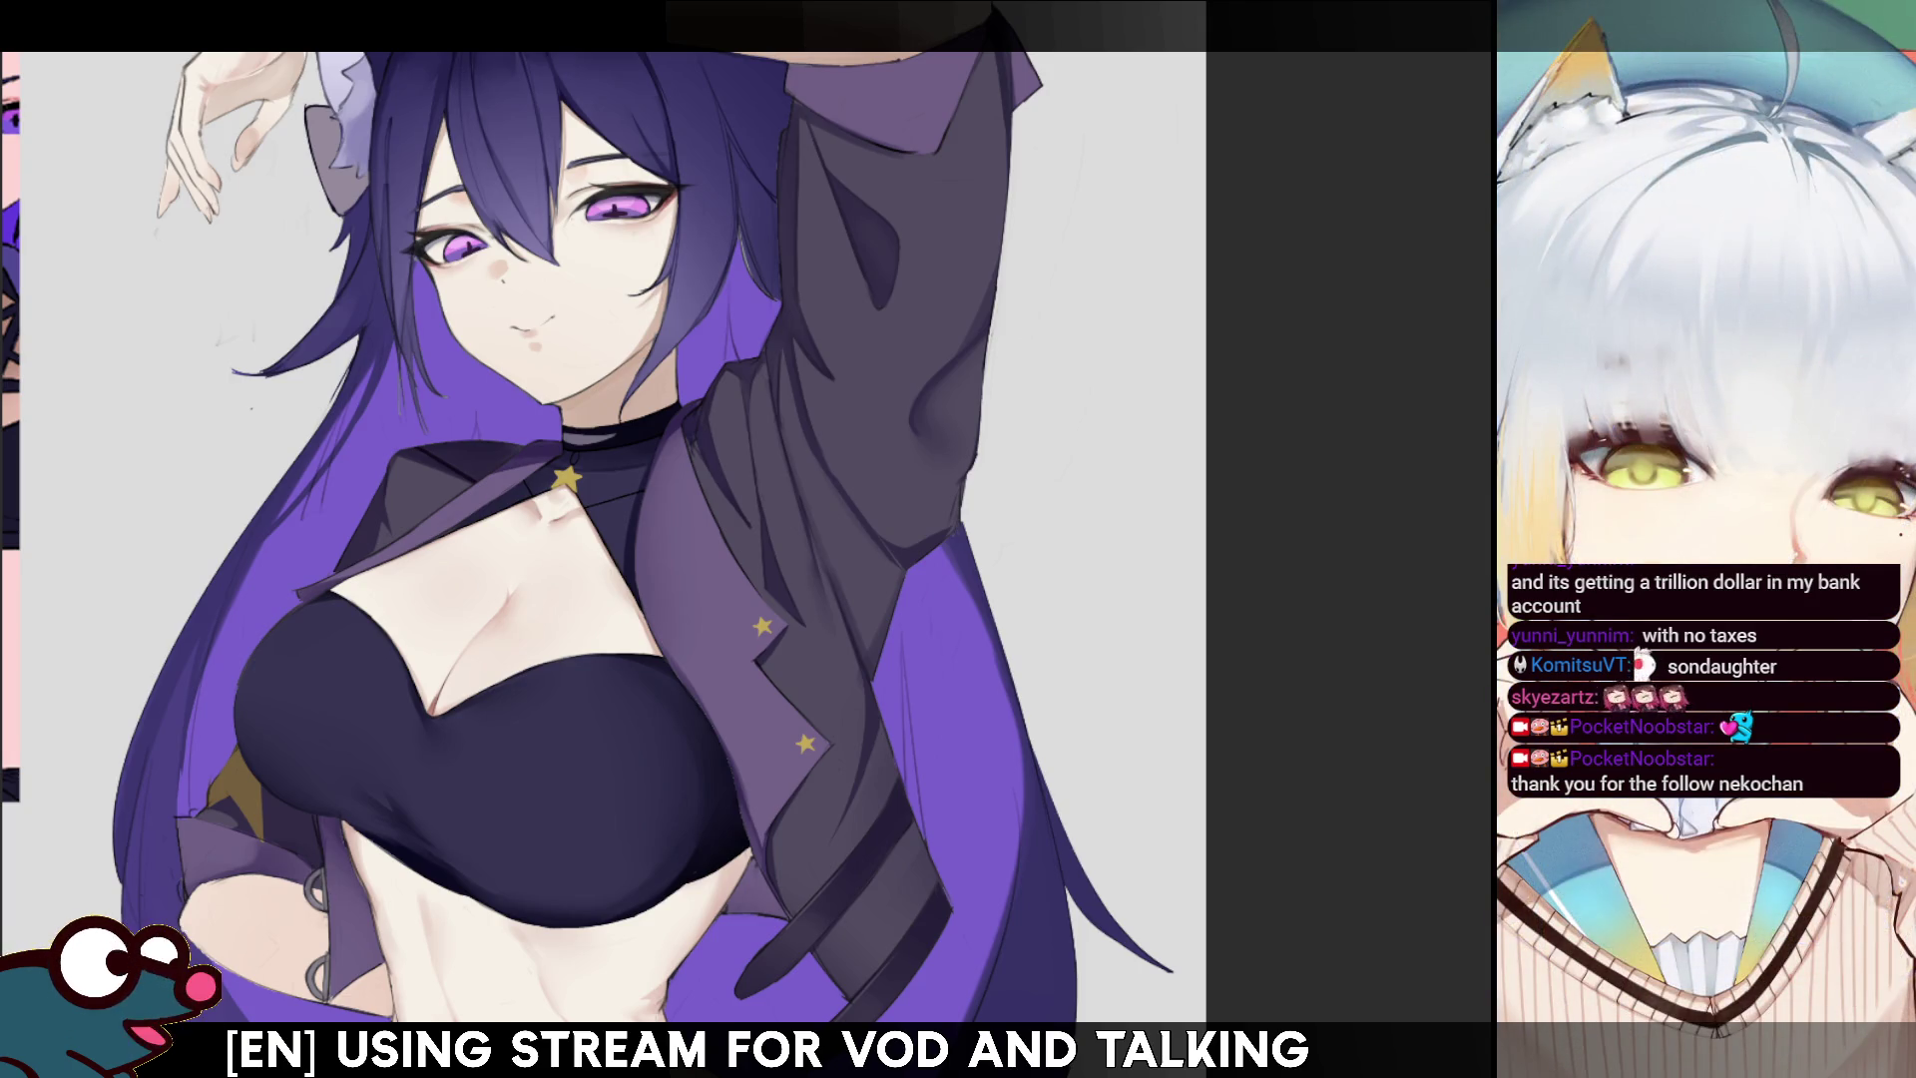
scroll(619, 559, "up", 5)
scroll(638, 618, "up", 2)
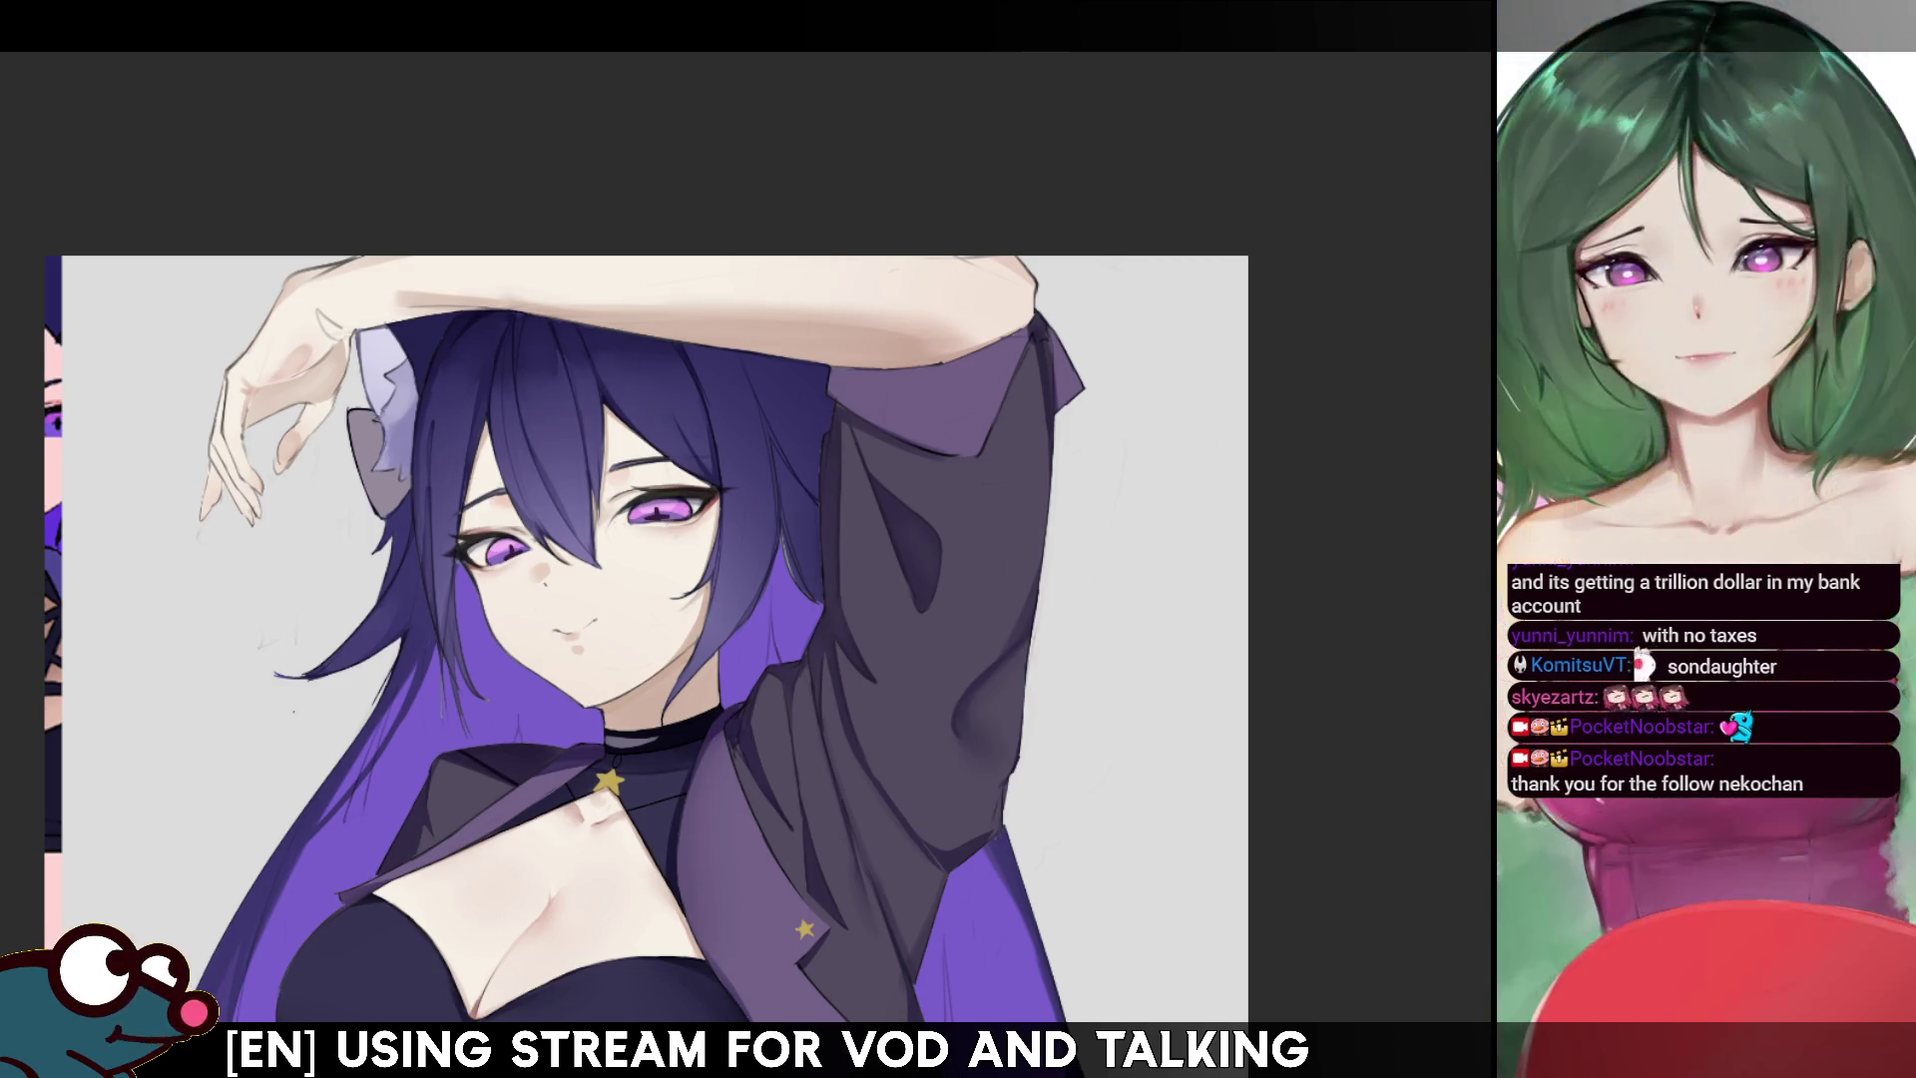
scroll(644, 559, "down", 5)
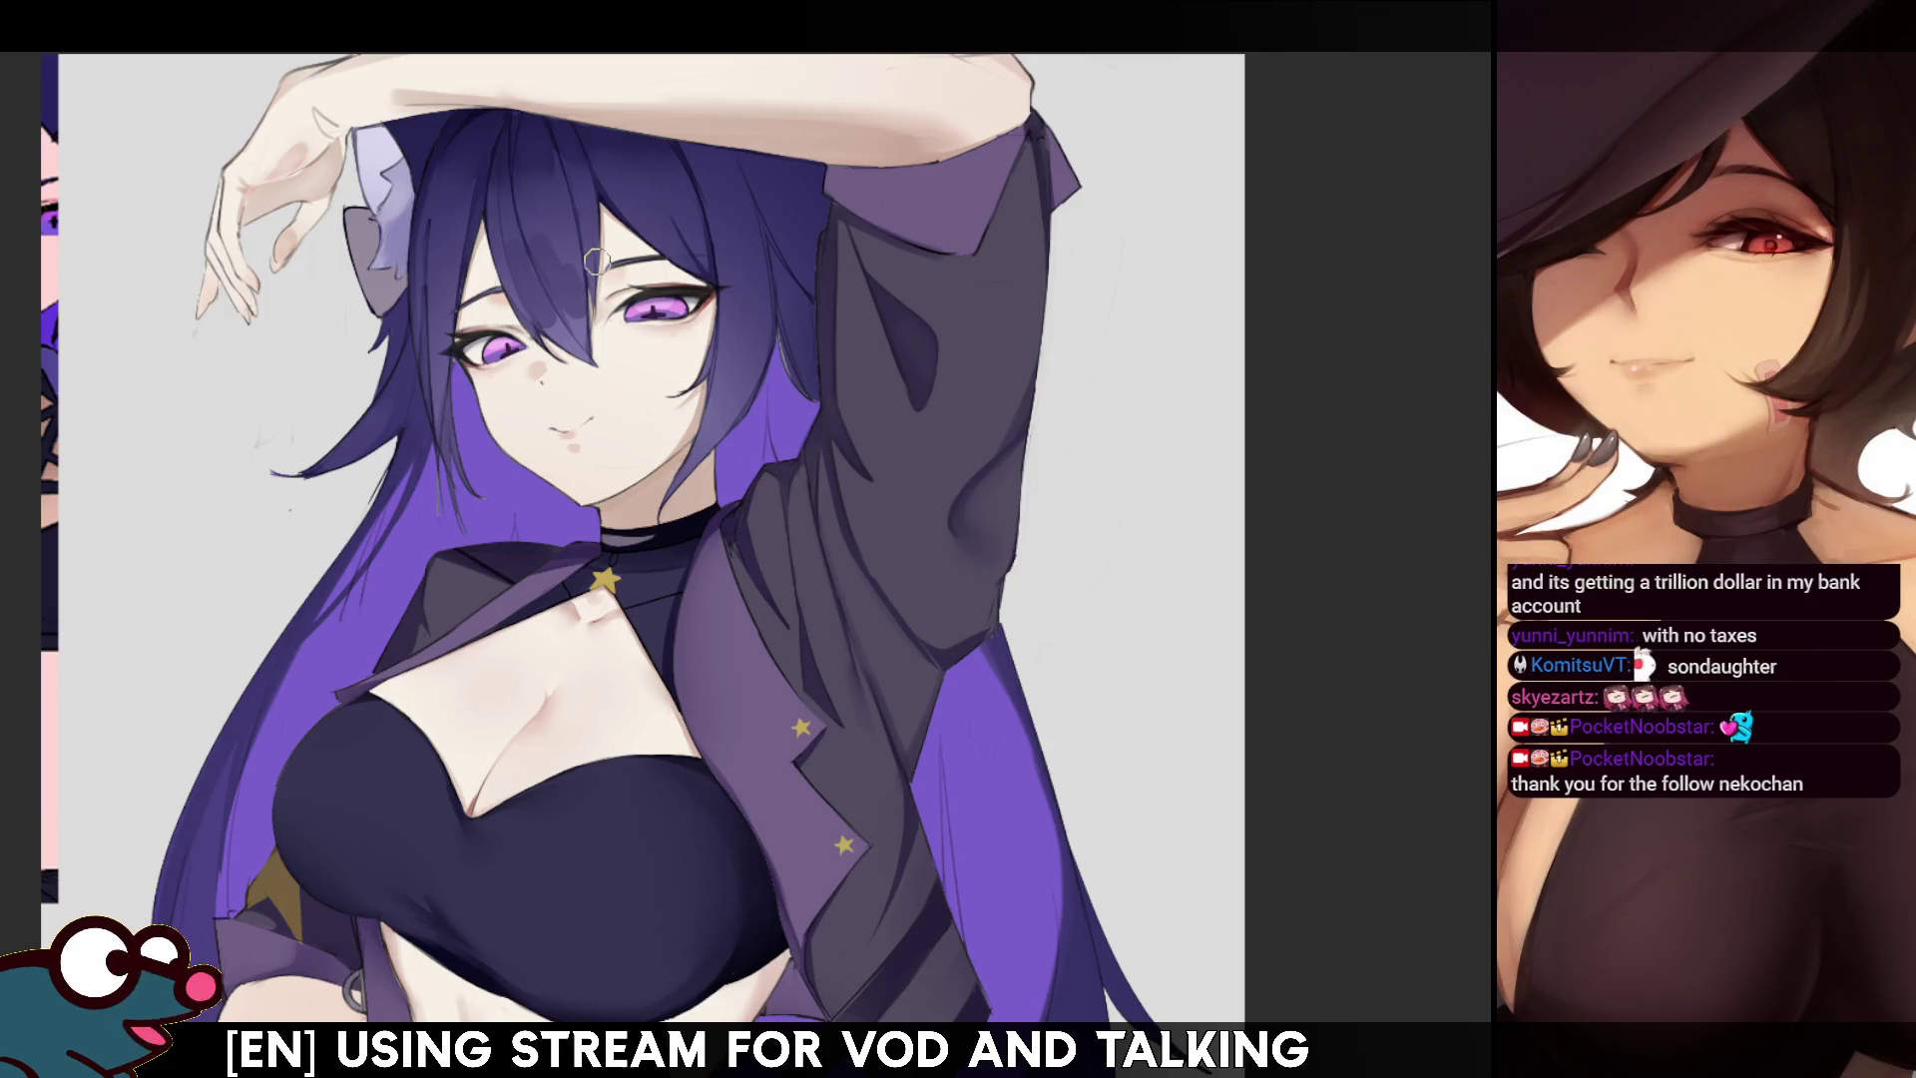
left_click_drag(542, 259, 525, 267)
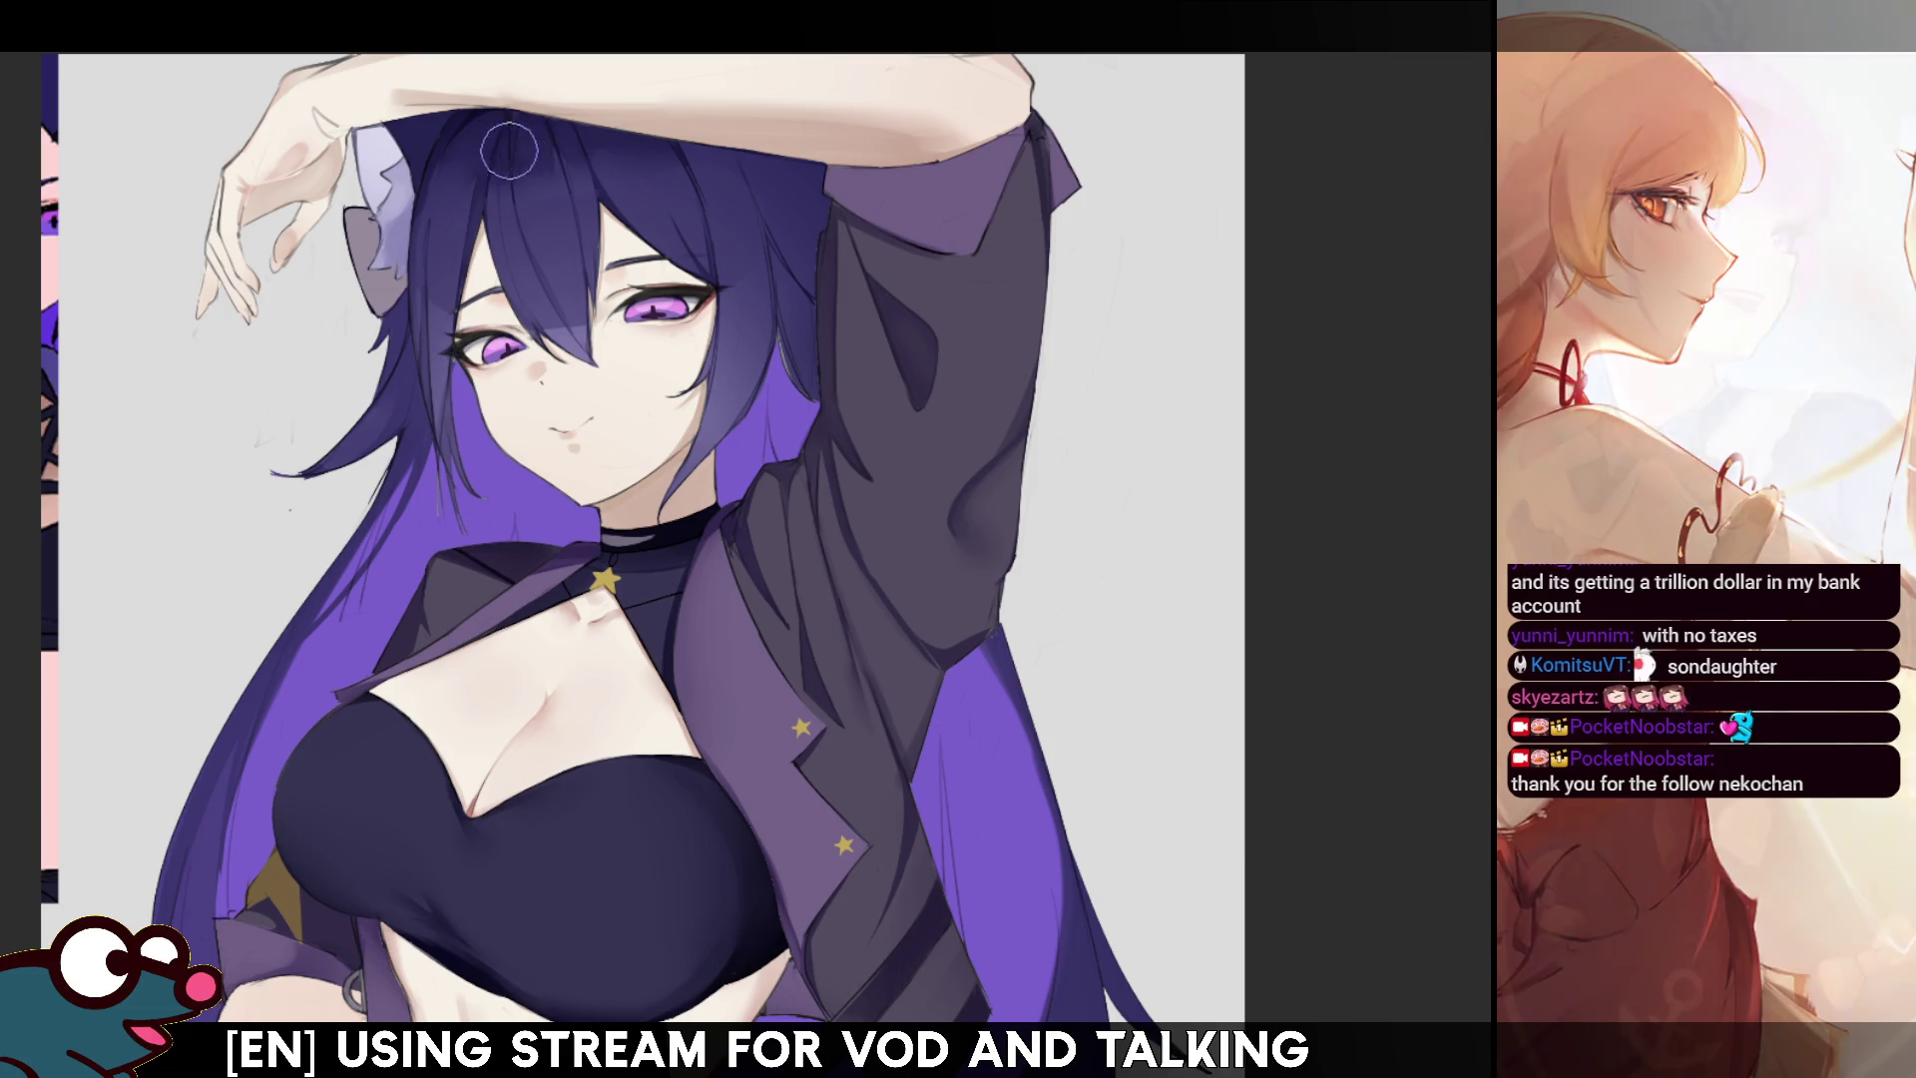
key("bracketright")
key("bracketright")
key("bracketright")
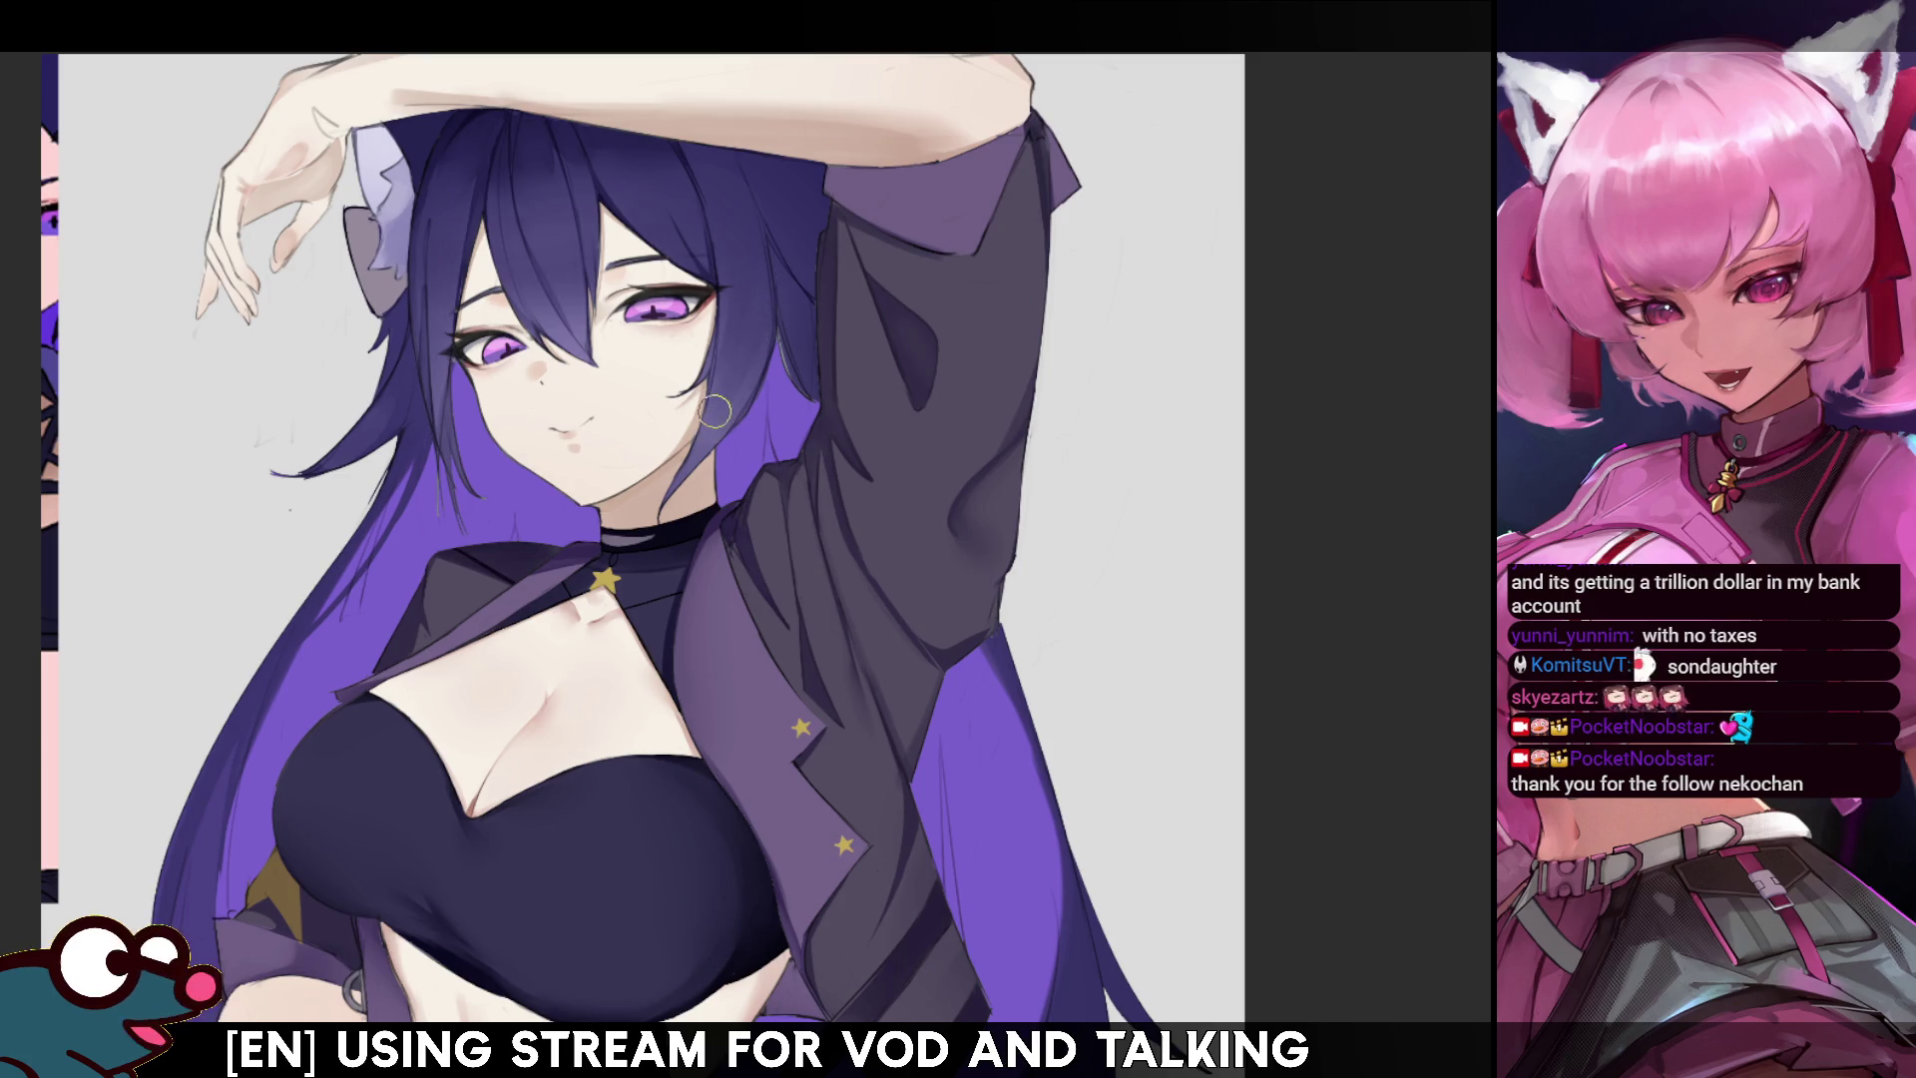
key("h")
key("h")
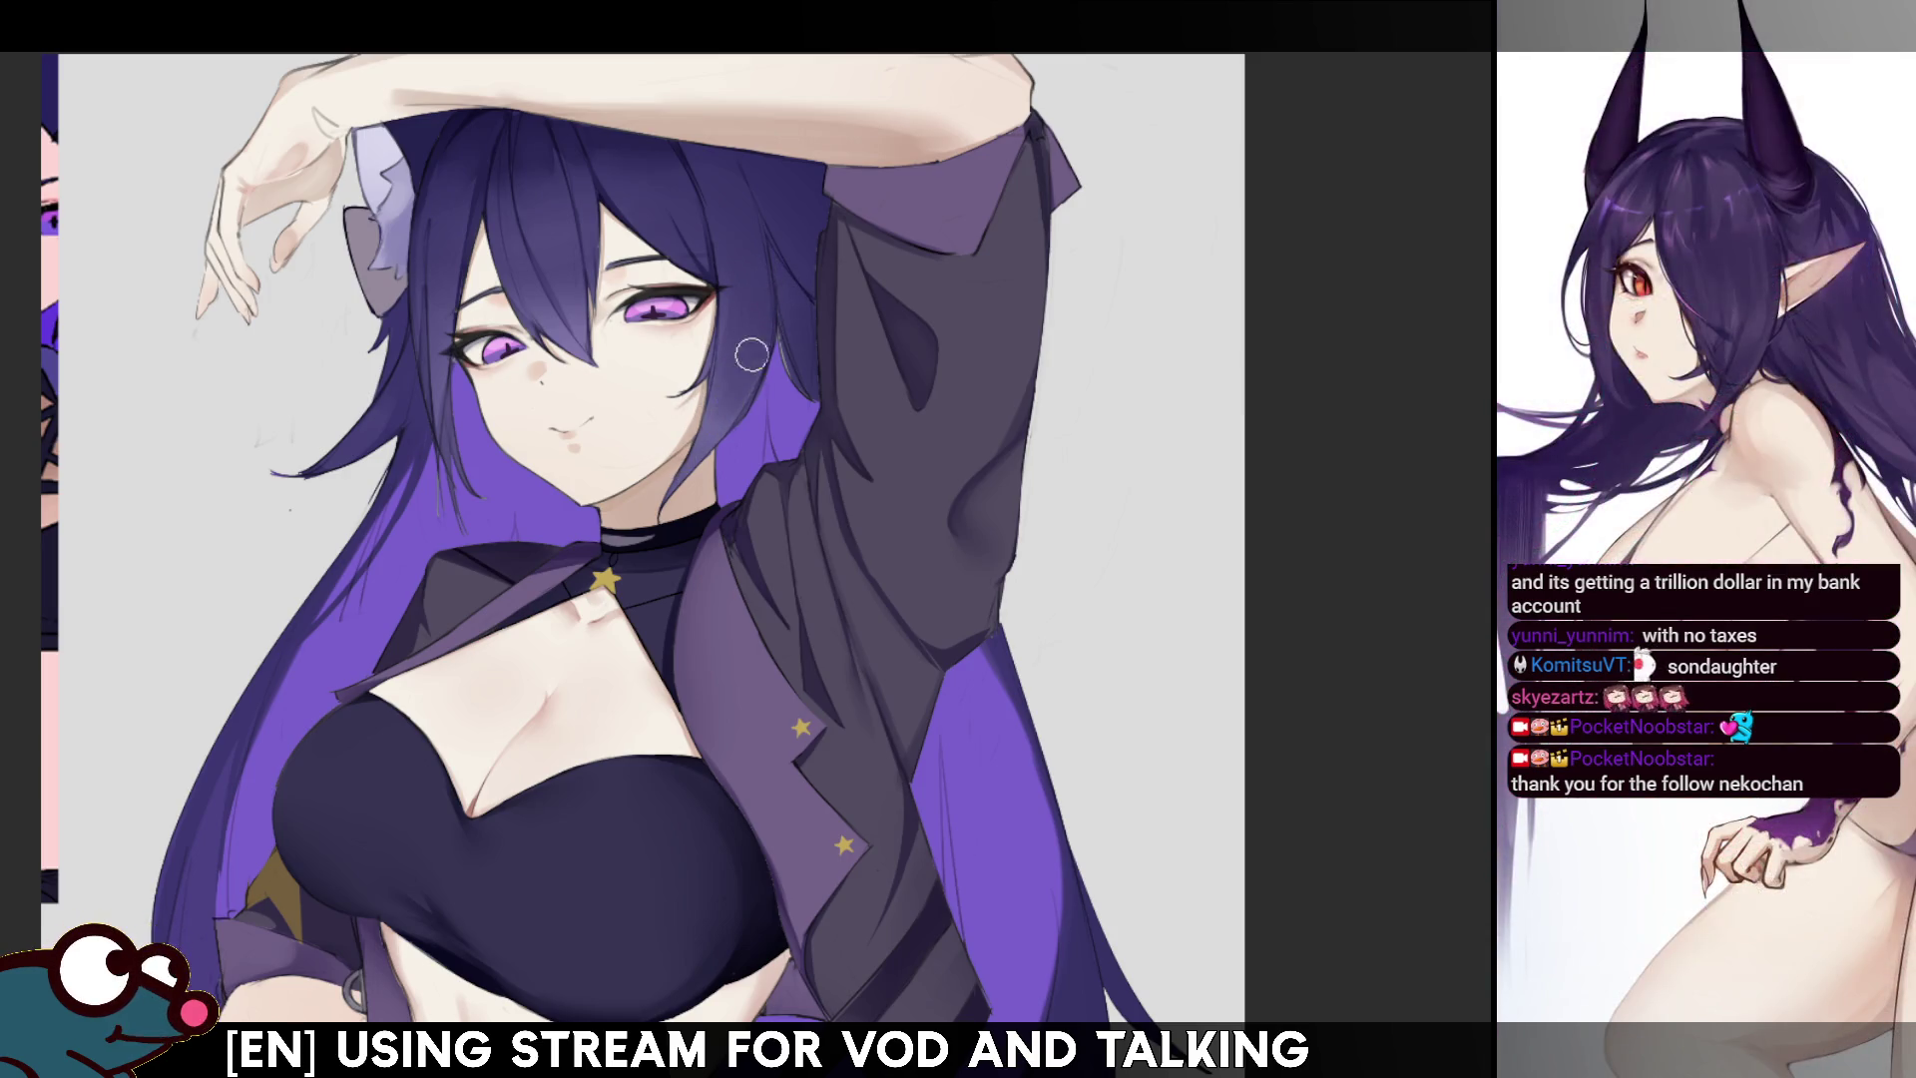
key("bracketright")
key("bracketright")
key("bracketright")
key("bracketleft")
key("bracketleft")
key("bracketleft")
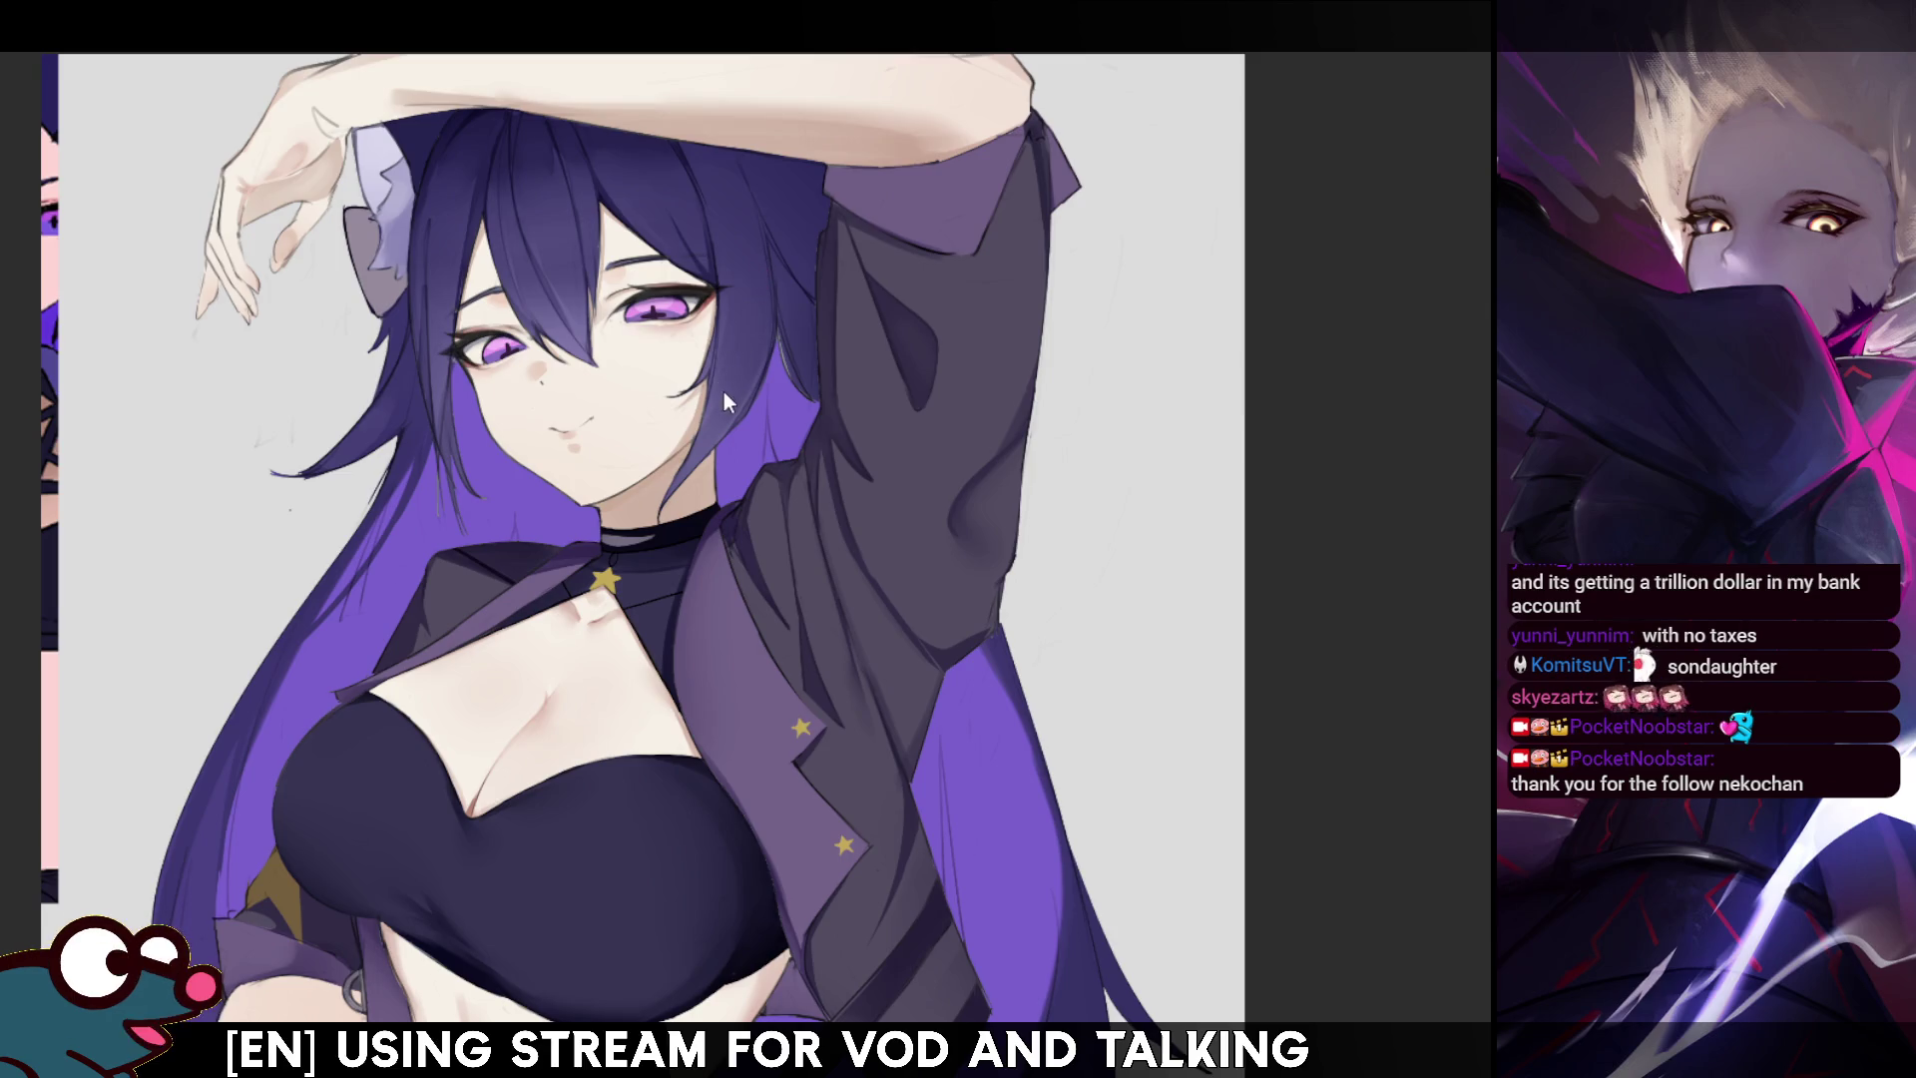
key("m")
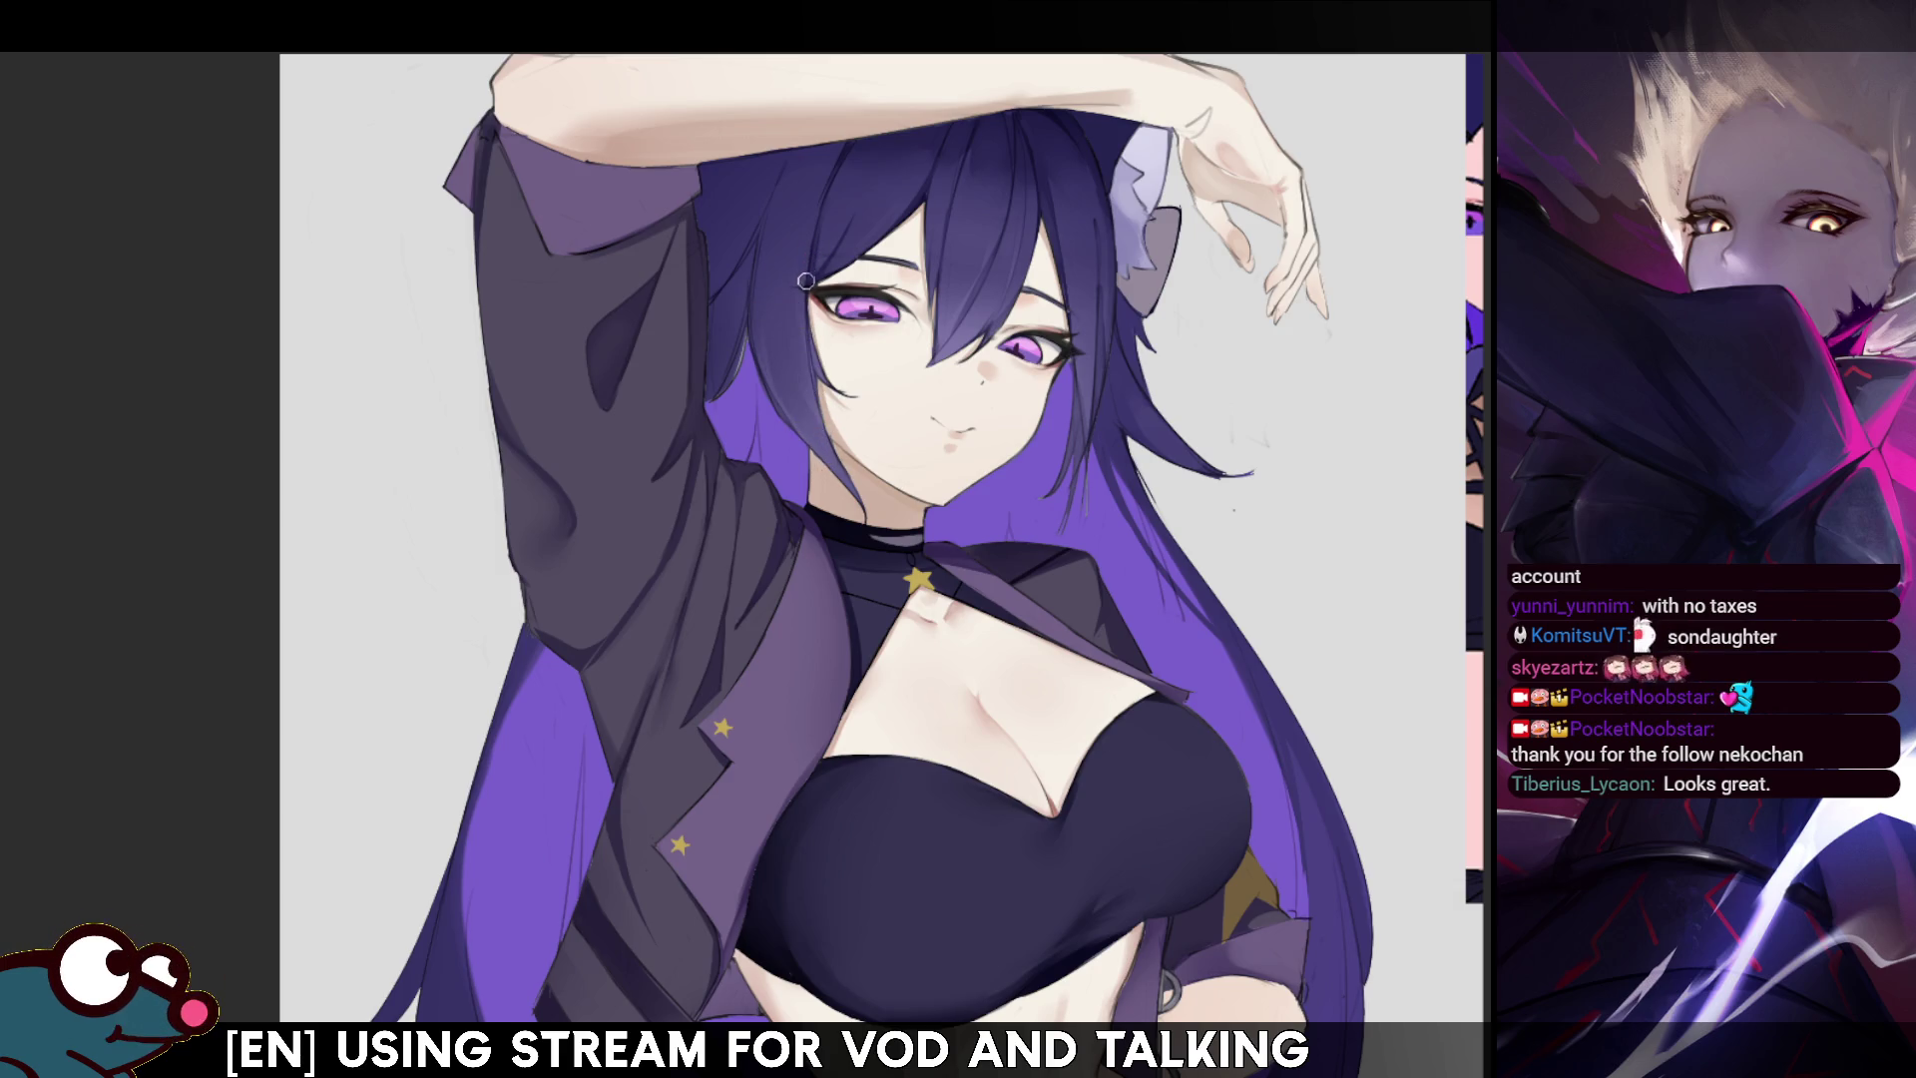
key("m")
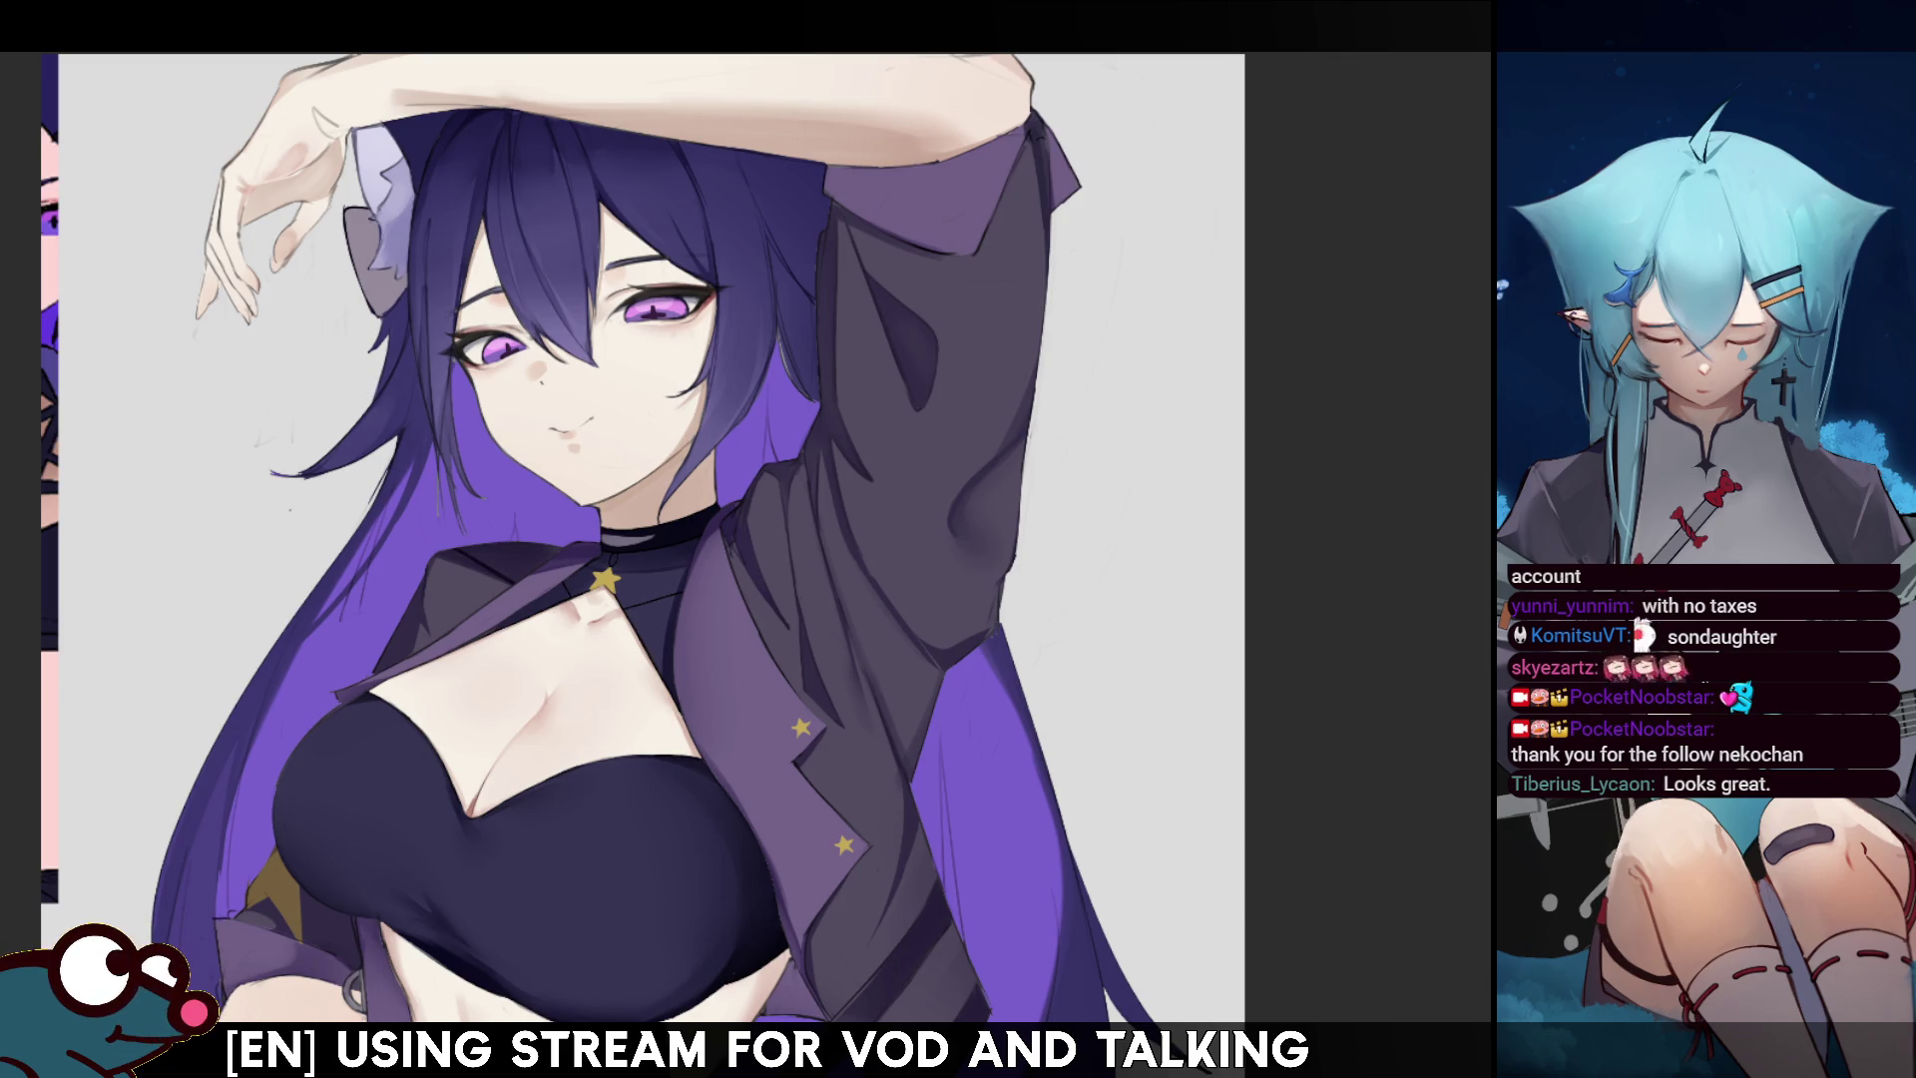
left_click_drag(385, 288, 395, 371)
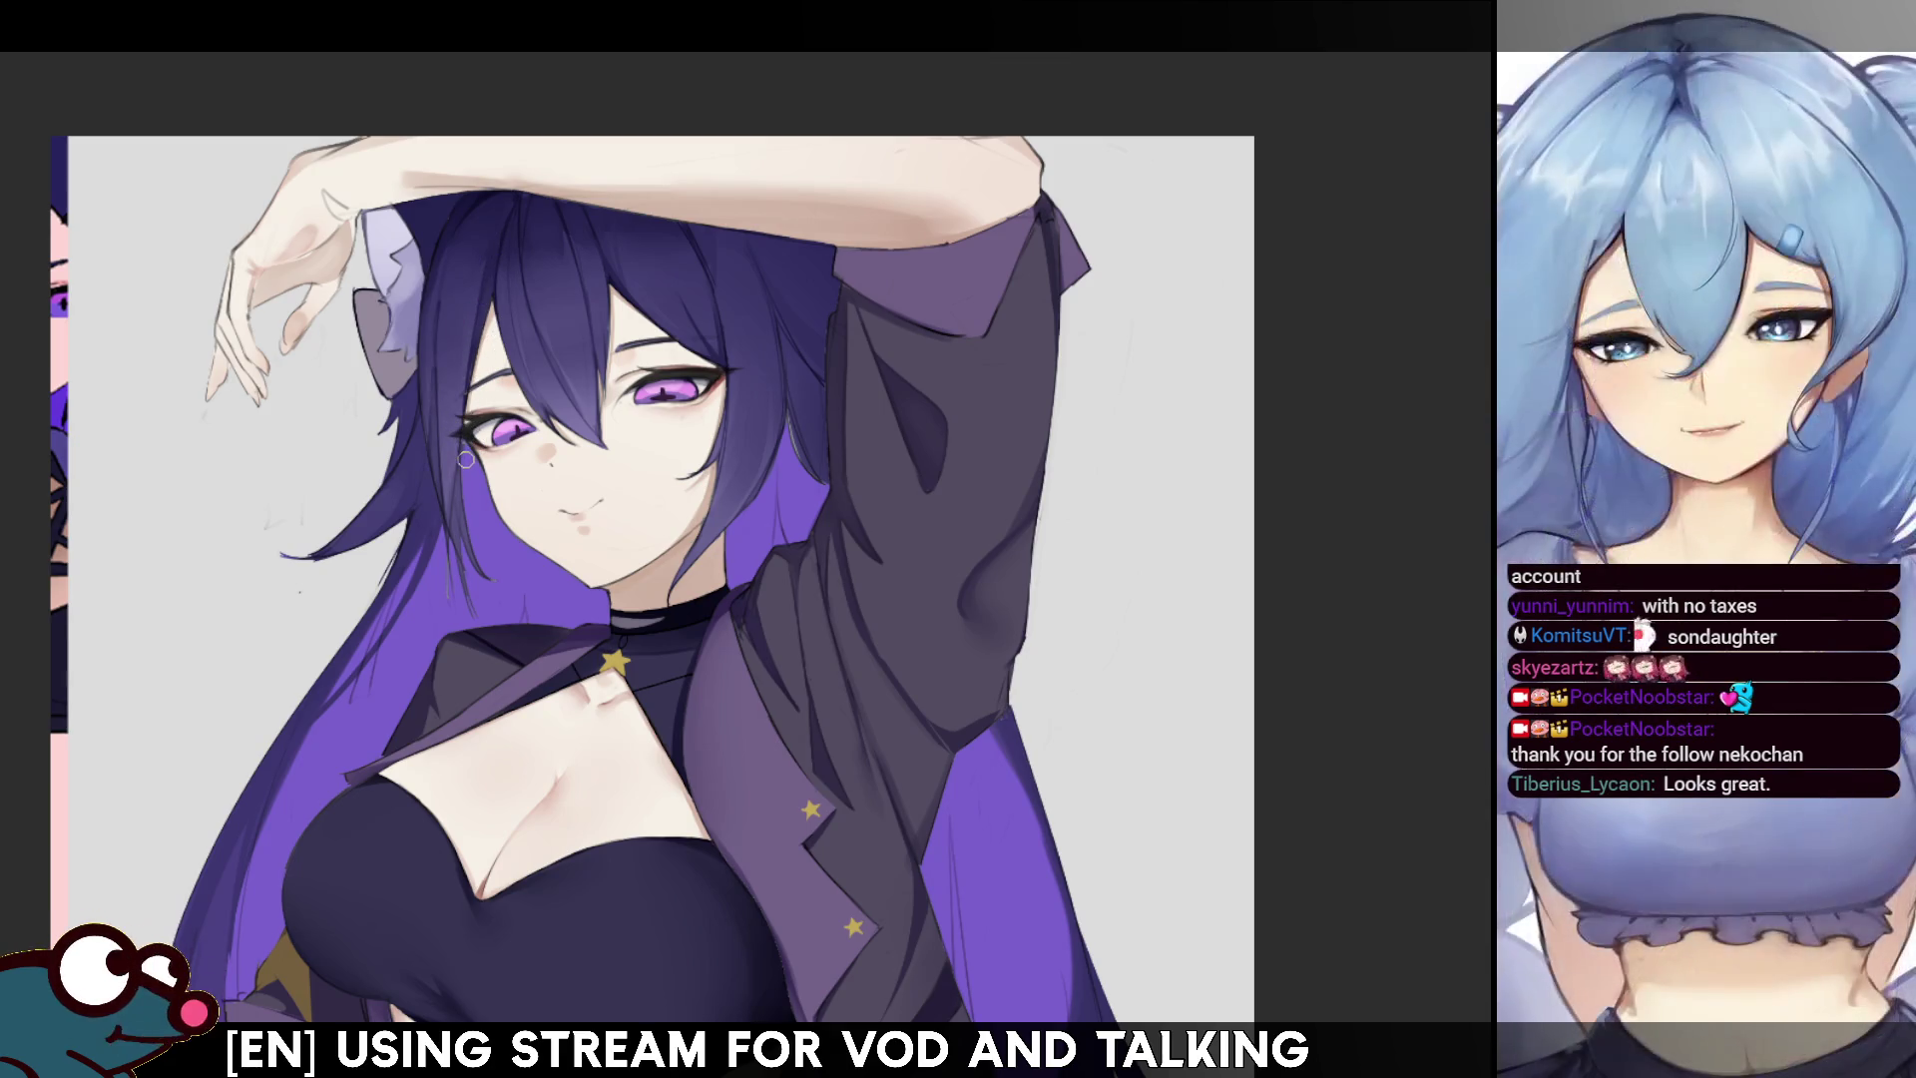
mouse_move(464, 461)
left_mouse_down()
mouse_move(619, 30)
mouse_move(581, 200)
mouse_move(698, 150)
mouse_move(559, 210)
mouse_move(519, 172)
mouse_move(494, 300)
left_mouse_up()
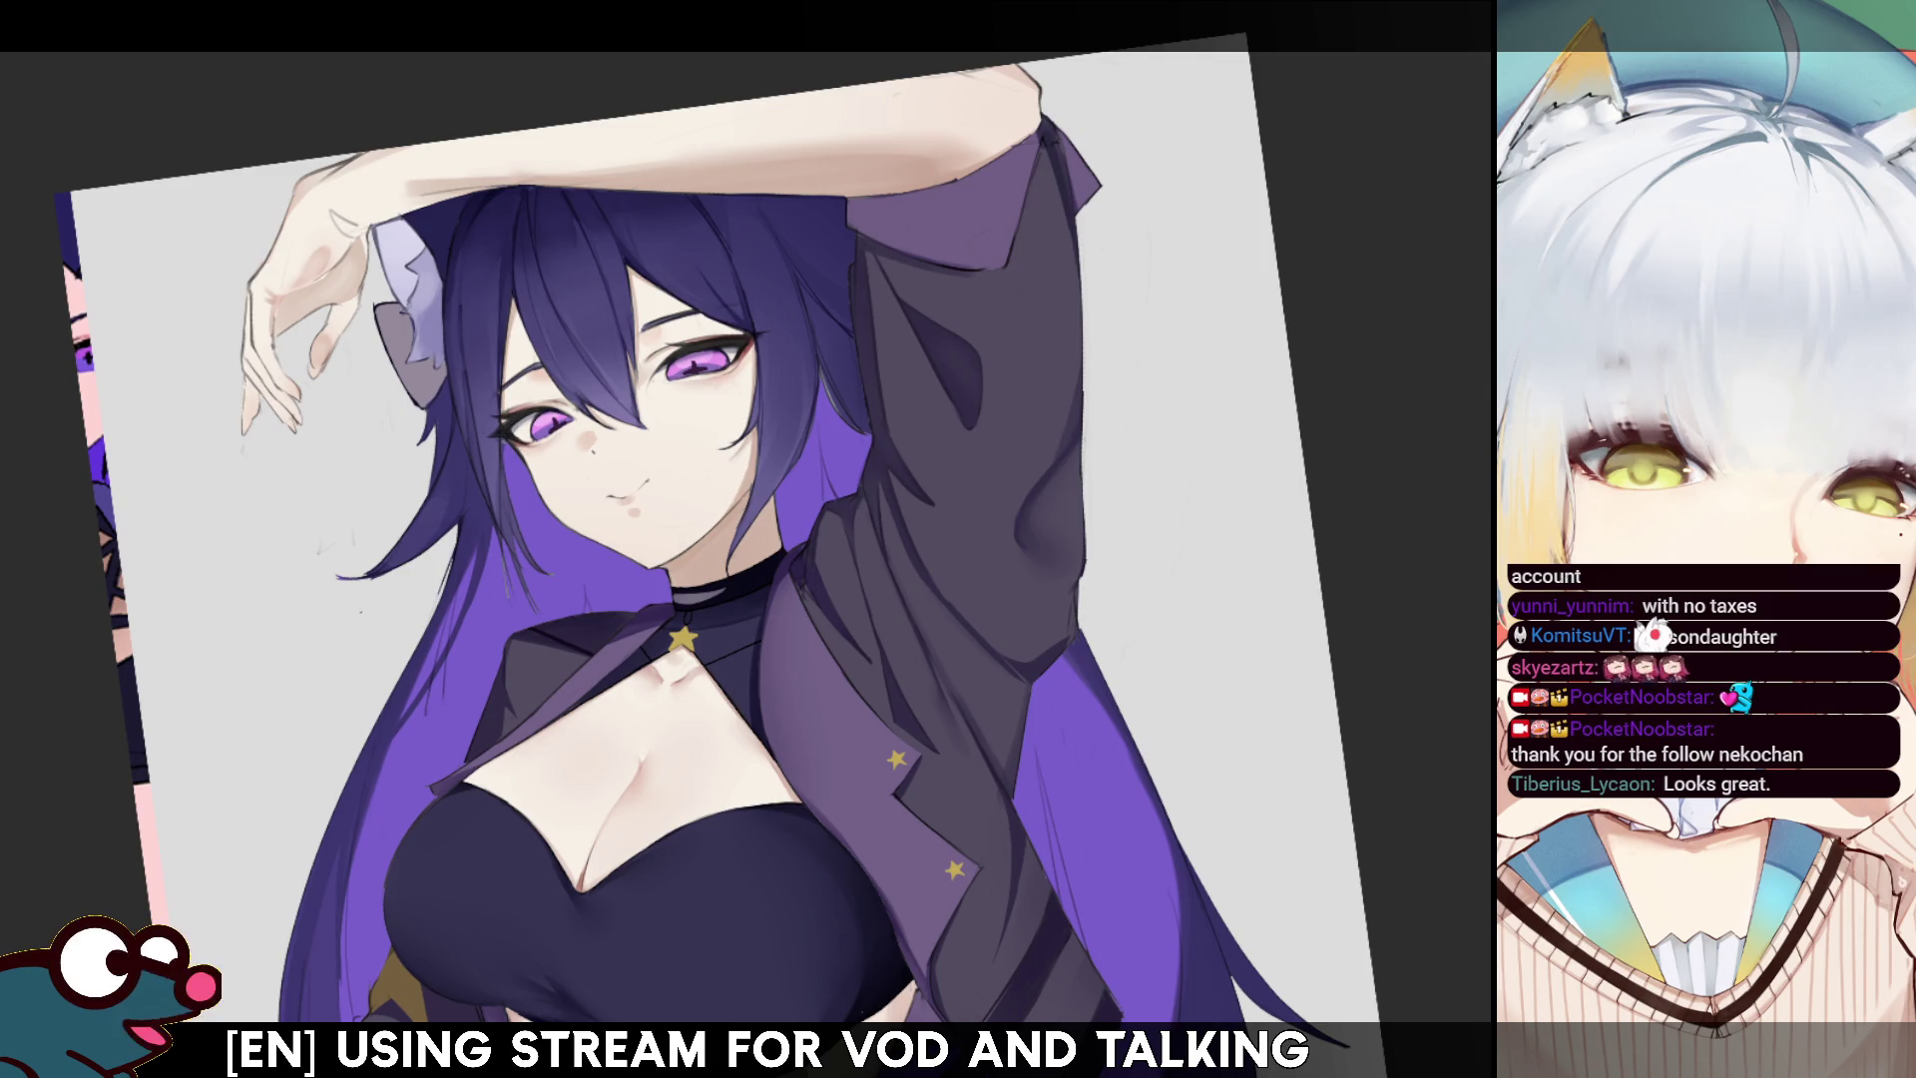
scroll(699, 499, "down", 6)
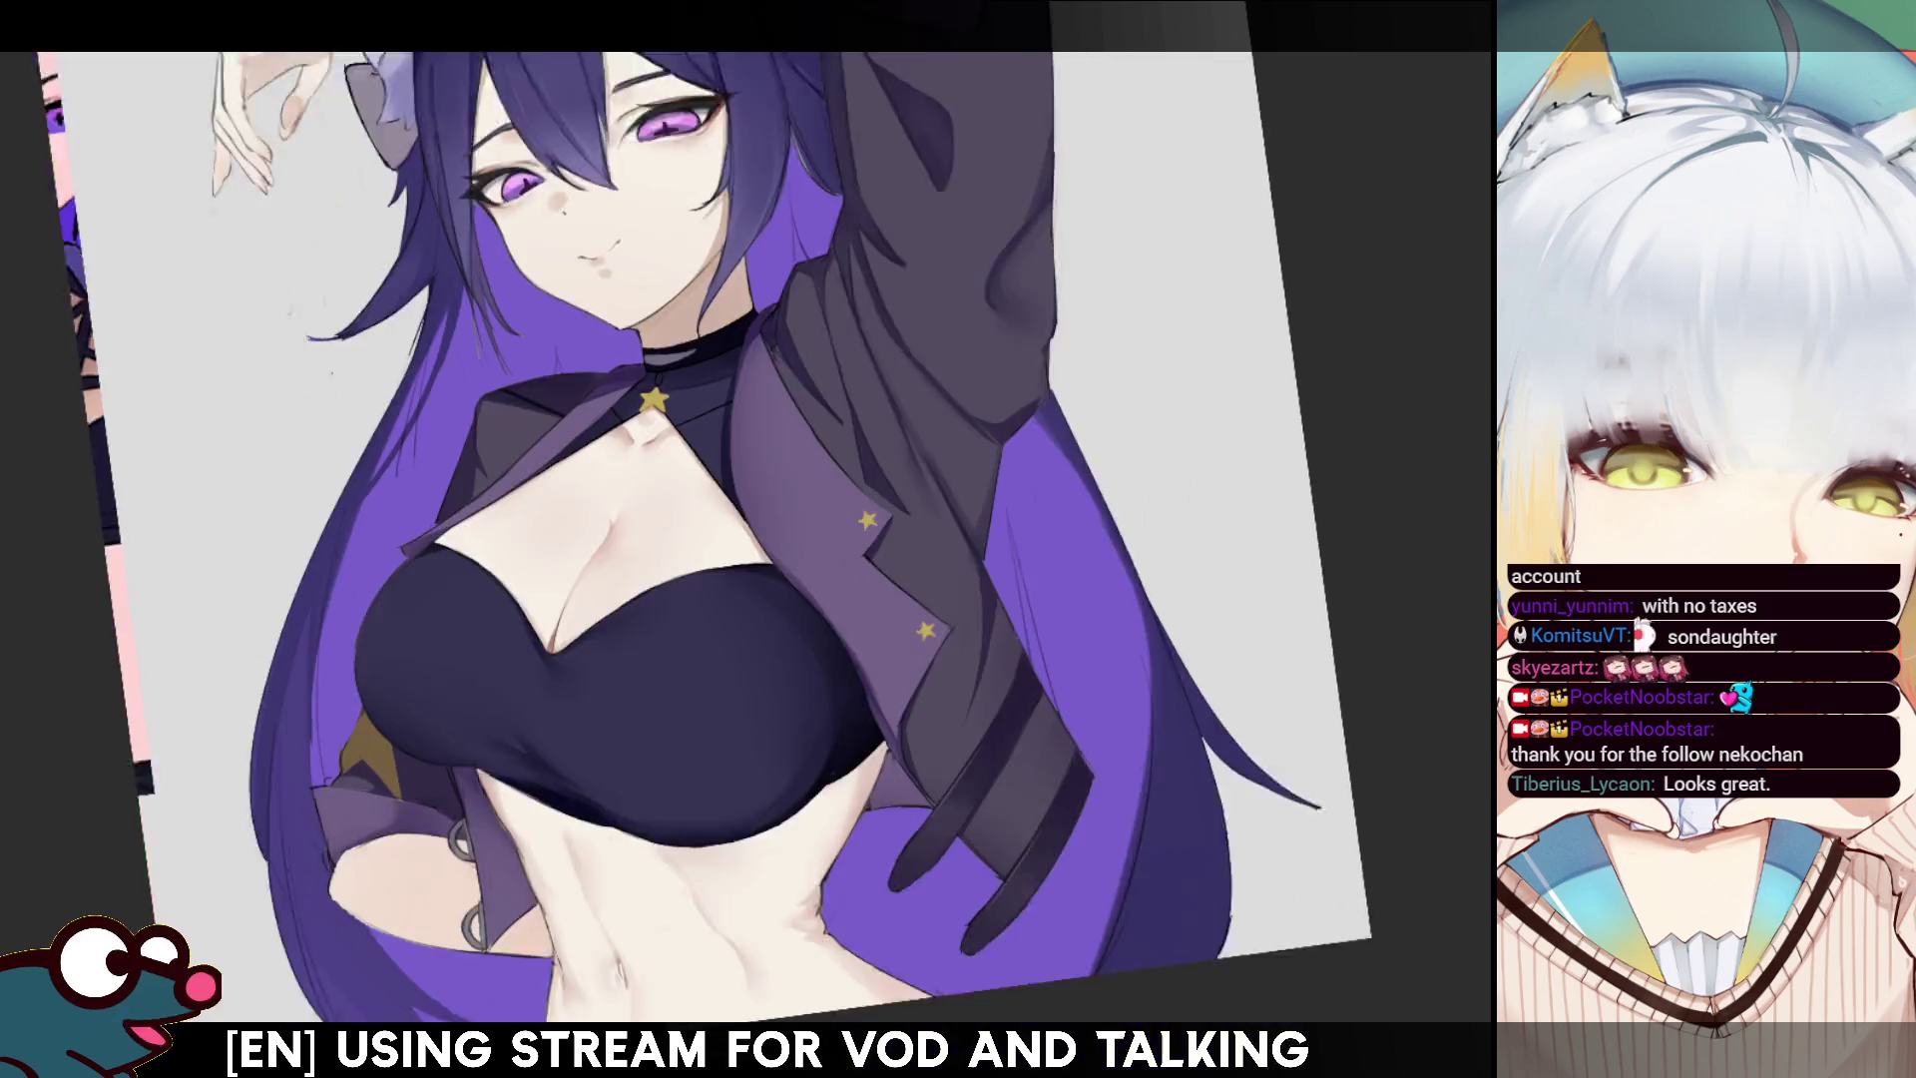
scroll(699, 499, "up", 6)
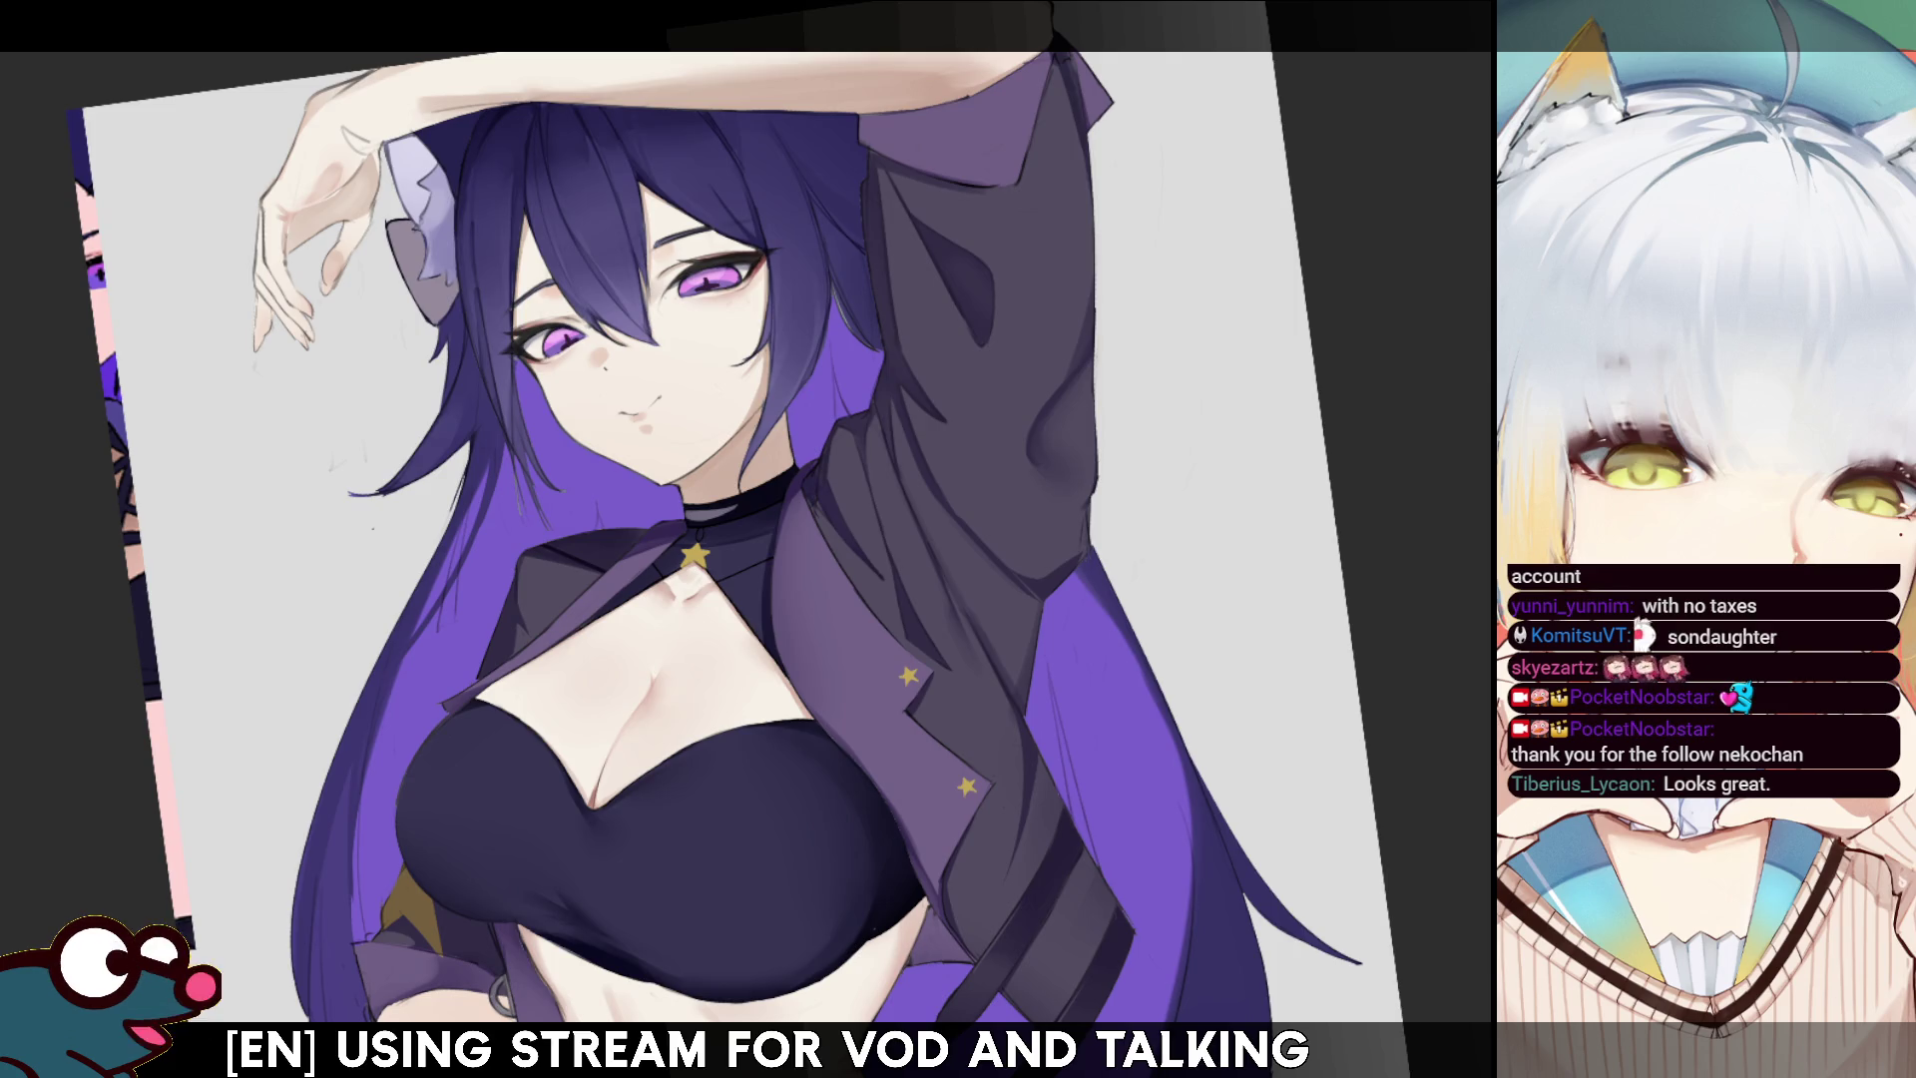
scroll(698, 499, "up", 1)
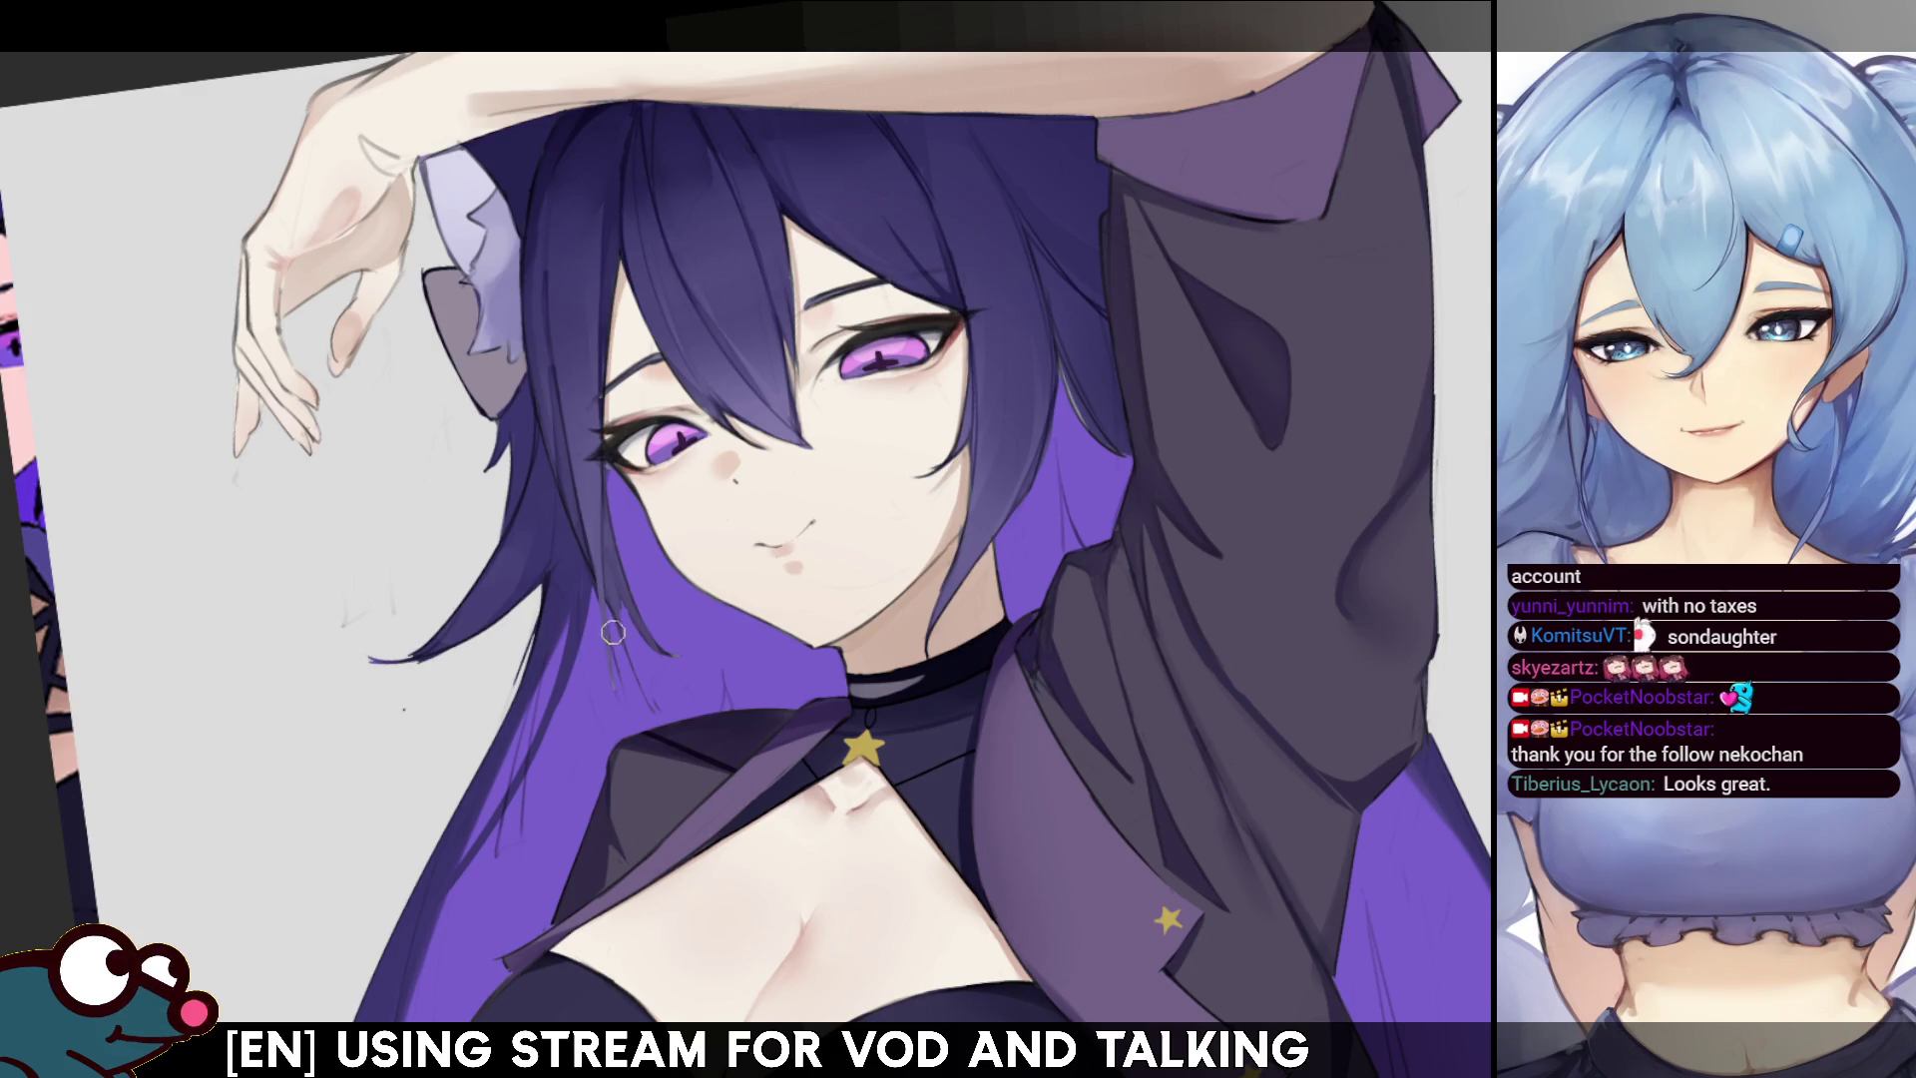
key("h")
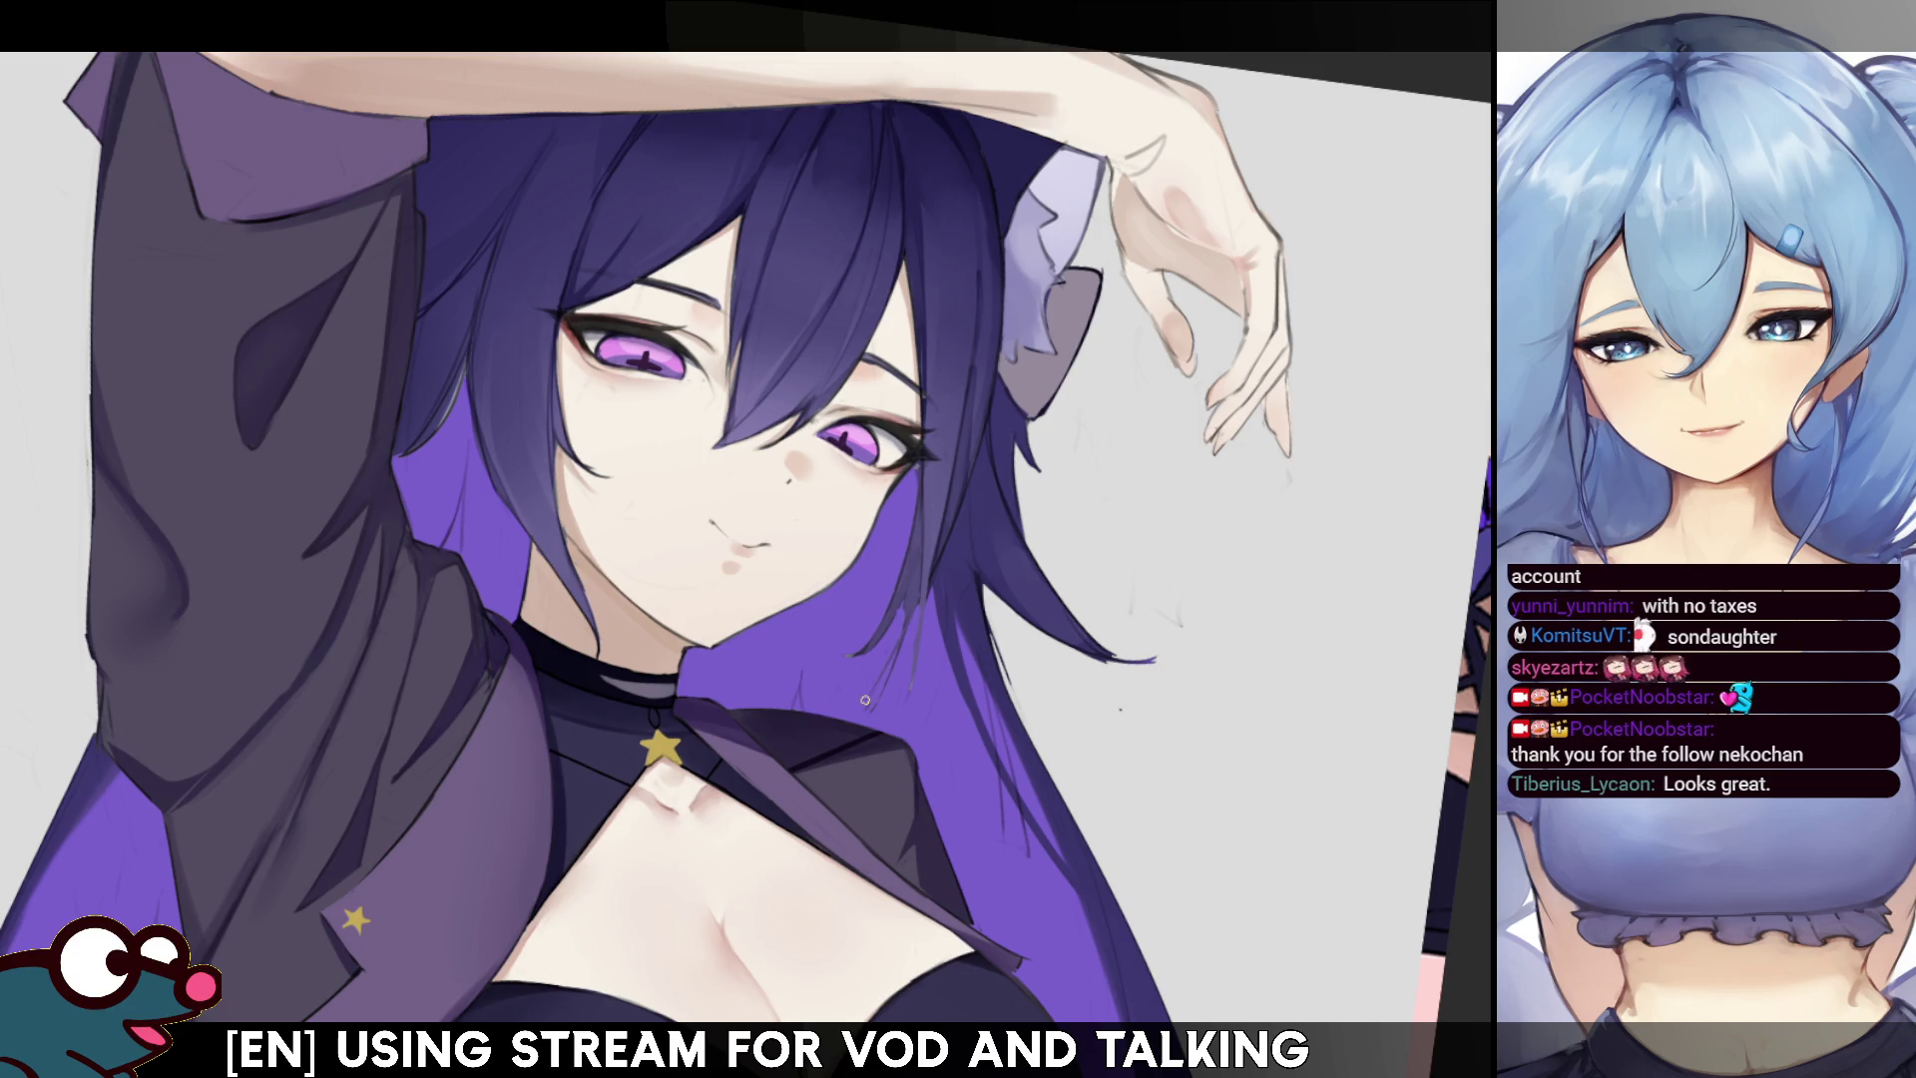
key("h")
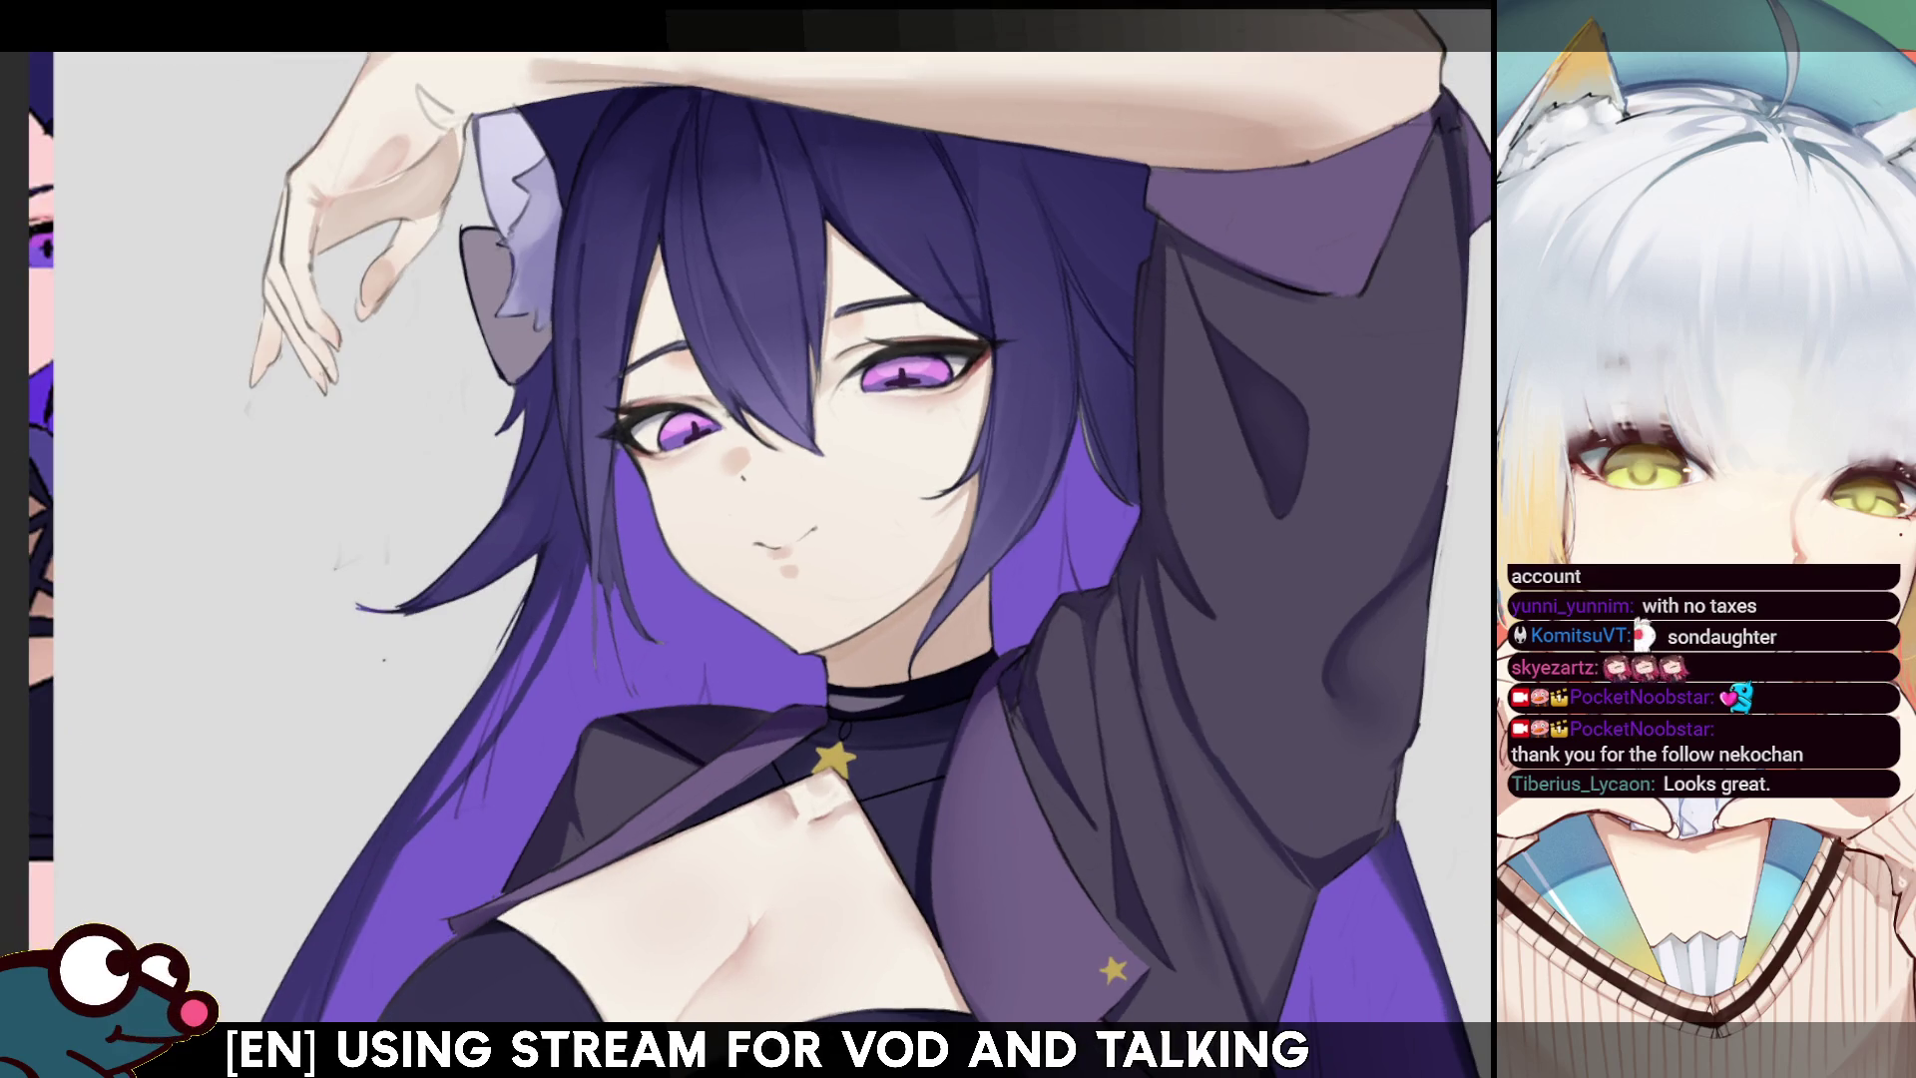
key("bracketright")
key("bracketright")
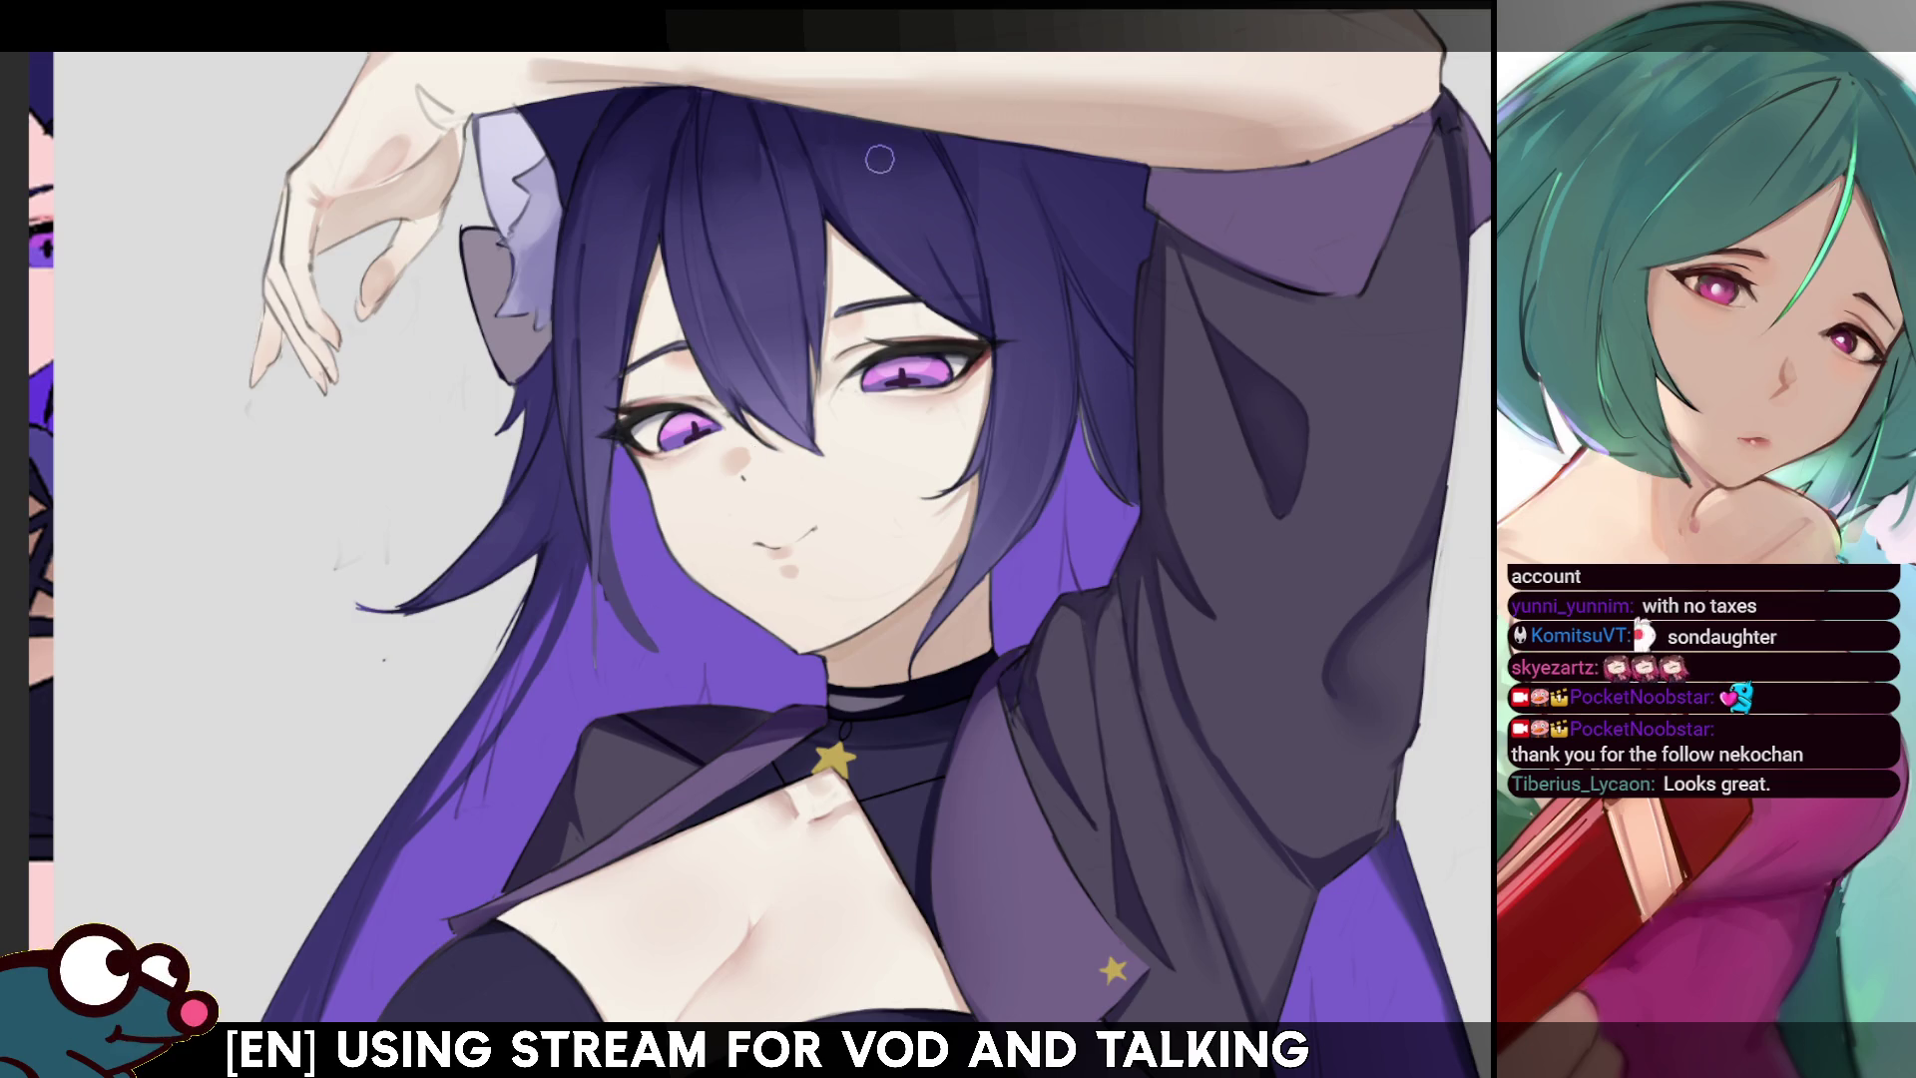
key("bracketleft")
key("bracketleft")
key("bracketleft")
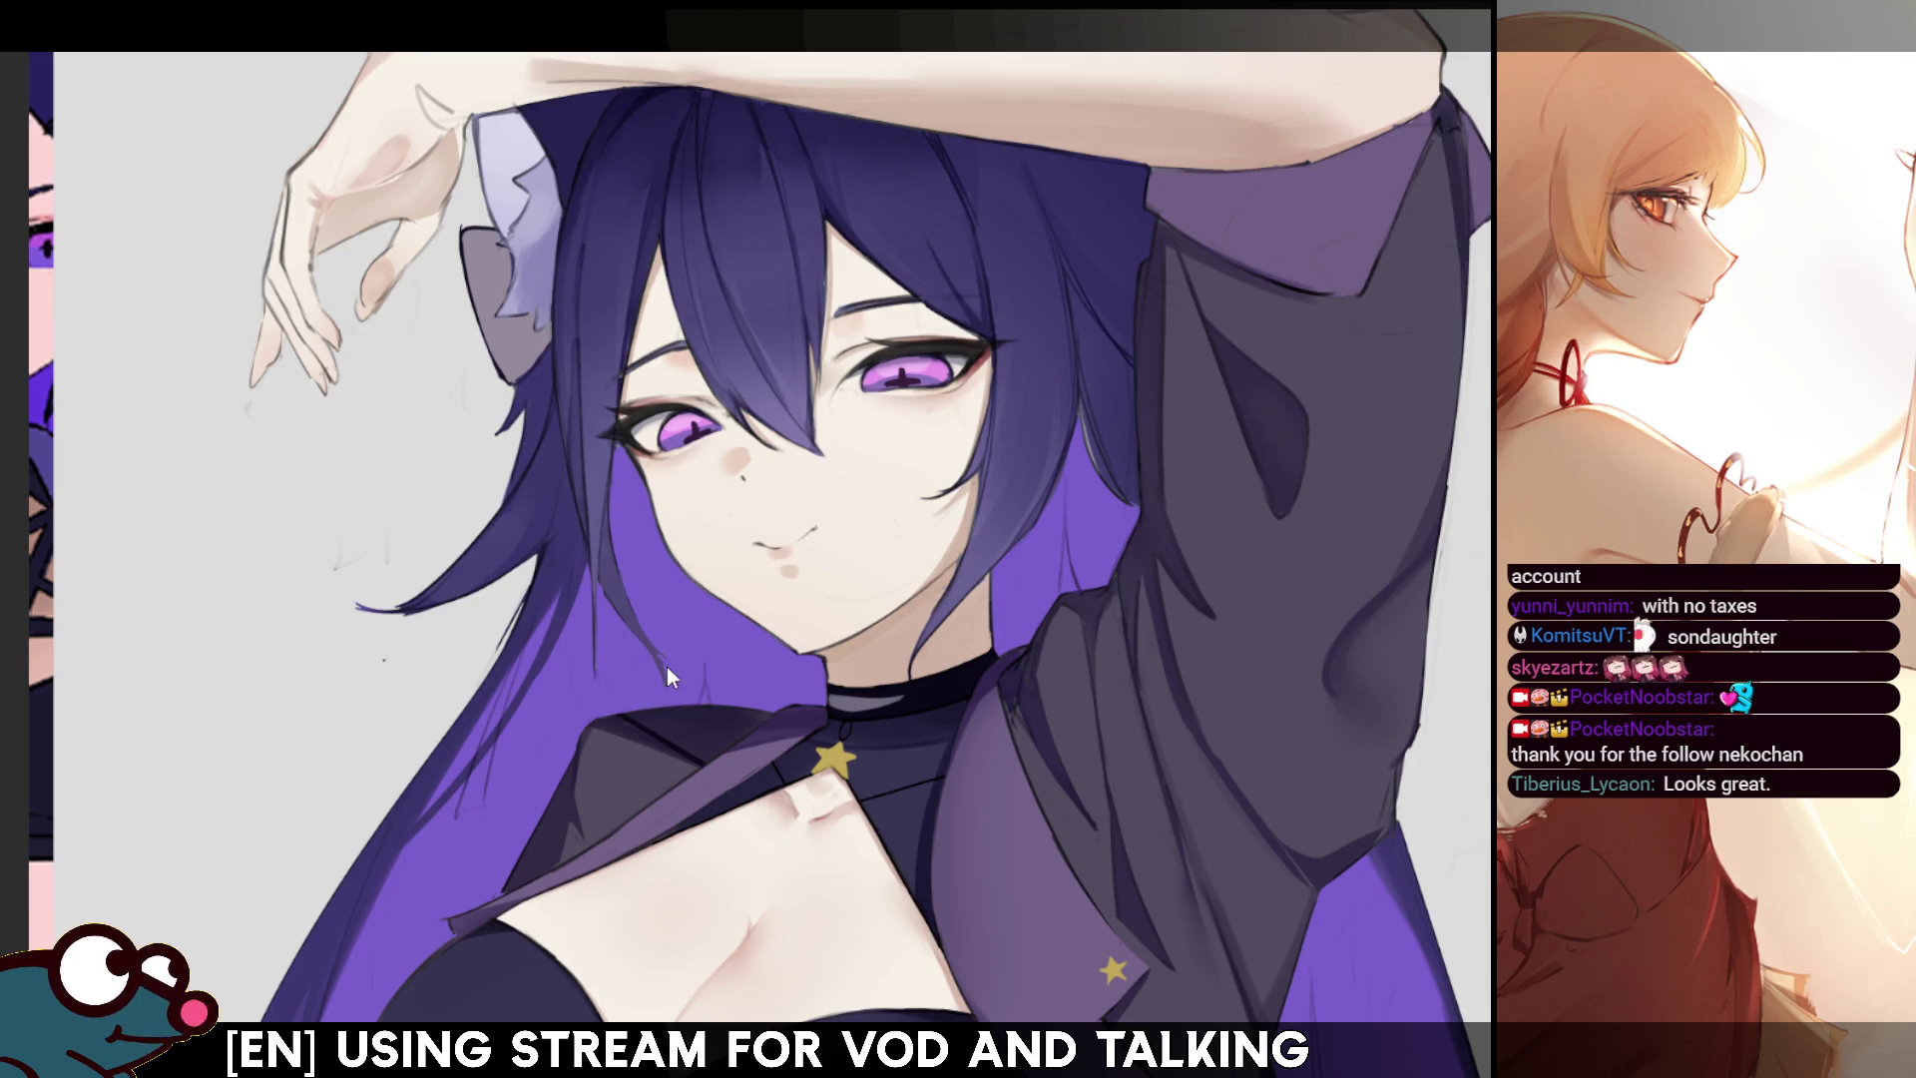
key("h")
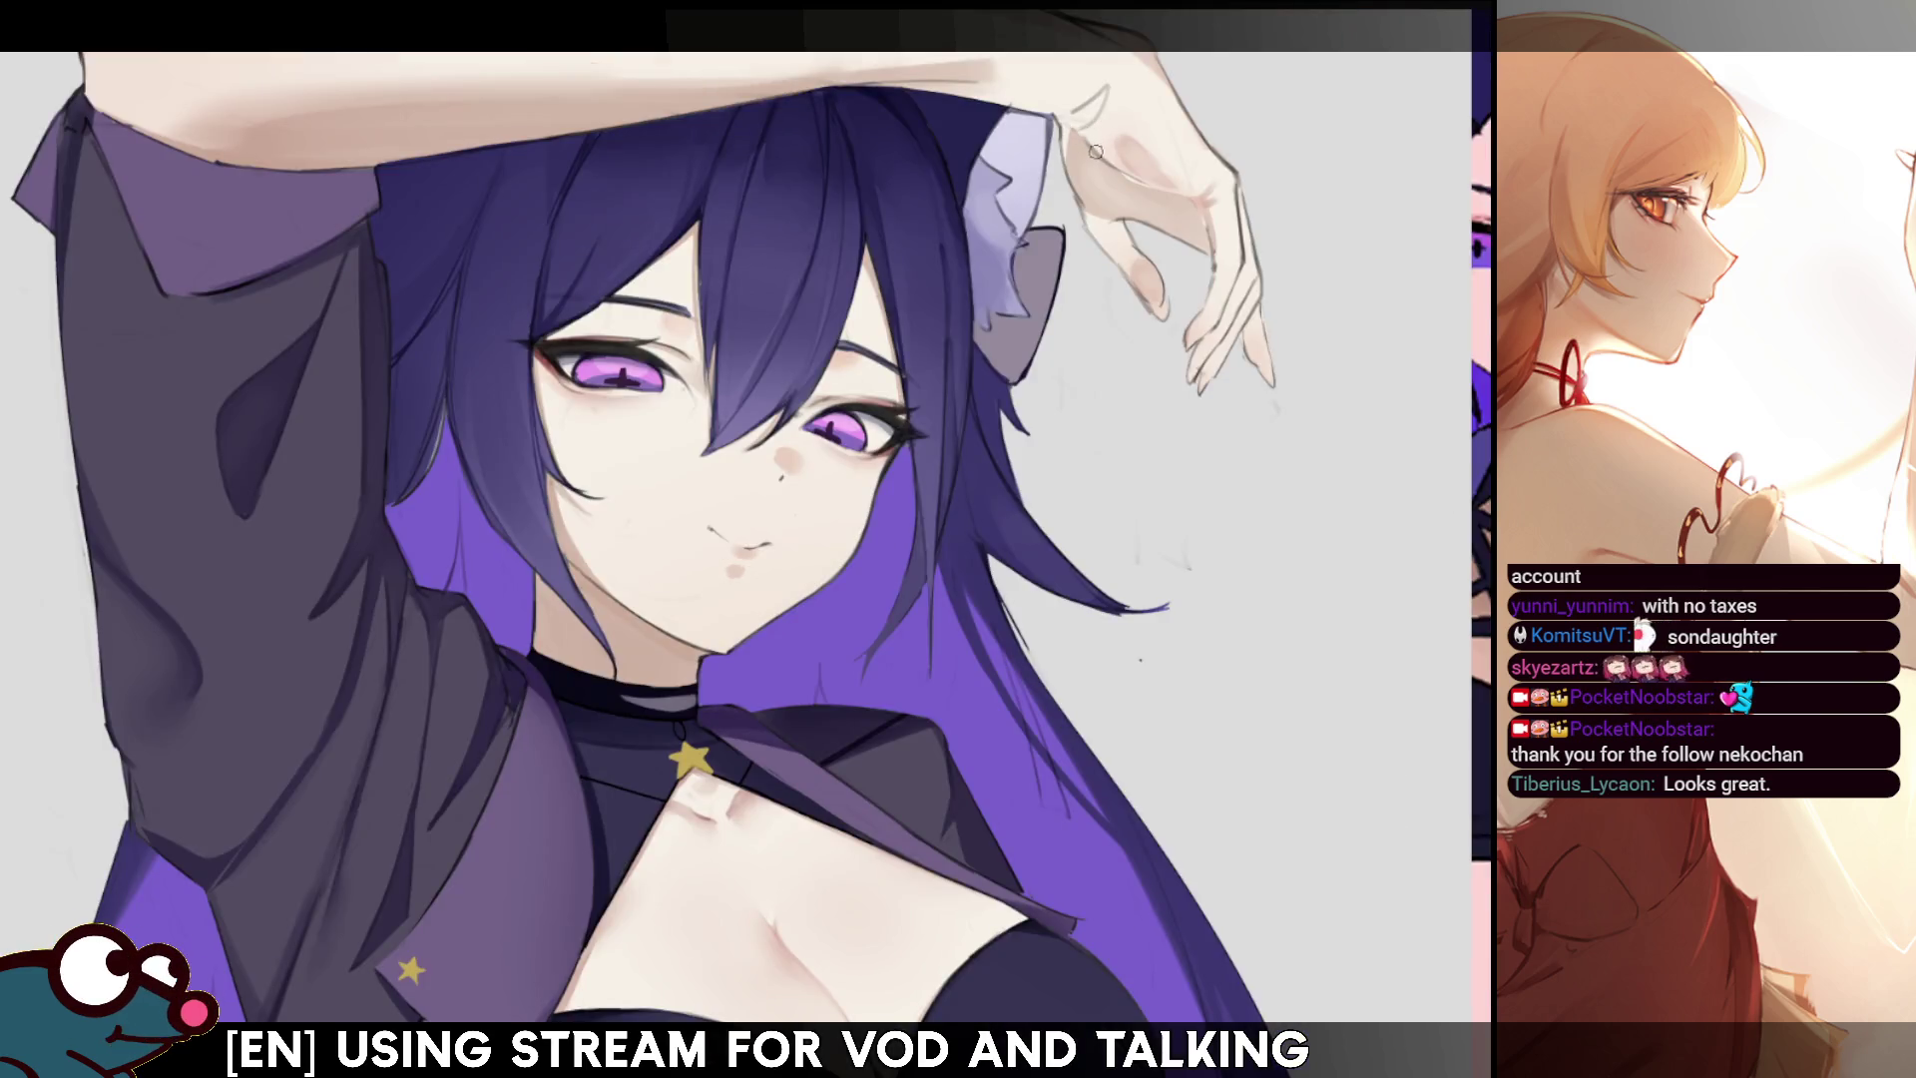
key("h")
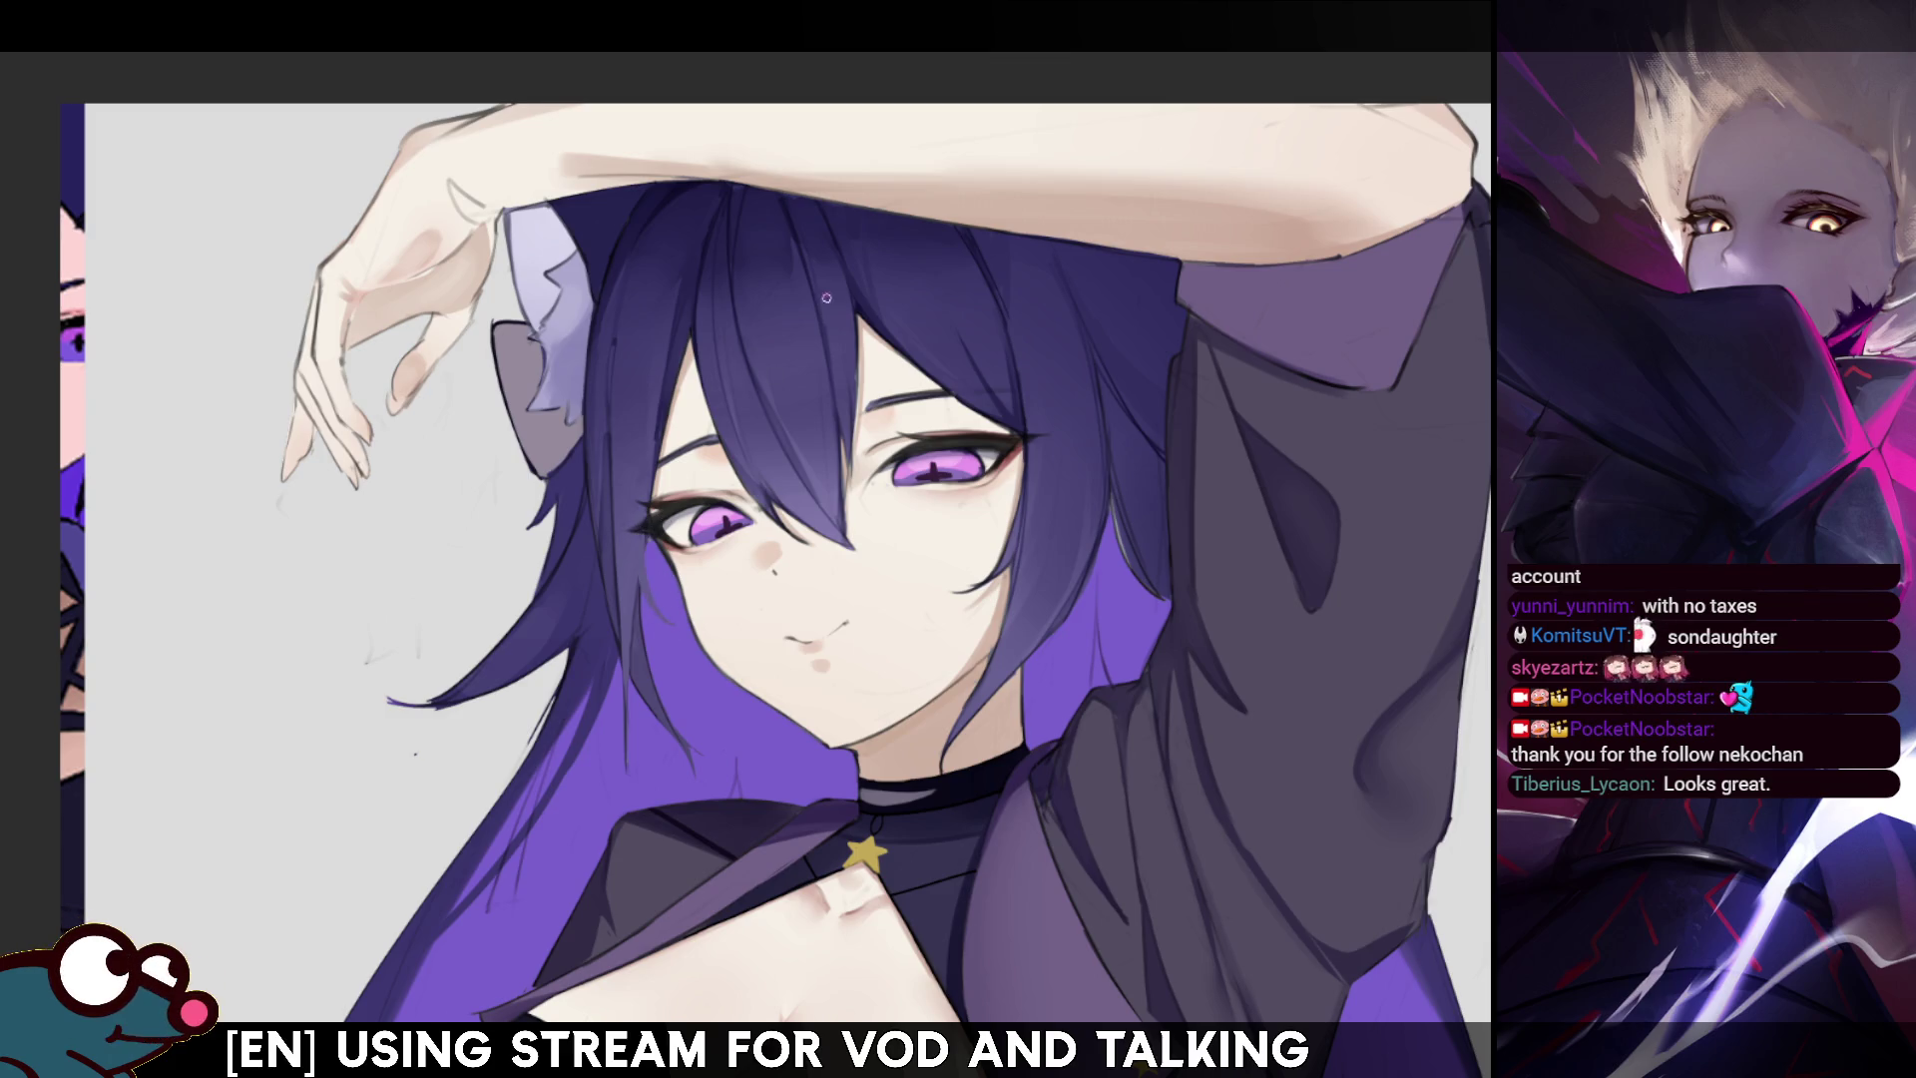
- Mirror the canvas, then pan down to the chest, dark top and star-pinned lapel
key("h")
key("h")
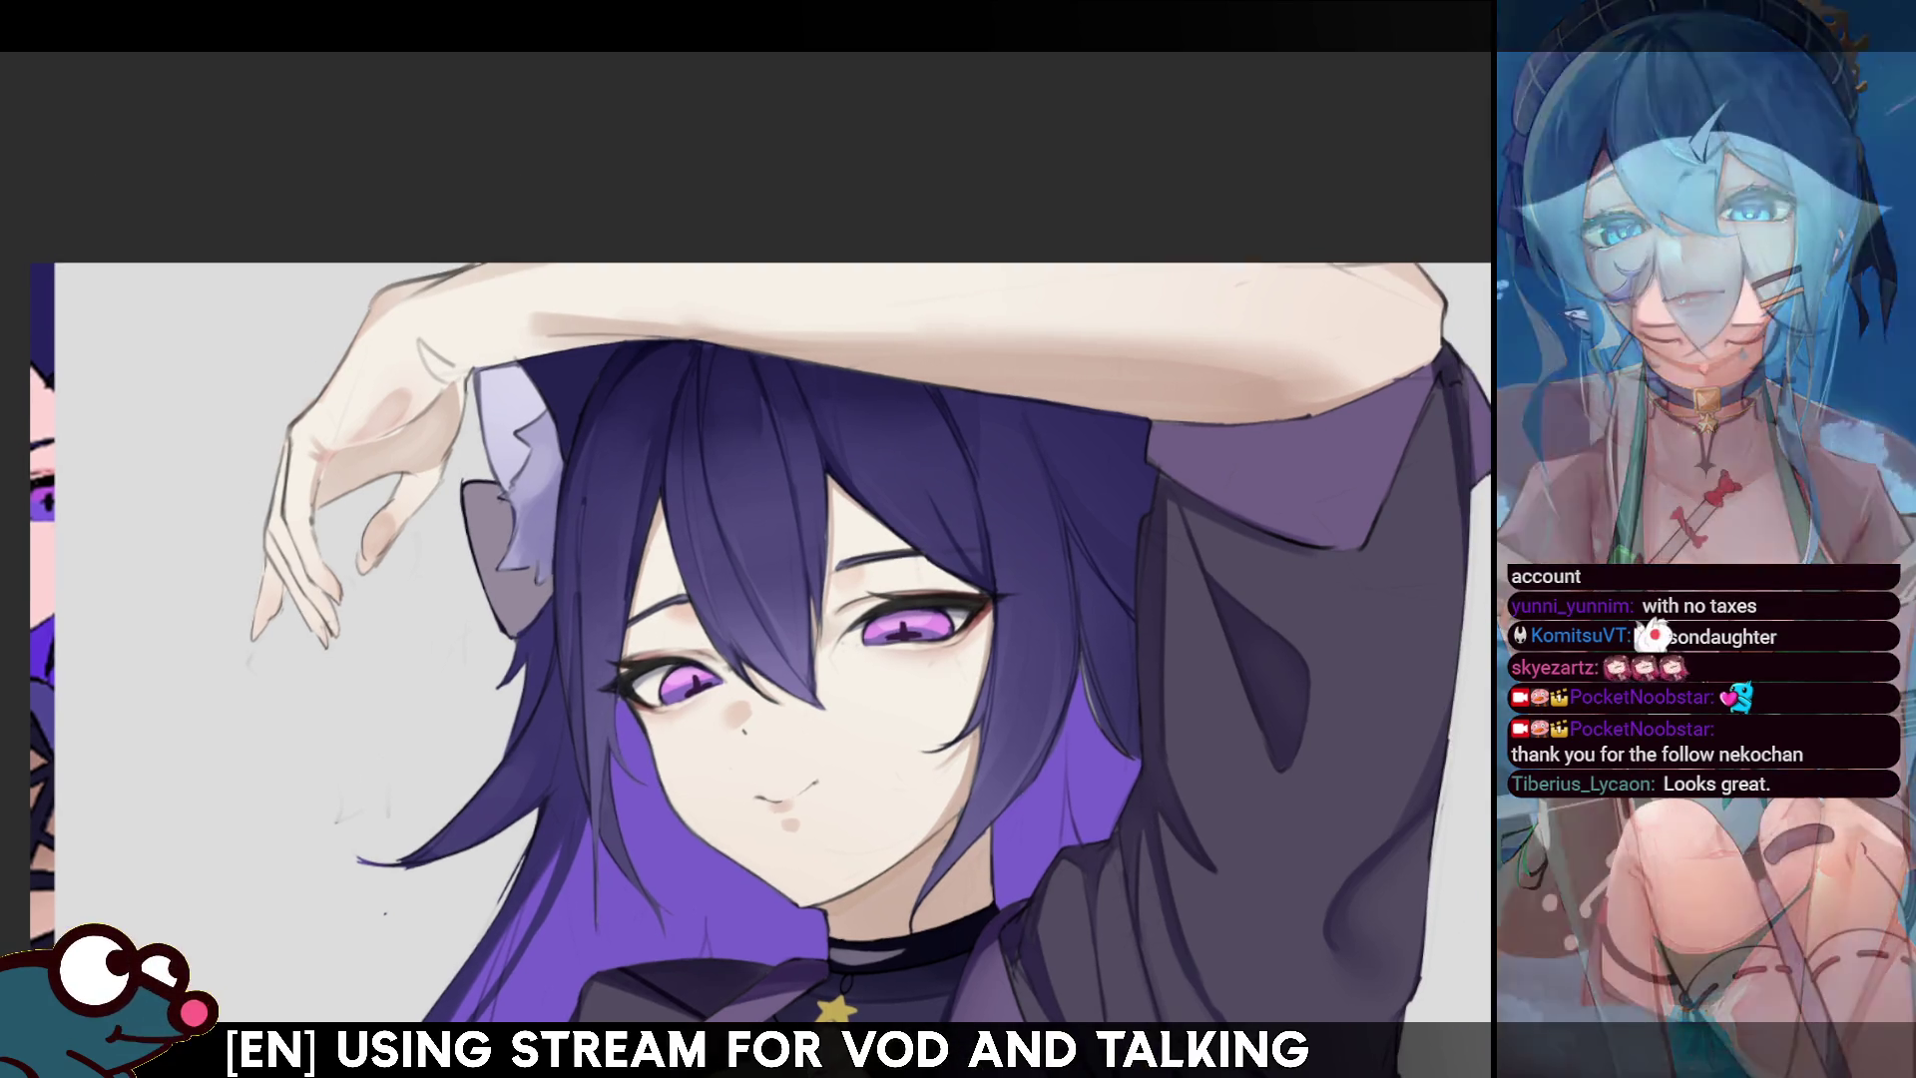
left_click_drag(1038, 307, 1008, 466)
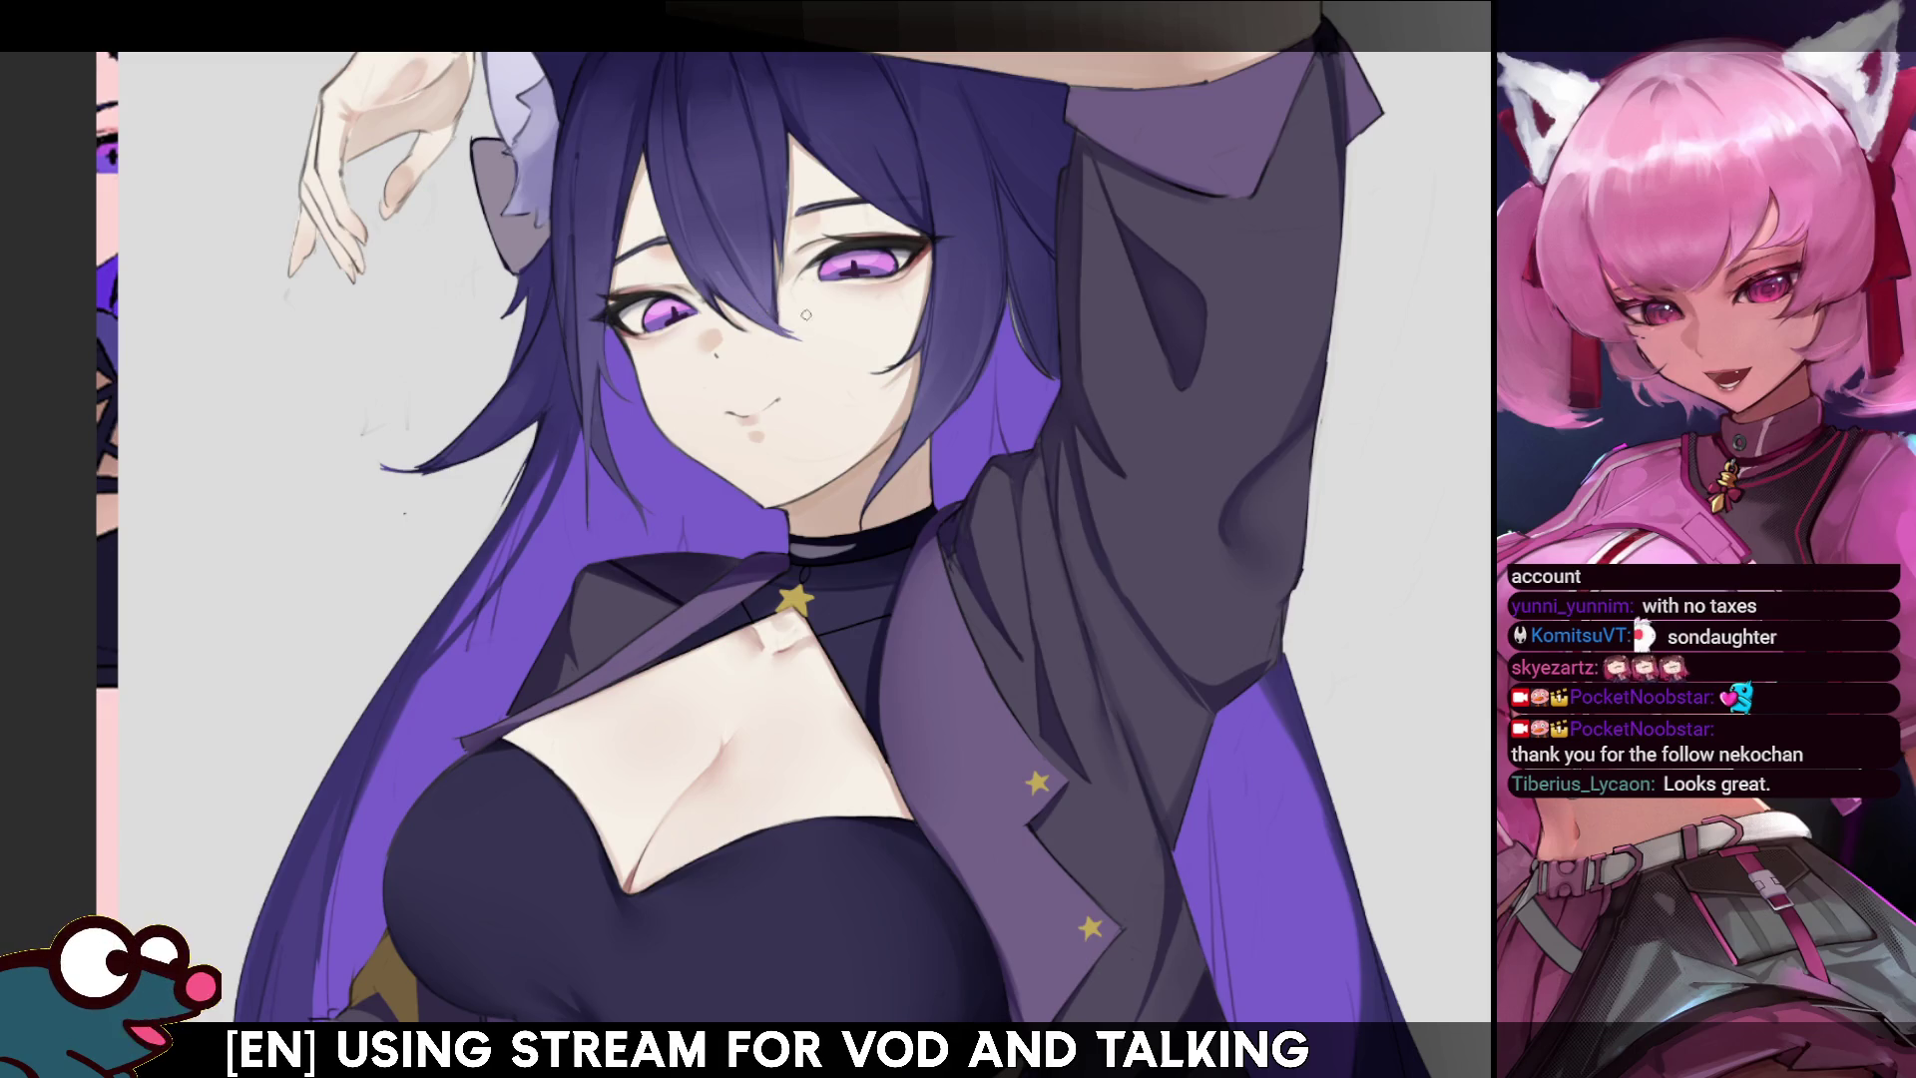
- Paint two short dark strands into the hair beside her violet eye
key("h")
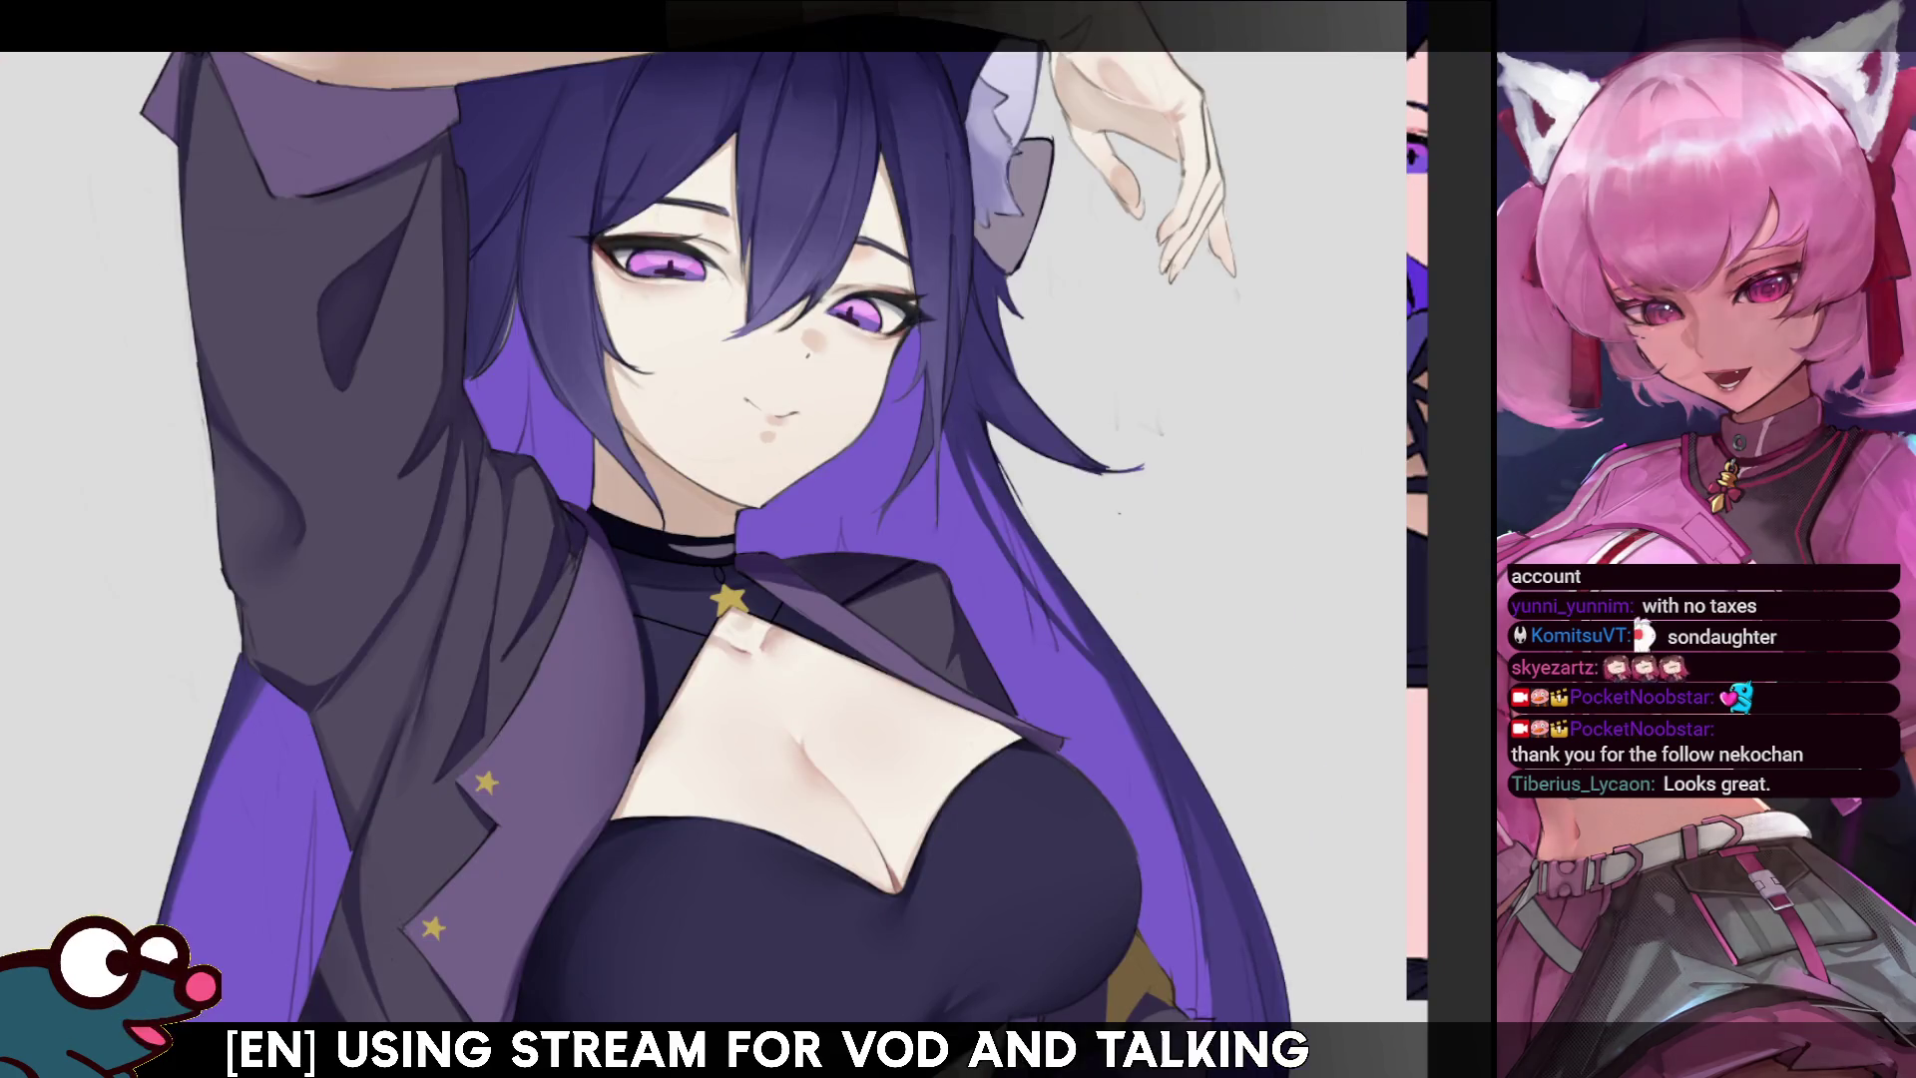
key("h")
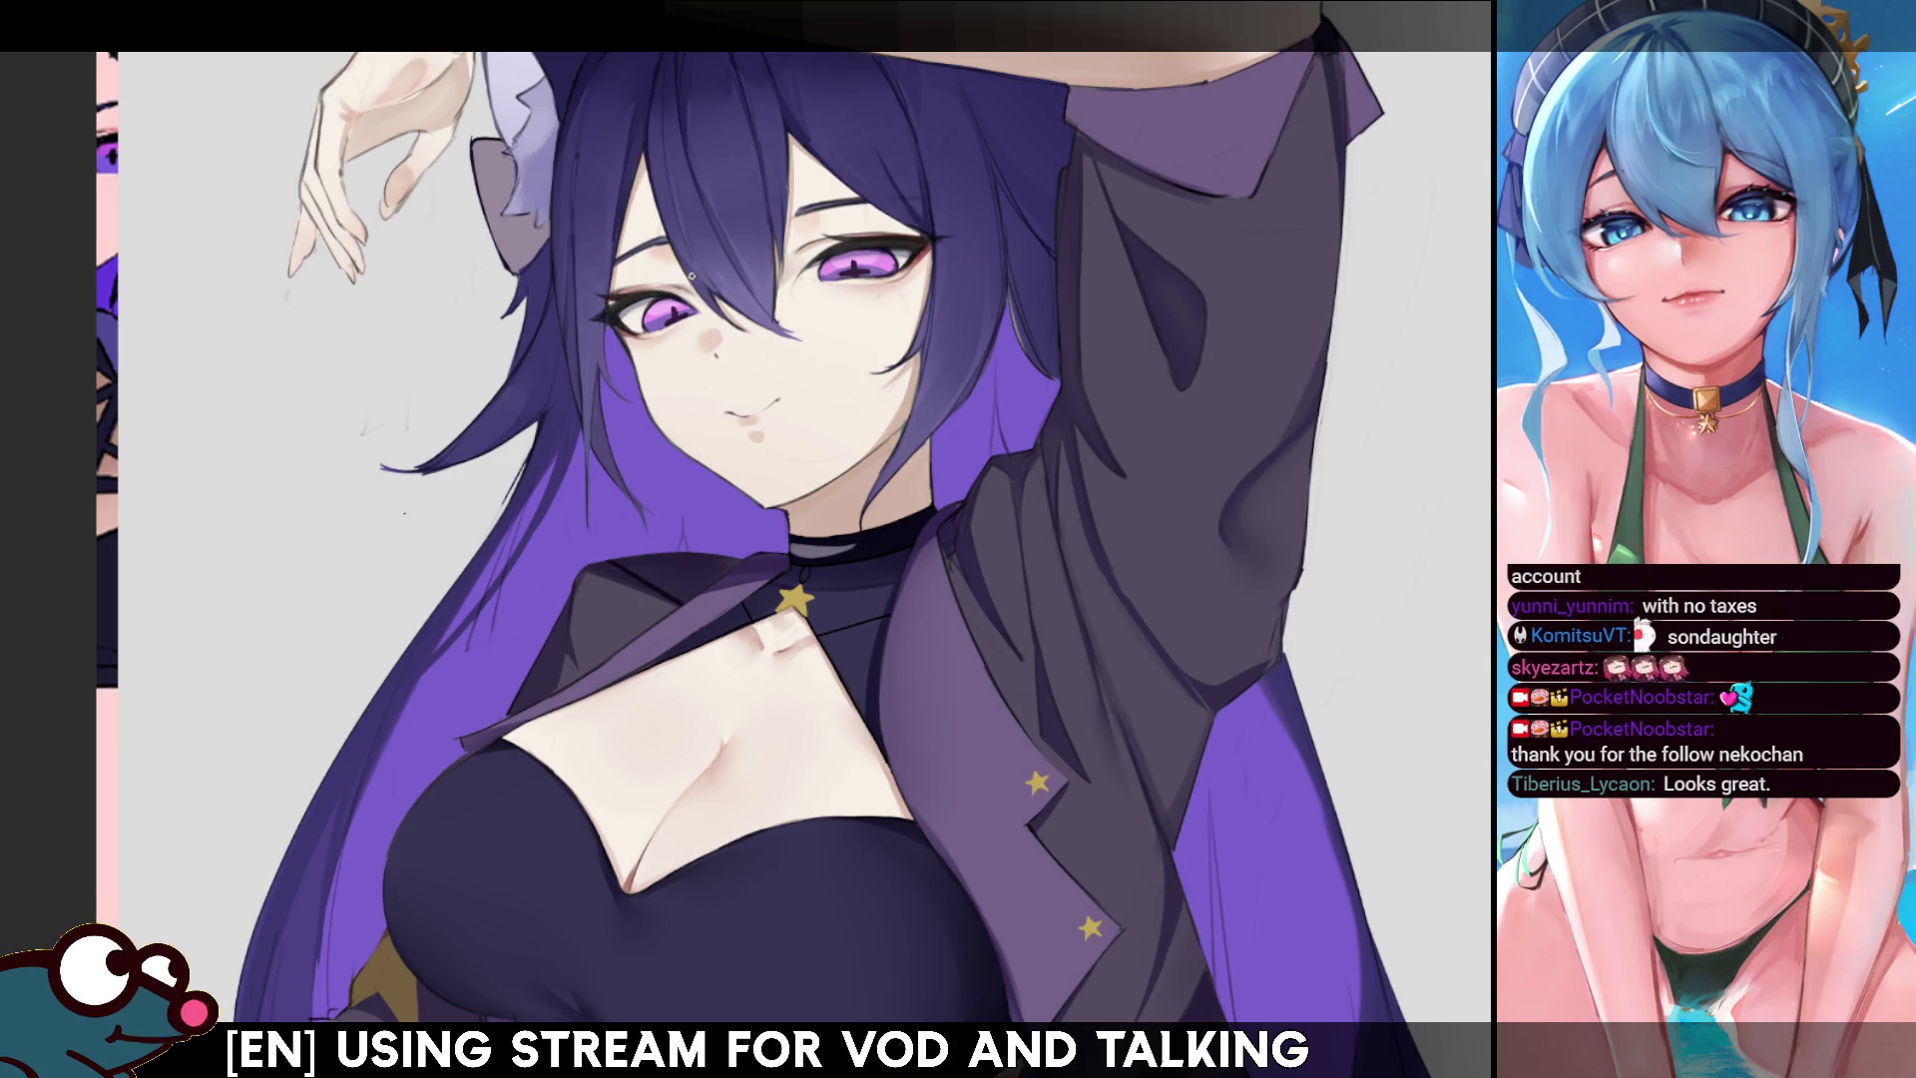
left_click_drag(654, 174, 665, 236)
left_click_drag(644, 151, 654, 190)
left_click_drag(774, 218, 797, 346)
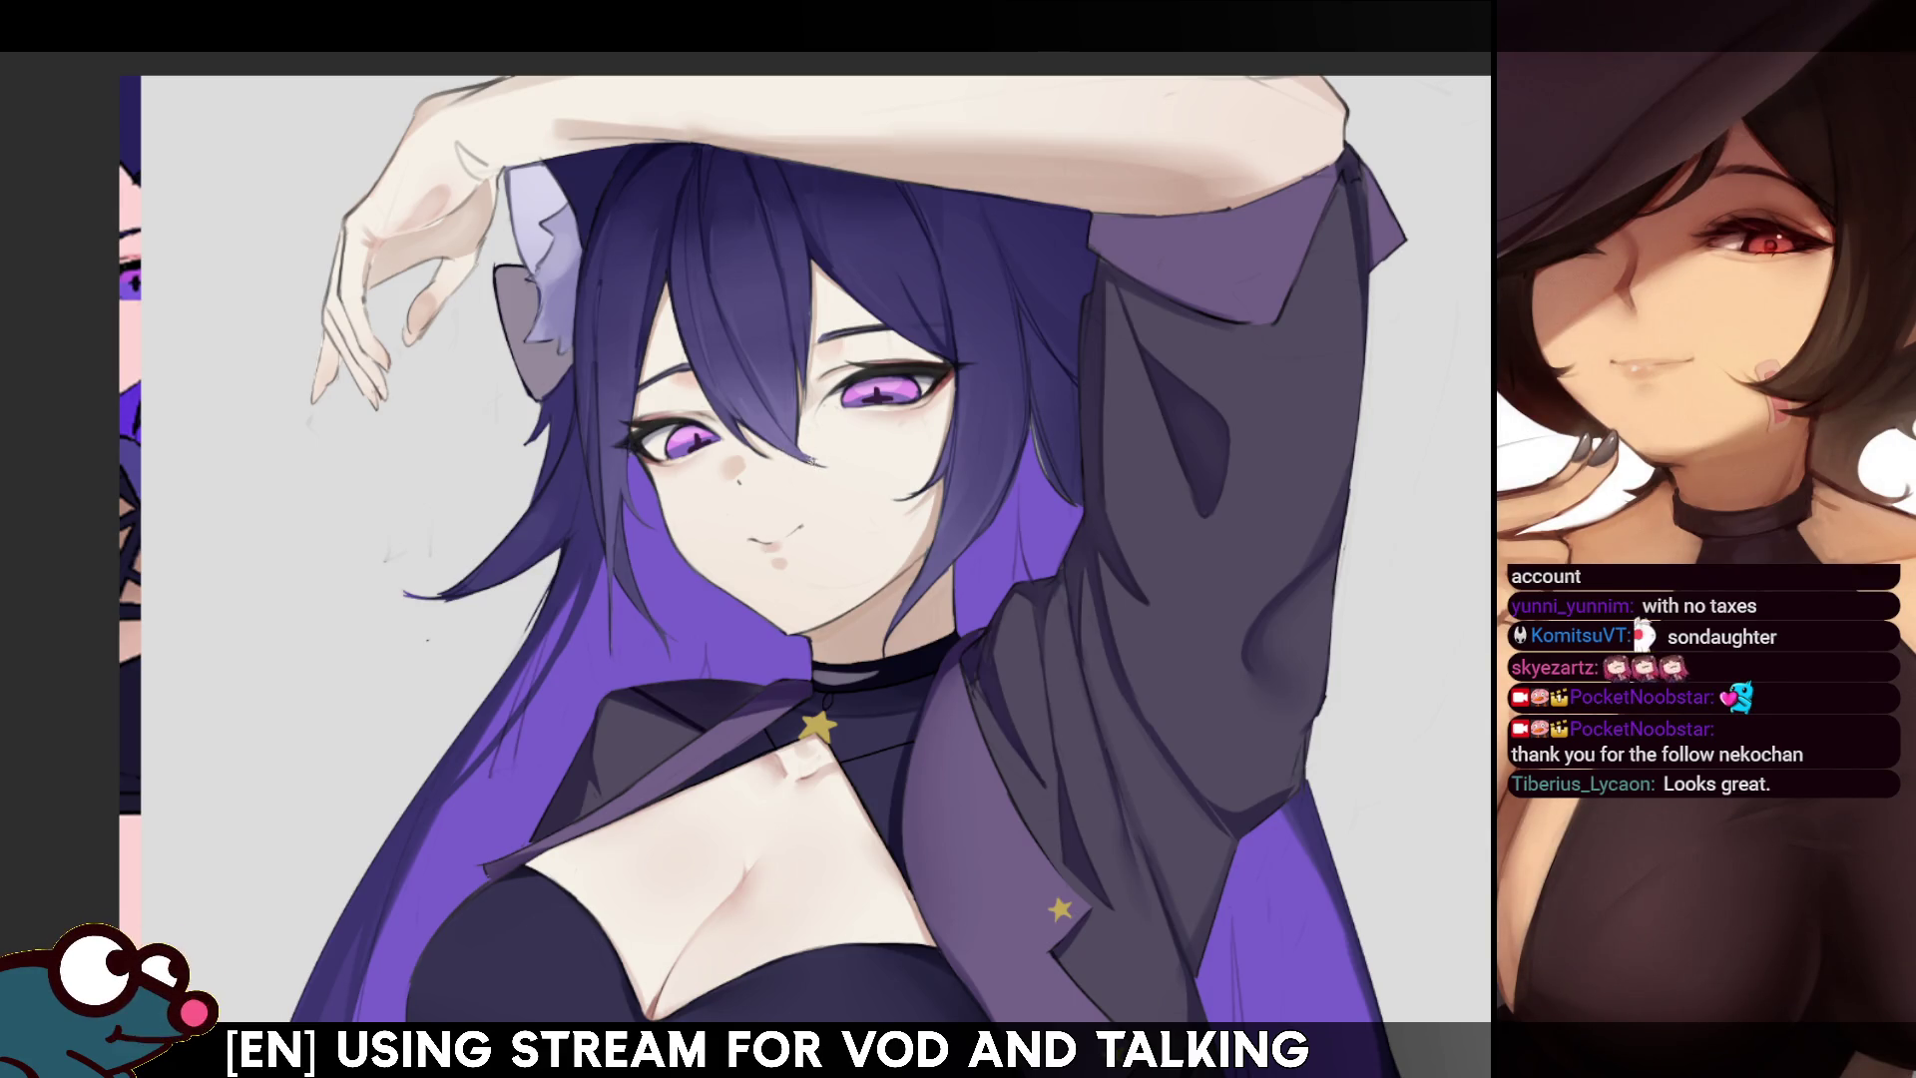
key("h")
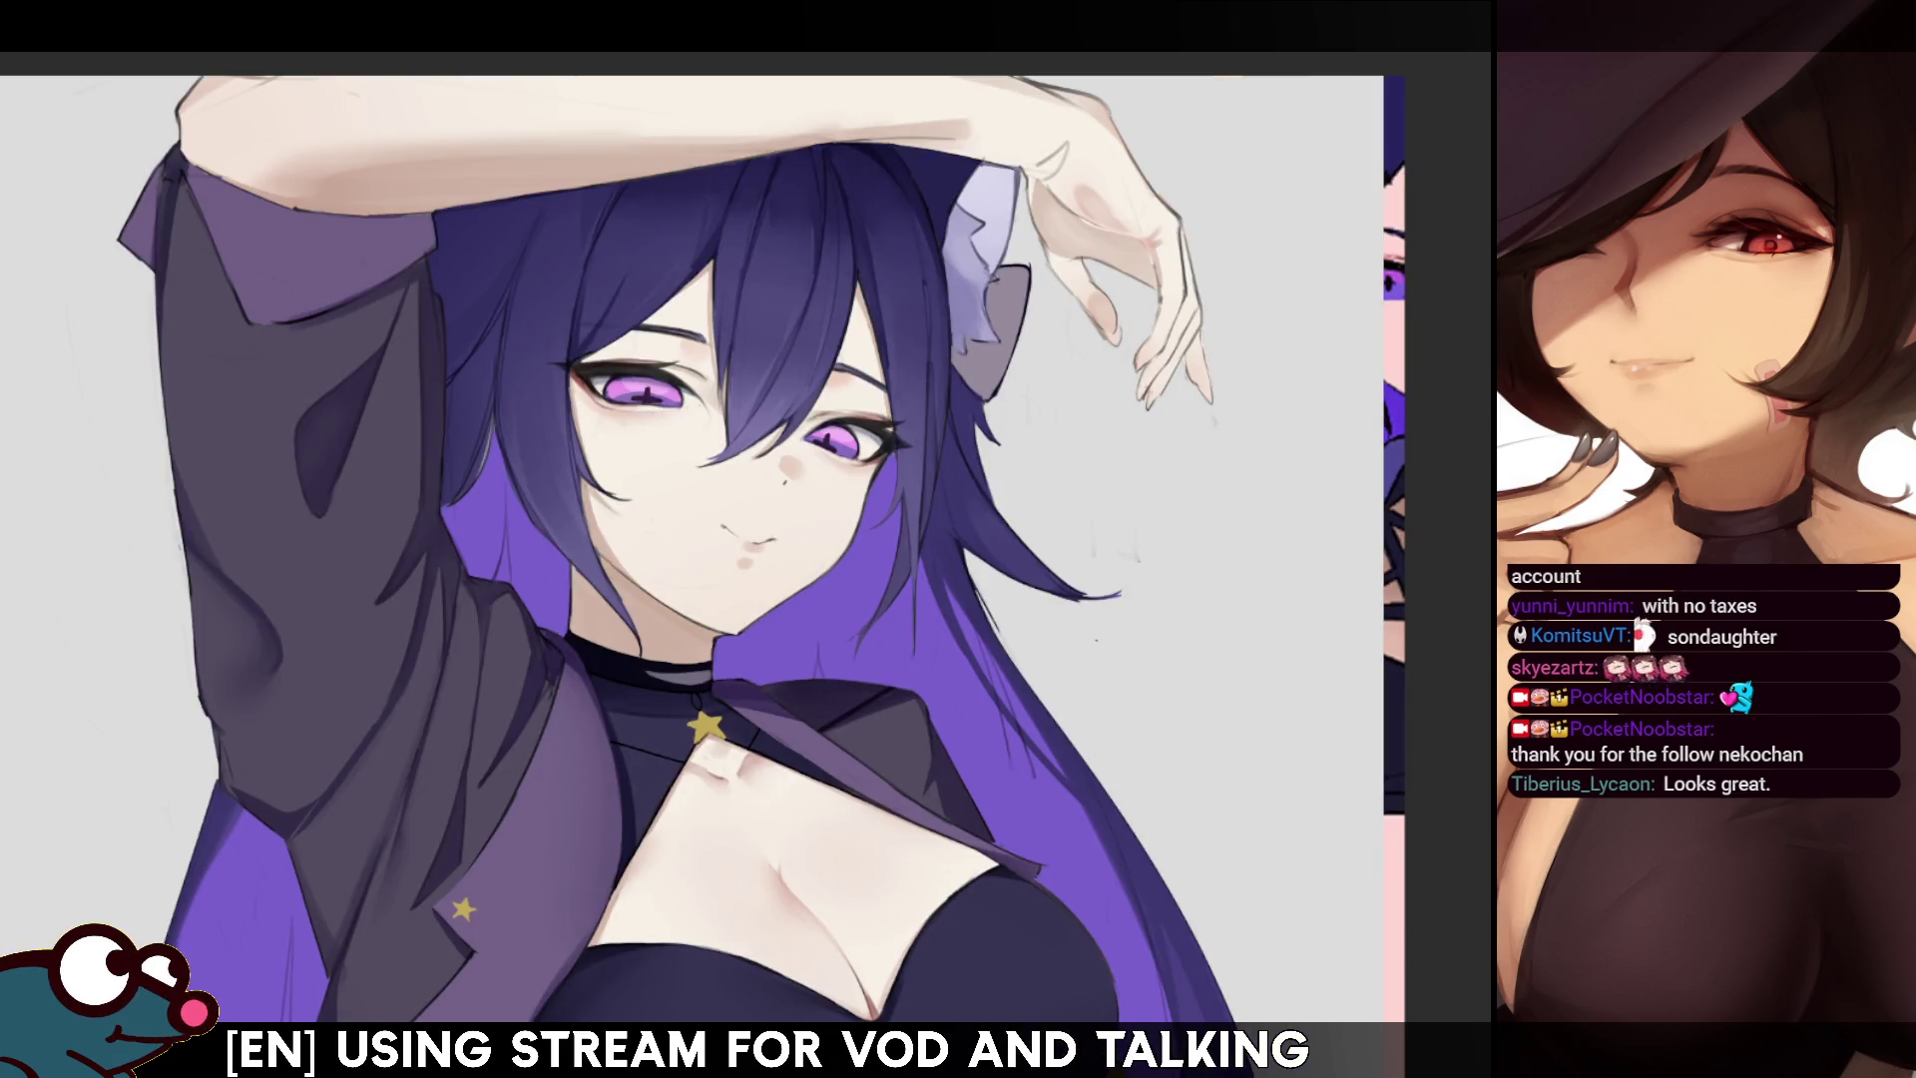
key("minus")
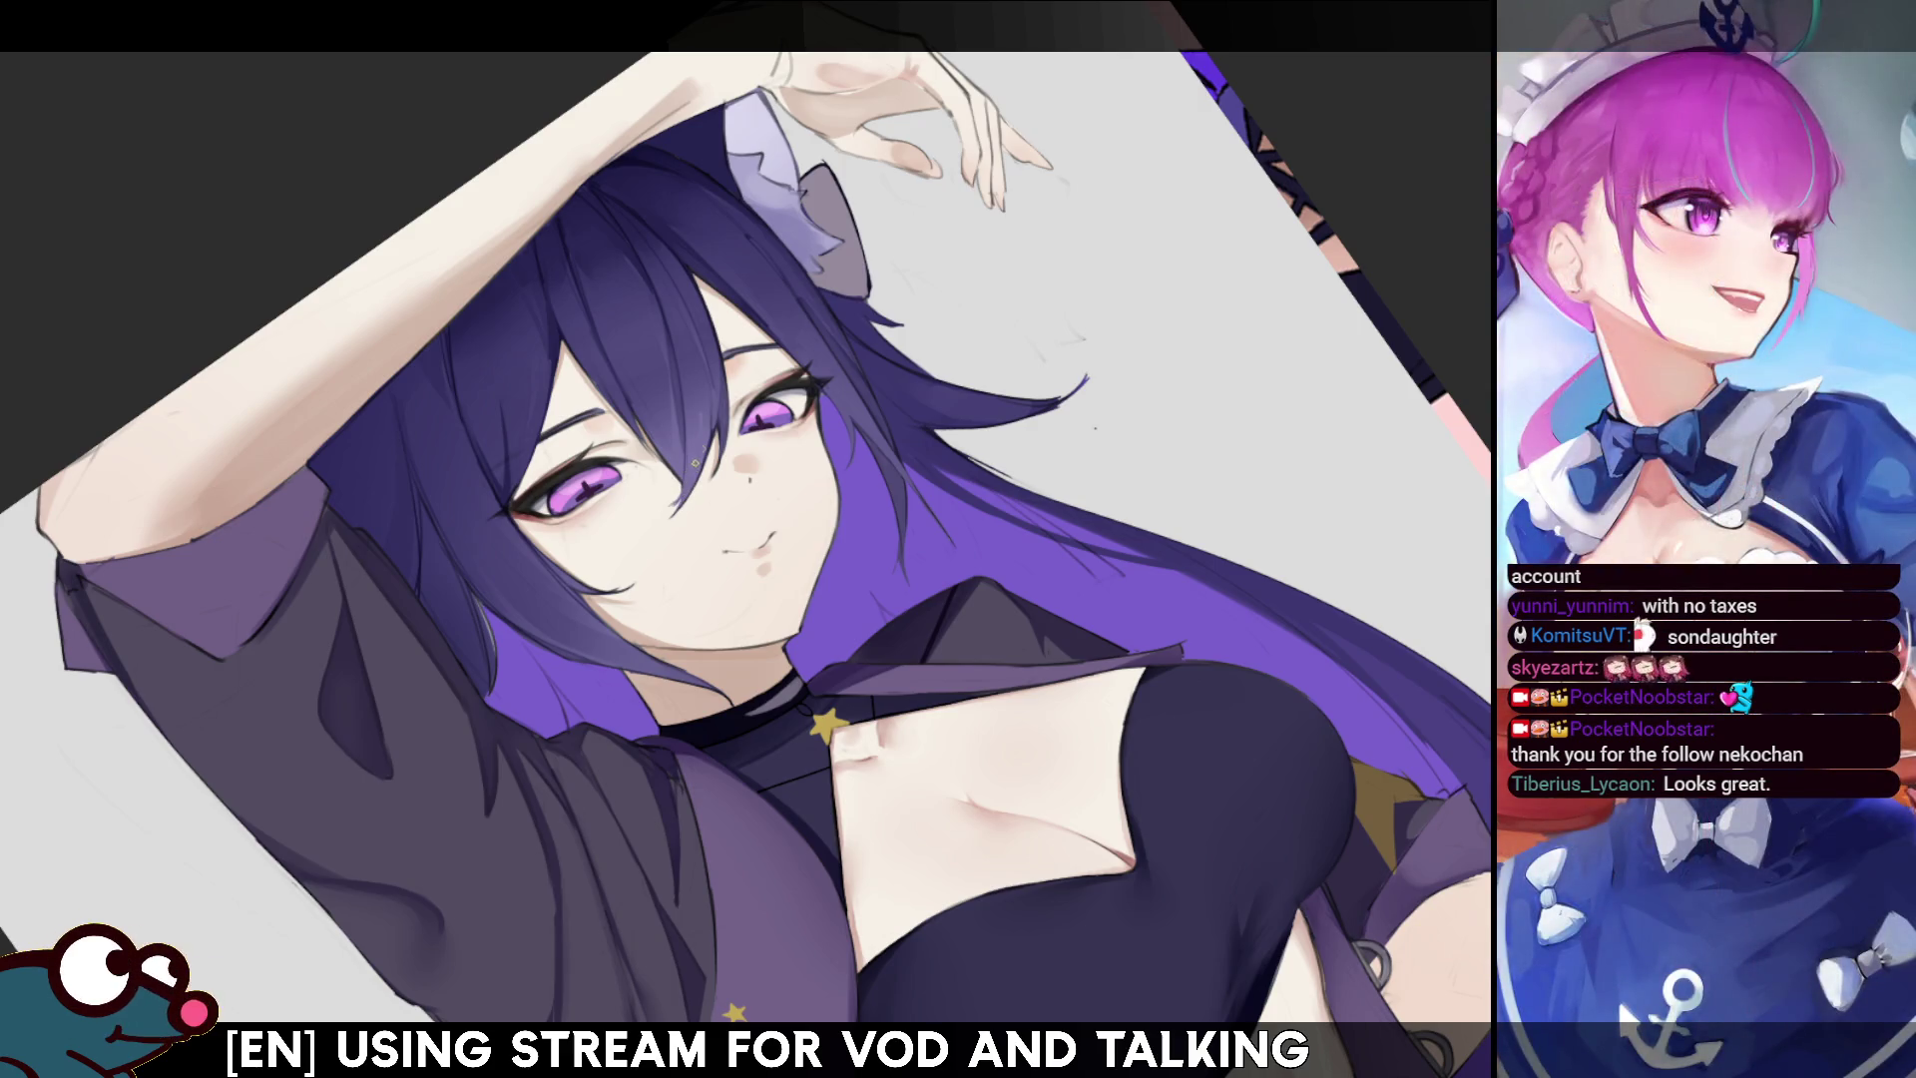
key("h")
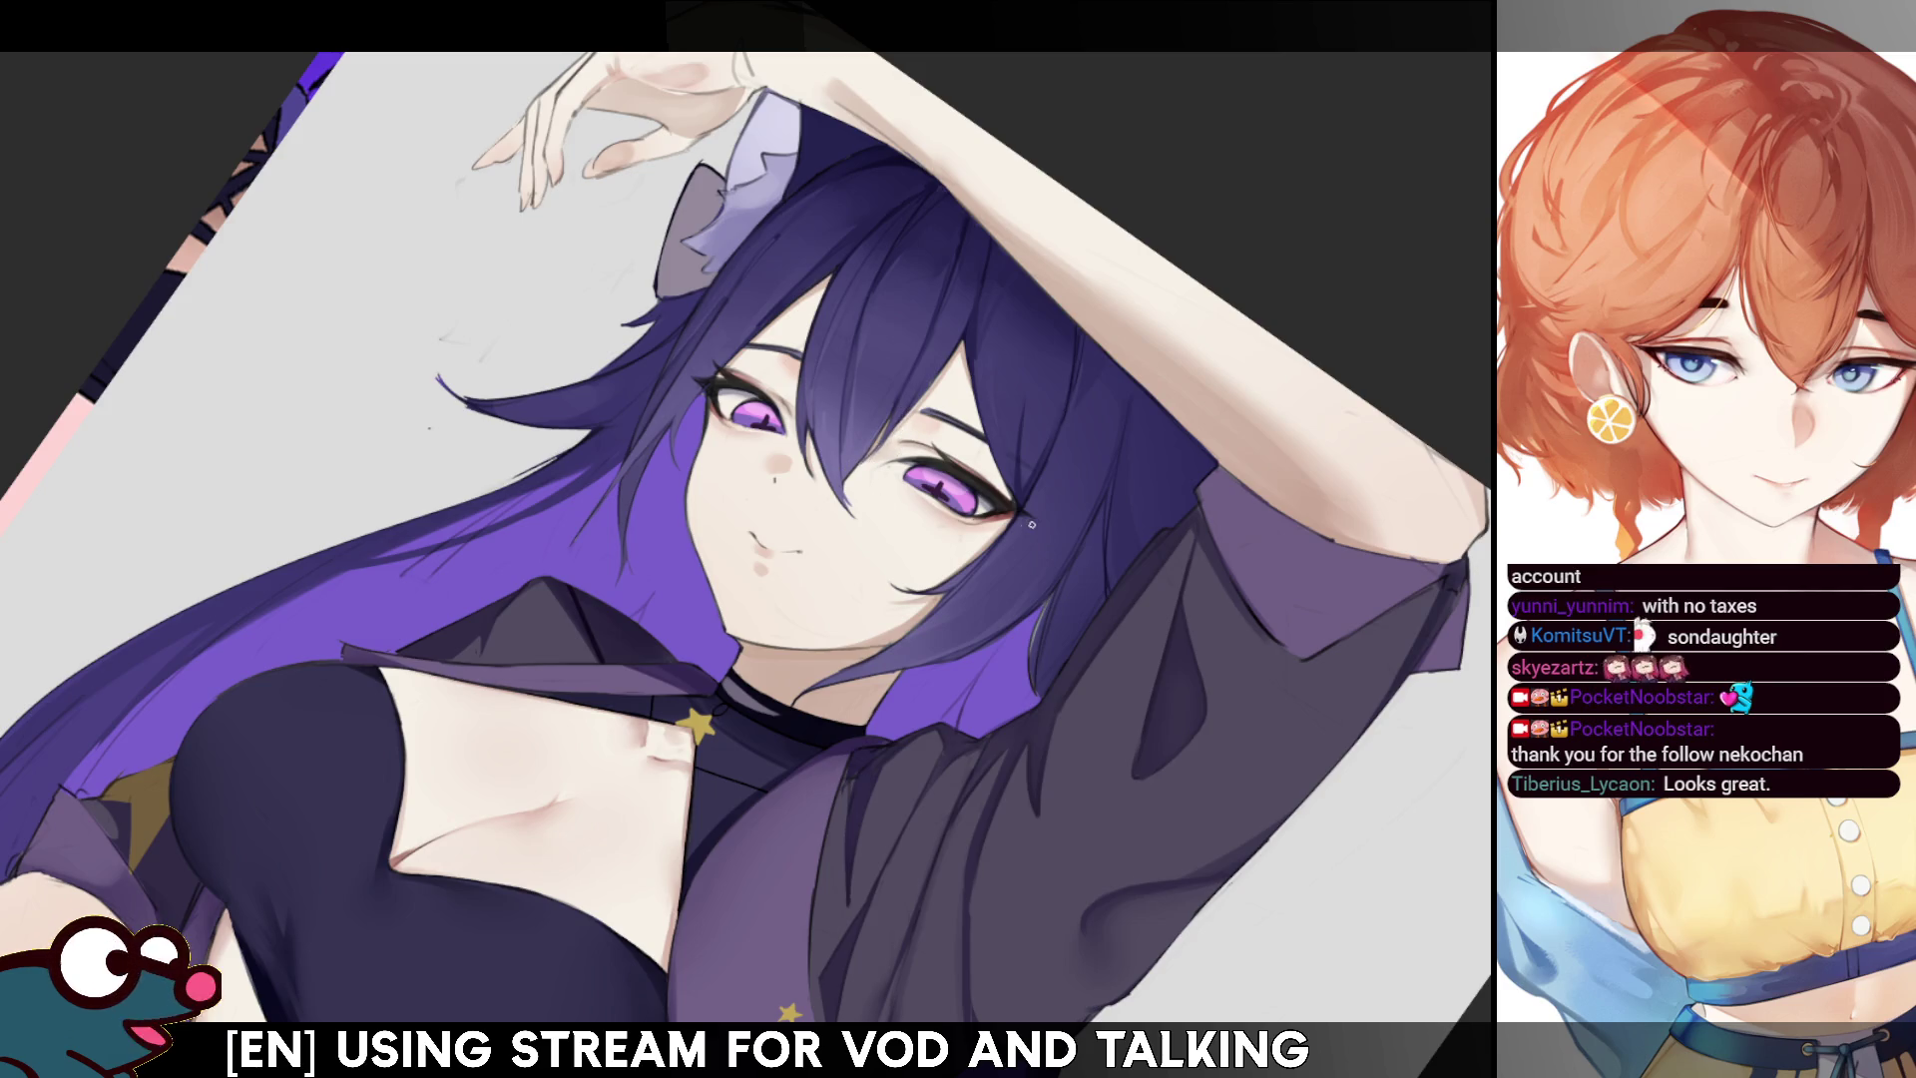
key("ctrl+0")
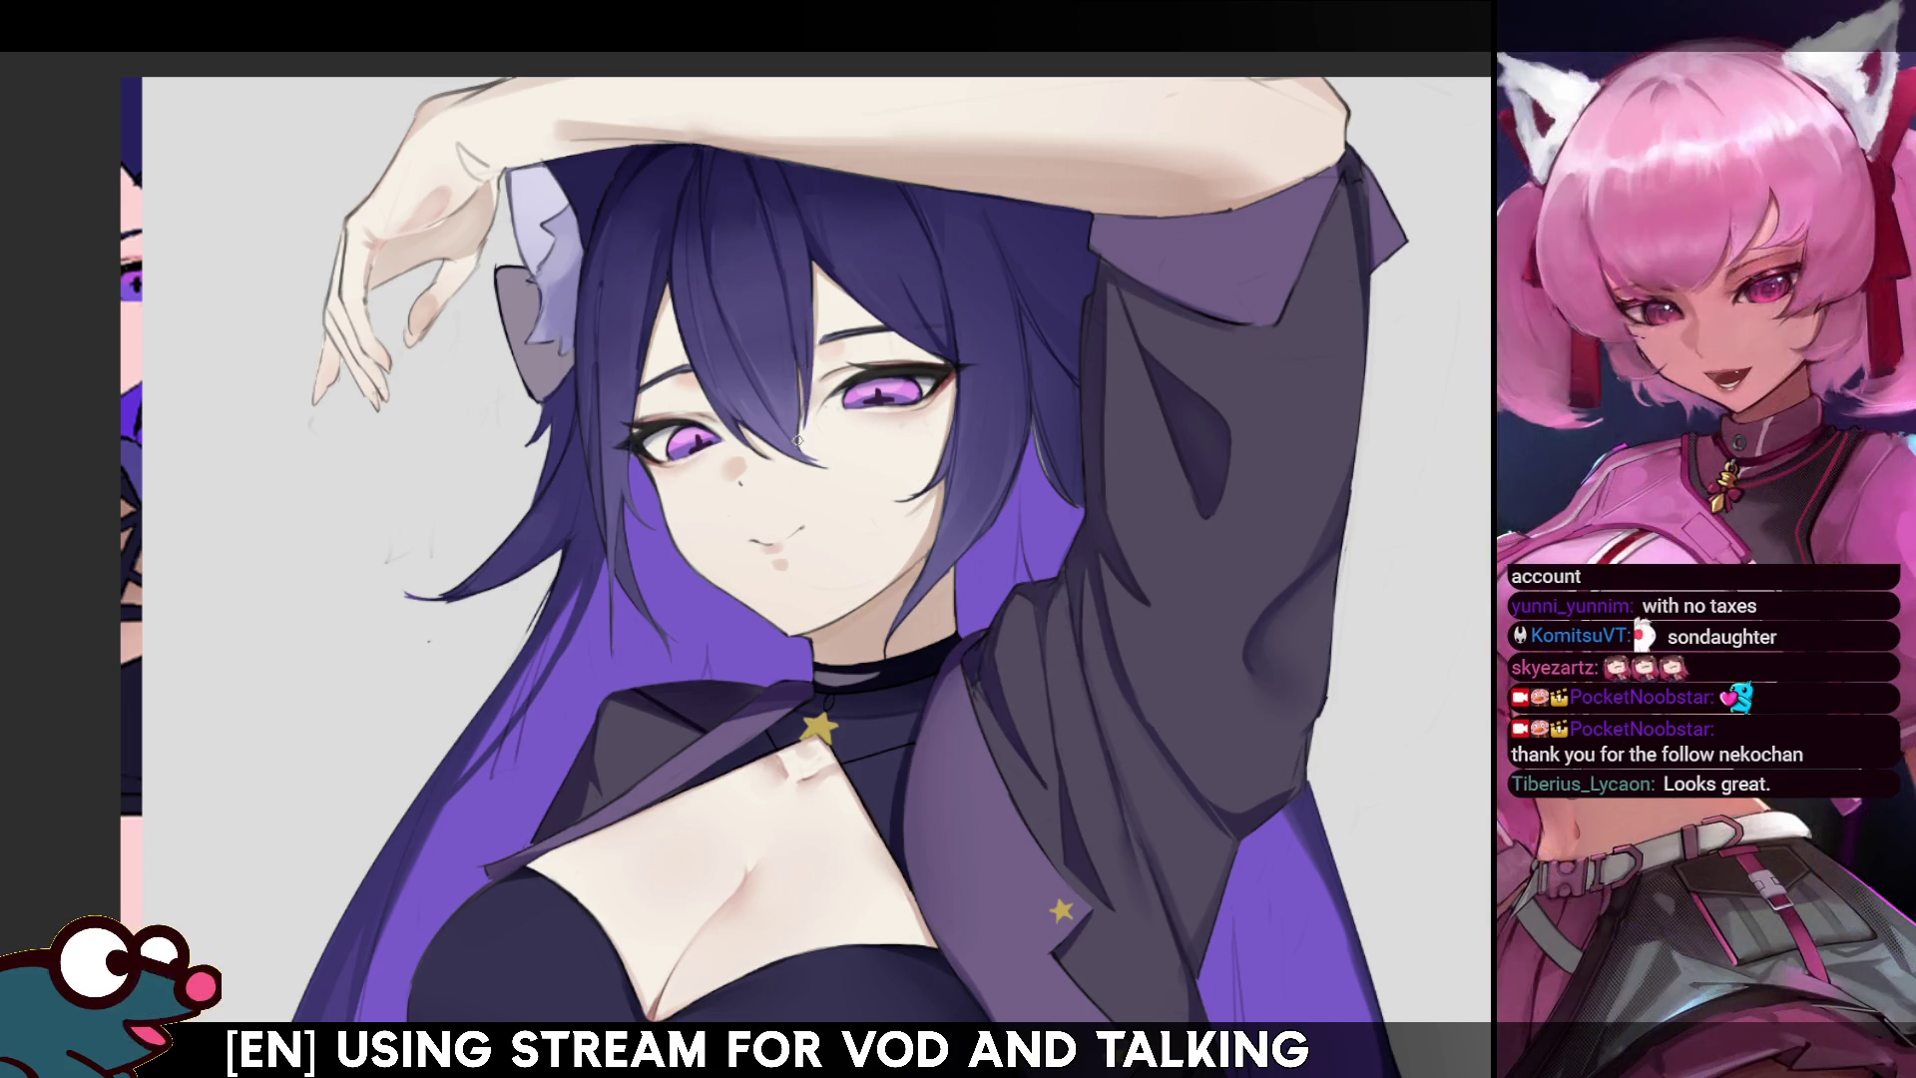
- Paint a single thin dark strand into her hair, checking it with a mirrored view
key("h")
key("h")
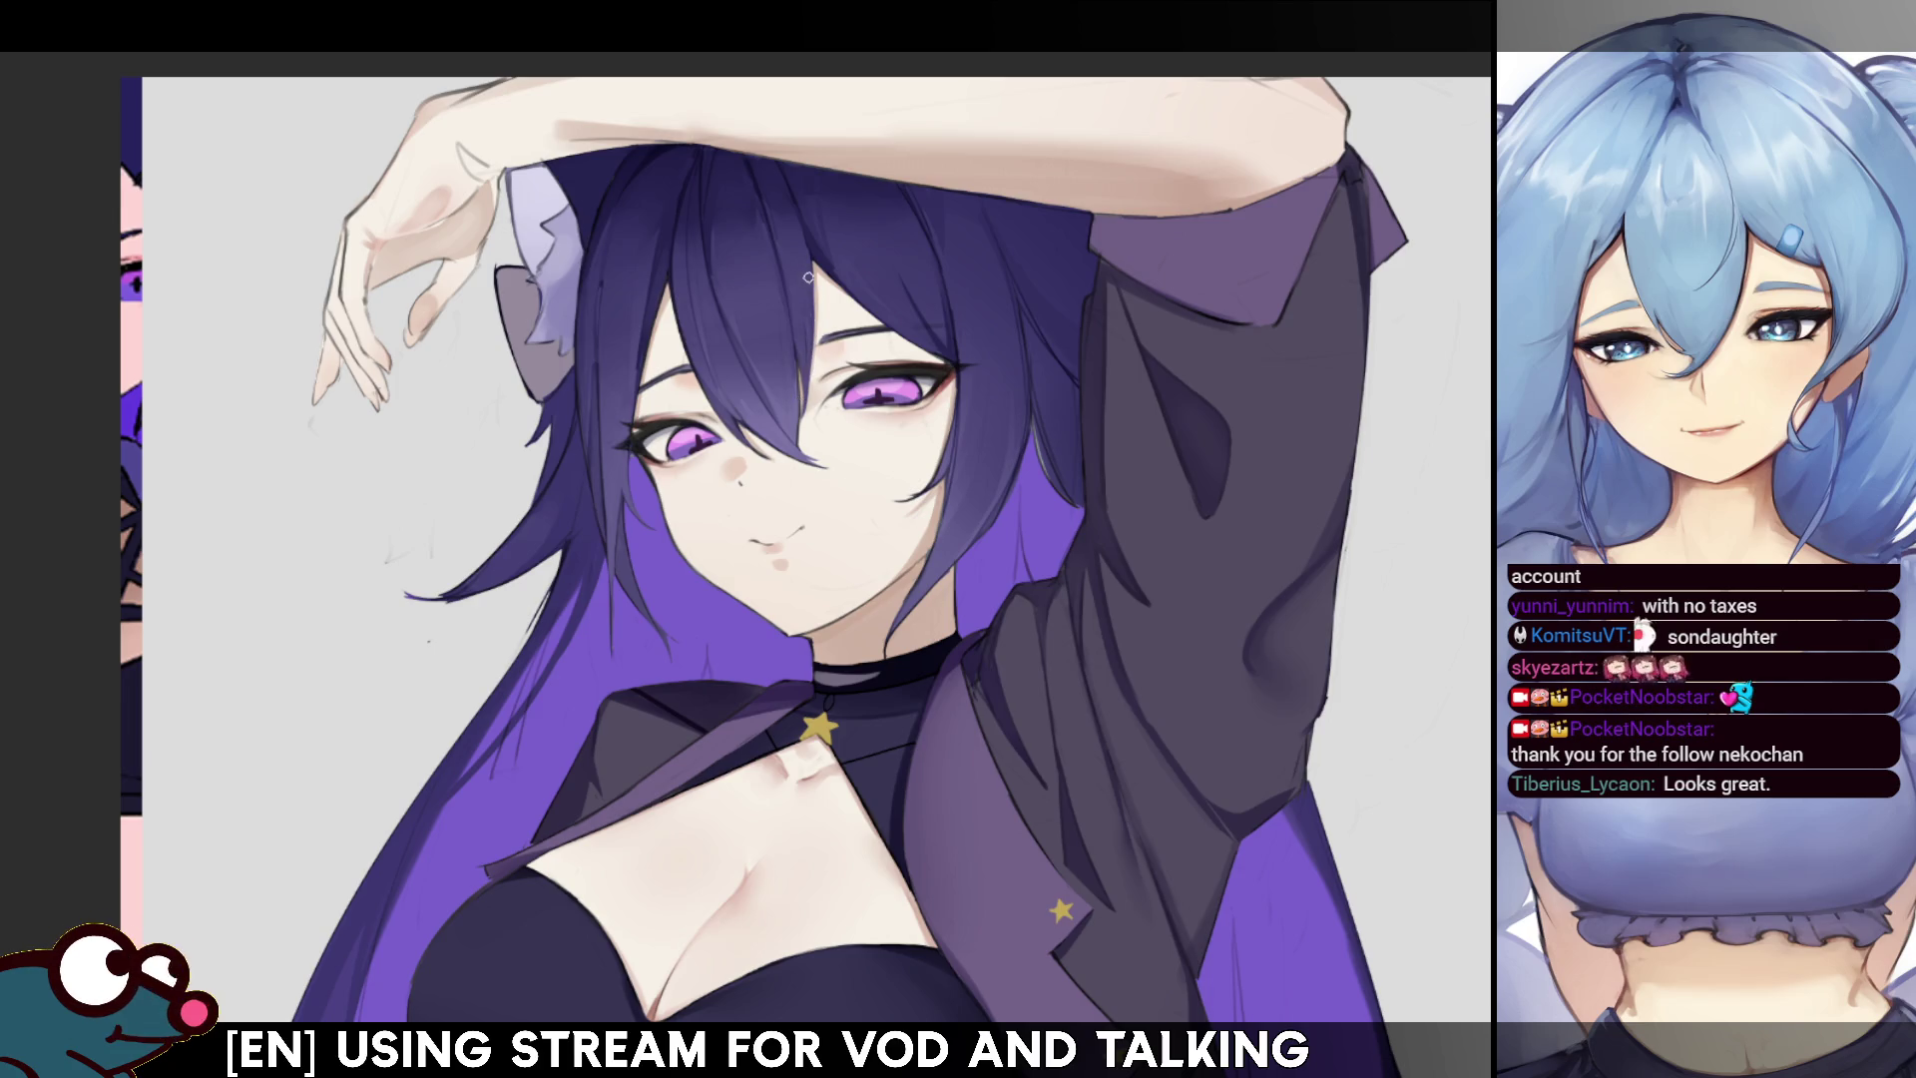
key("h")
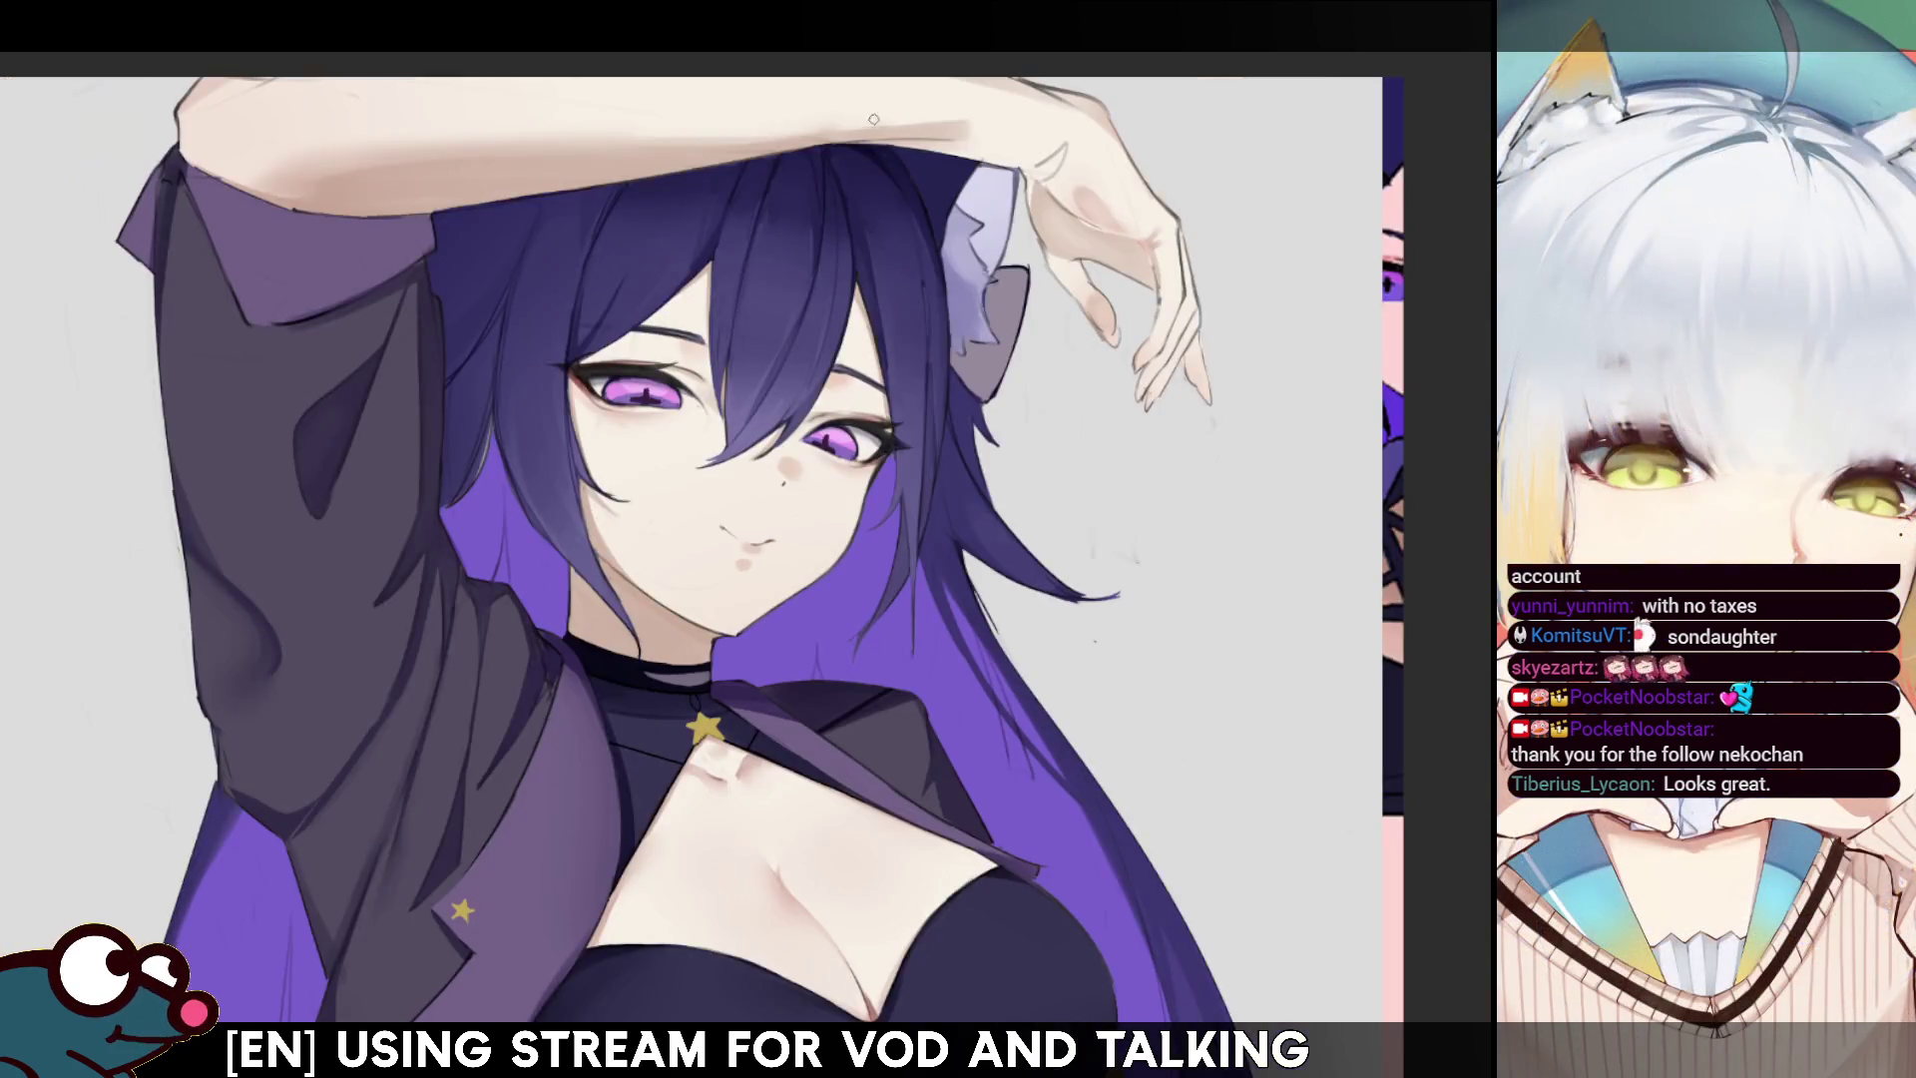
key("h")
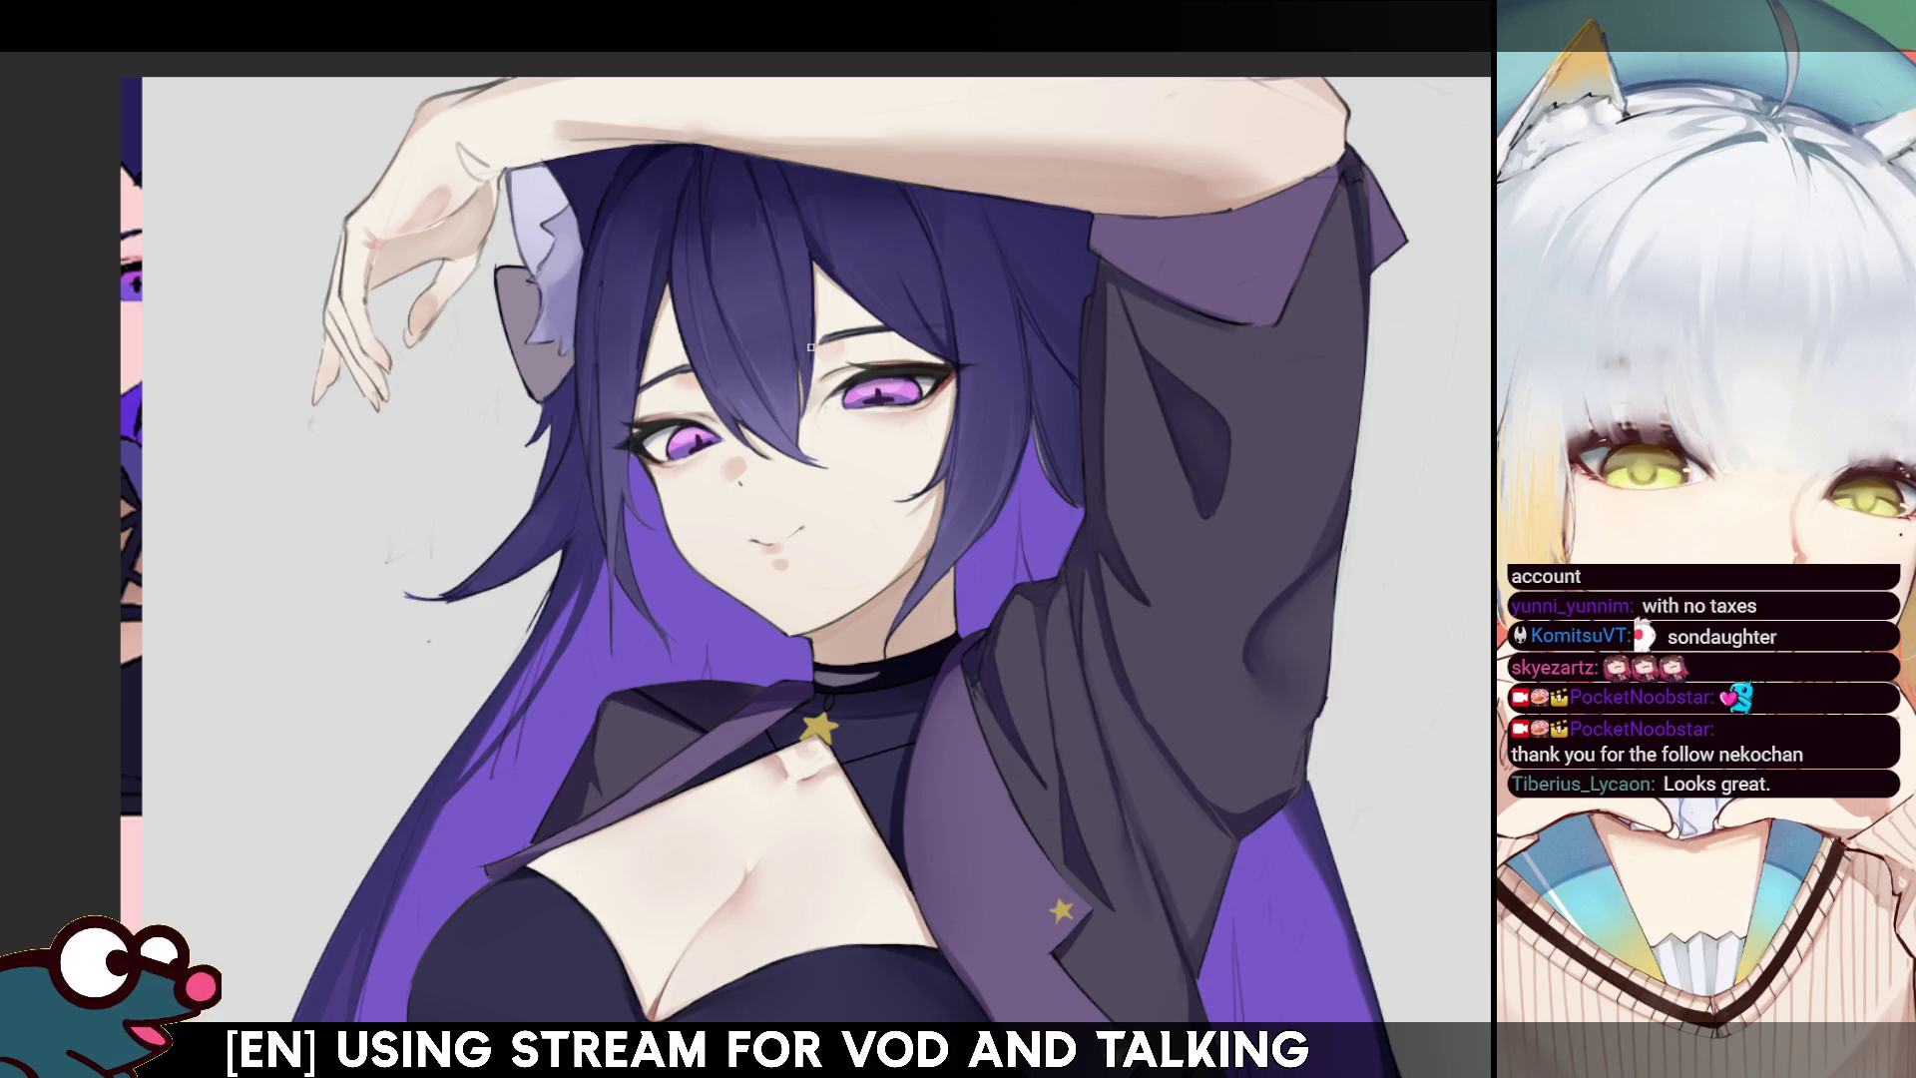
left_click_drag(814, 290, 815, 365)
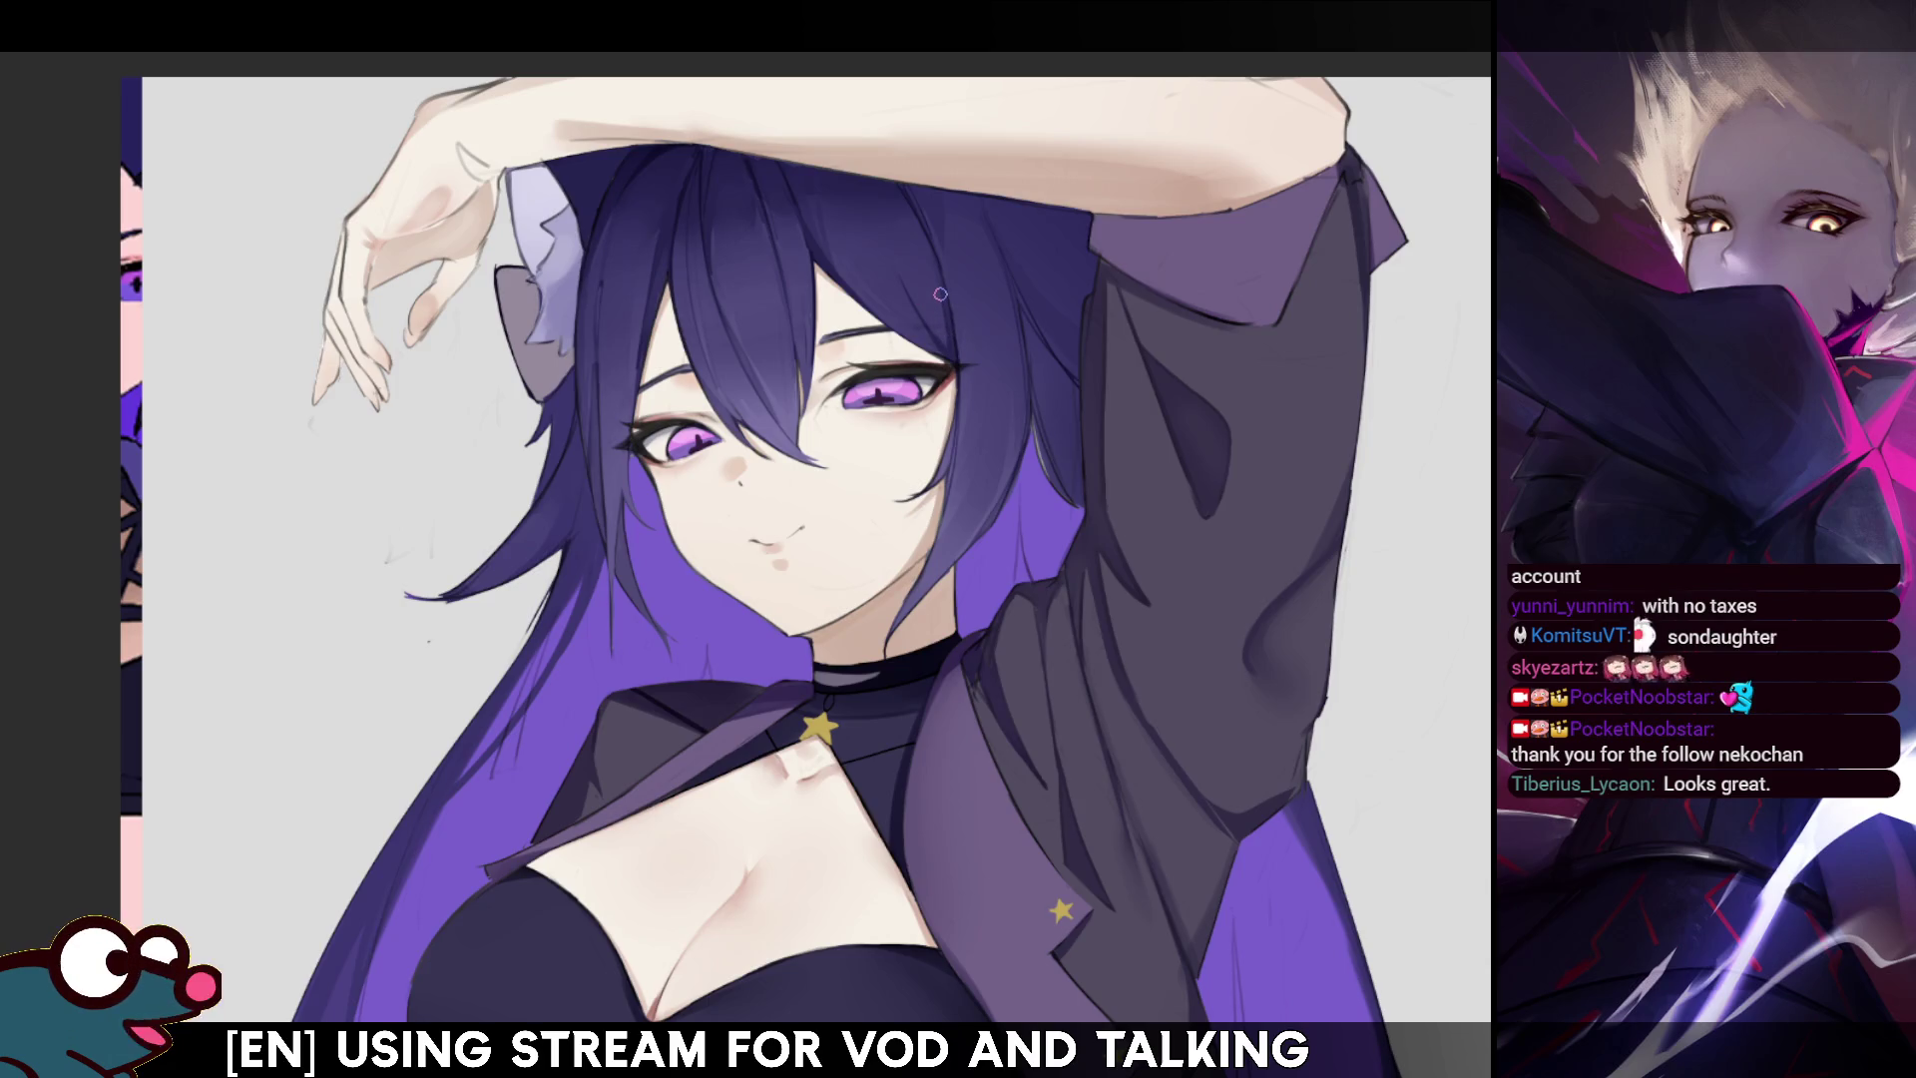
left_click_drag(940, 294, 967, 340)
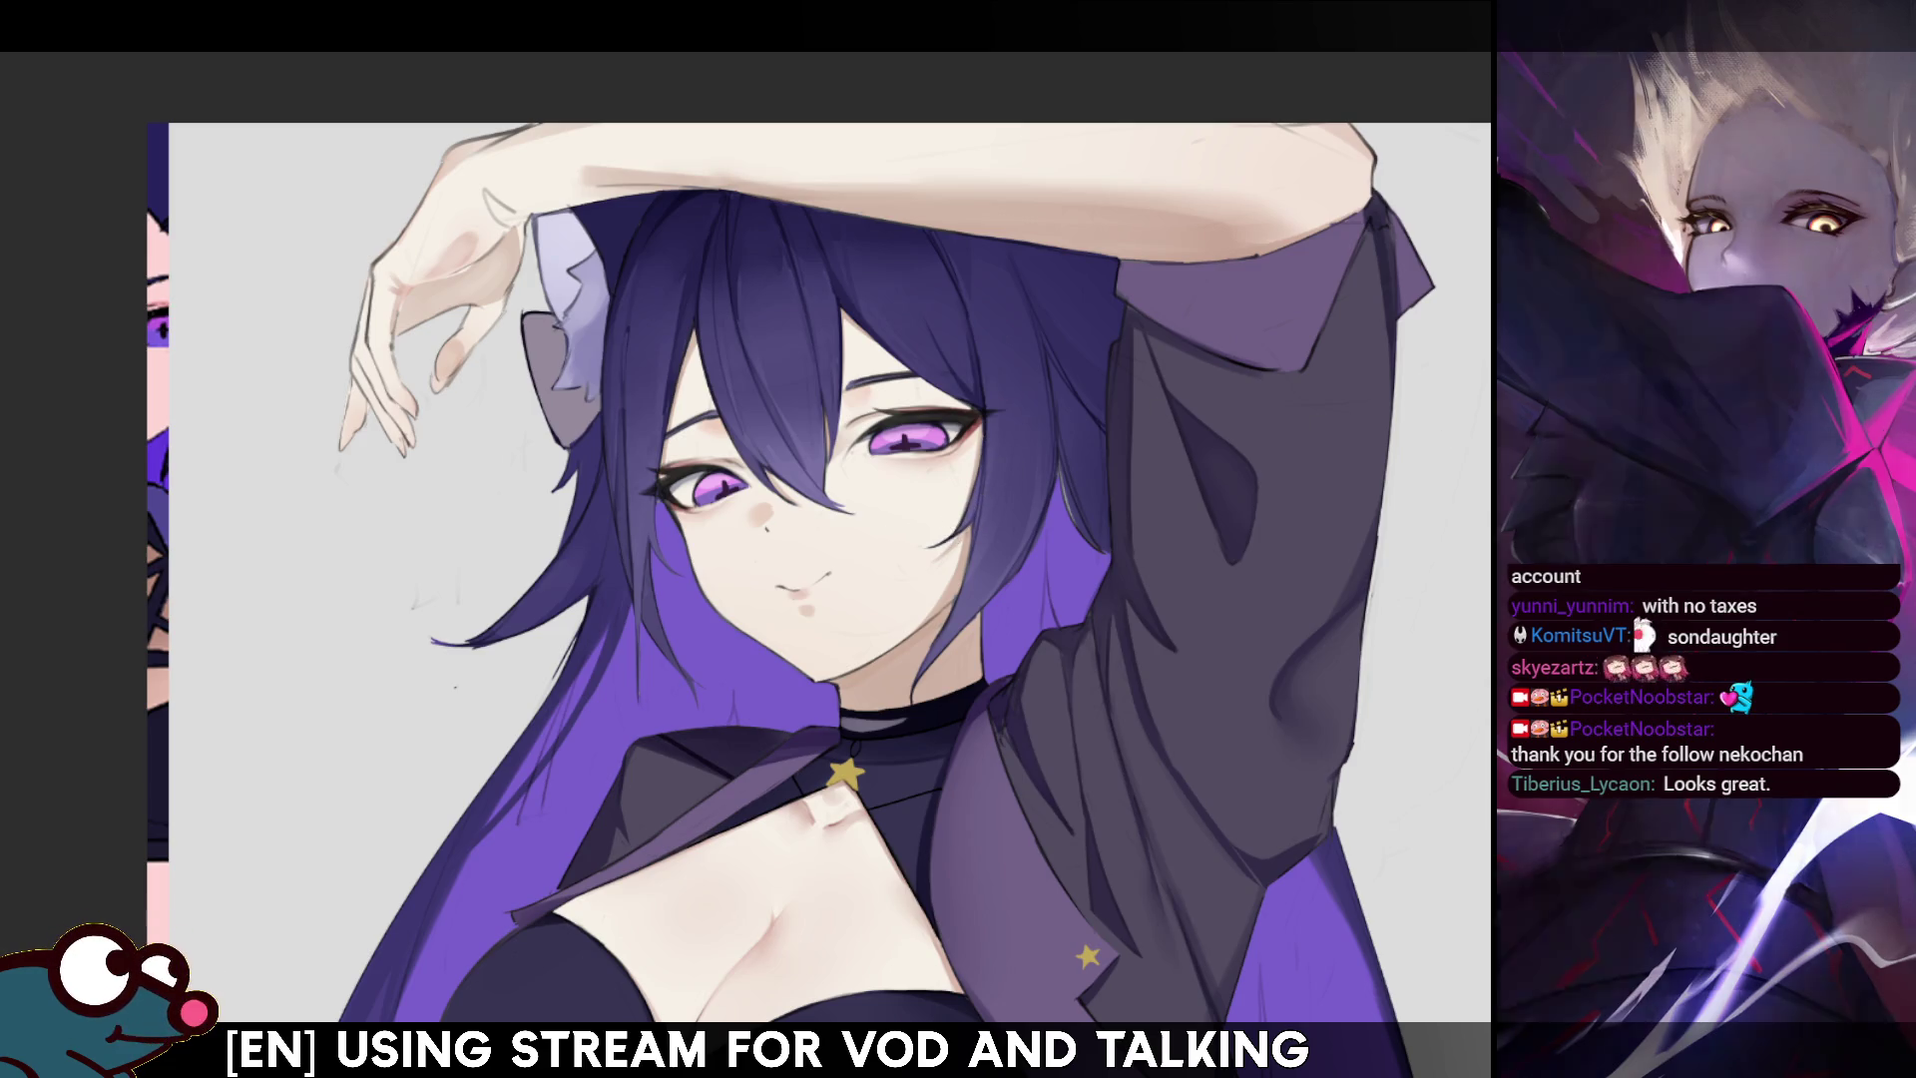
- Turn the canvas sideways and back upright, then scroll down to the chest and midriff
key("ctrl+Left")
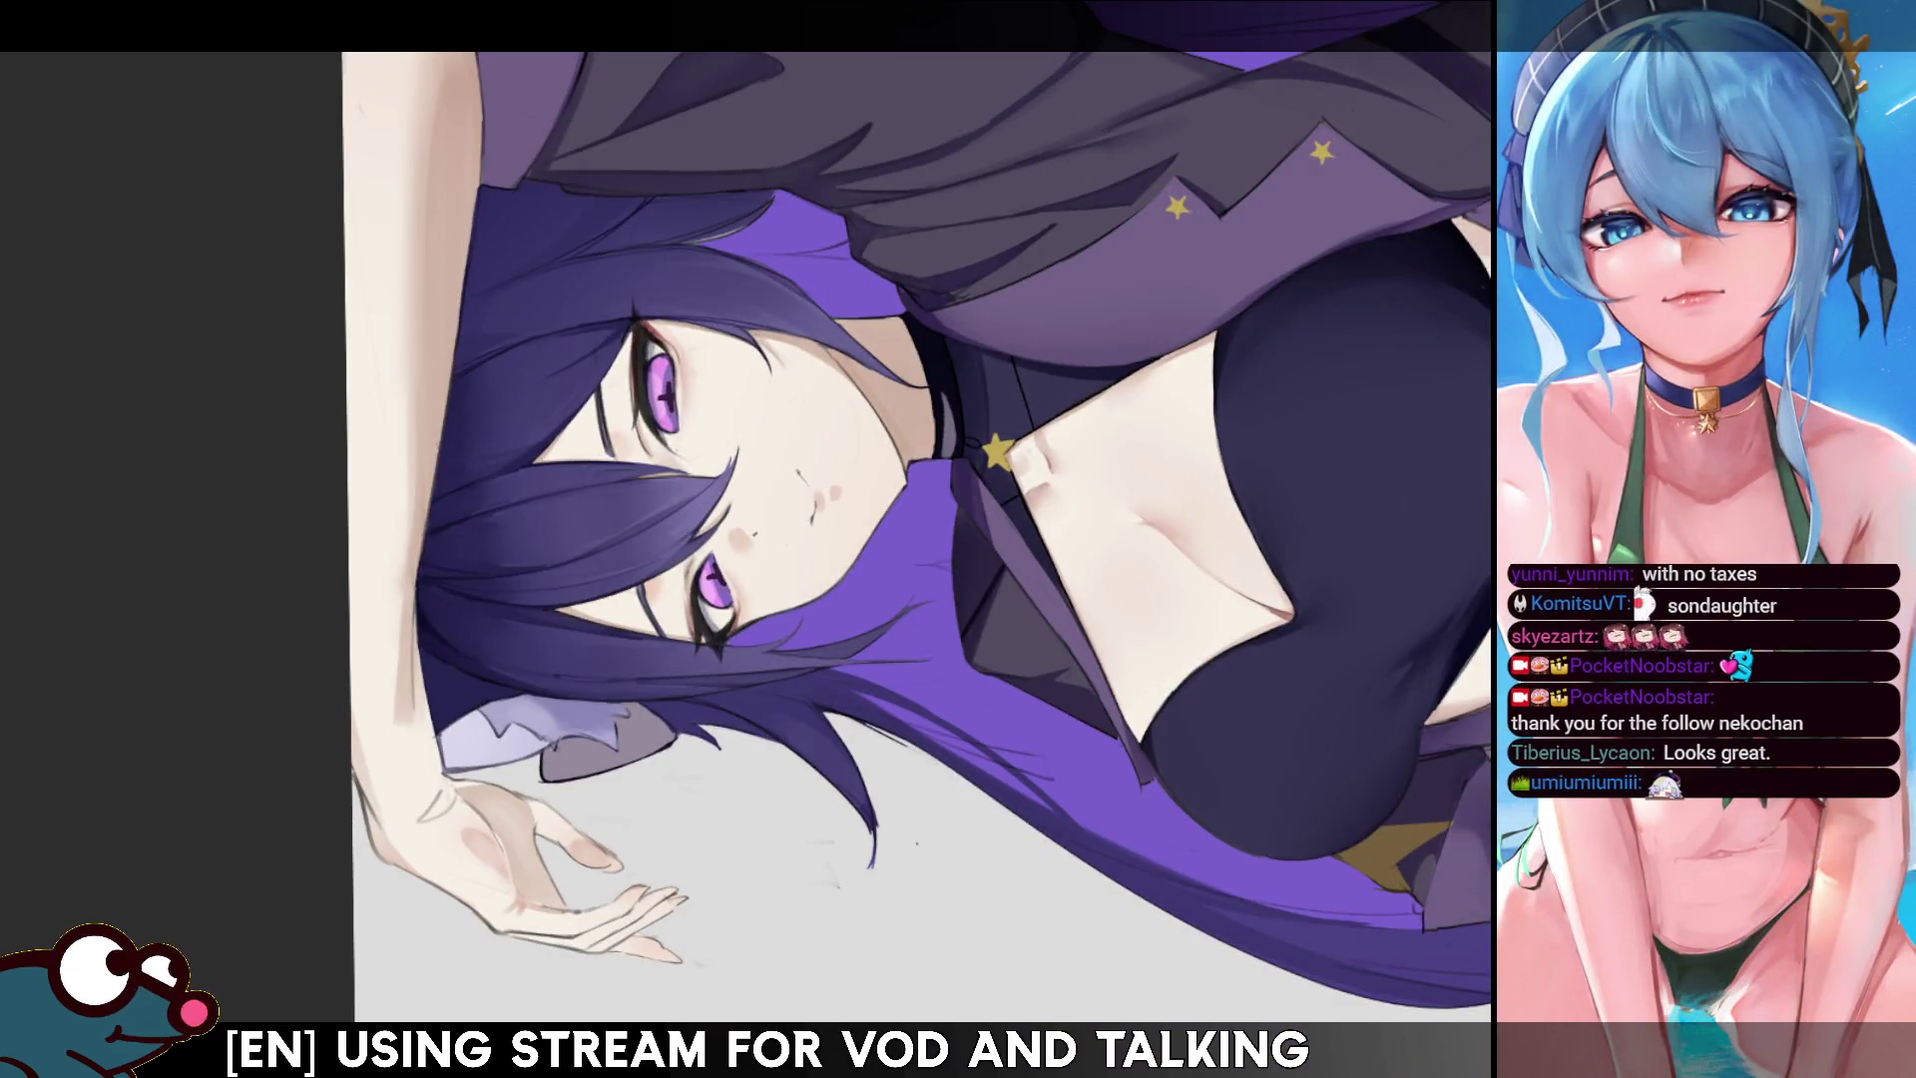
key("ctrl+Right")
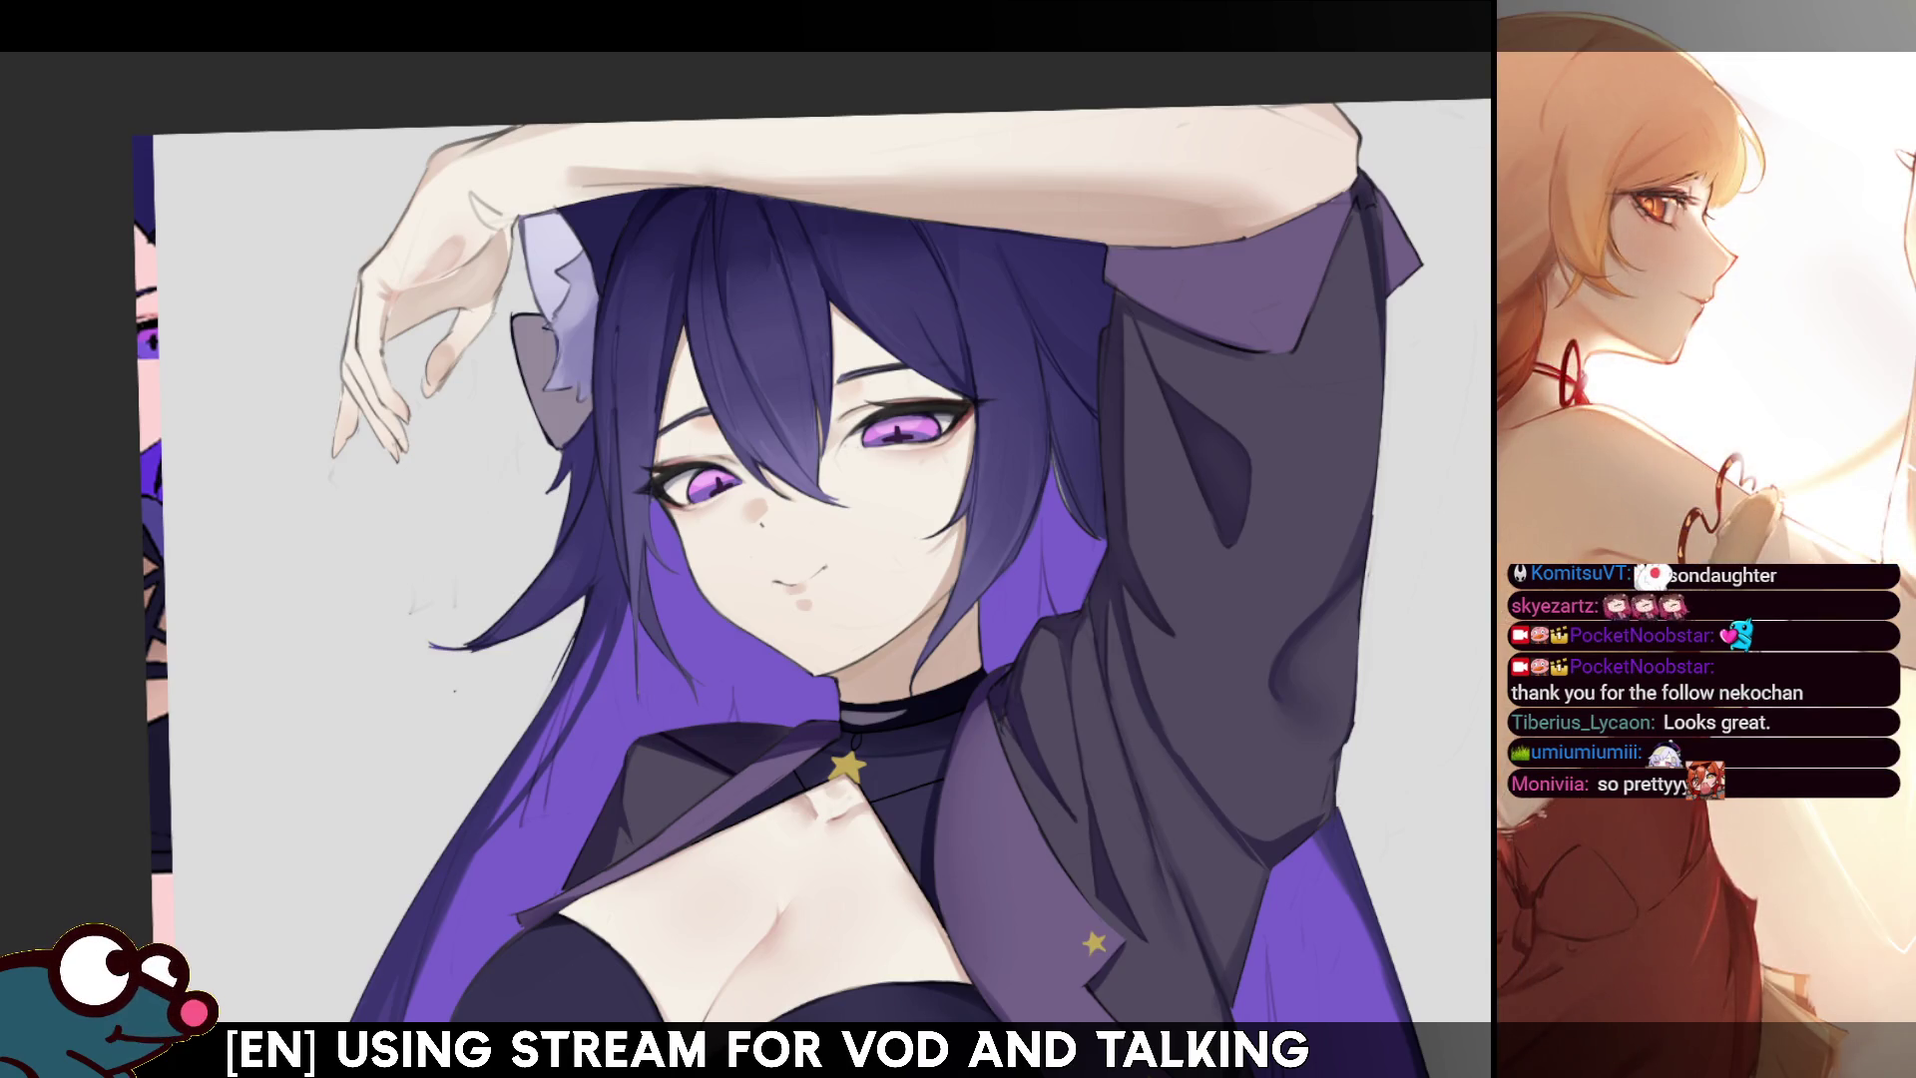
scroll(819, 539, "down", 3)
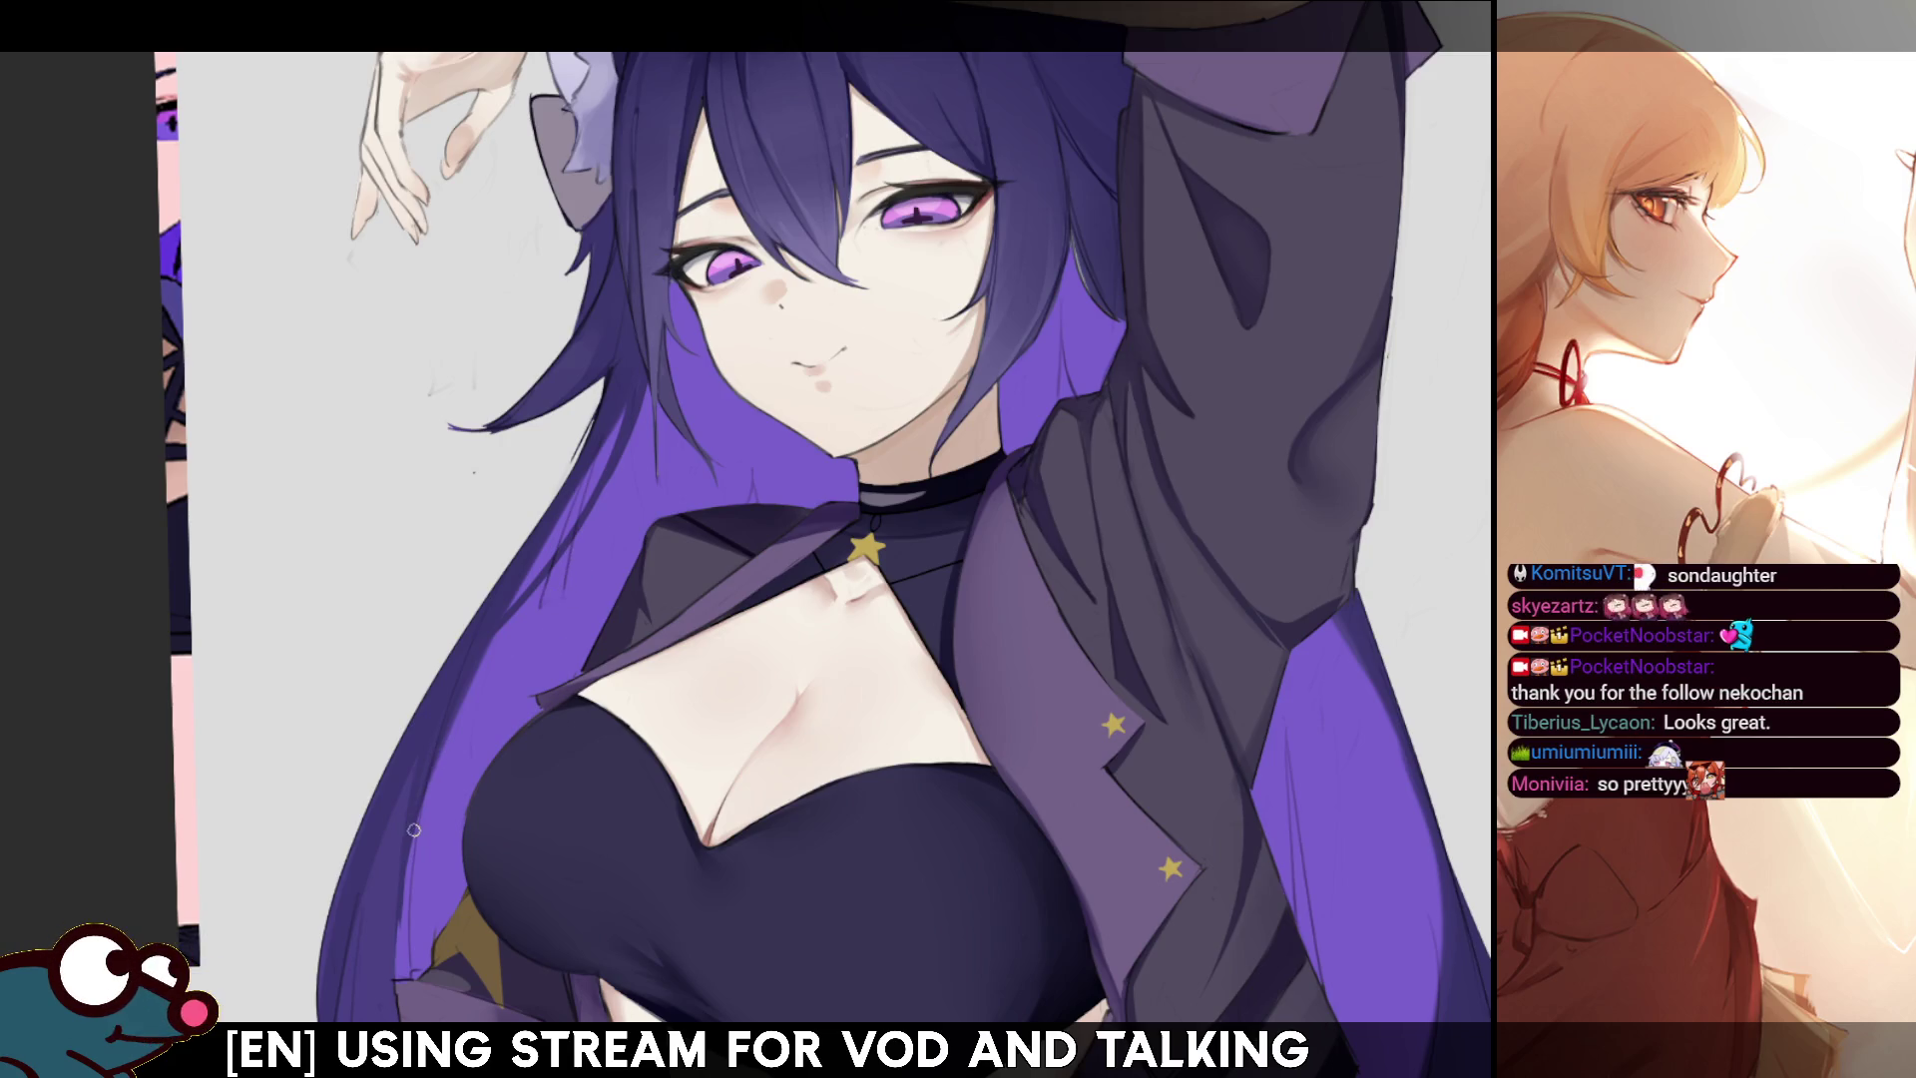
scroll(487, 461, "down", 3)
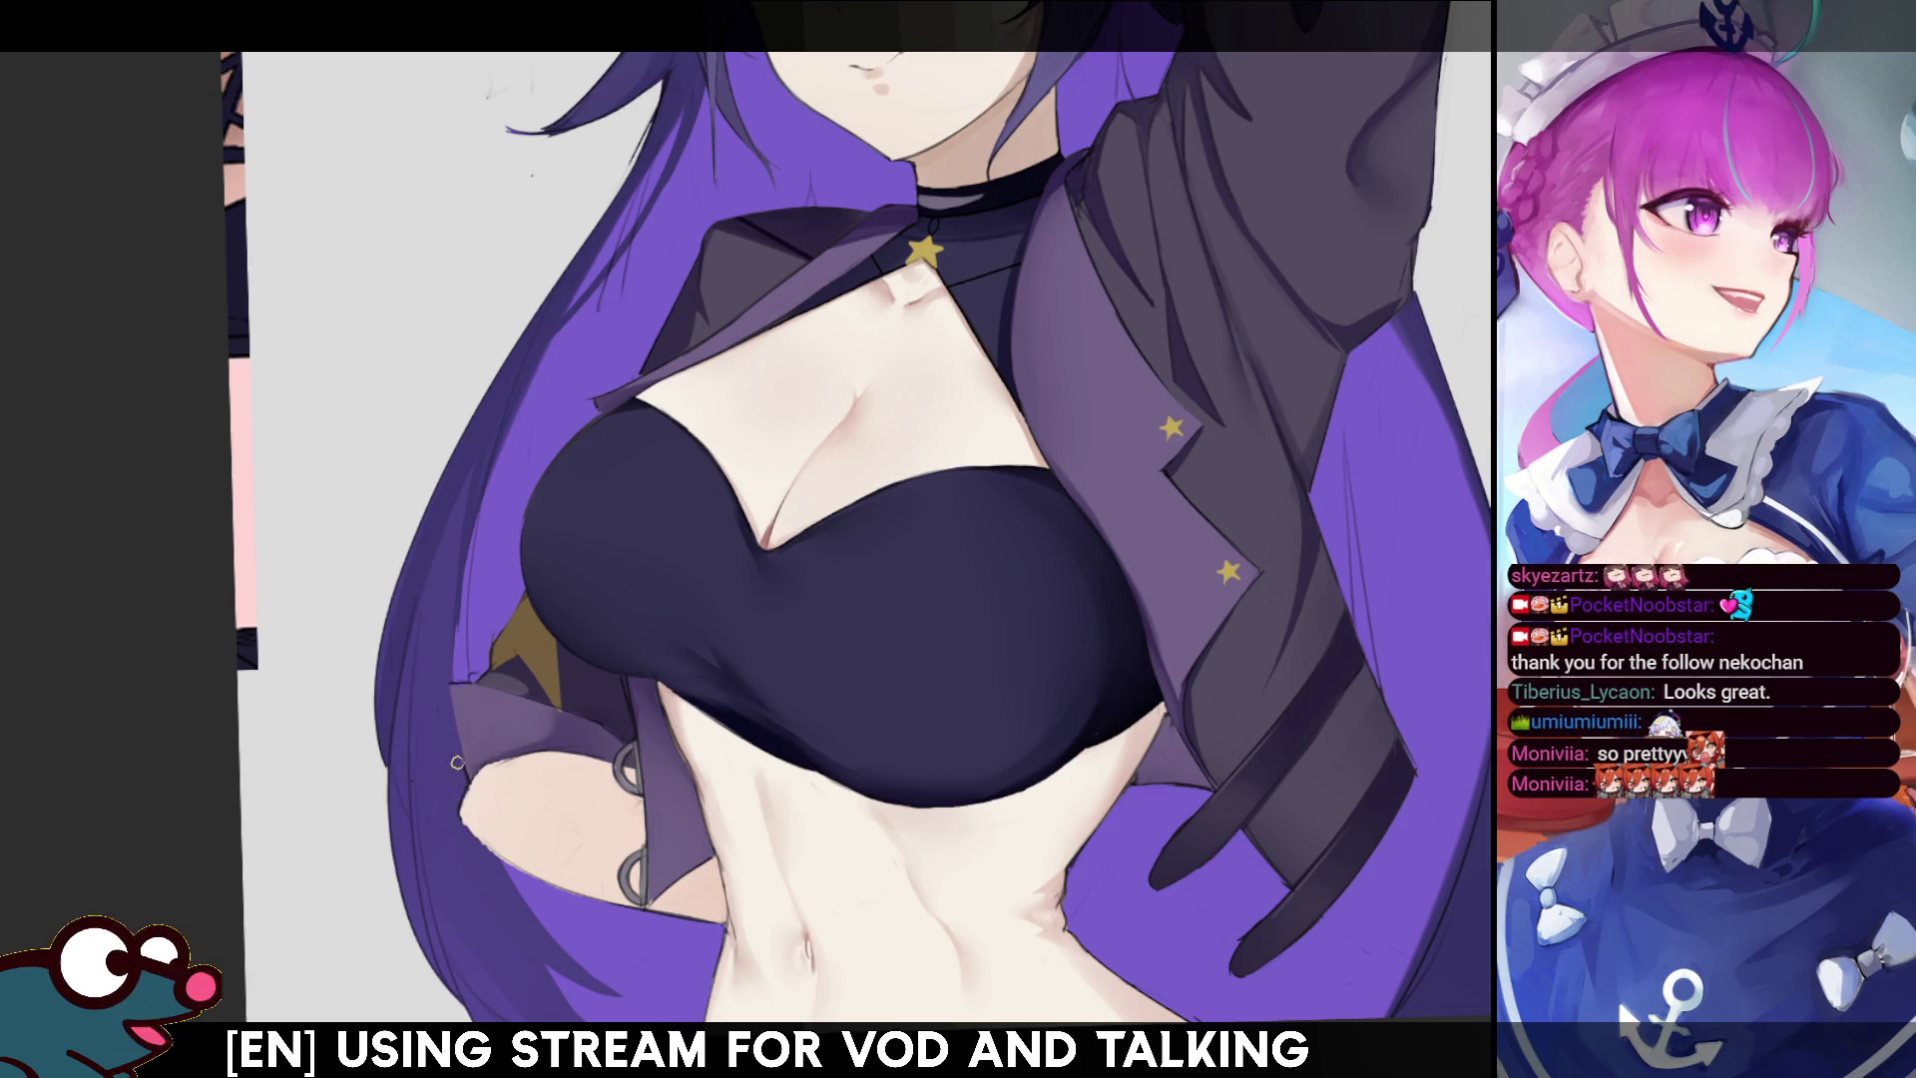
mouse_move(460, 723)
left_mouse_down()
mouse_move(778, 519)
mouse_move(639, 647)
left_mouse_up()
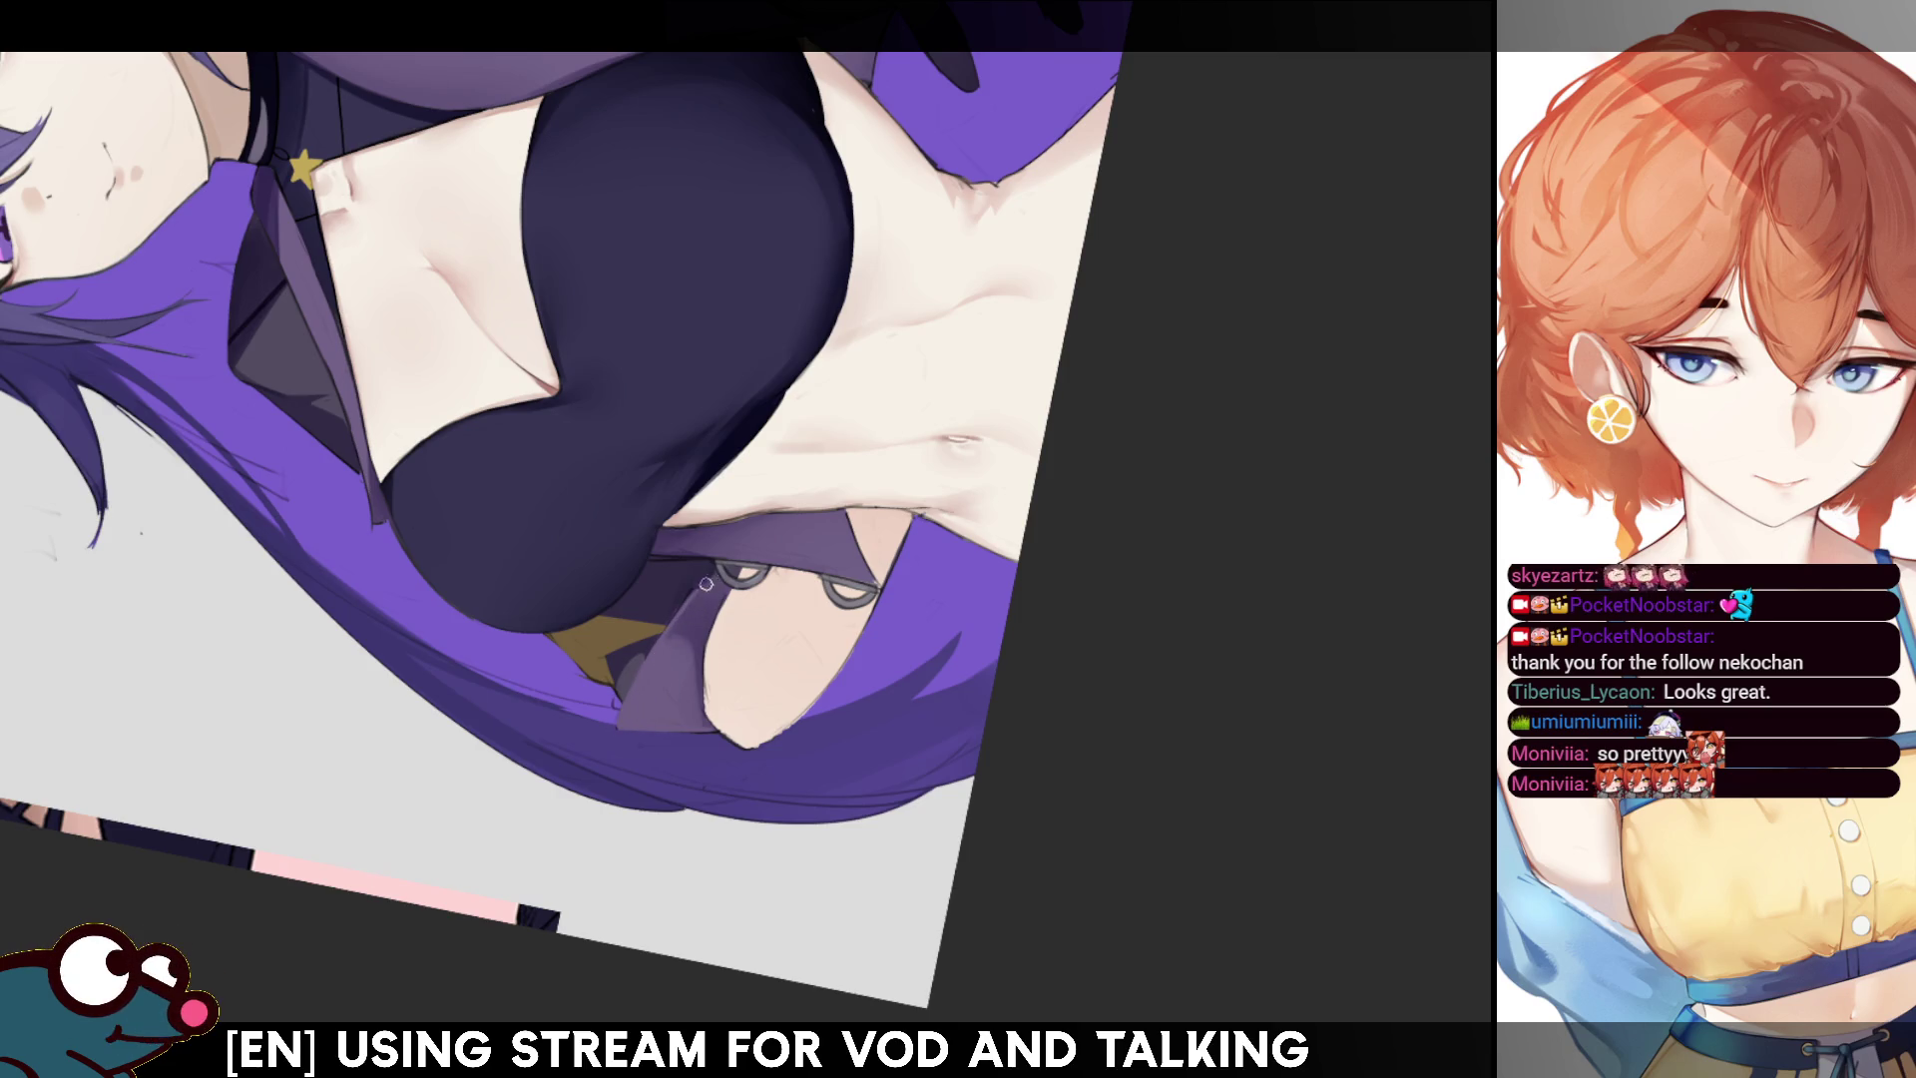
key("h")
key("h")
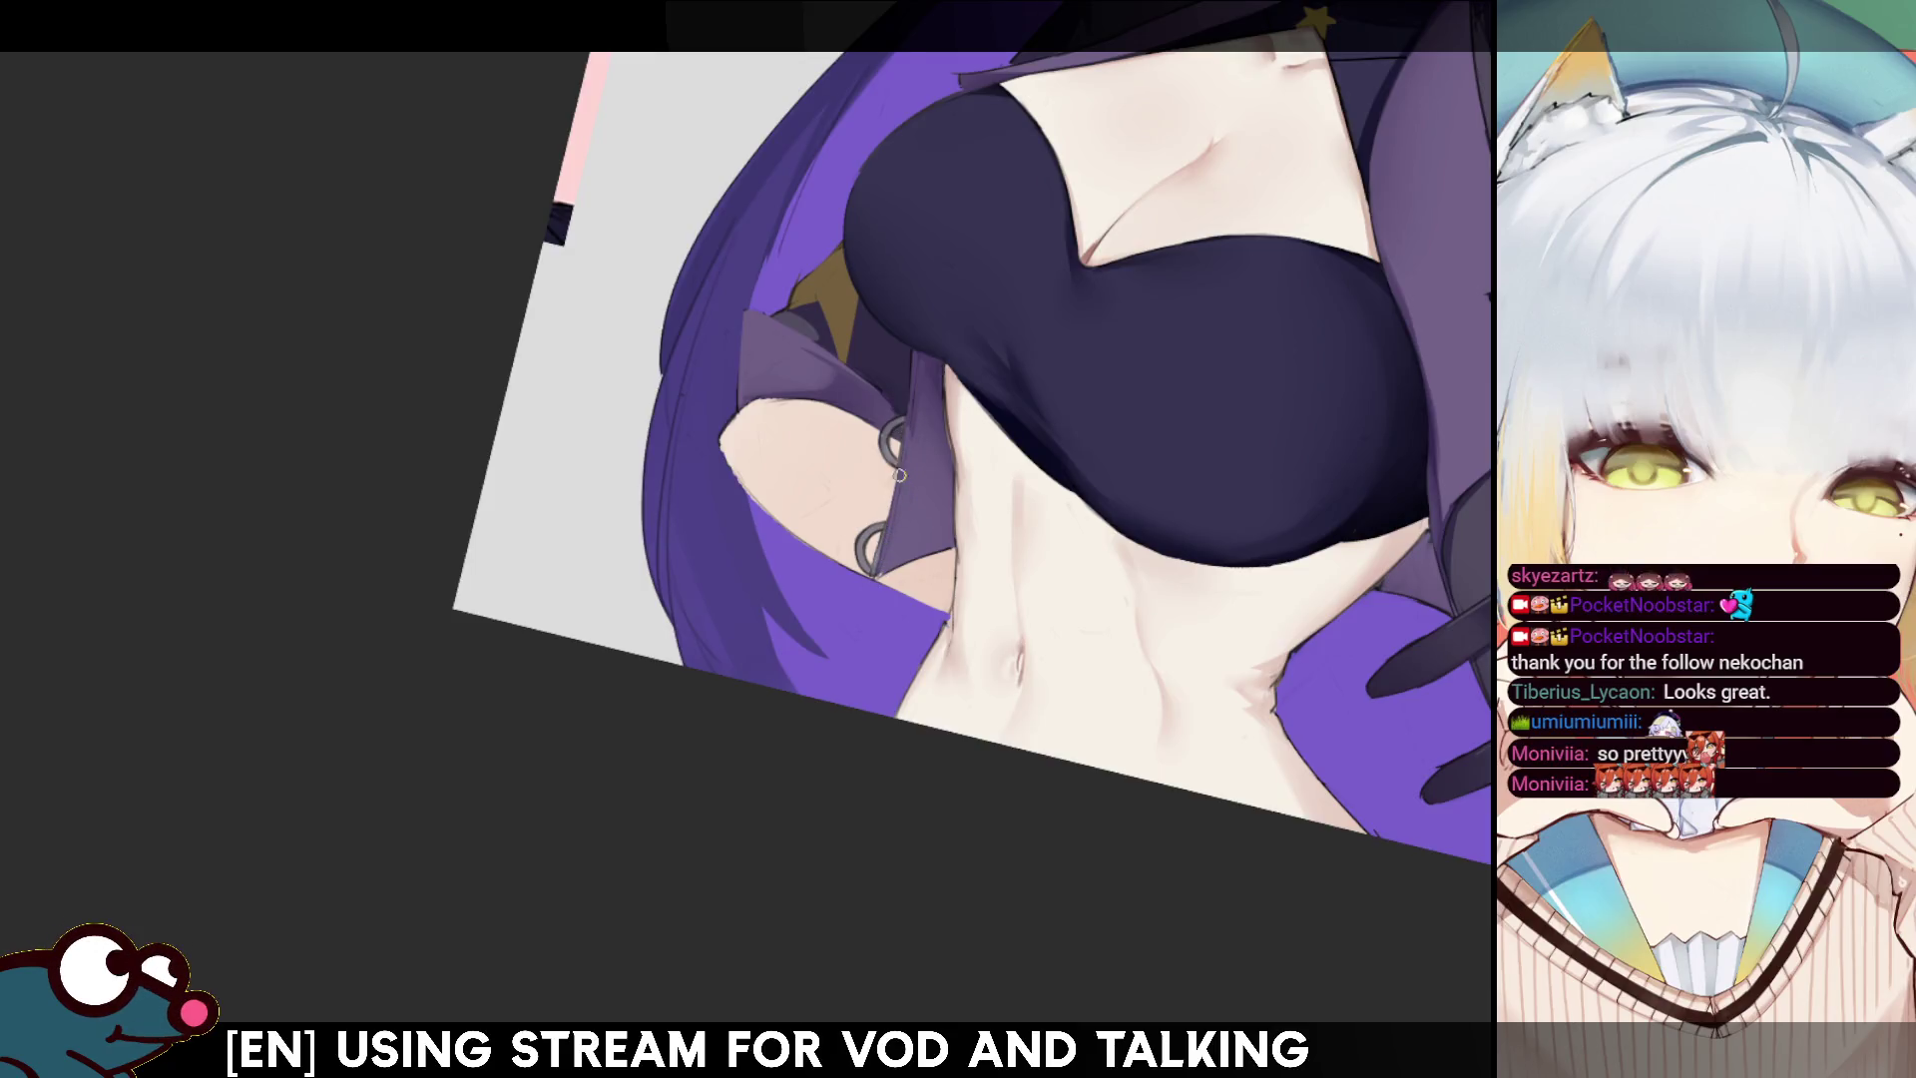
key("h")
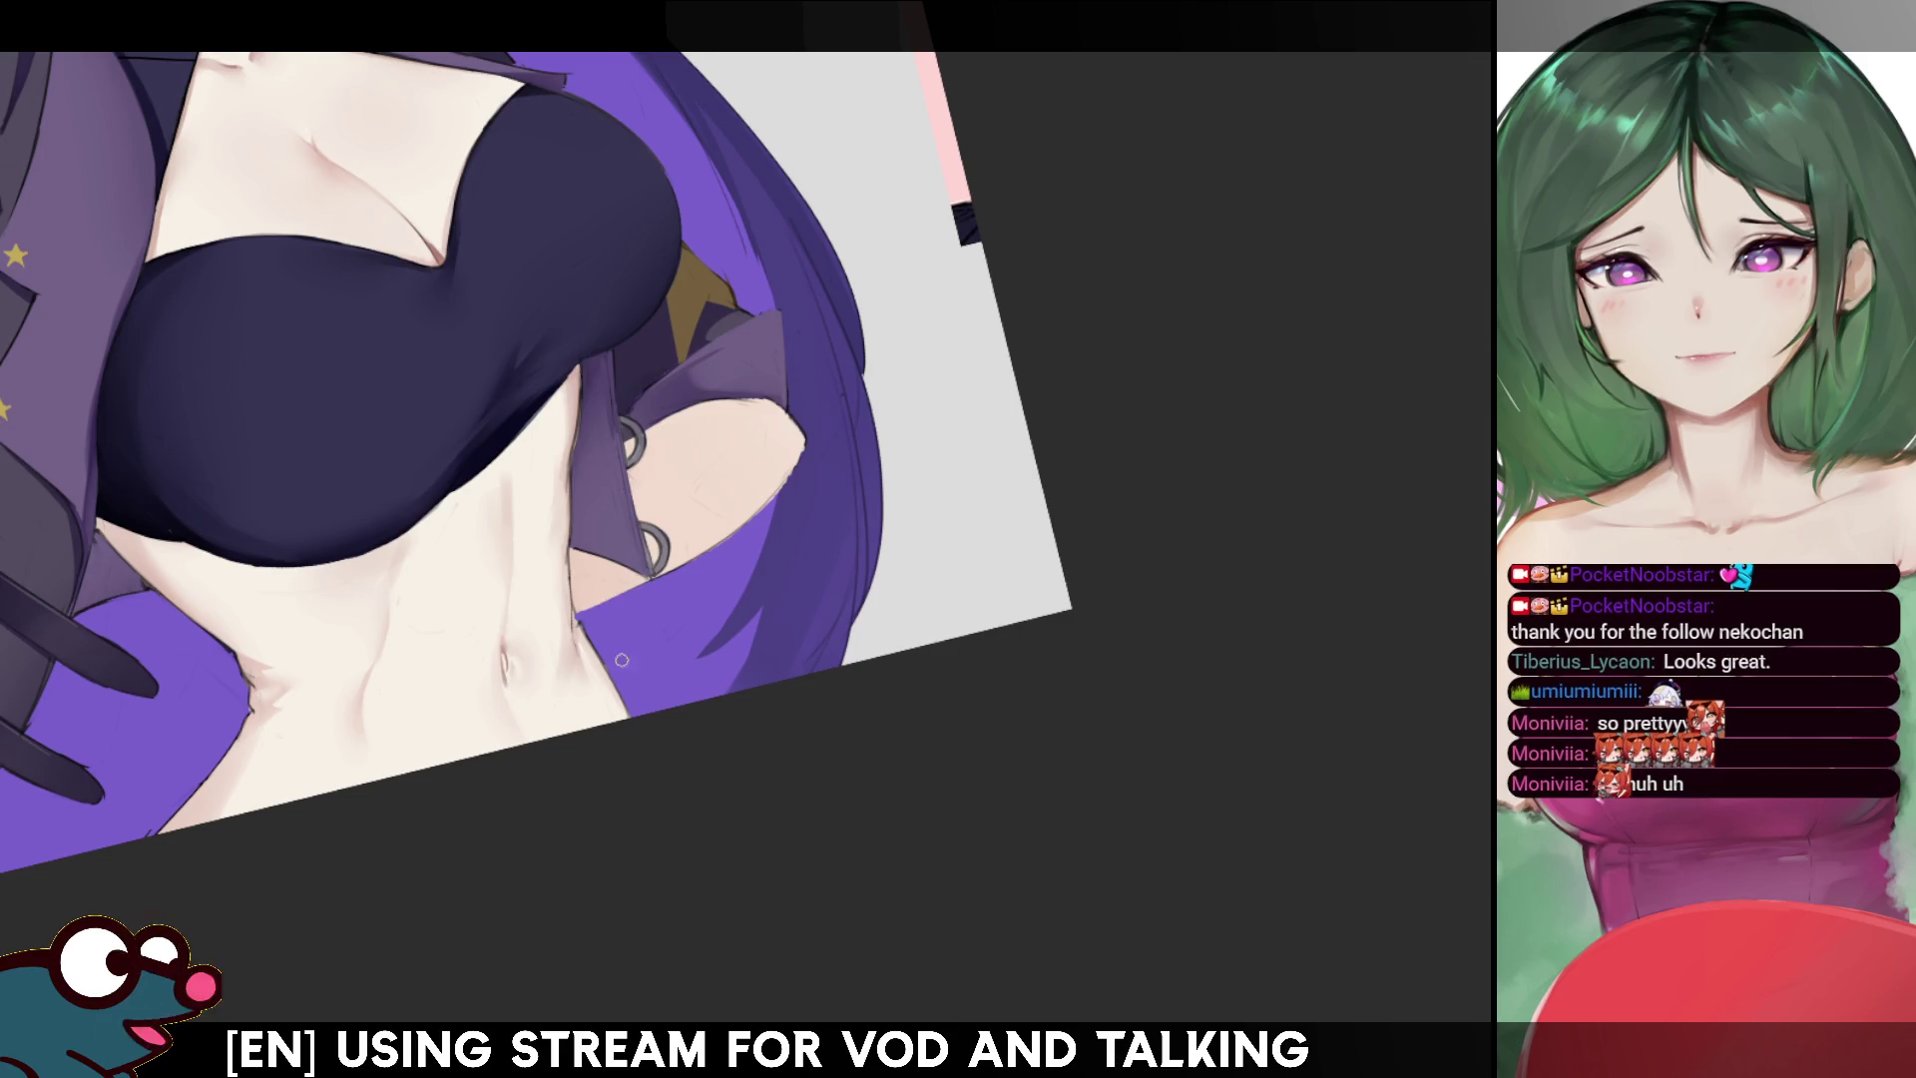
key("h")
left_click_drag(1174, 255, 860, 288)
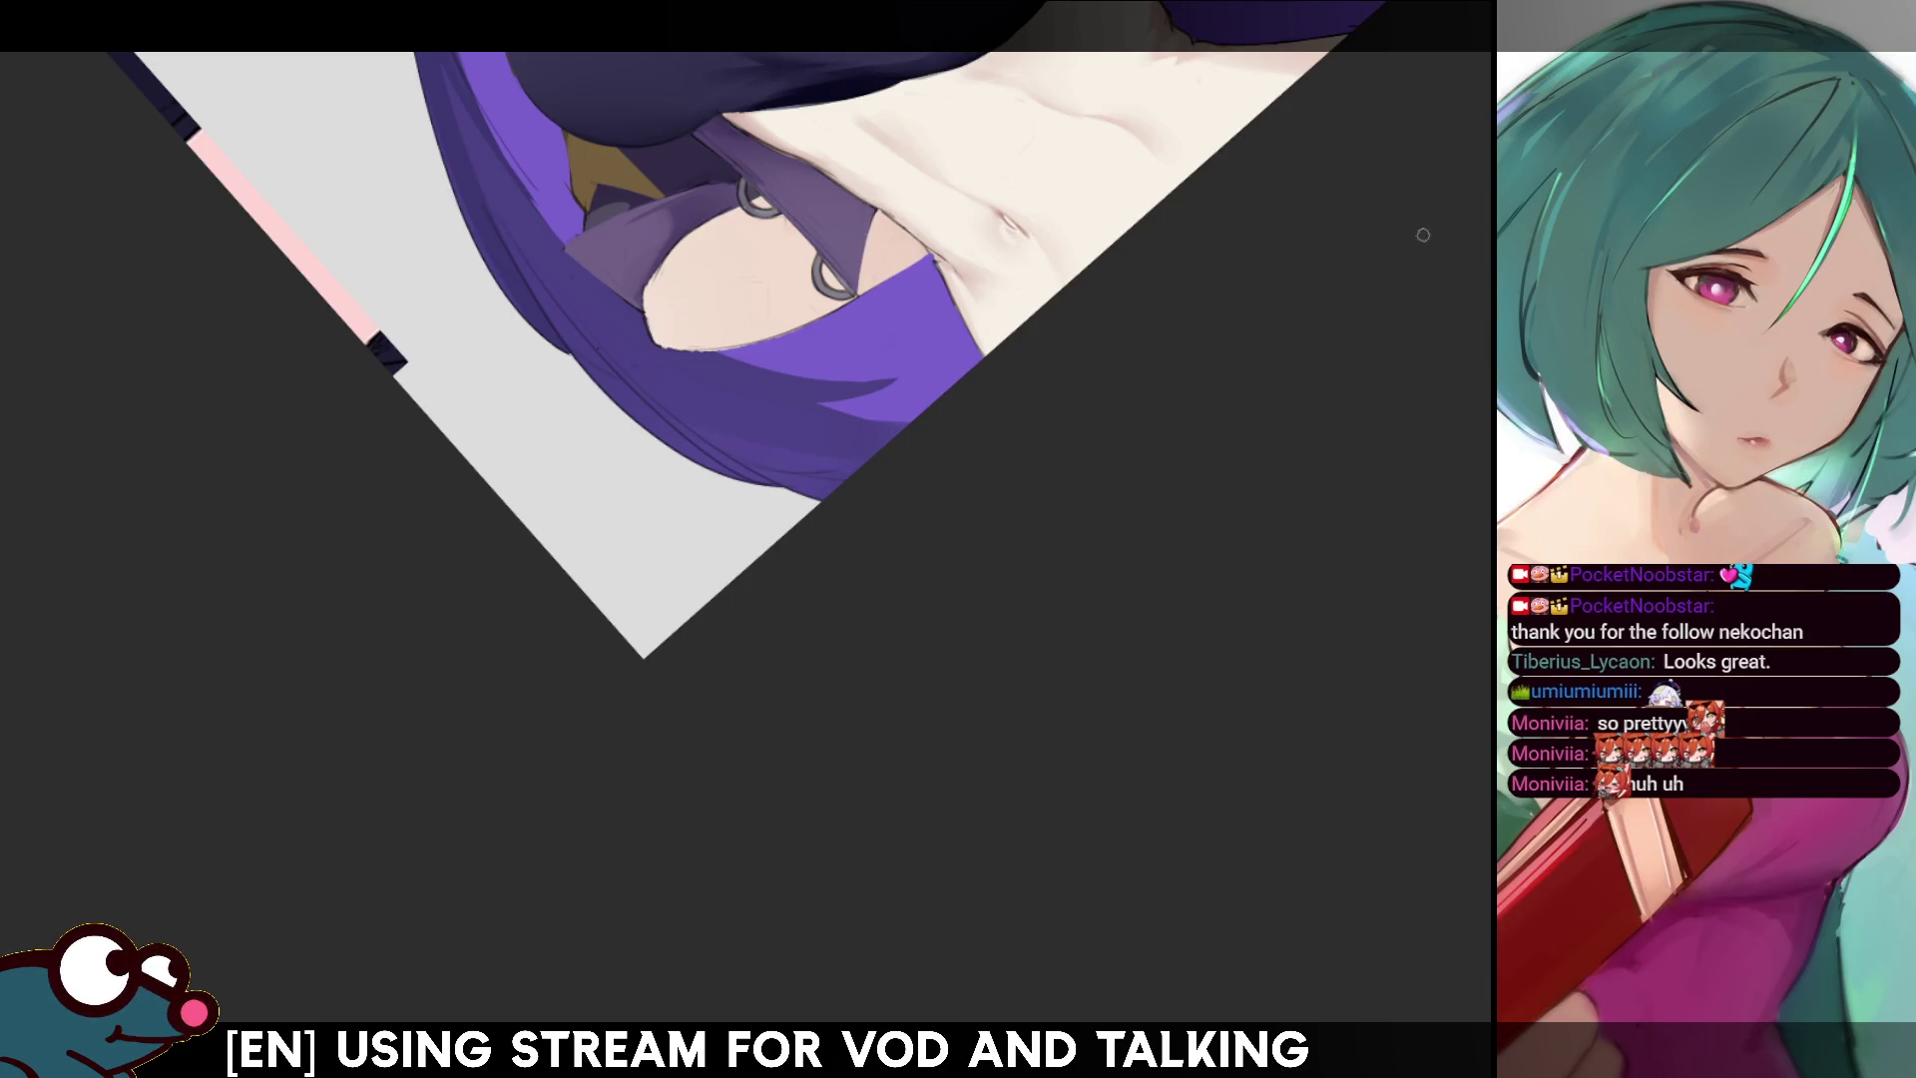
mouse_move(998, 299)
left_mouse_down()
mouse_move(1098, 380)
mouse_move(1151, 503)
left_mouse_up()
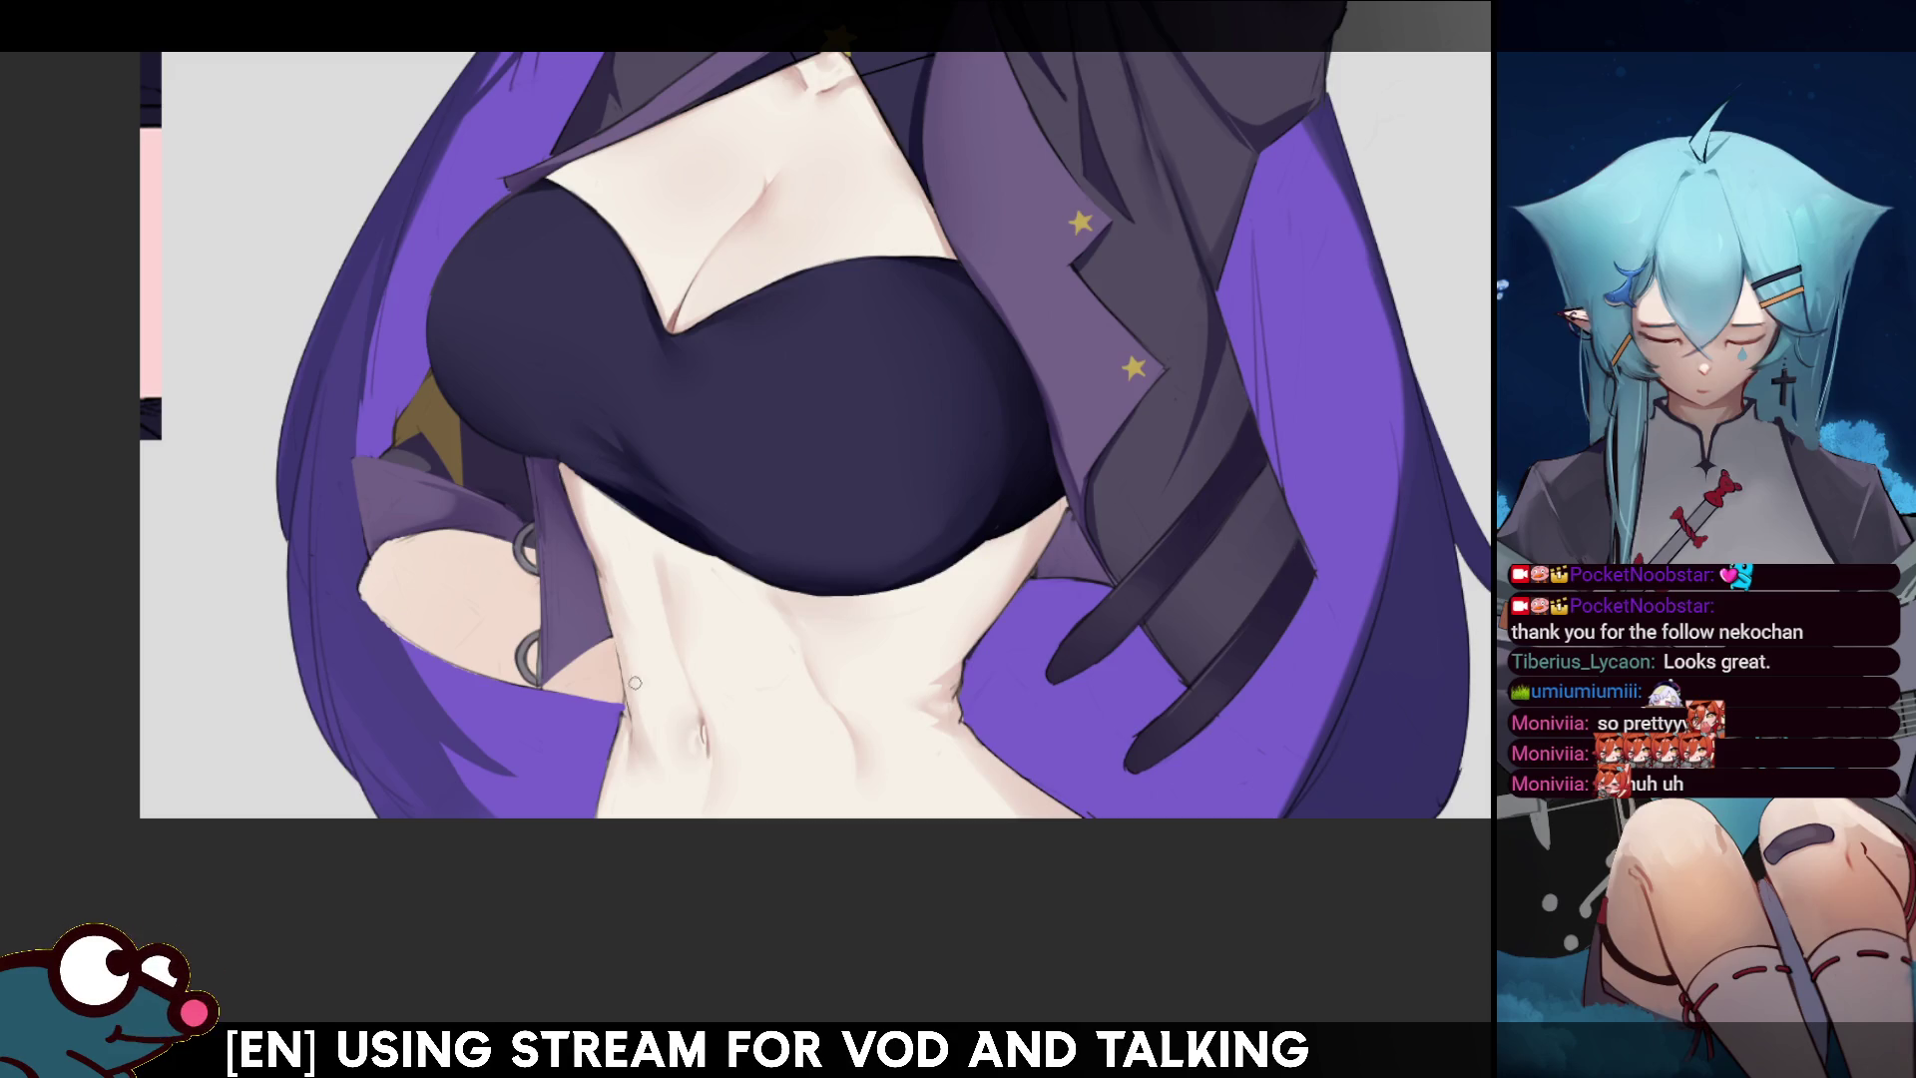
- Mirror the view twice and tilt it to check the midriff, then reset to the whole figure
key("m")
key("m")
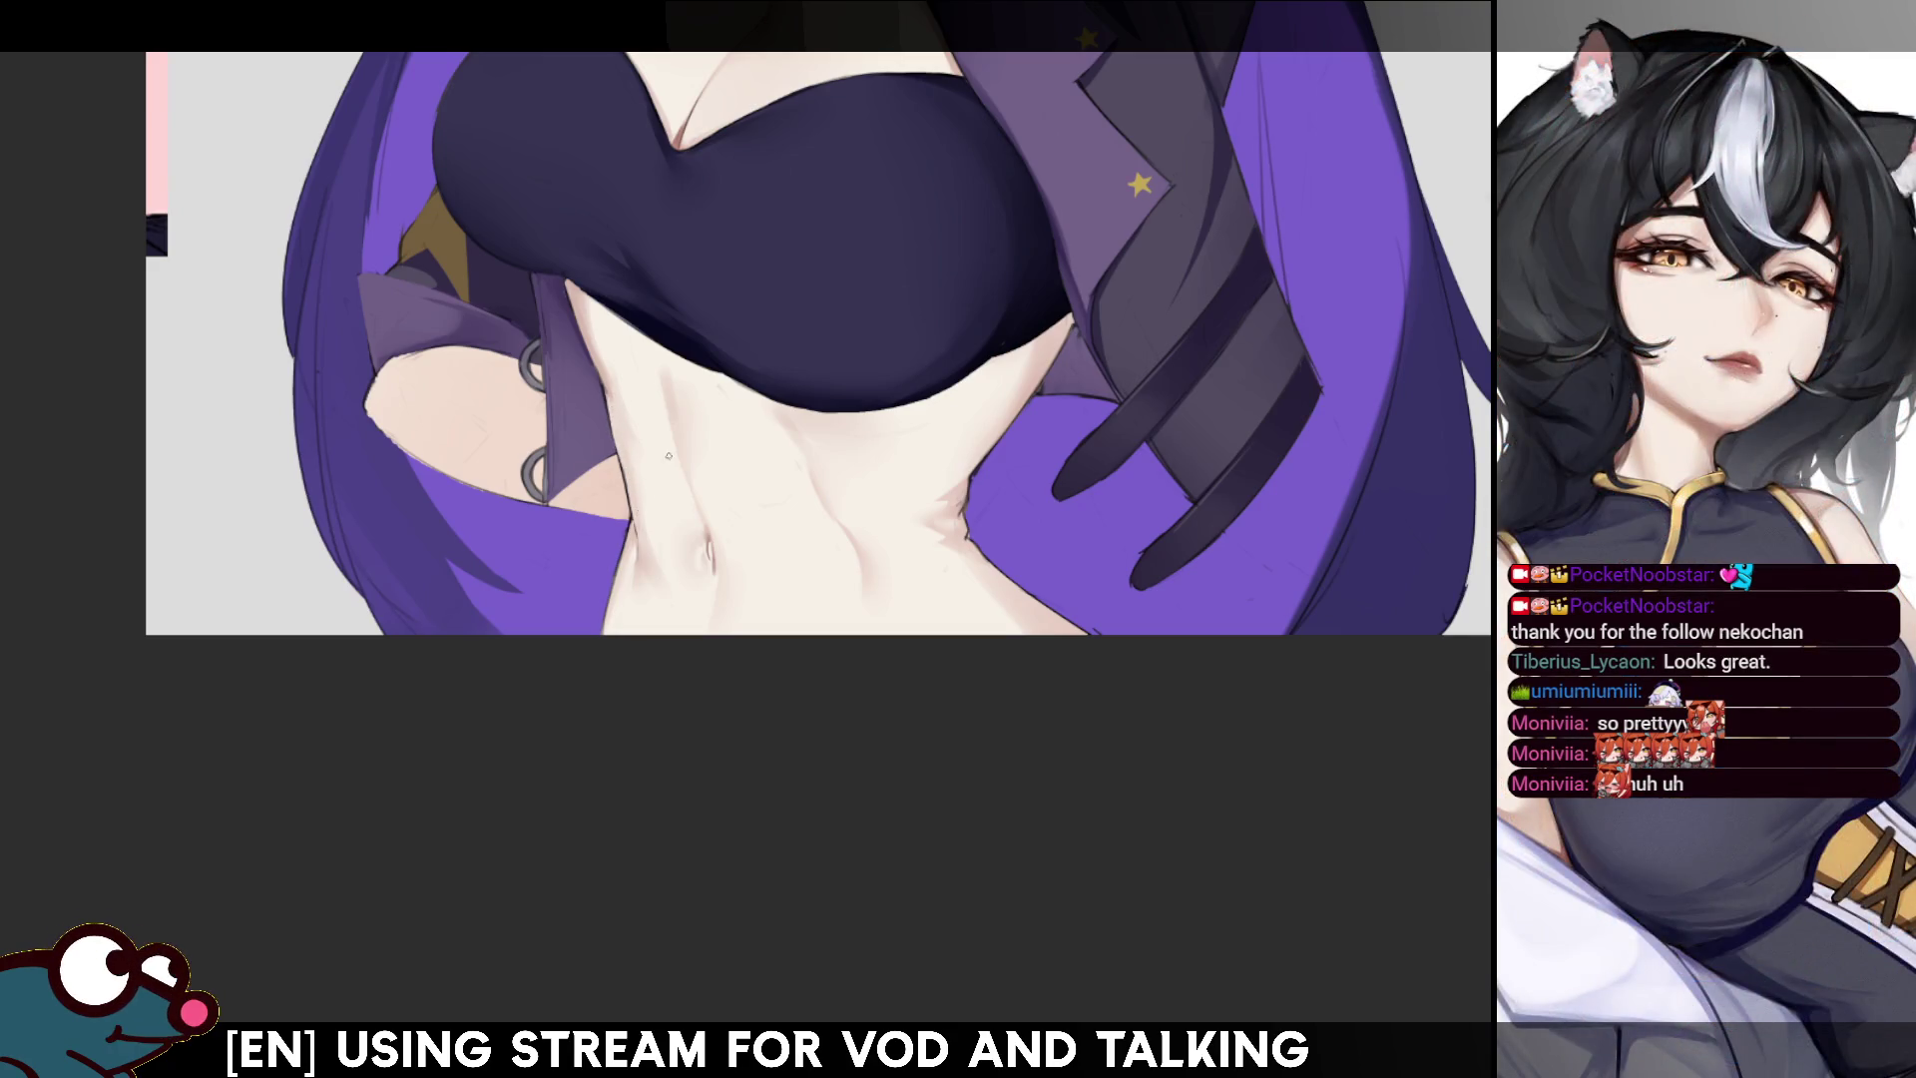
key("h")
key("h")
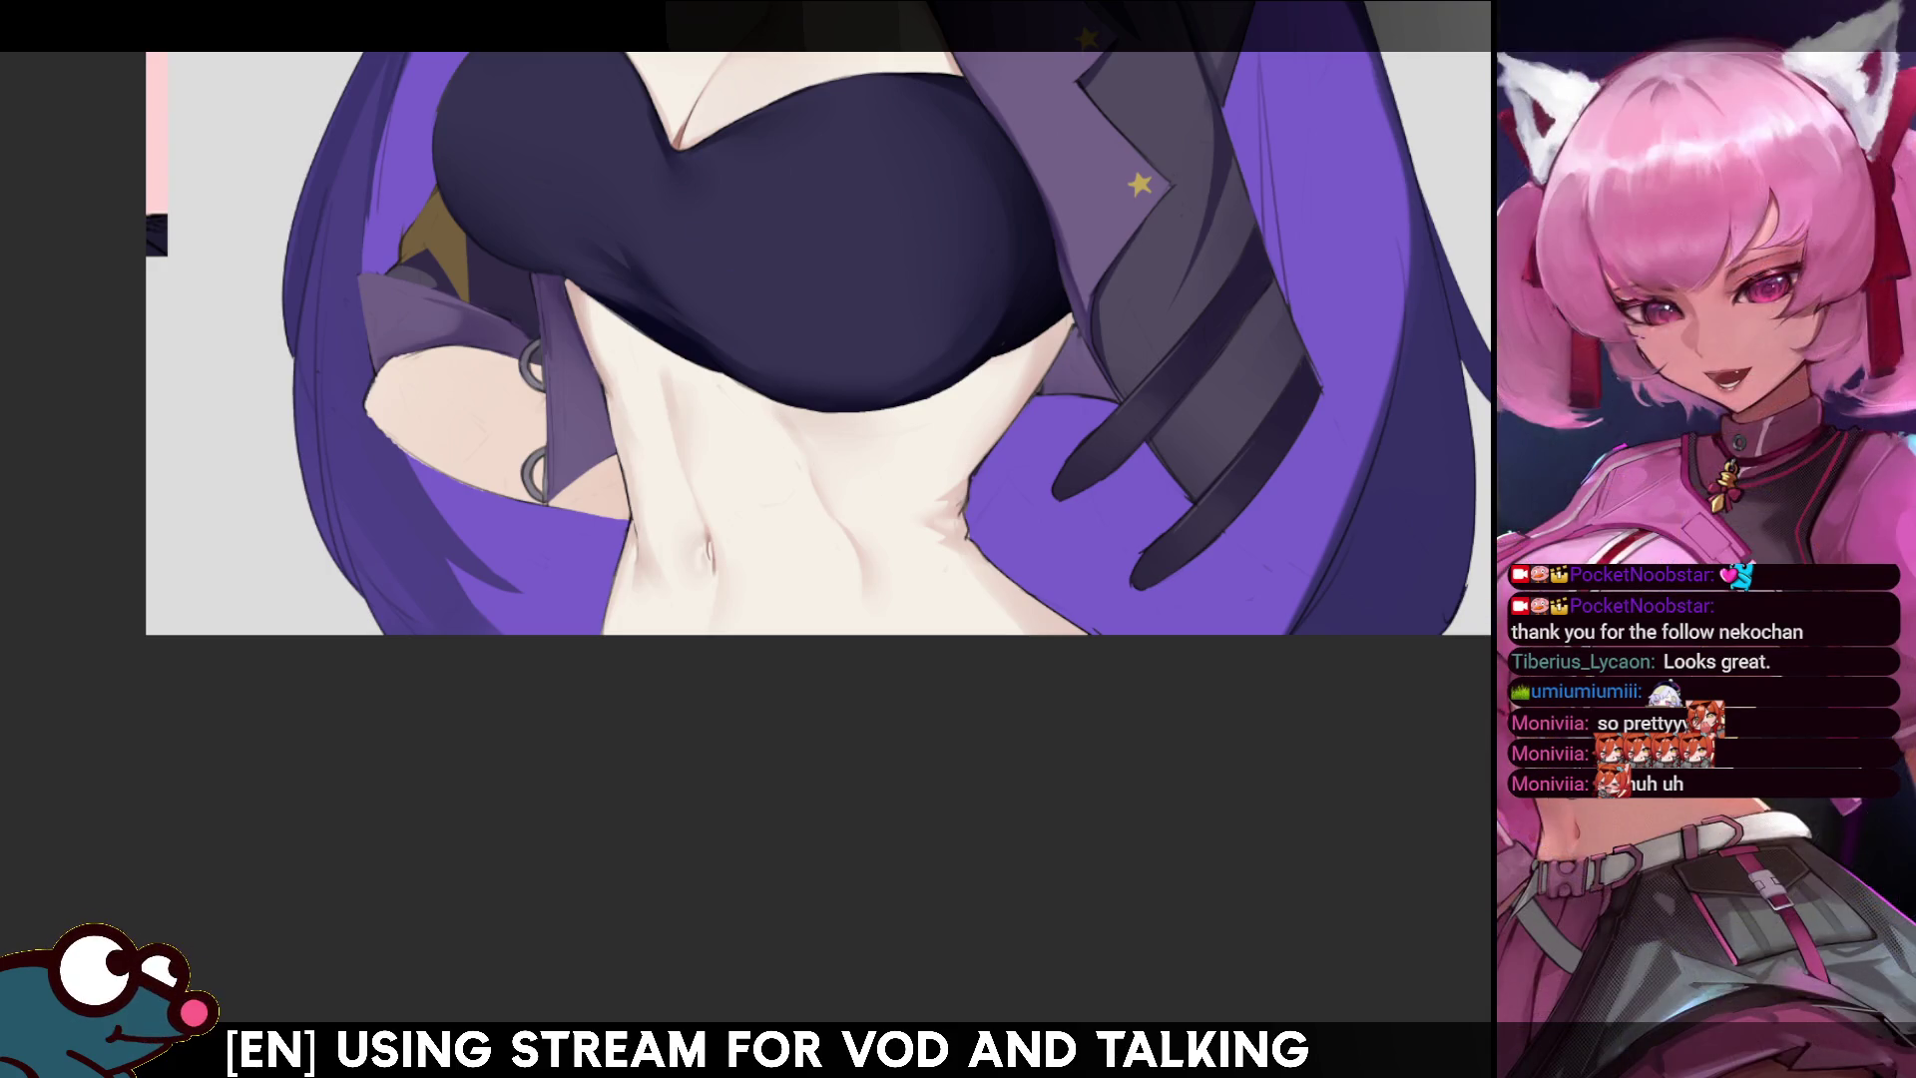
key("r")
key("r")
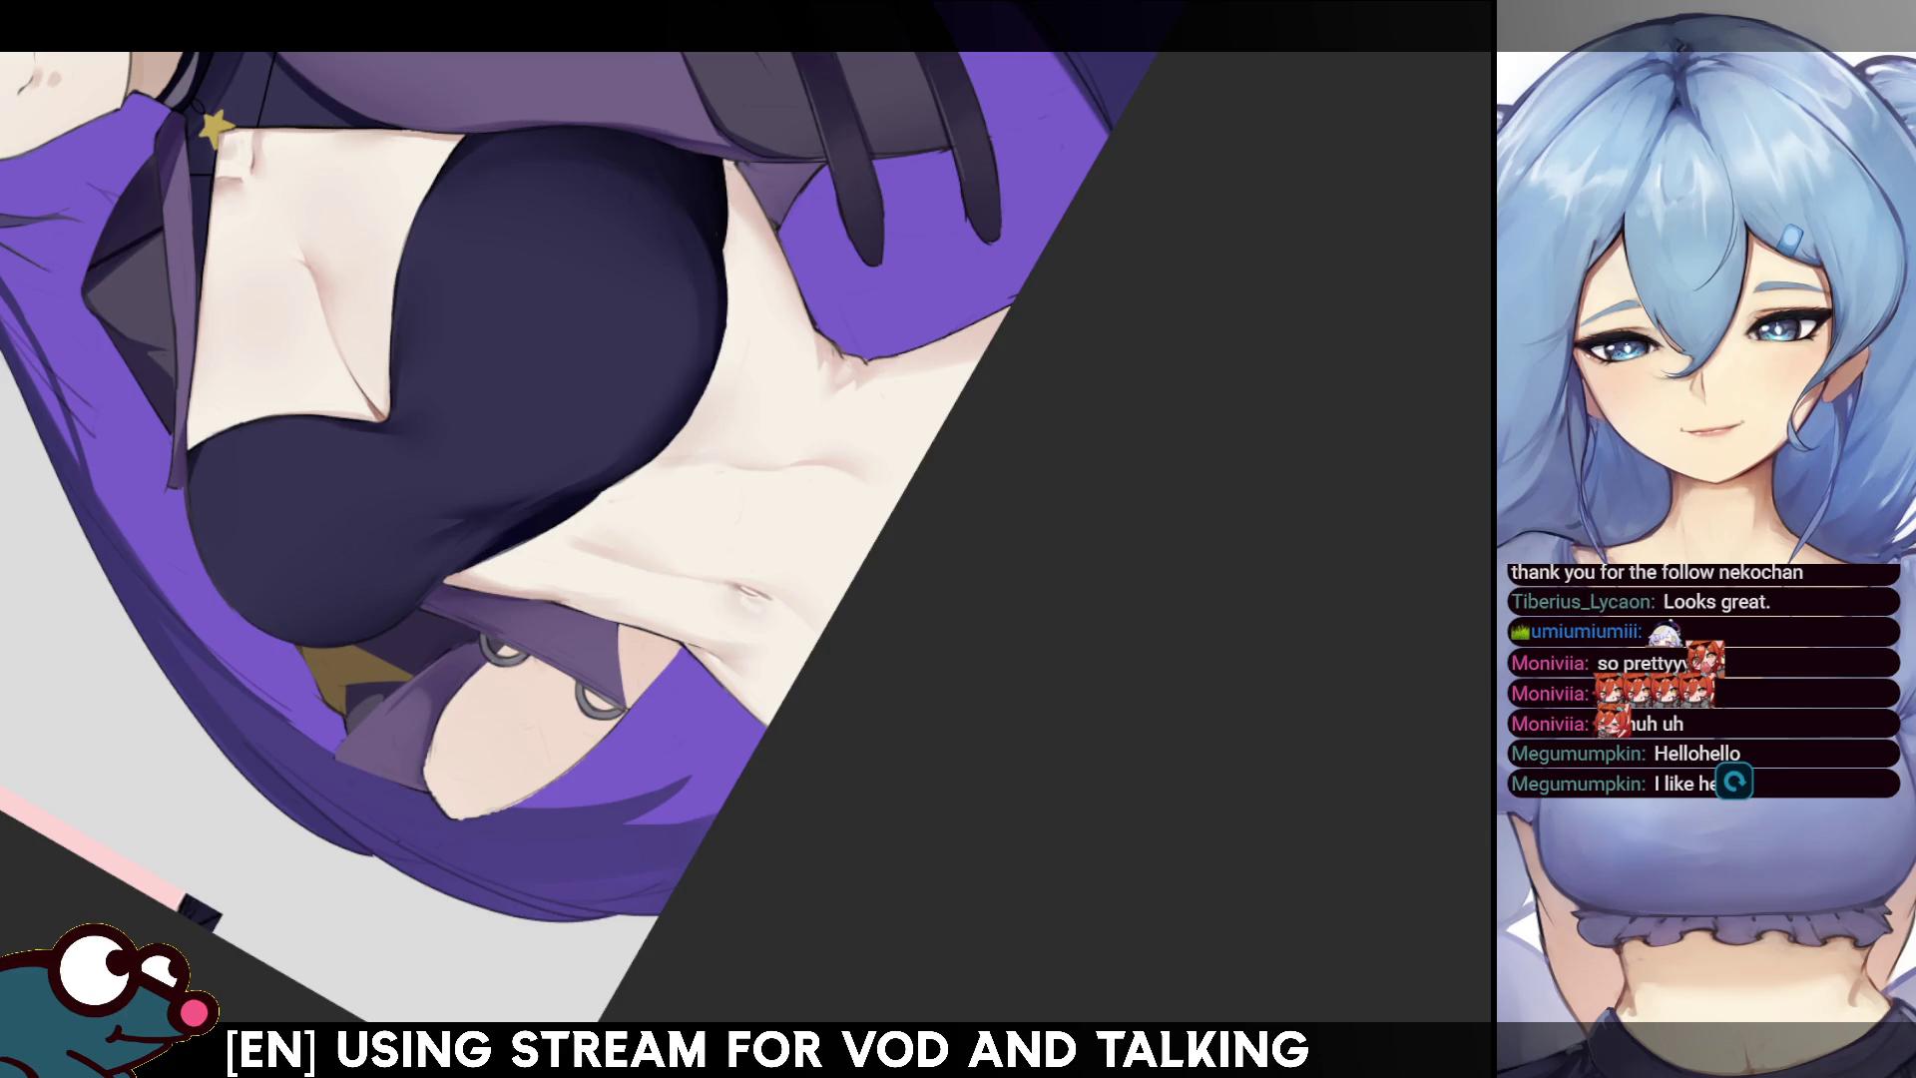
key("ctrl+0")
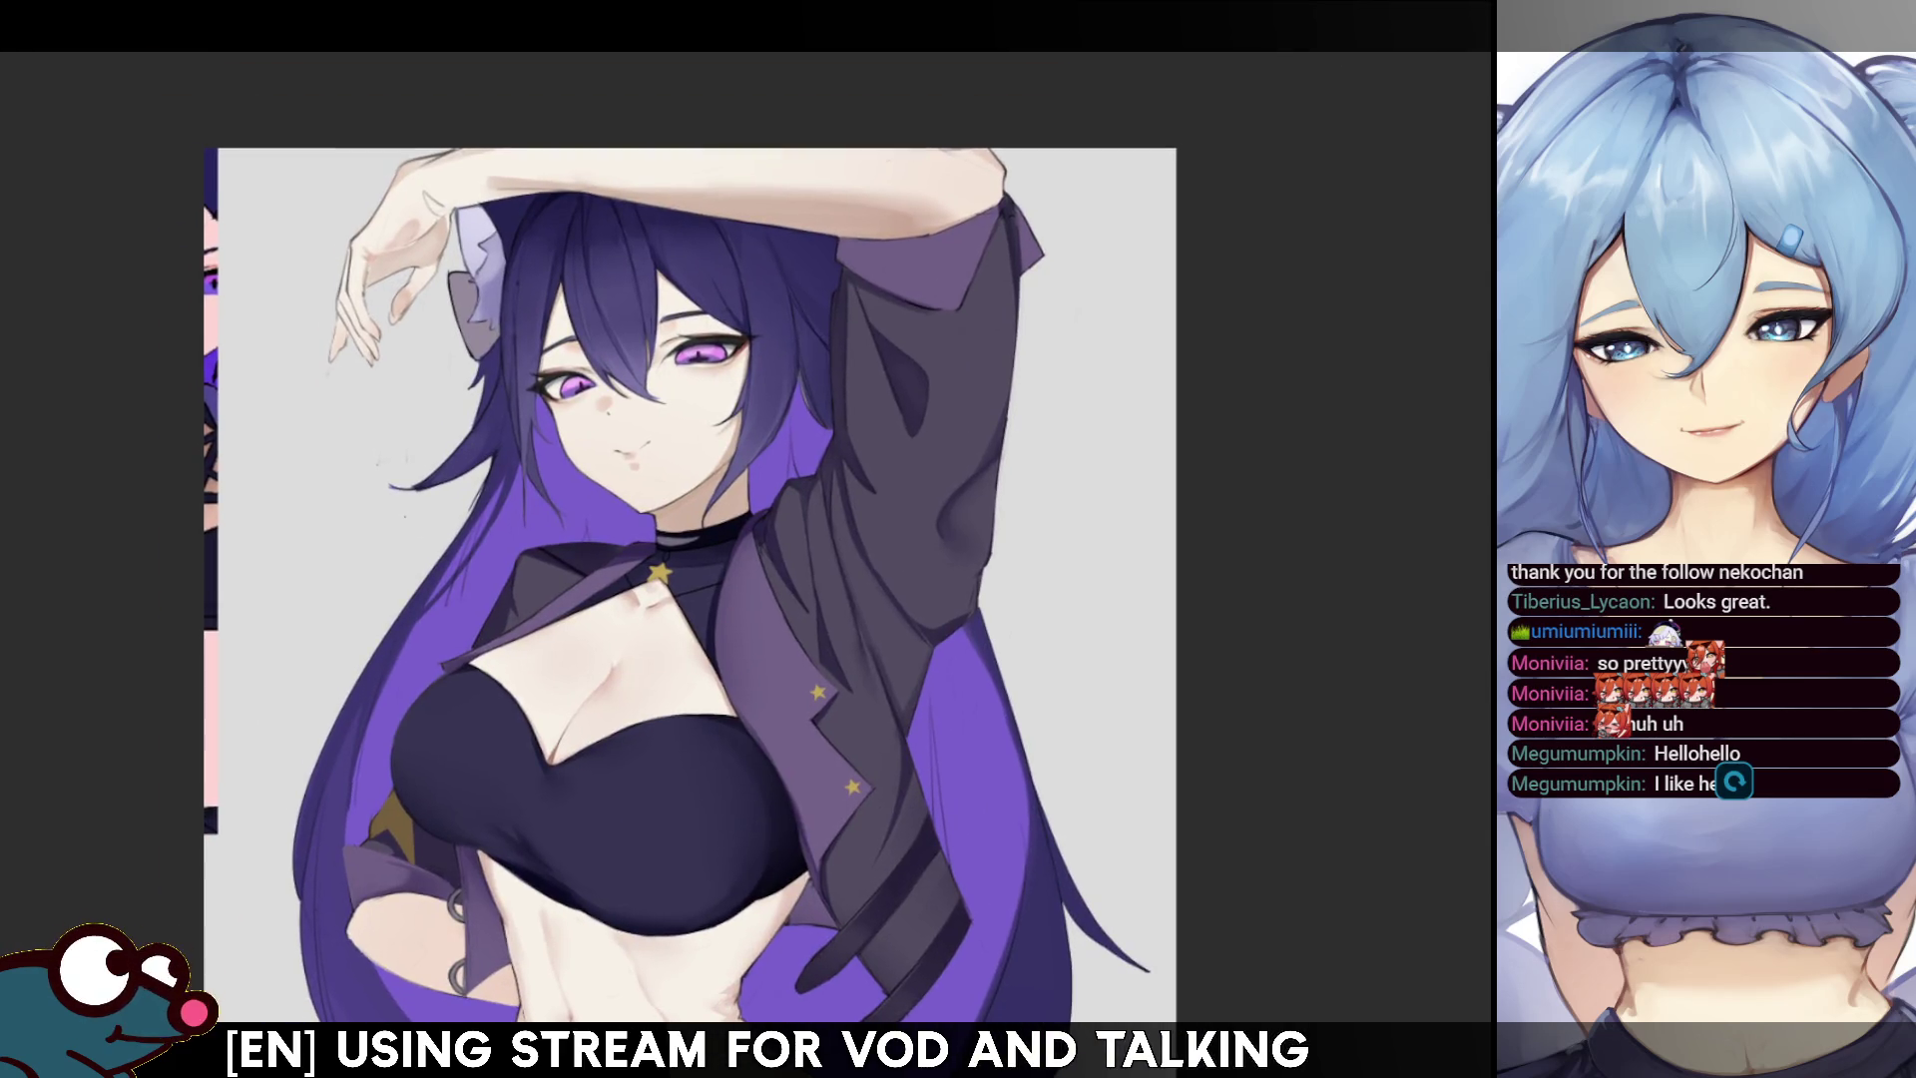
- Mirror the canvas to check proportions and scroll around, ending on the bare midriff and navel
key("h")
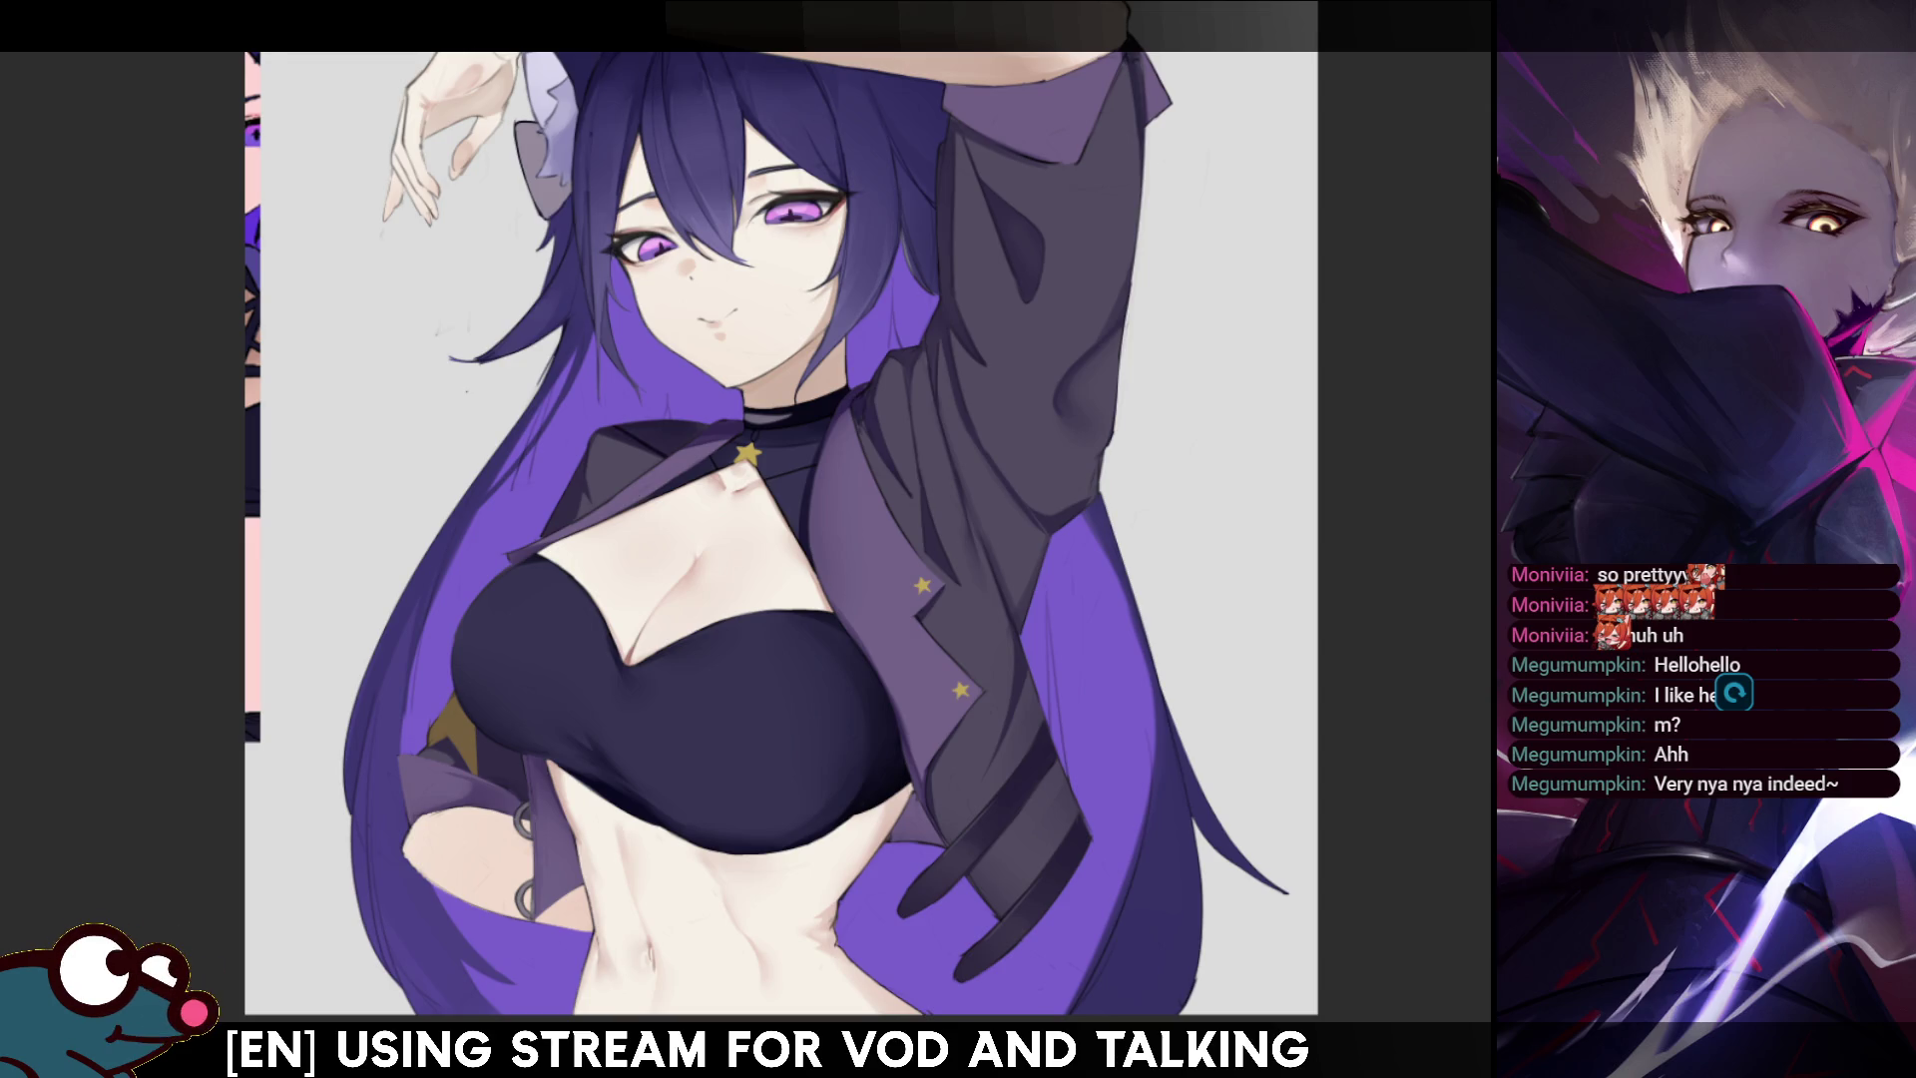
scroll(798, 499, "down", 5)
scroll(809, 399, "down", 2)
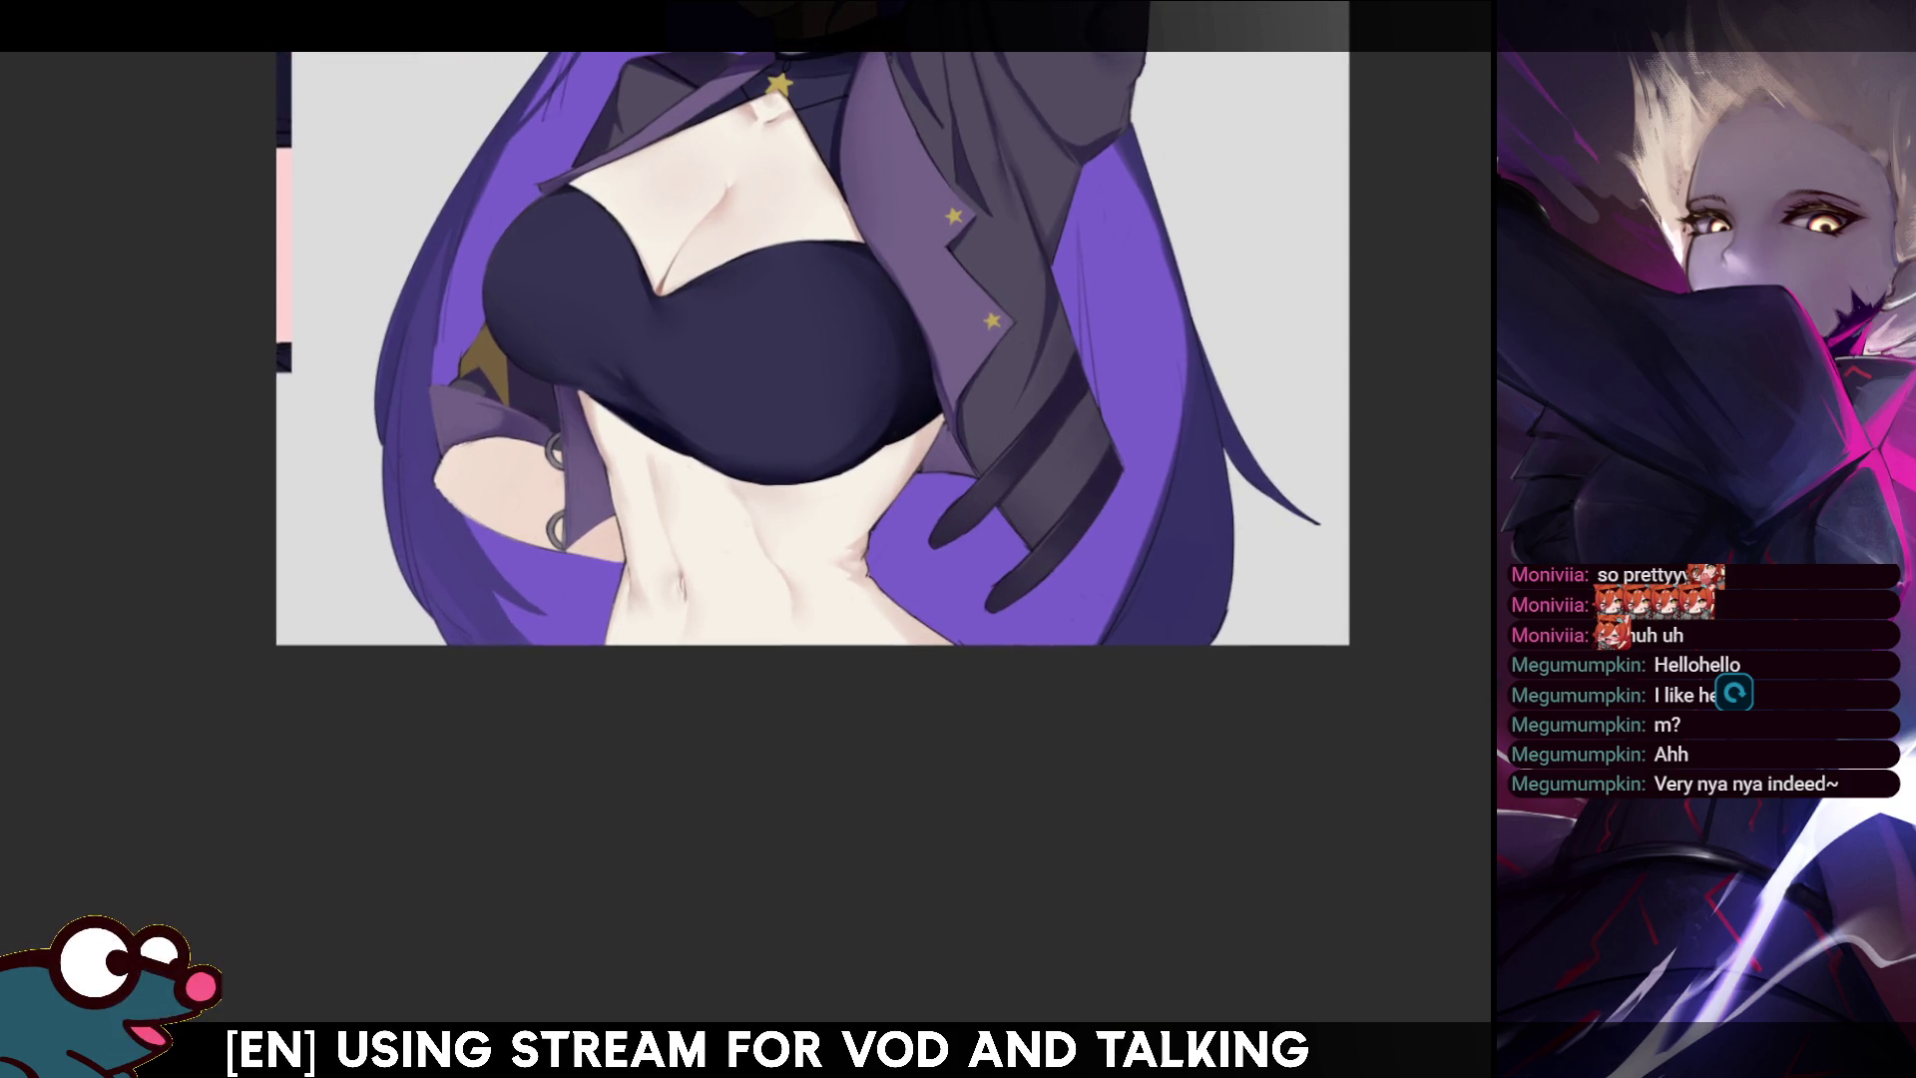
scroll(813, 399, "up", 2)
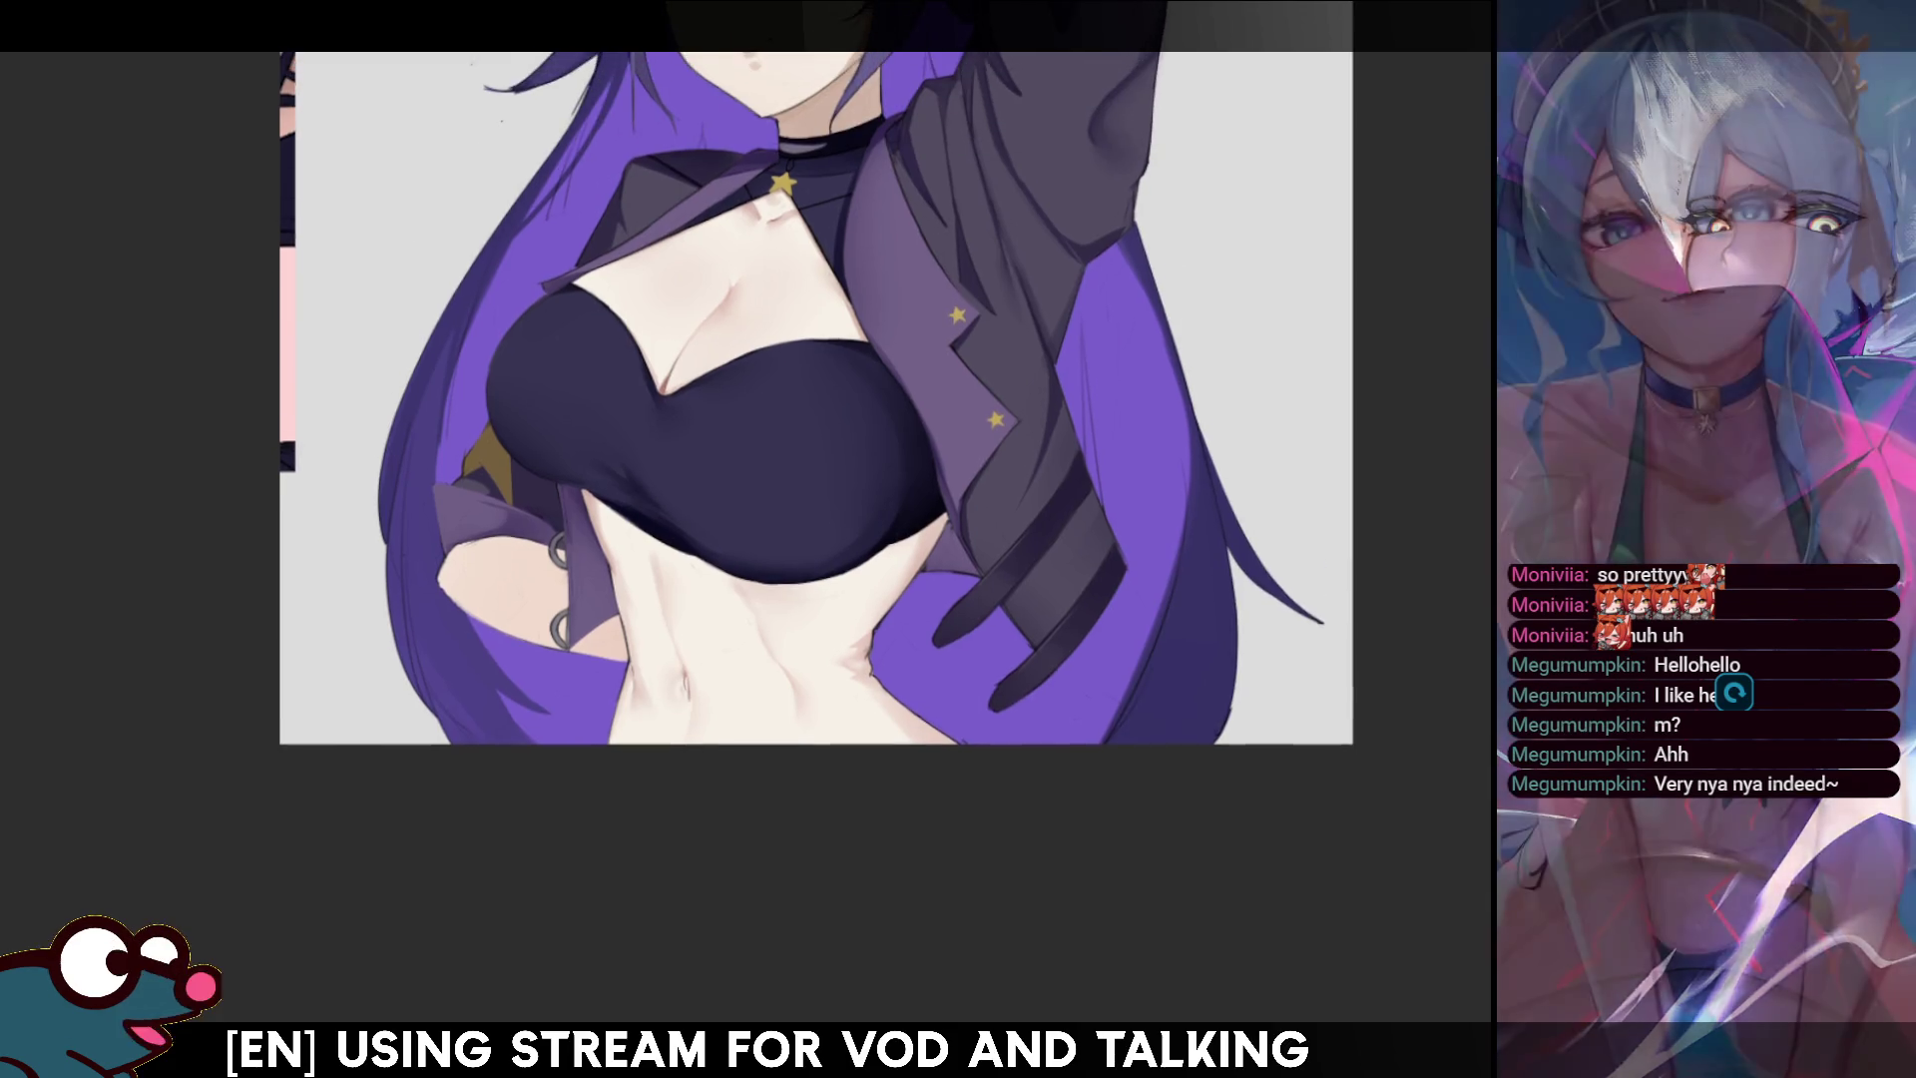
scroll(799, 449, "up", 4)
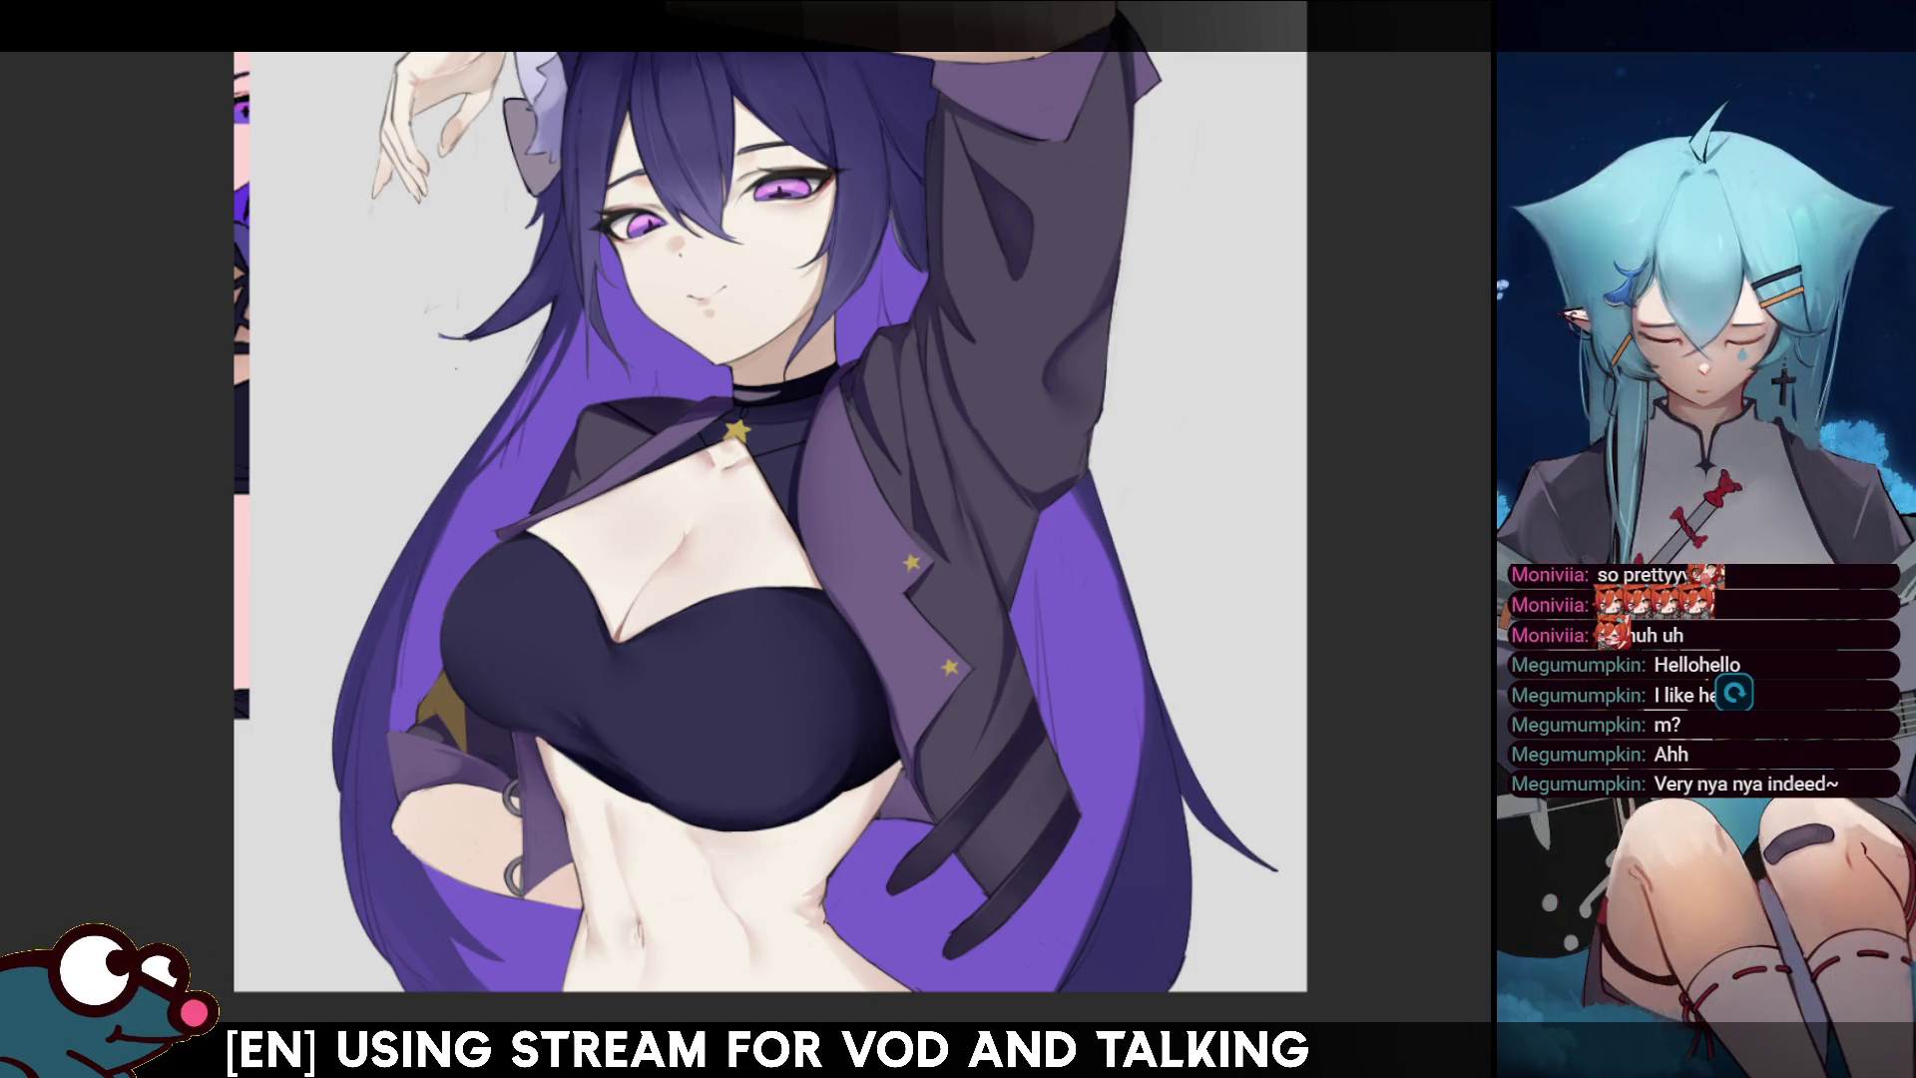
scroll(767, 519, "down", 4)
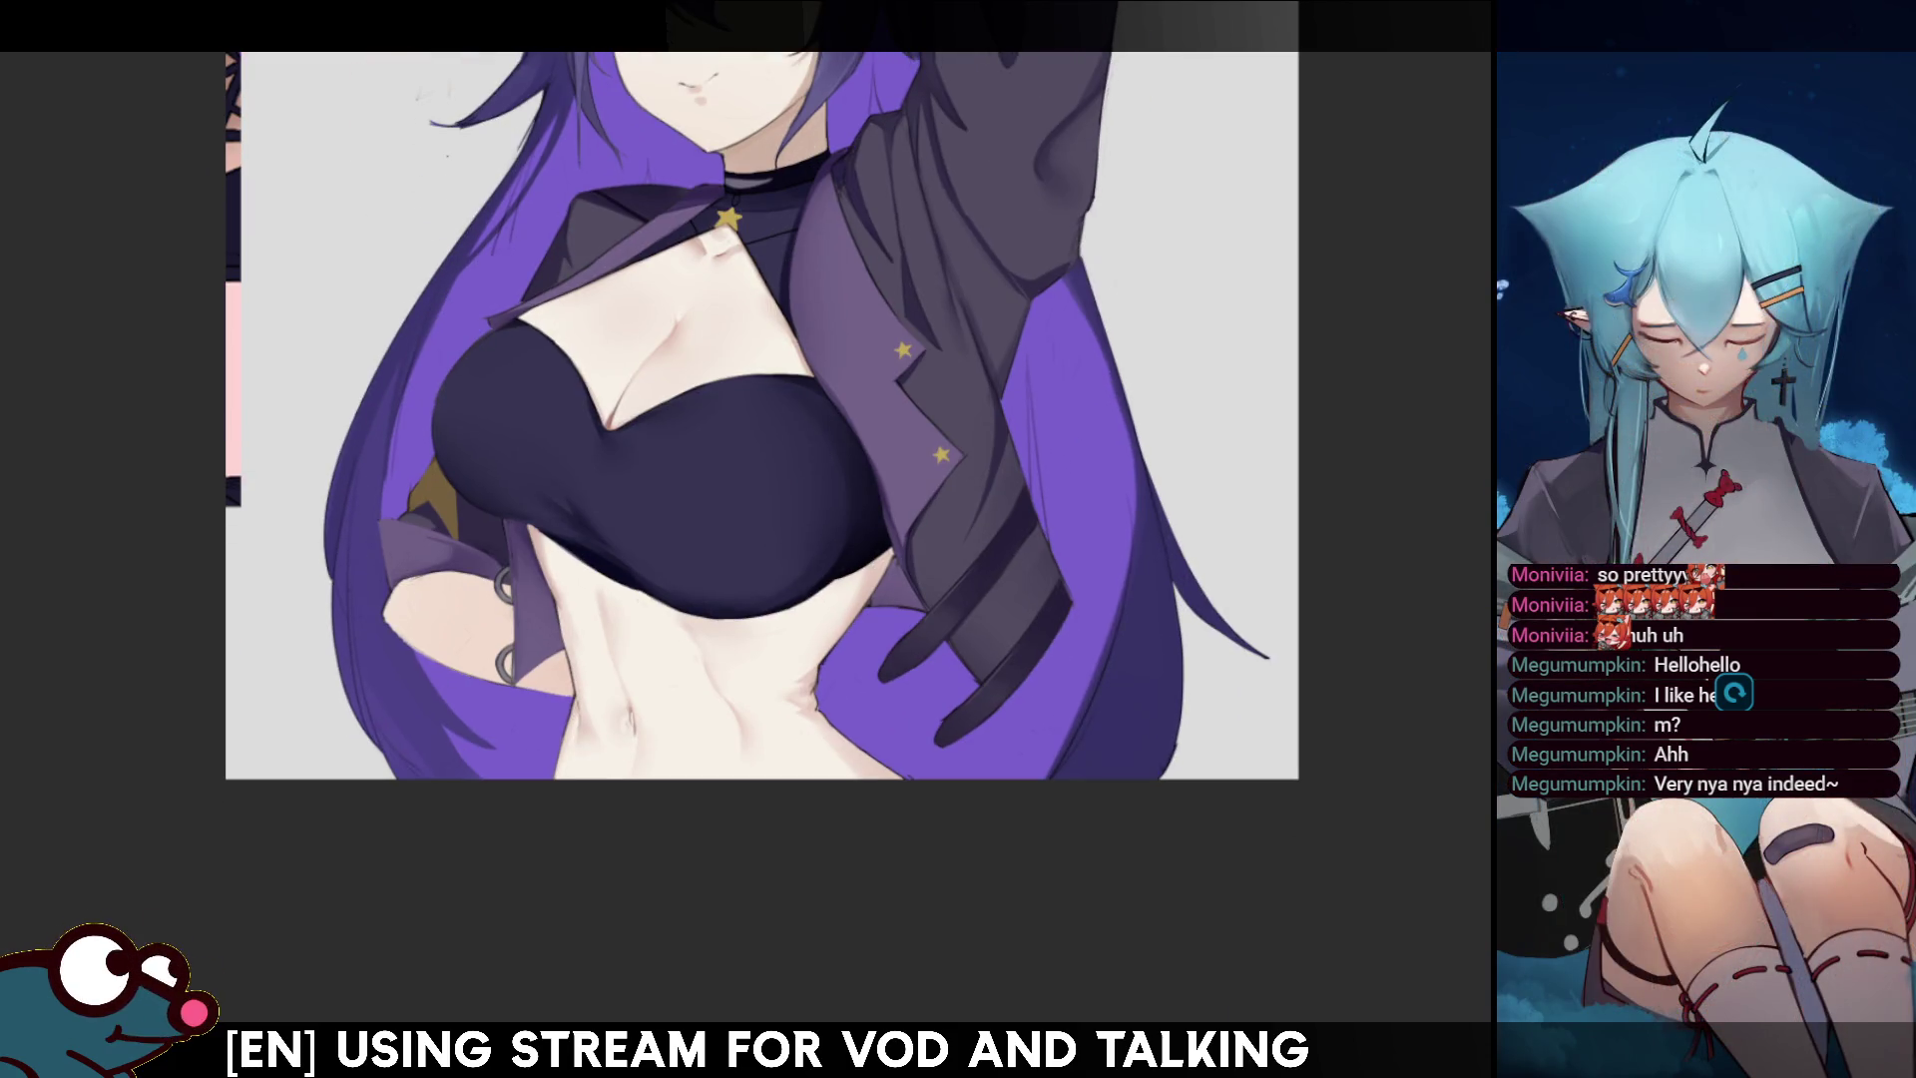
scroll(761, 416, "down", 3)
scroll(749, 339, "up", 3)
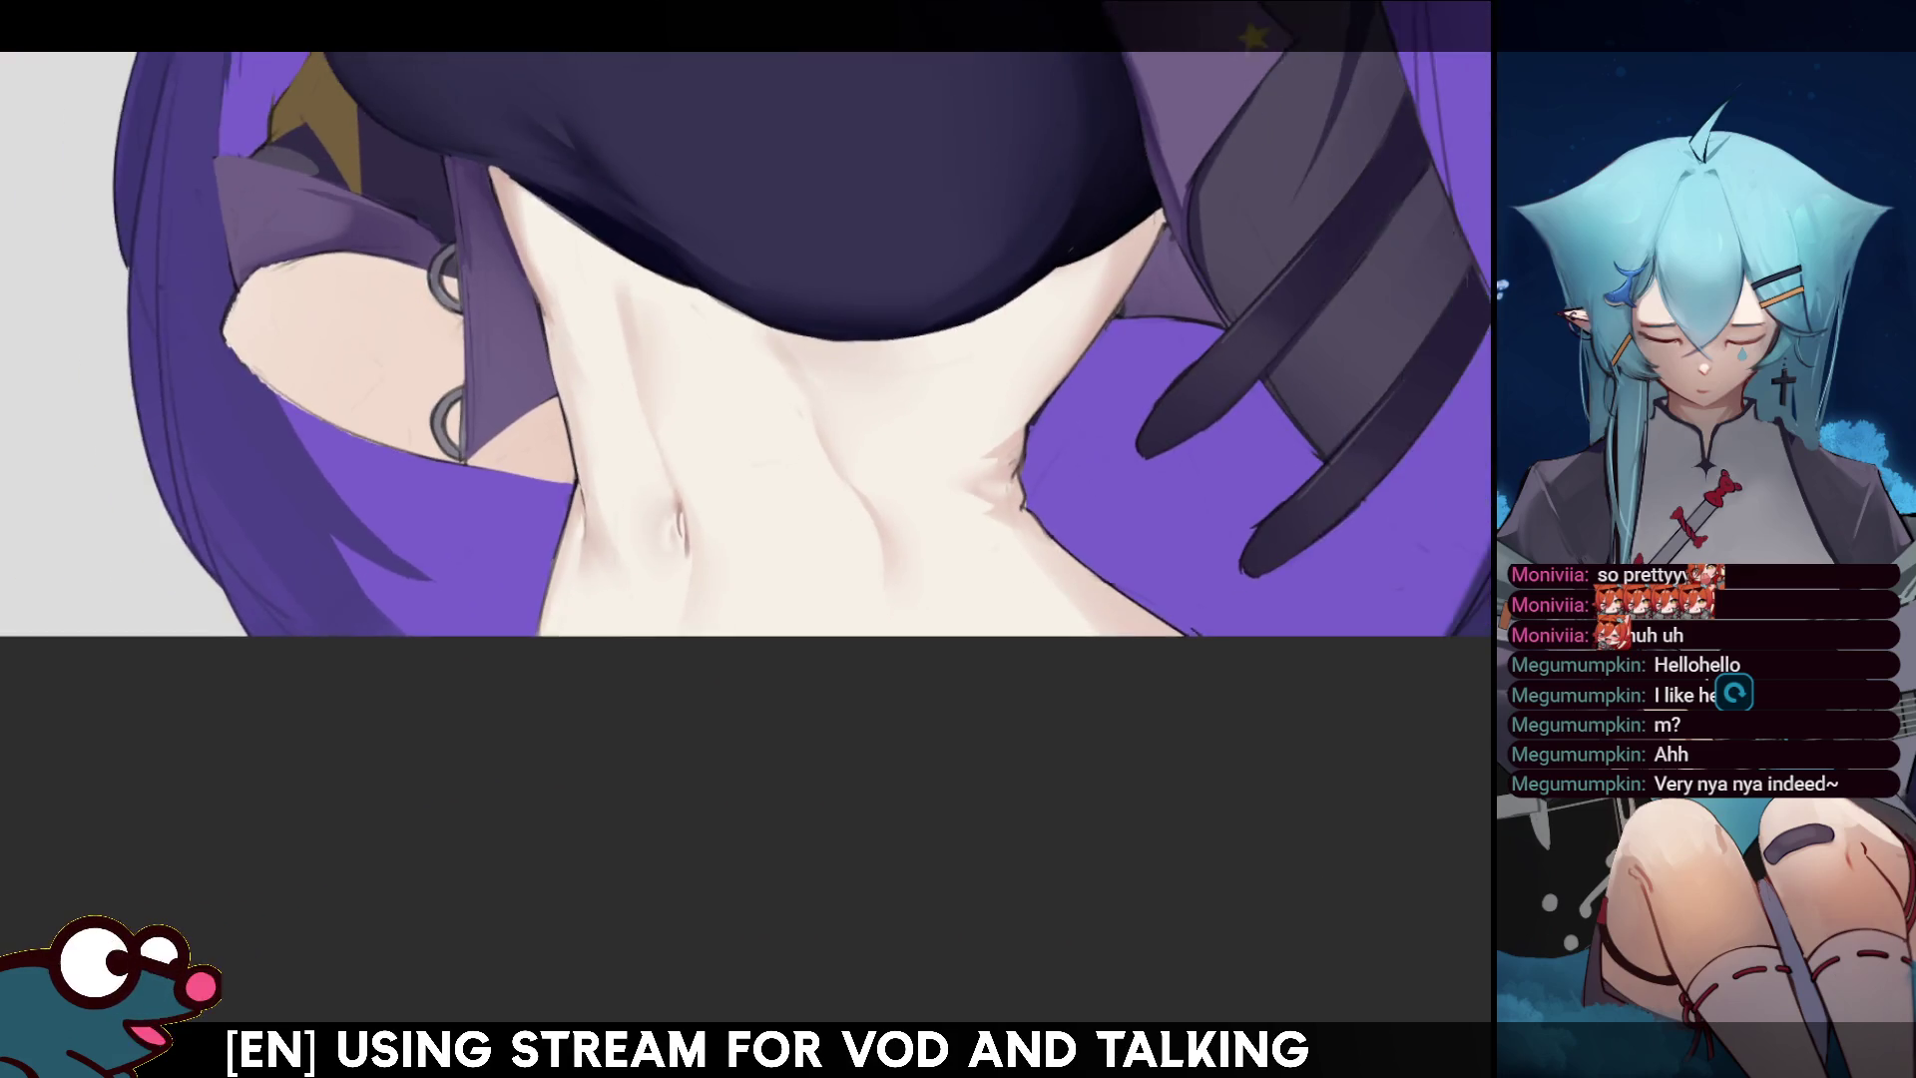
scroll(749, 339, "down", 1)
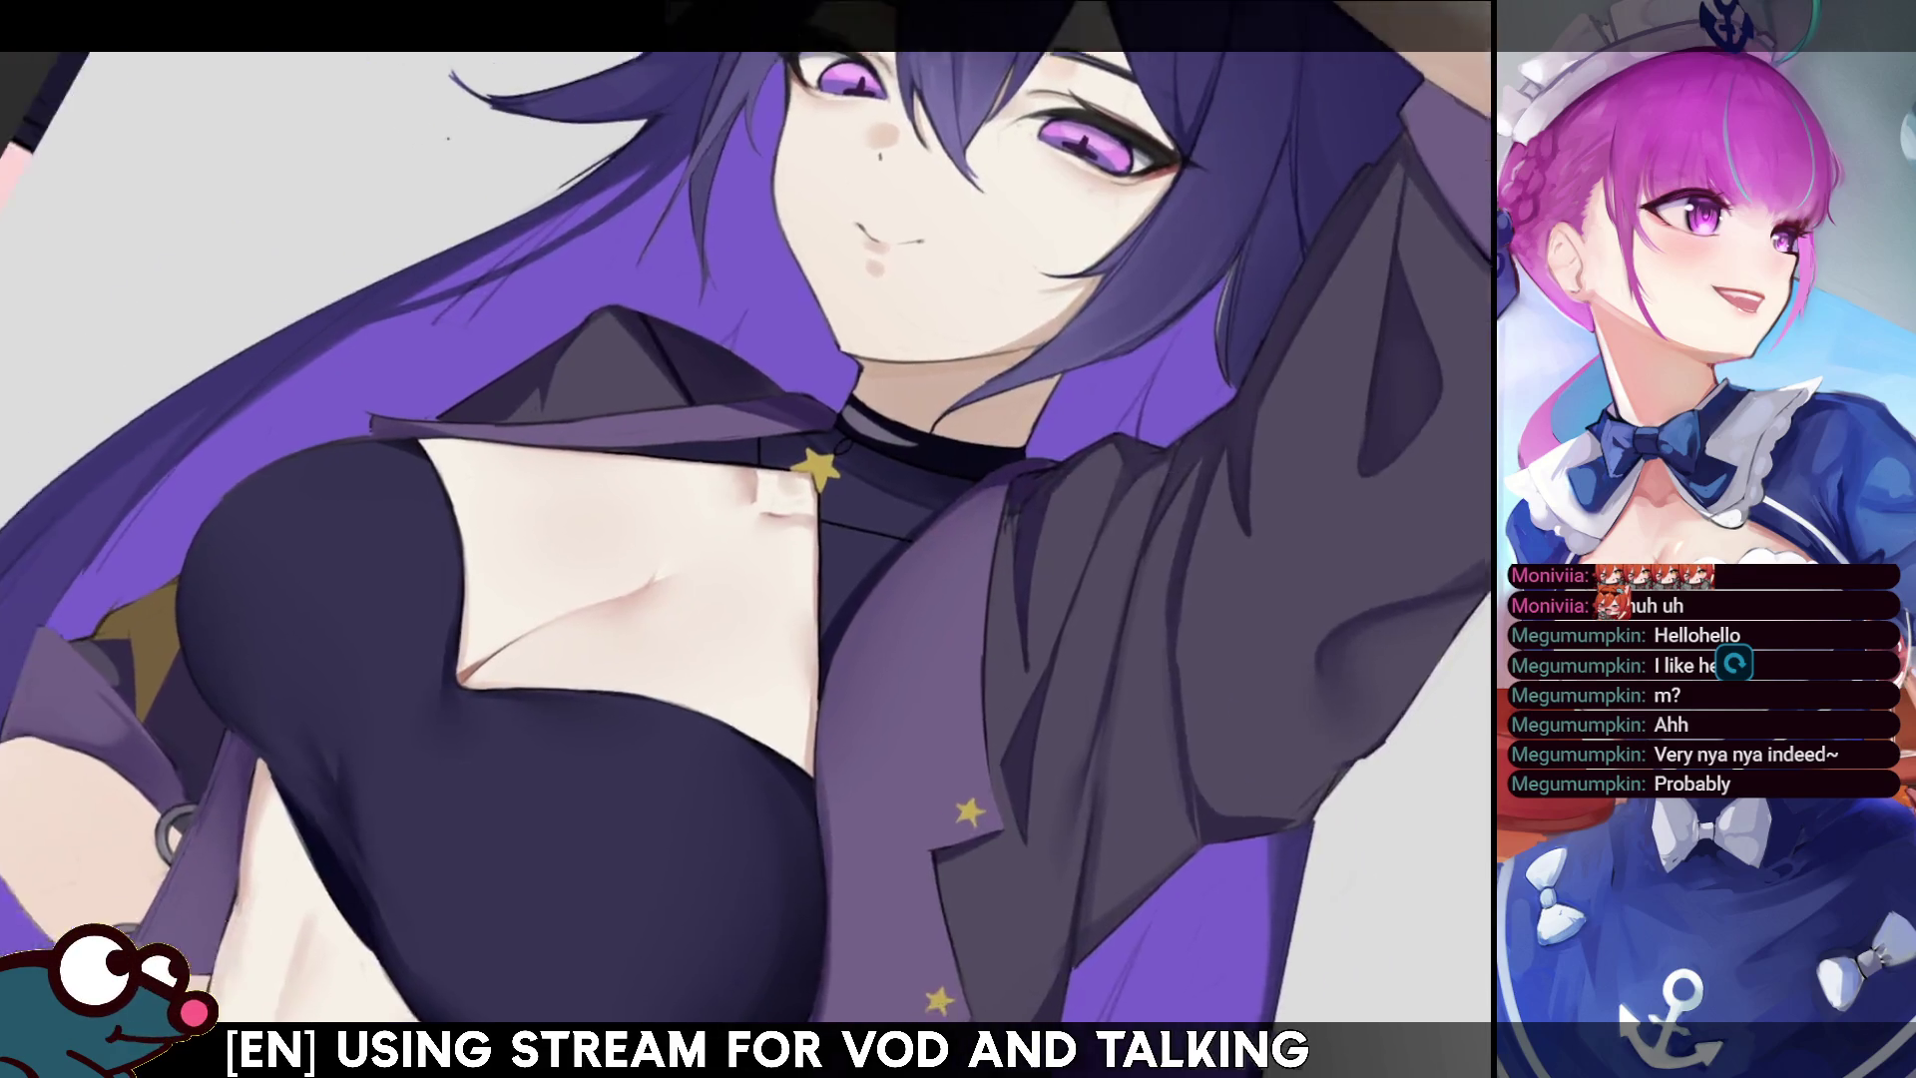
- Unmirror the canvas view back to its normal orientation
key("m")
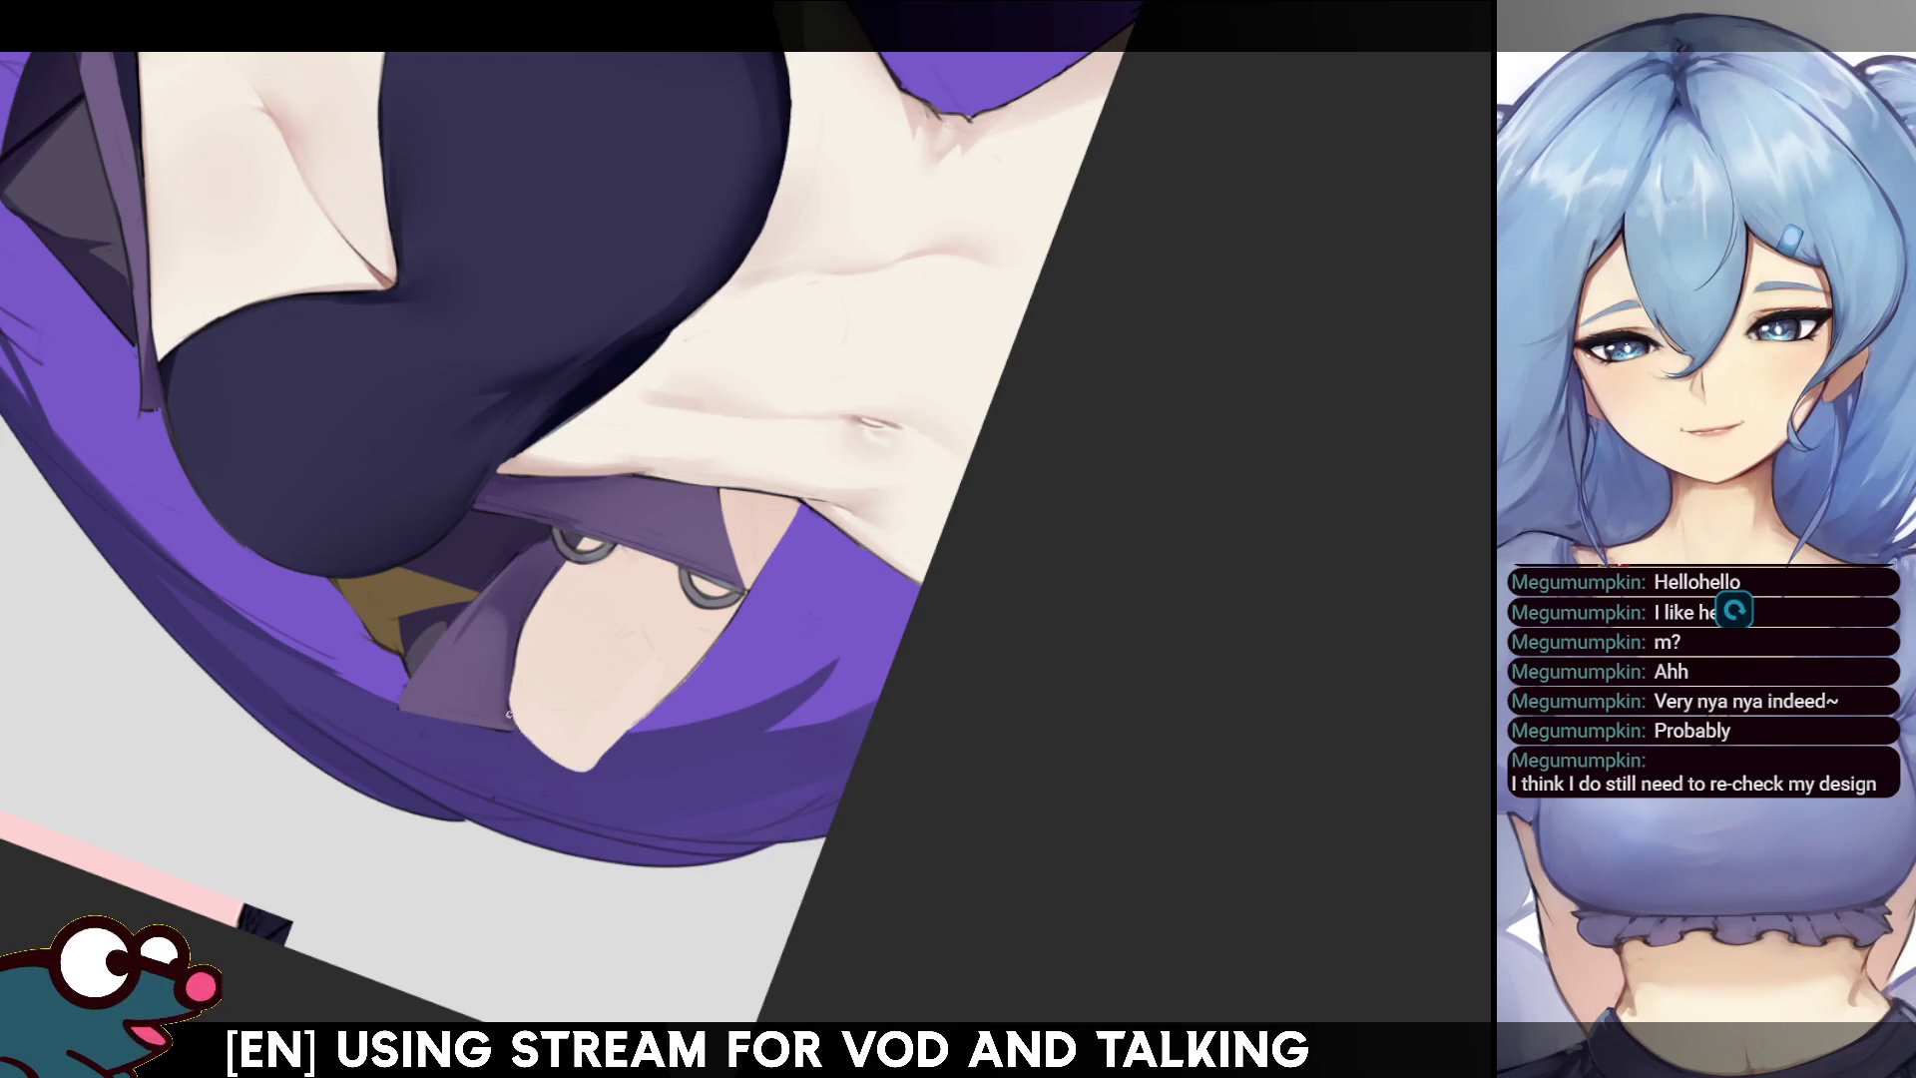
- Darken a short contour line with two pen strokes, briefly tilting the view to check it
left_click_drag(507, 713, 558, 760)
left_click_drag(592, 768, 667, 699)
key("4")
key("4")
key("4")
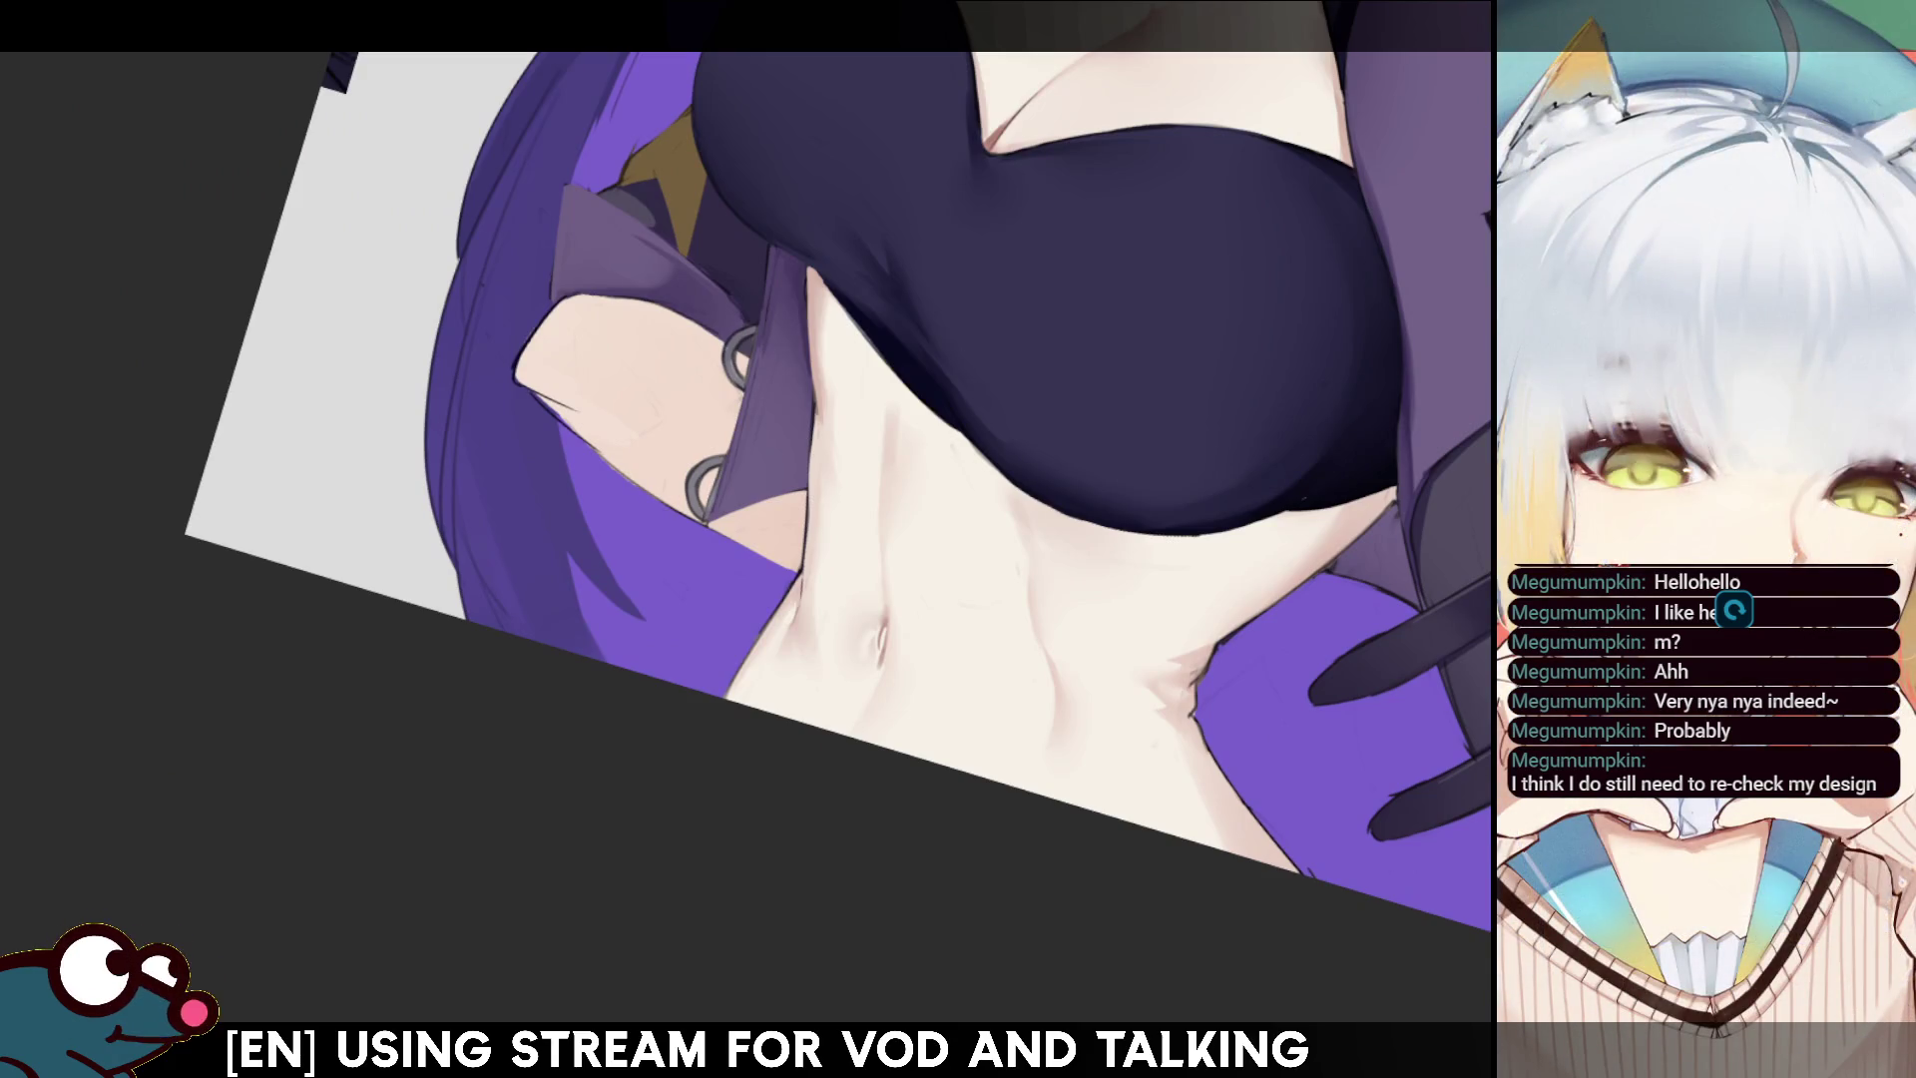
scroll(748, 449, "down", 3)
scroll(748, 449, "up", 2)
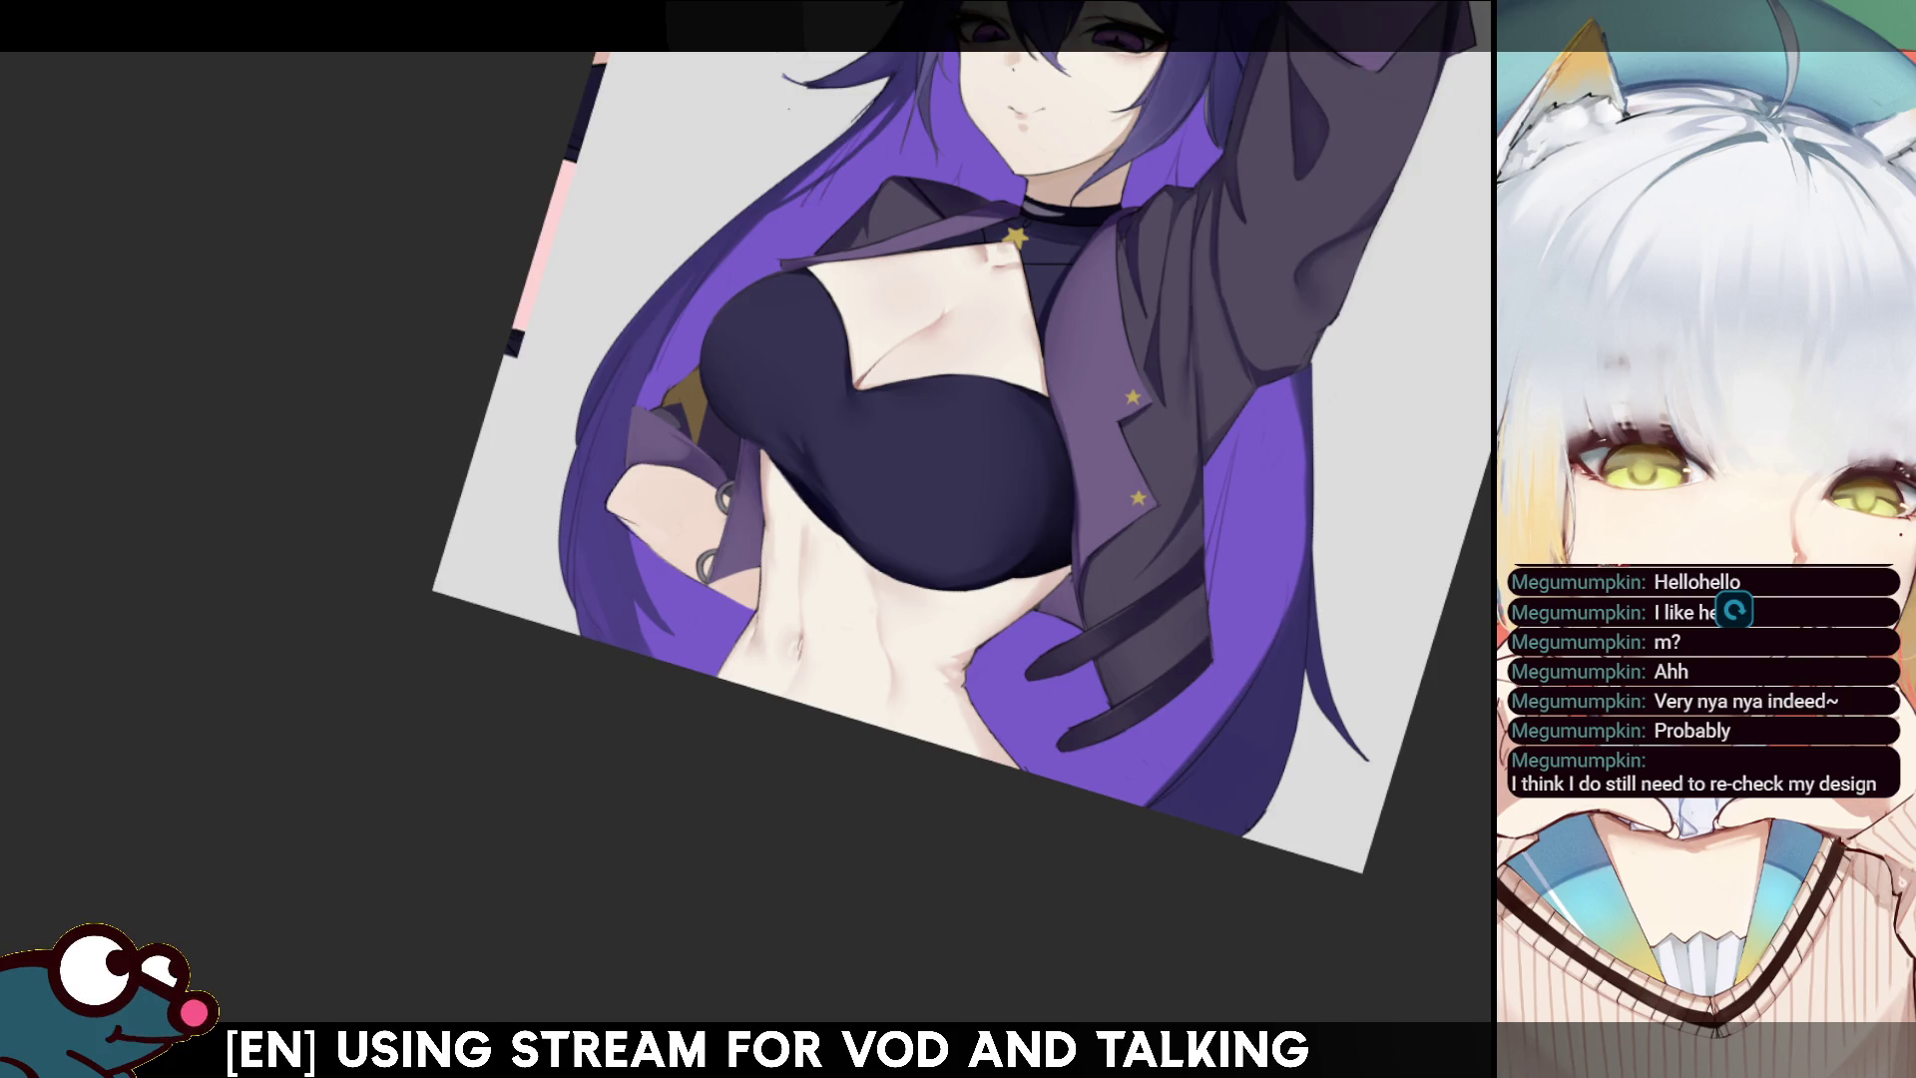
key("4")
key("4")
key("4")
- Pan and zoom in close on the face, choker and neckline
left_click_drag(816, 483, 876, 656)
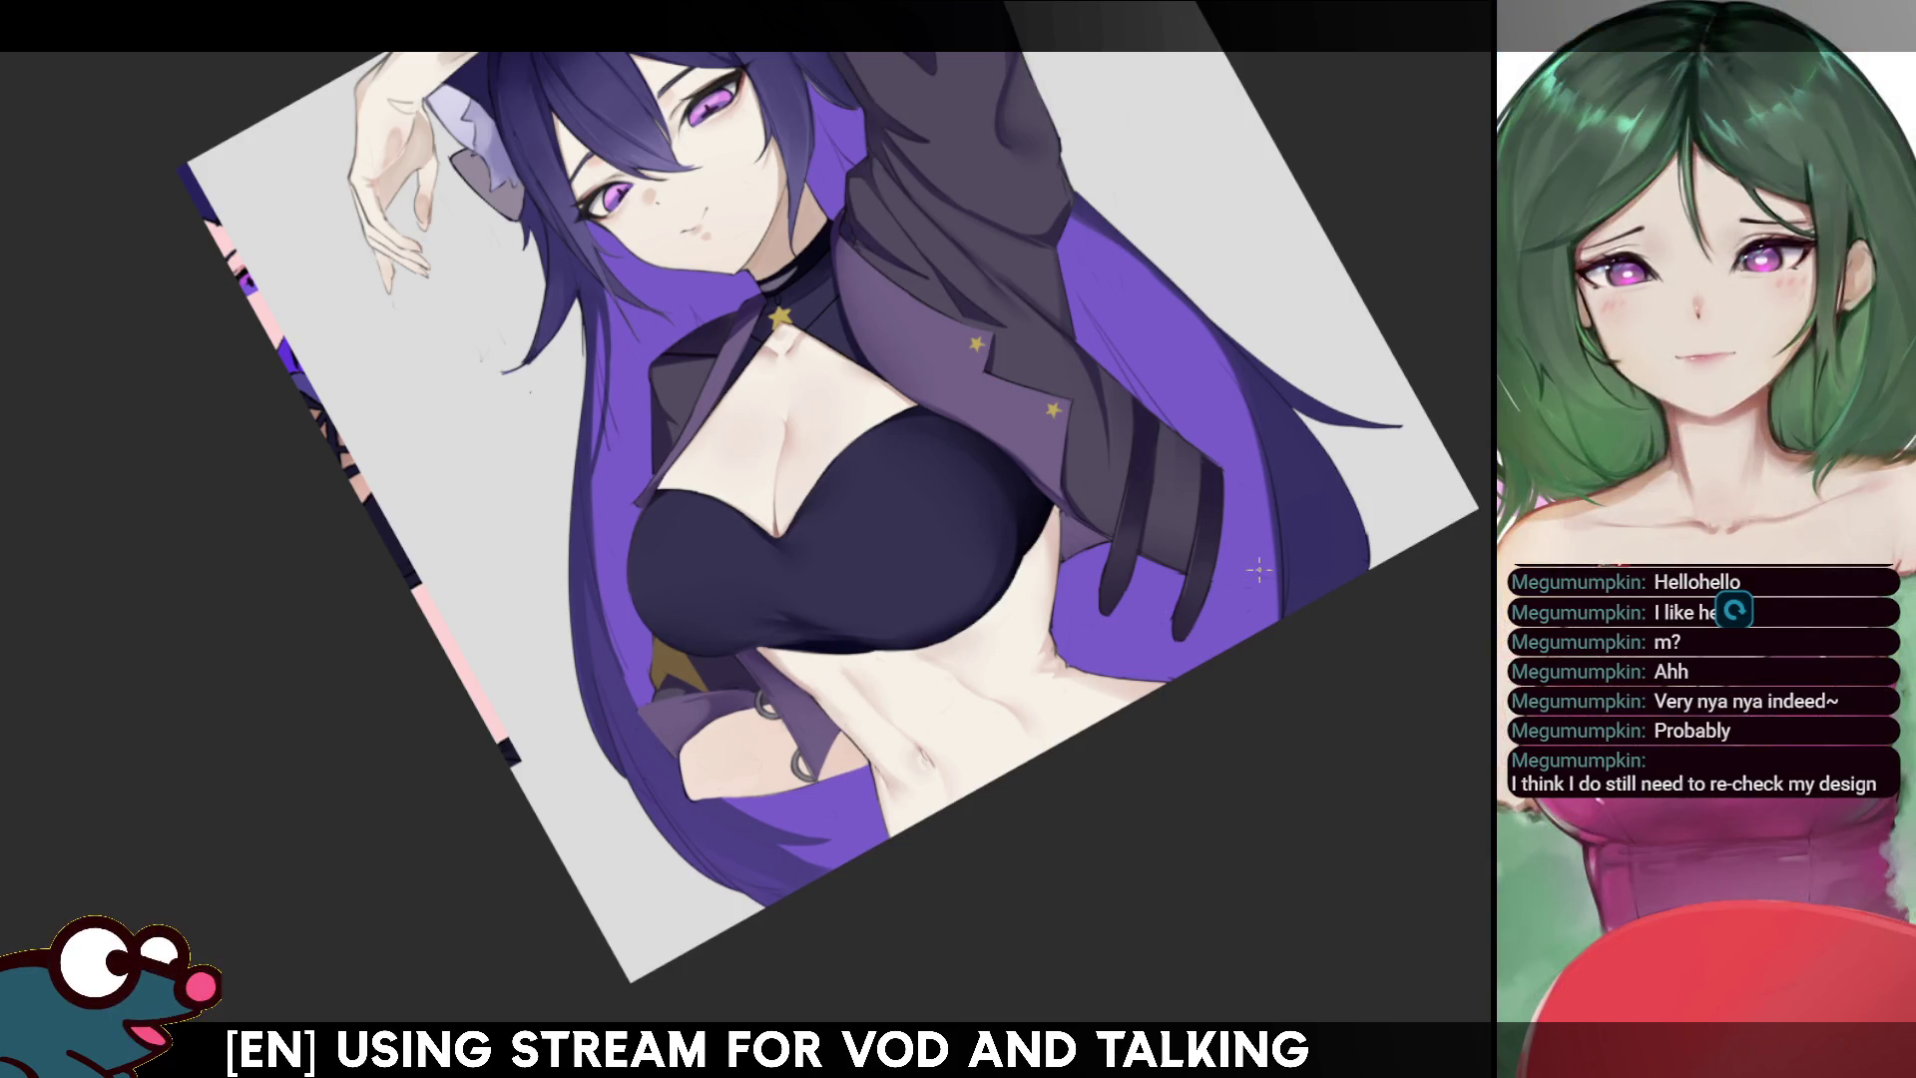
key("plus")
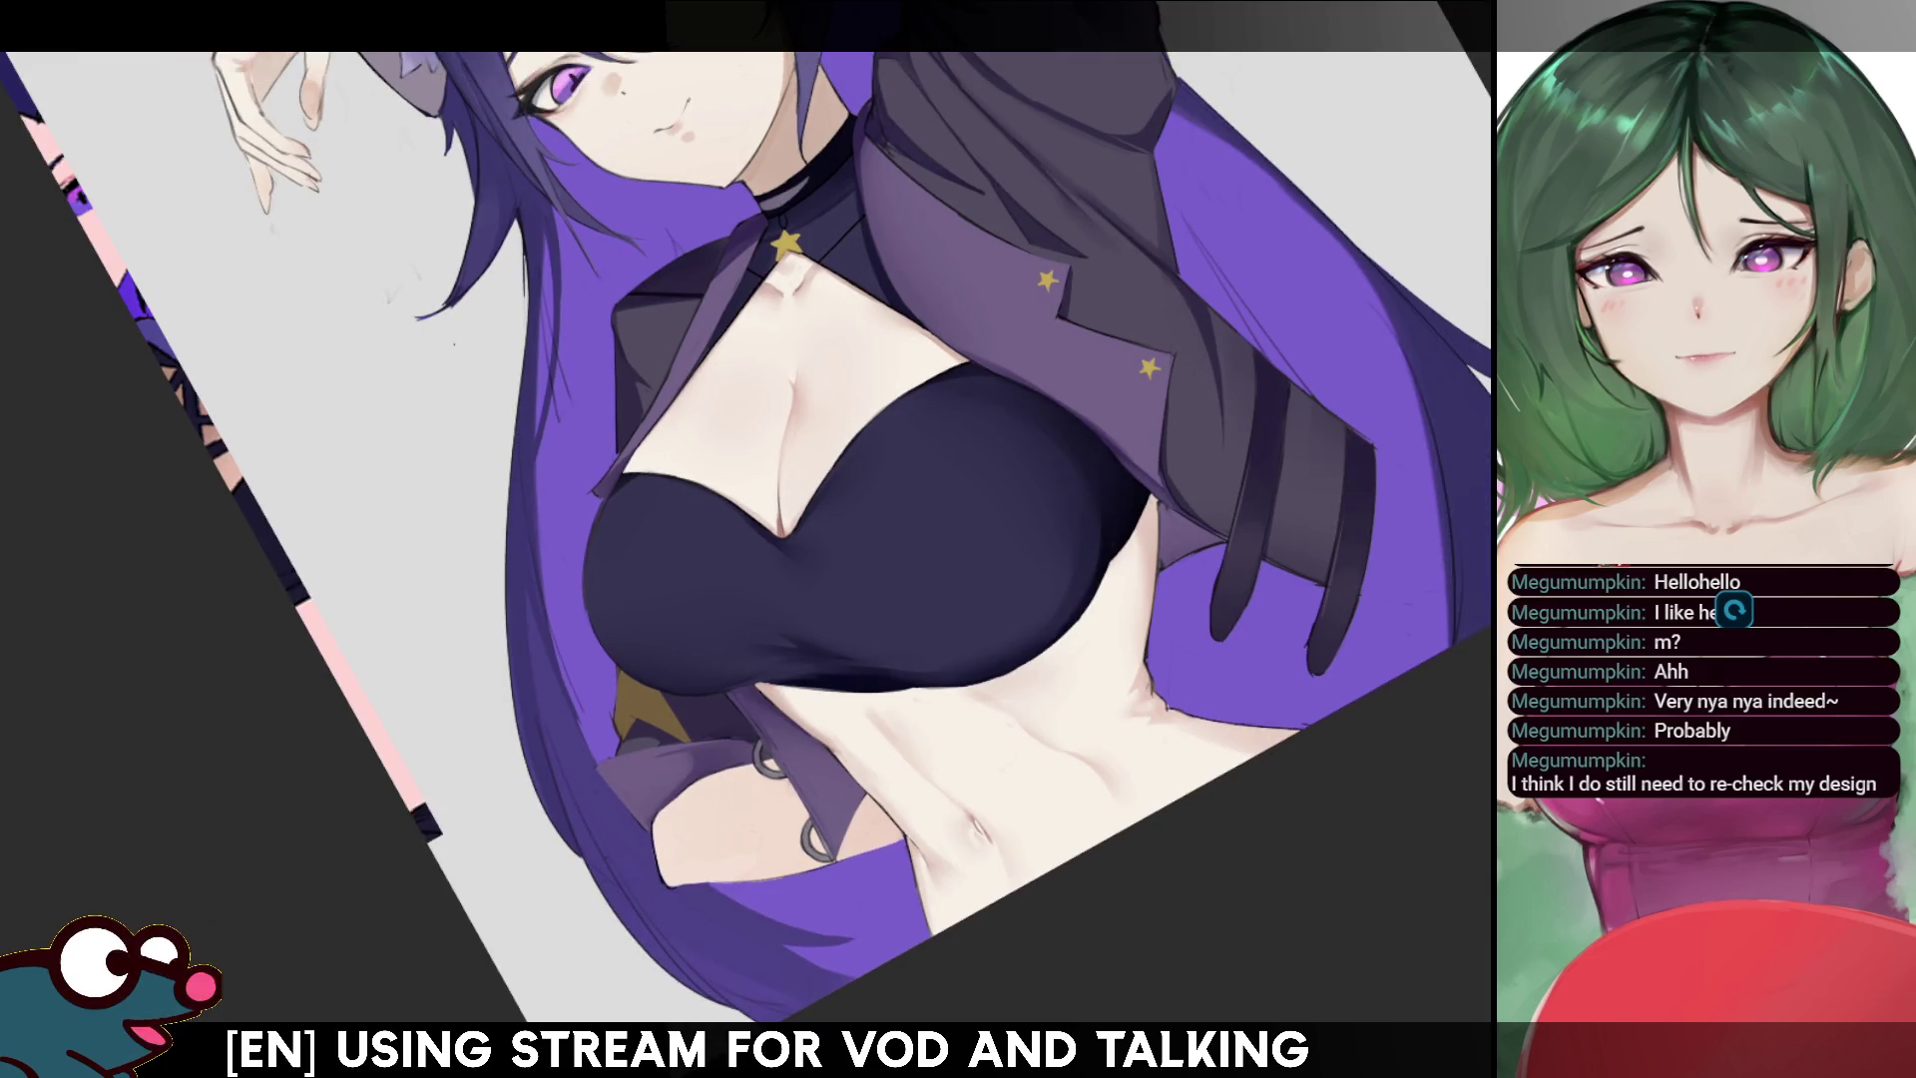
left_click_drag(798, 499, 894, 642)
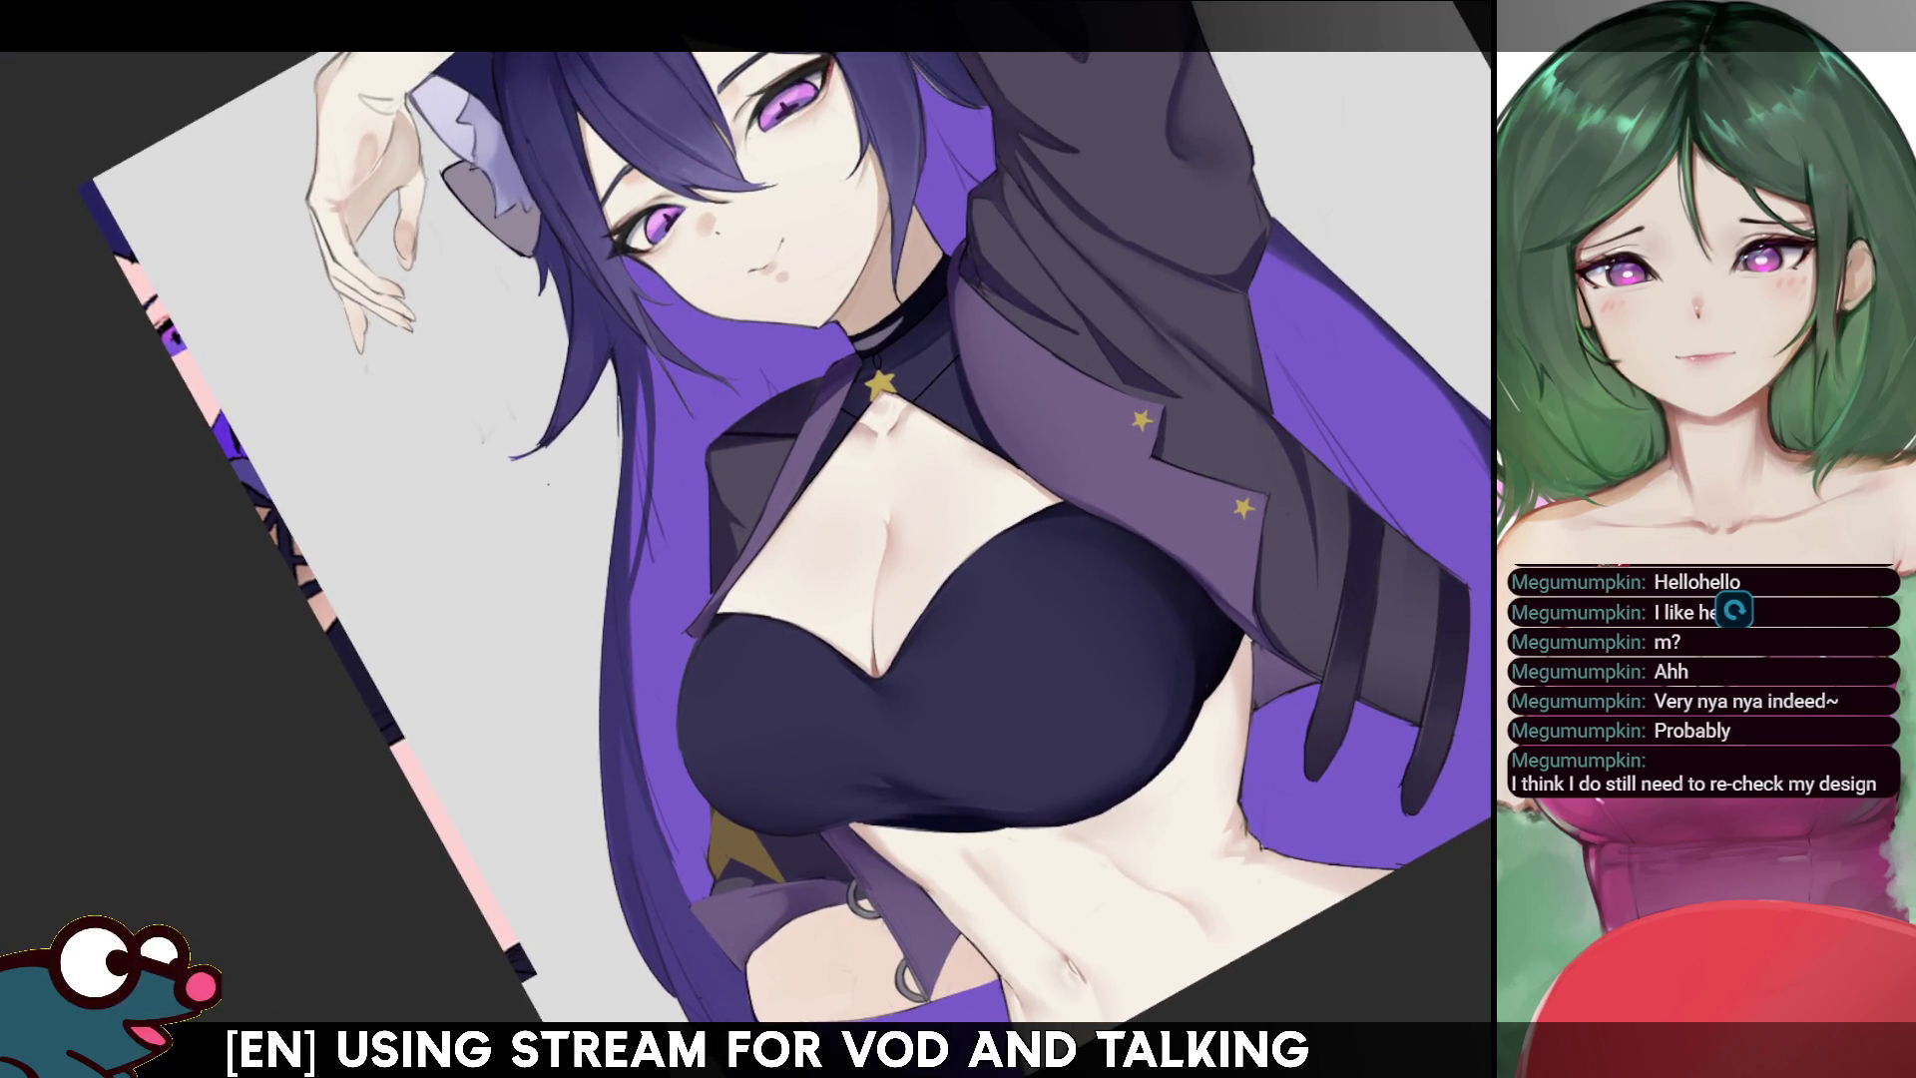
left_click_drag(799, 499, 822, 639)
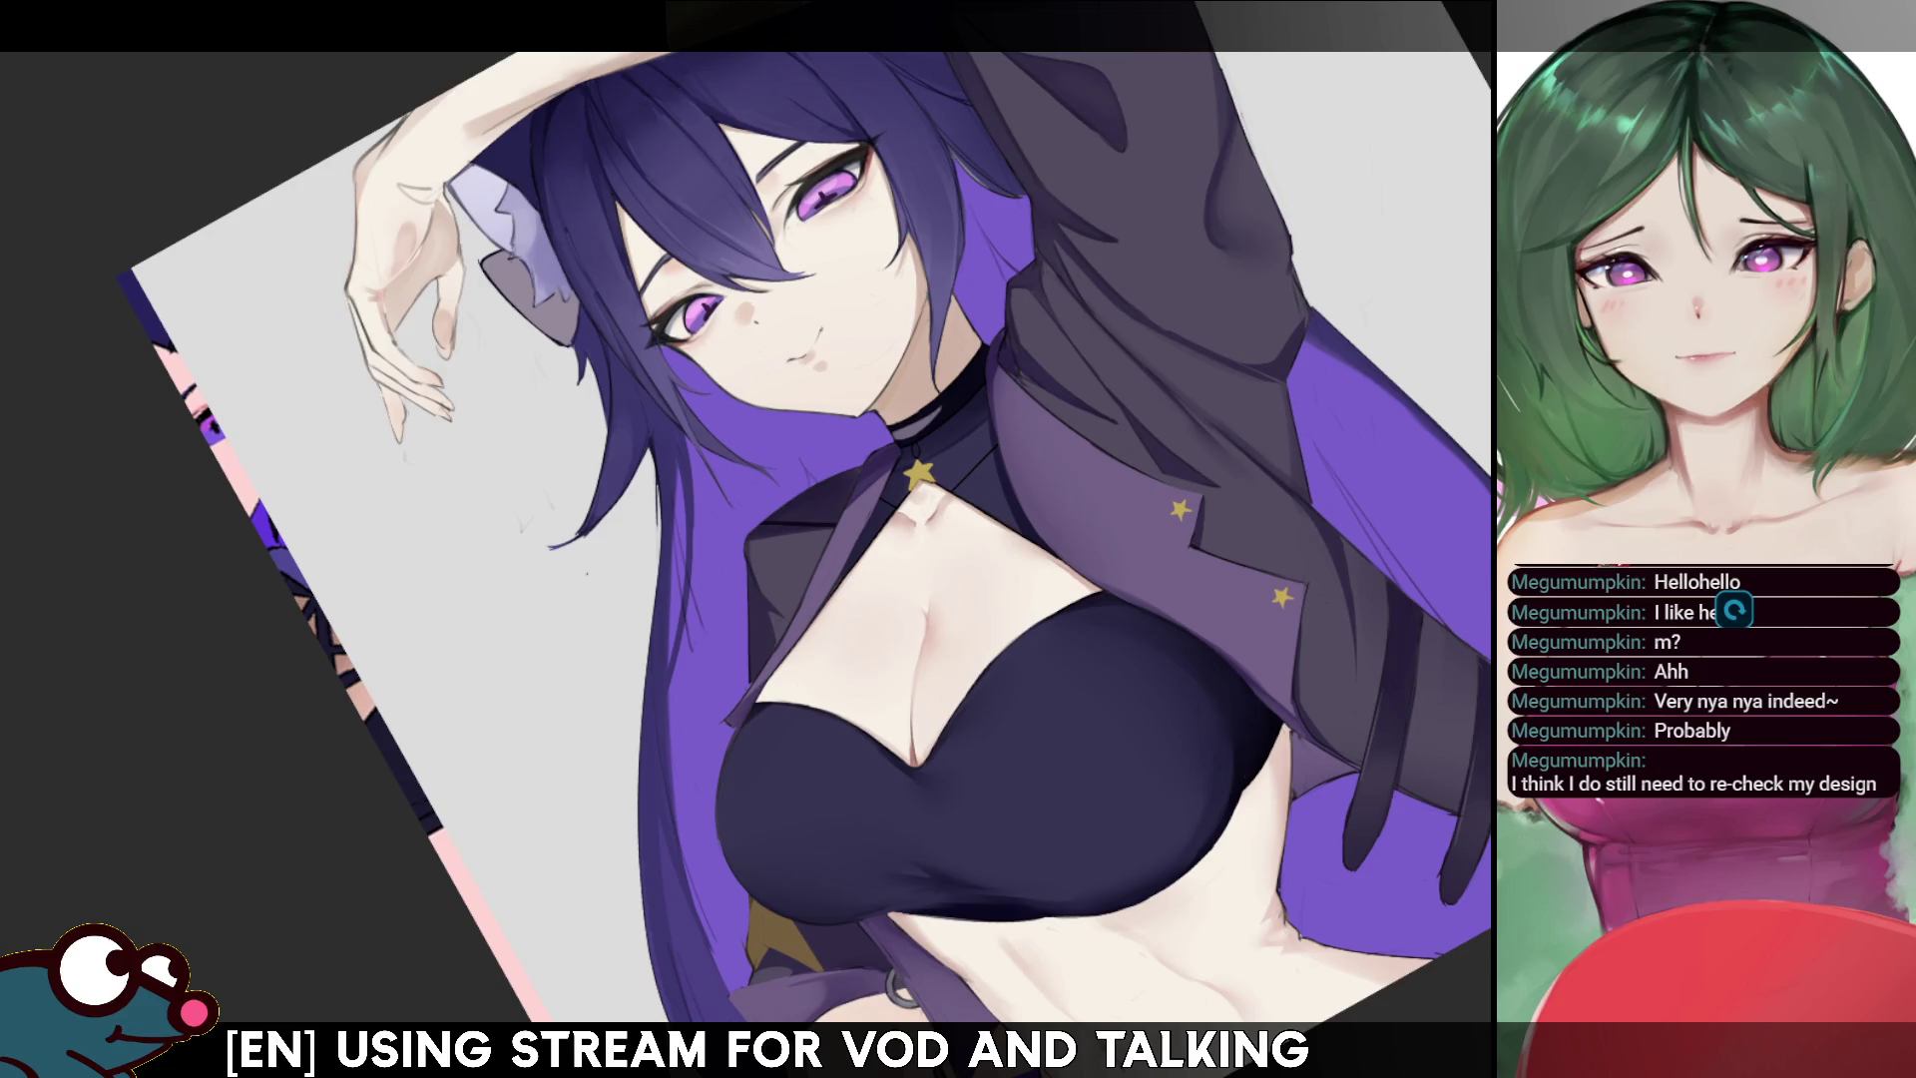
key("plus")
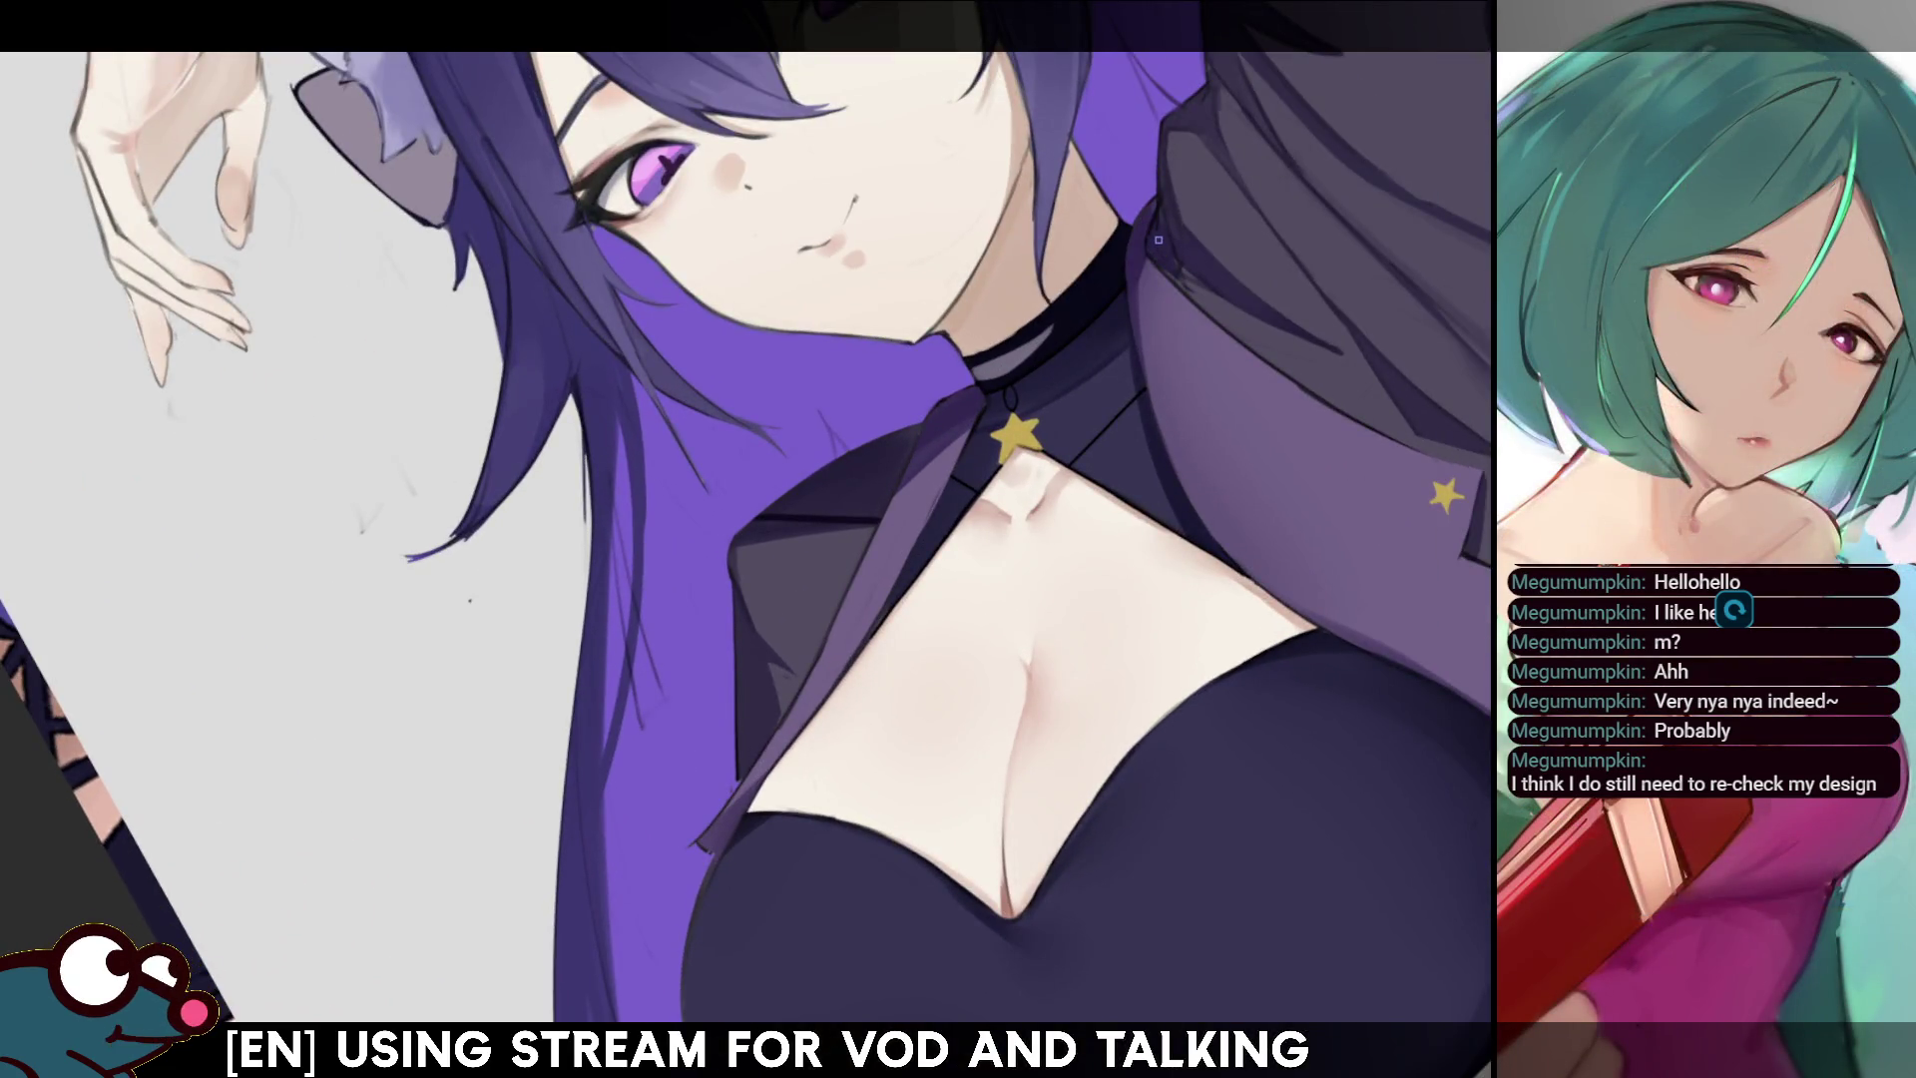
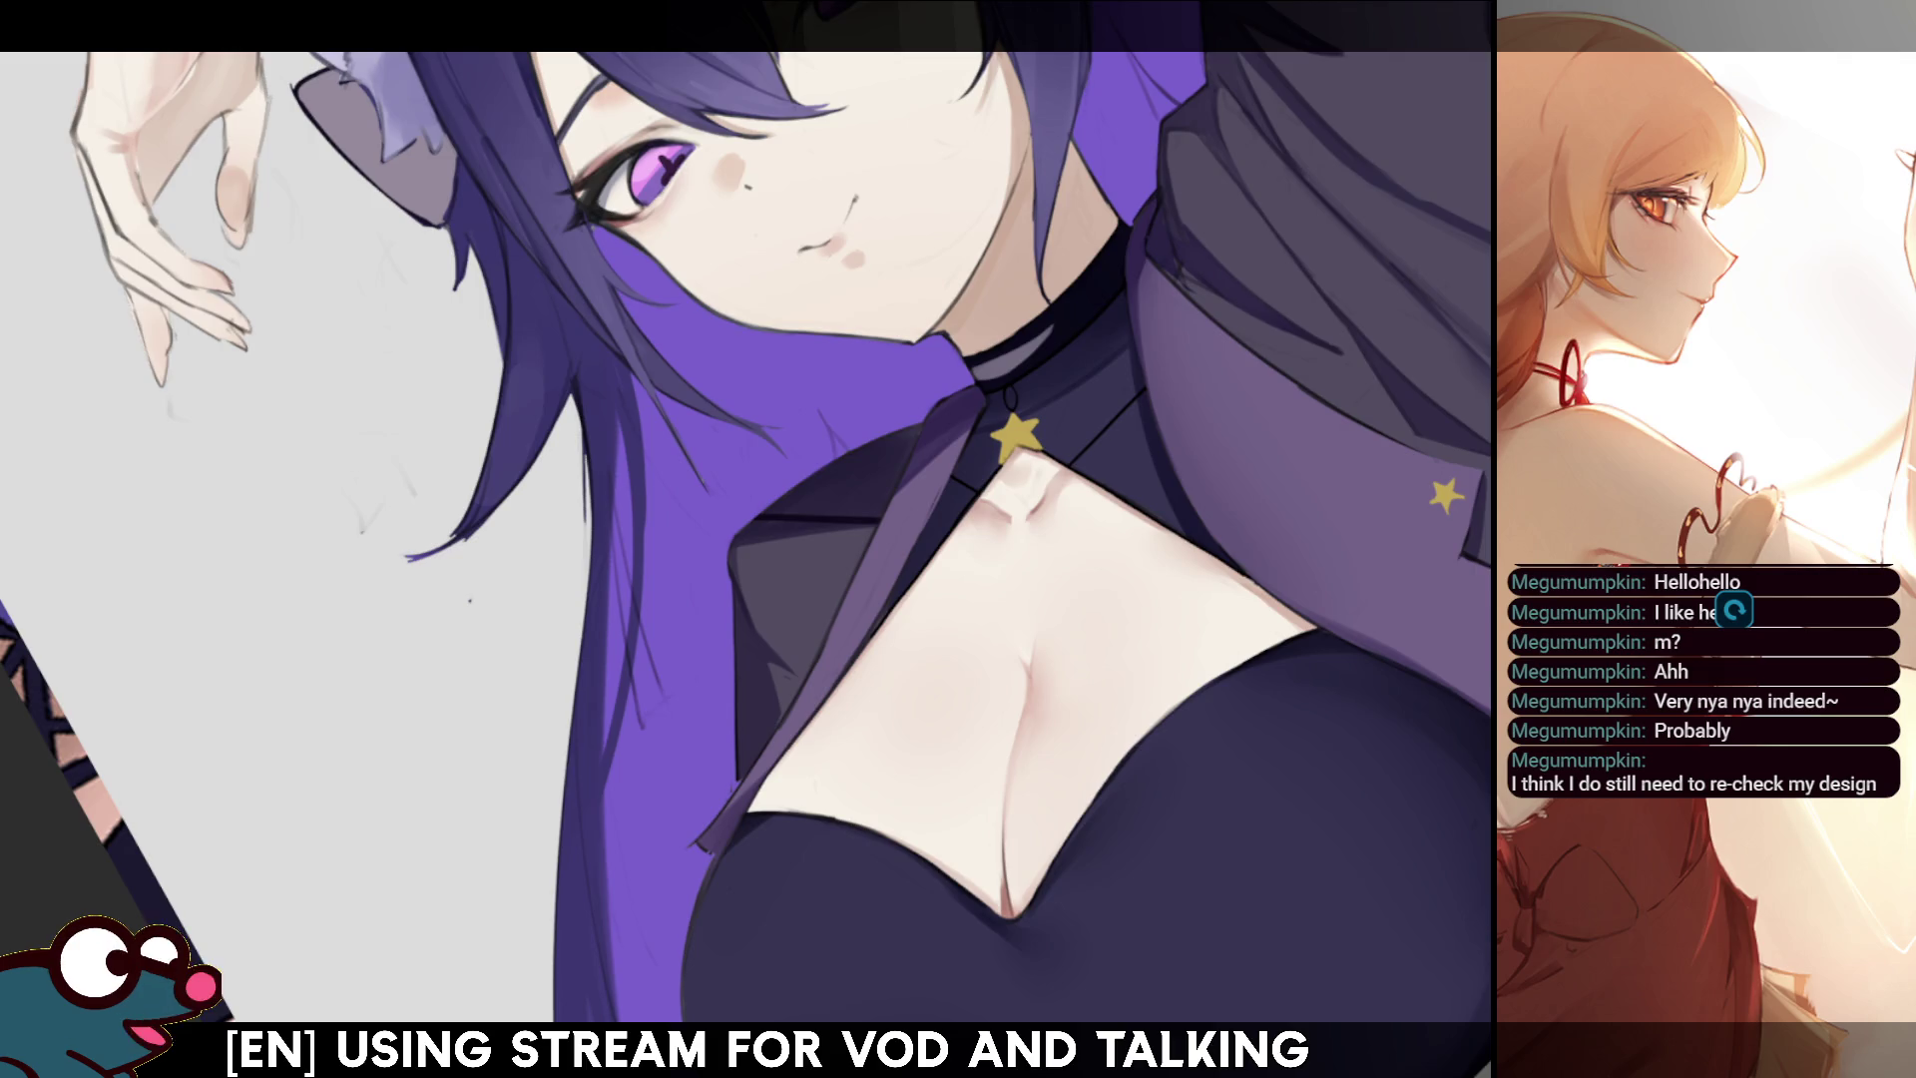
- Check the drawing mirrored, then paint a thin light highlight along the girl's hair edge
scroll(1047, 432, "up", 5)
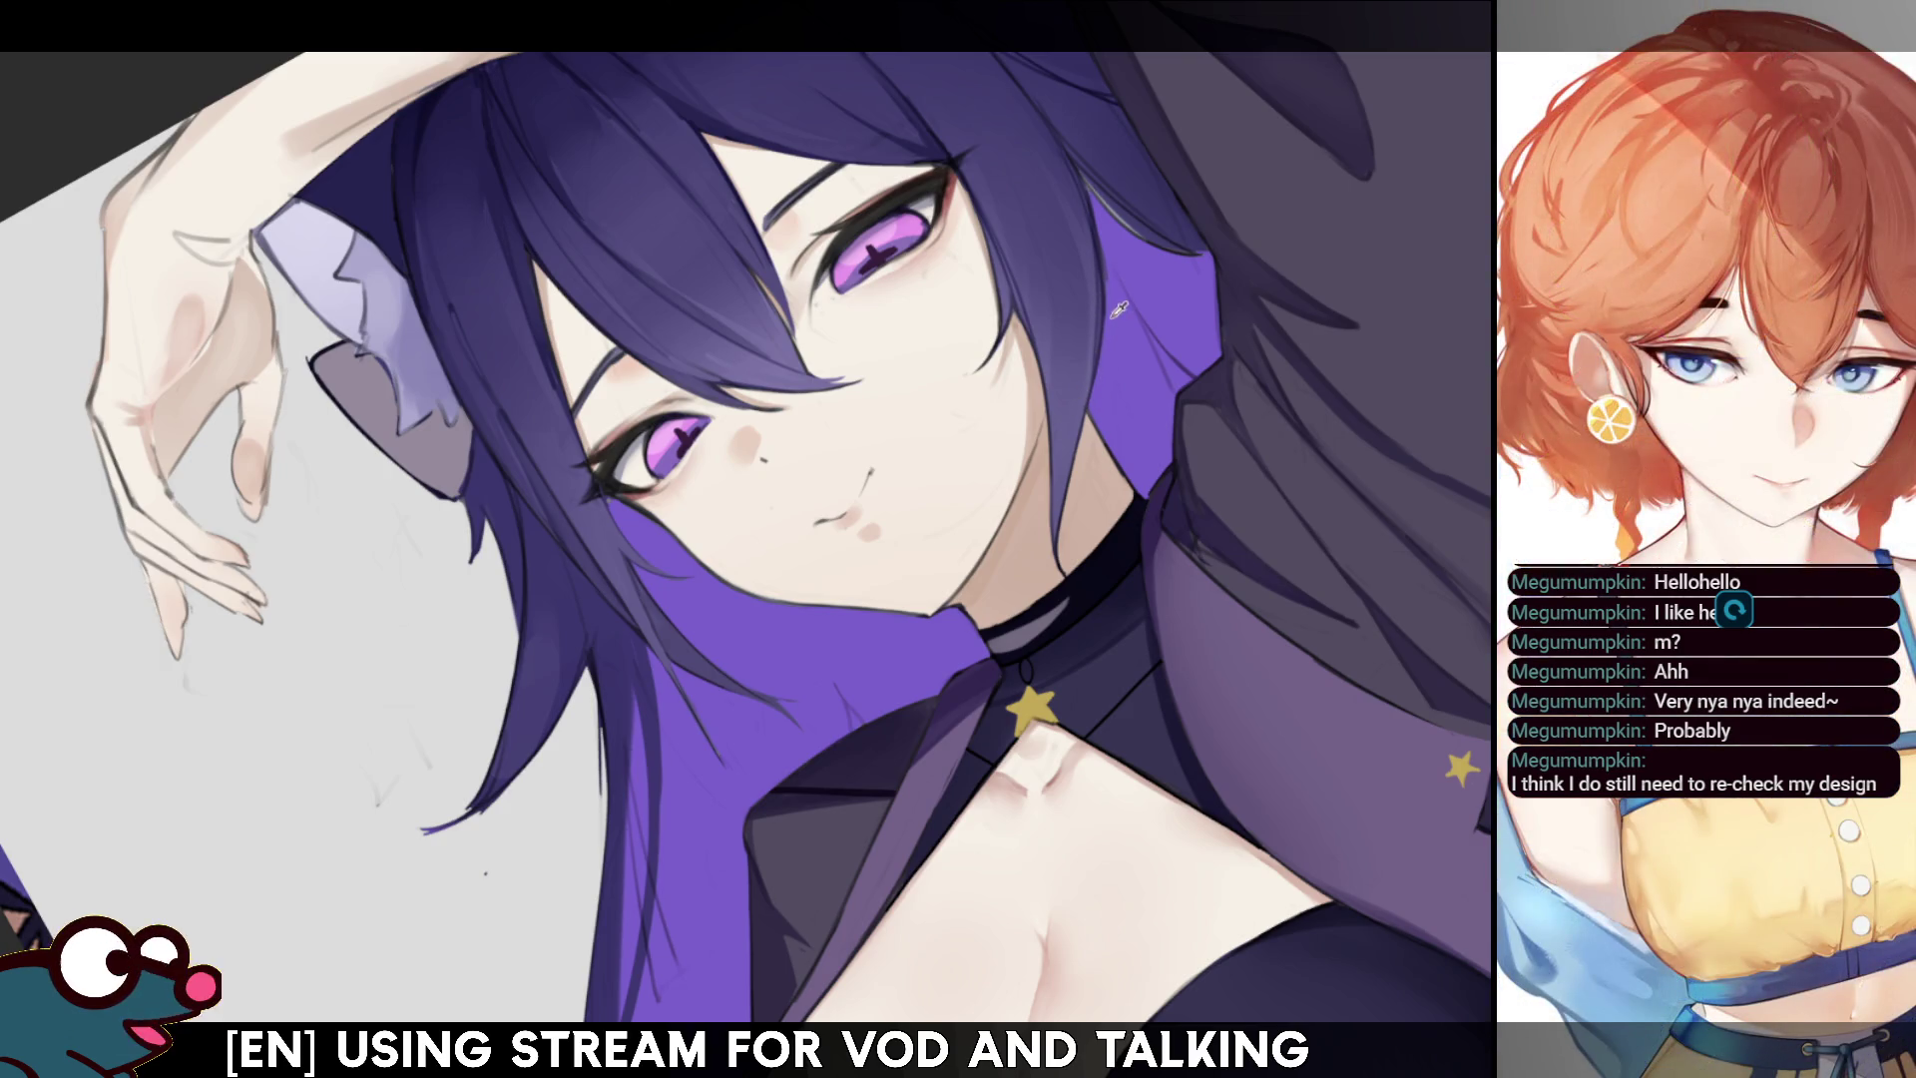
key("h")
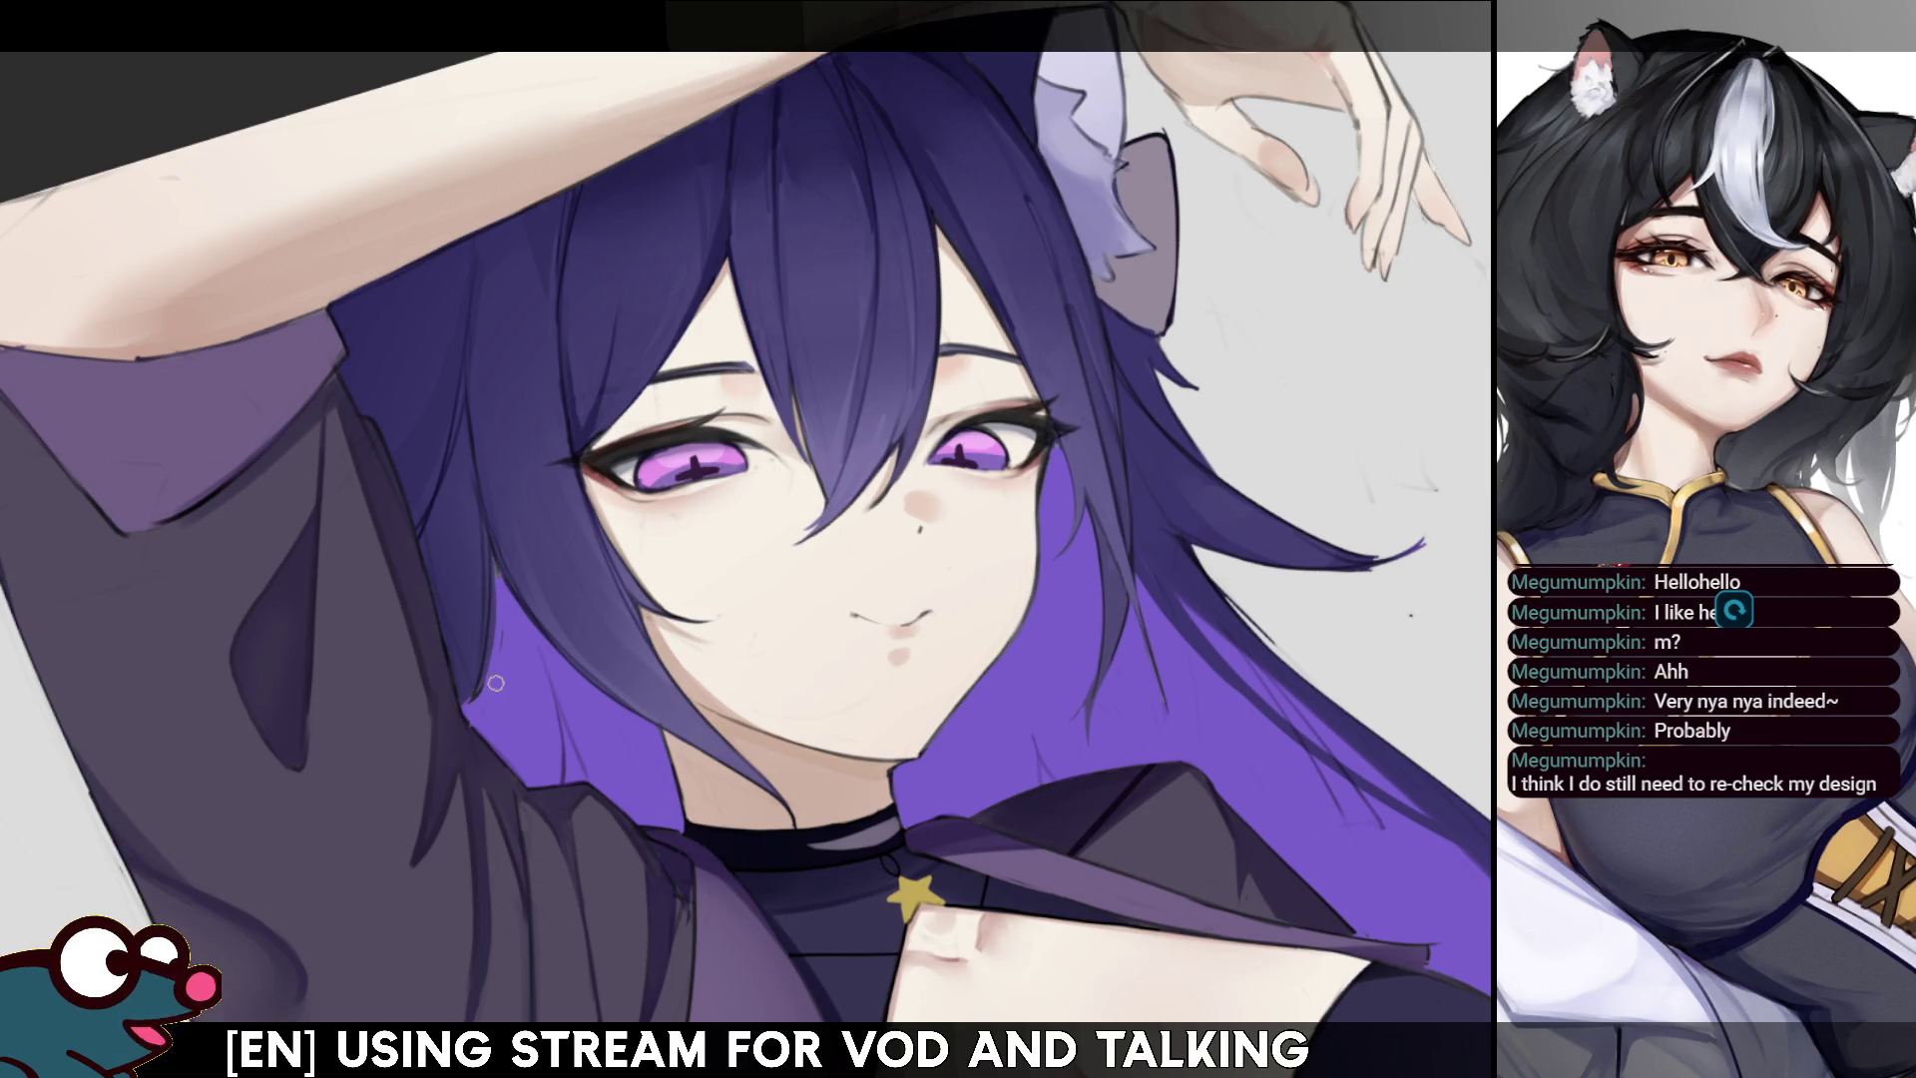
key("h")
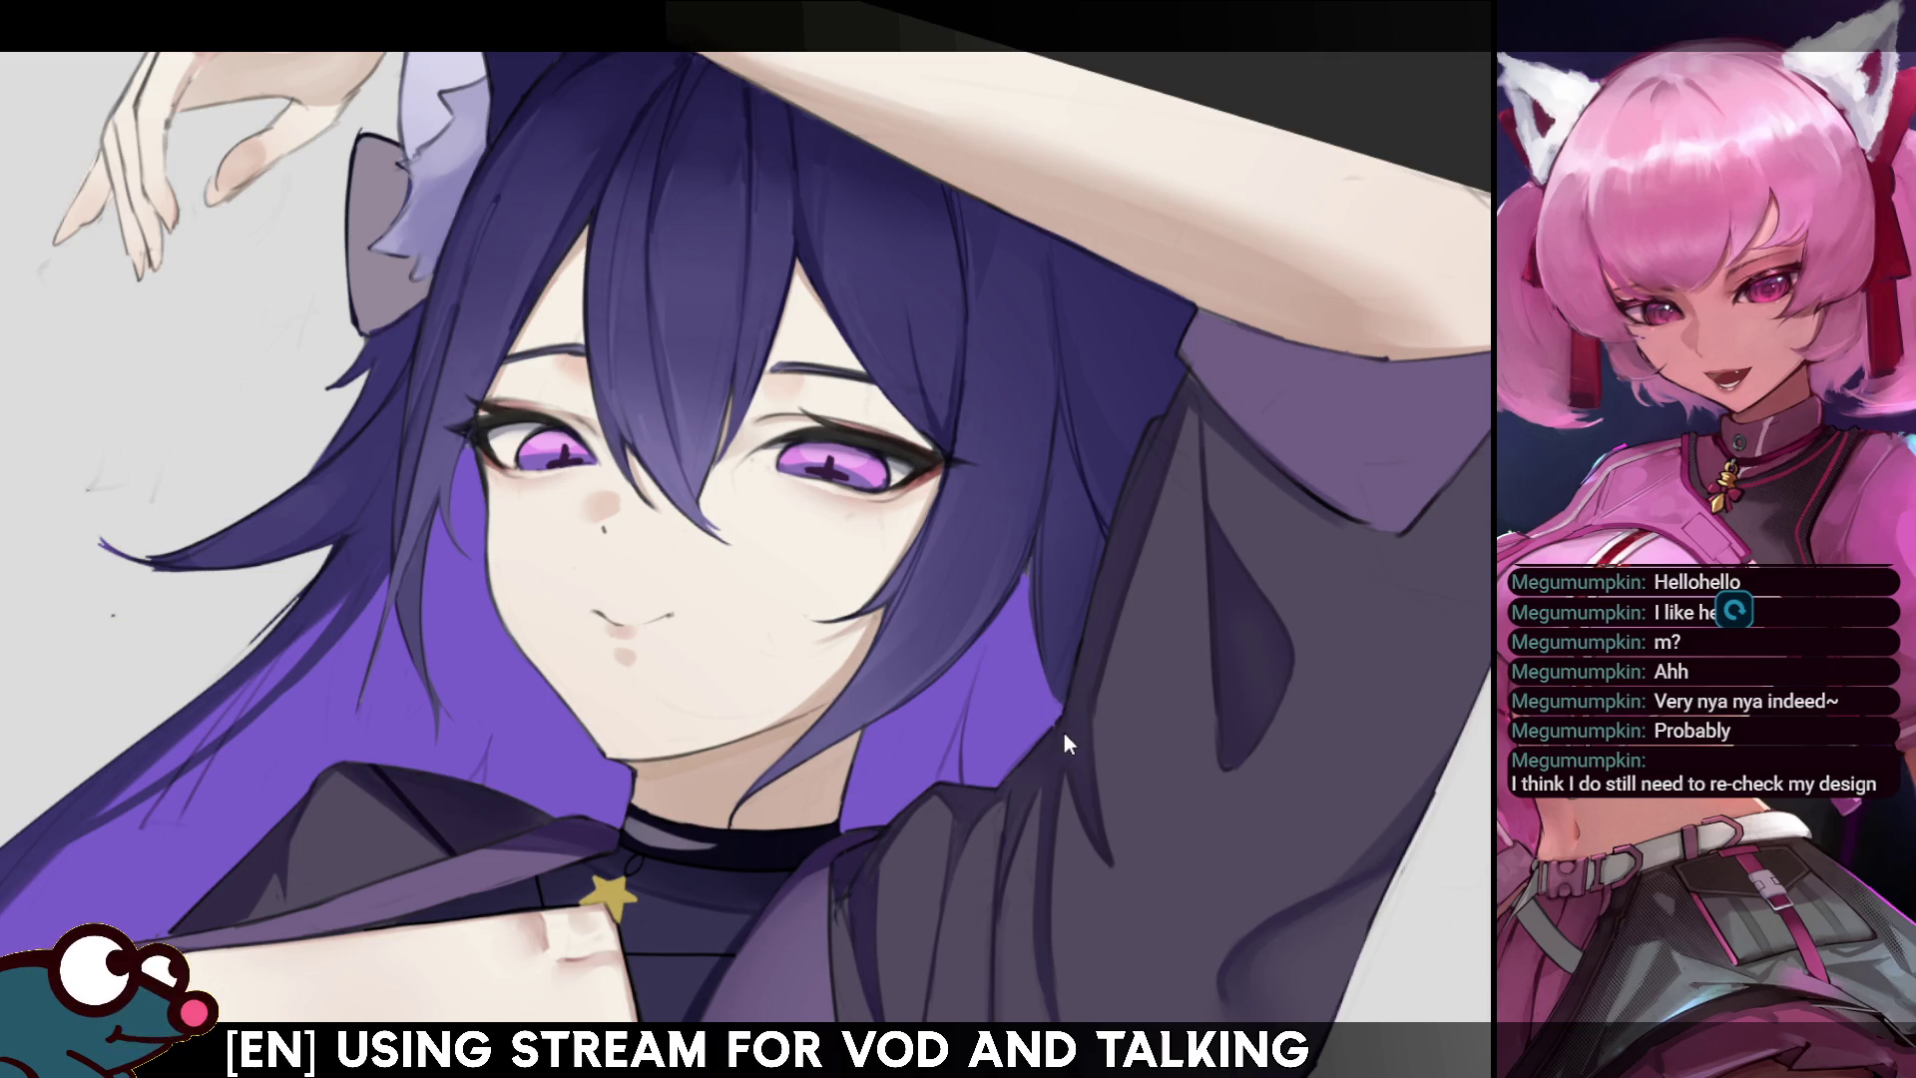
left_click_drag(1023, 581, 1030, 667)
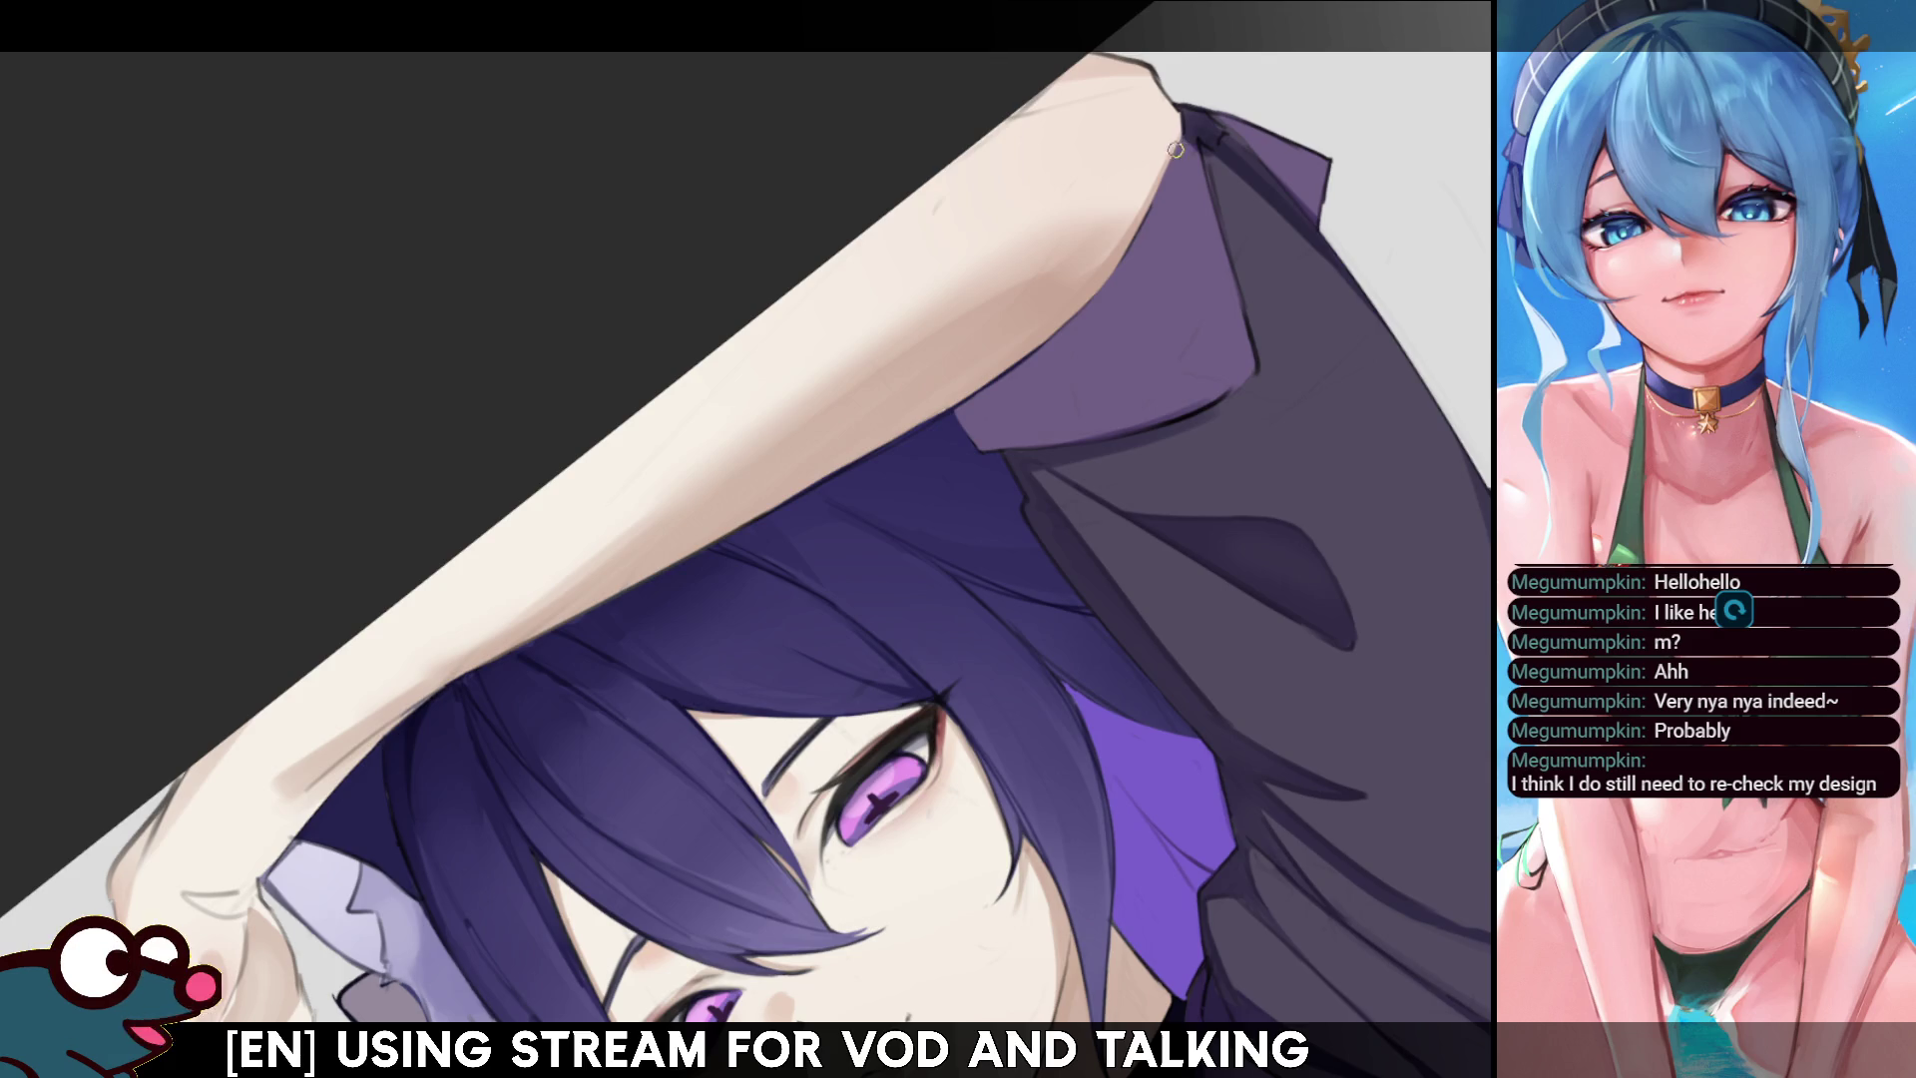
key("bracketright")
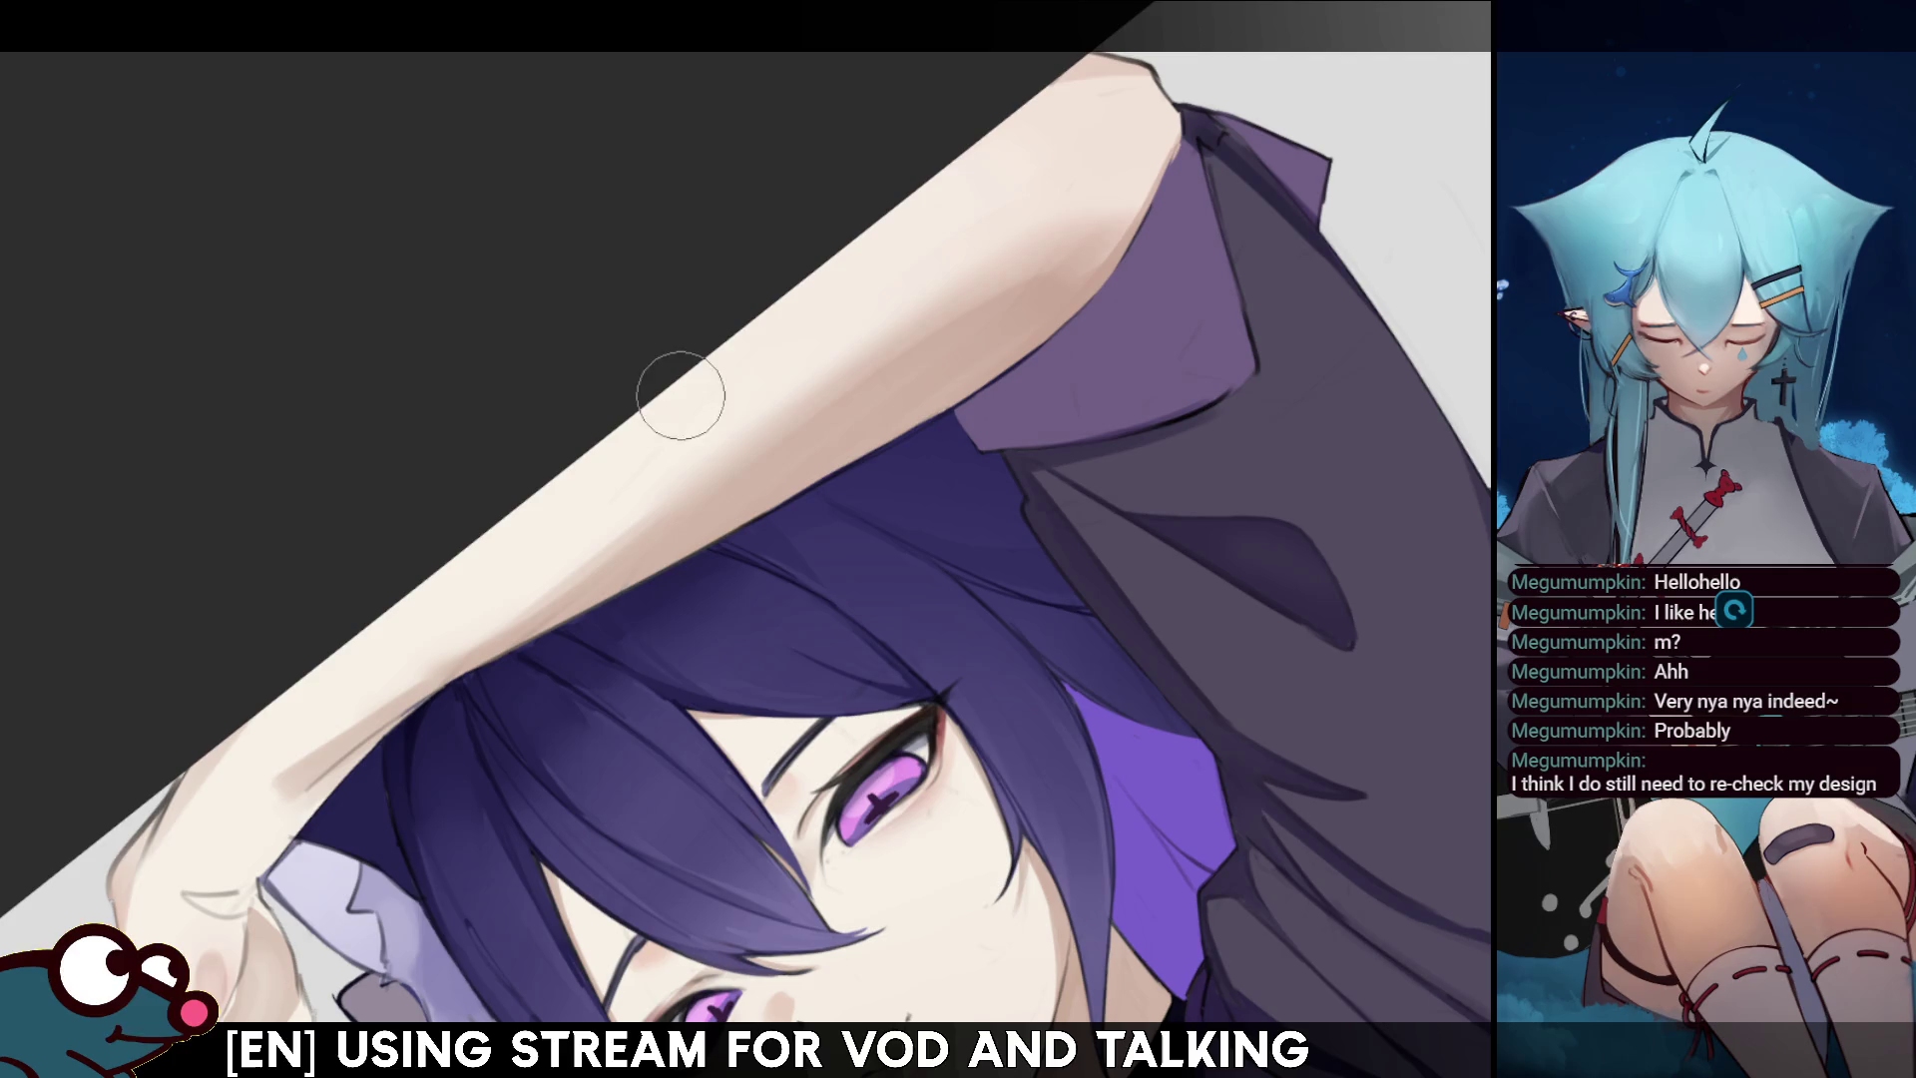
key("bracketleft")
key("bracketleft")
key("bracketleft")
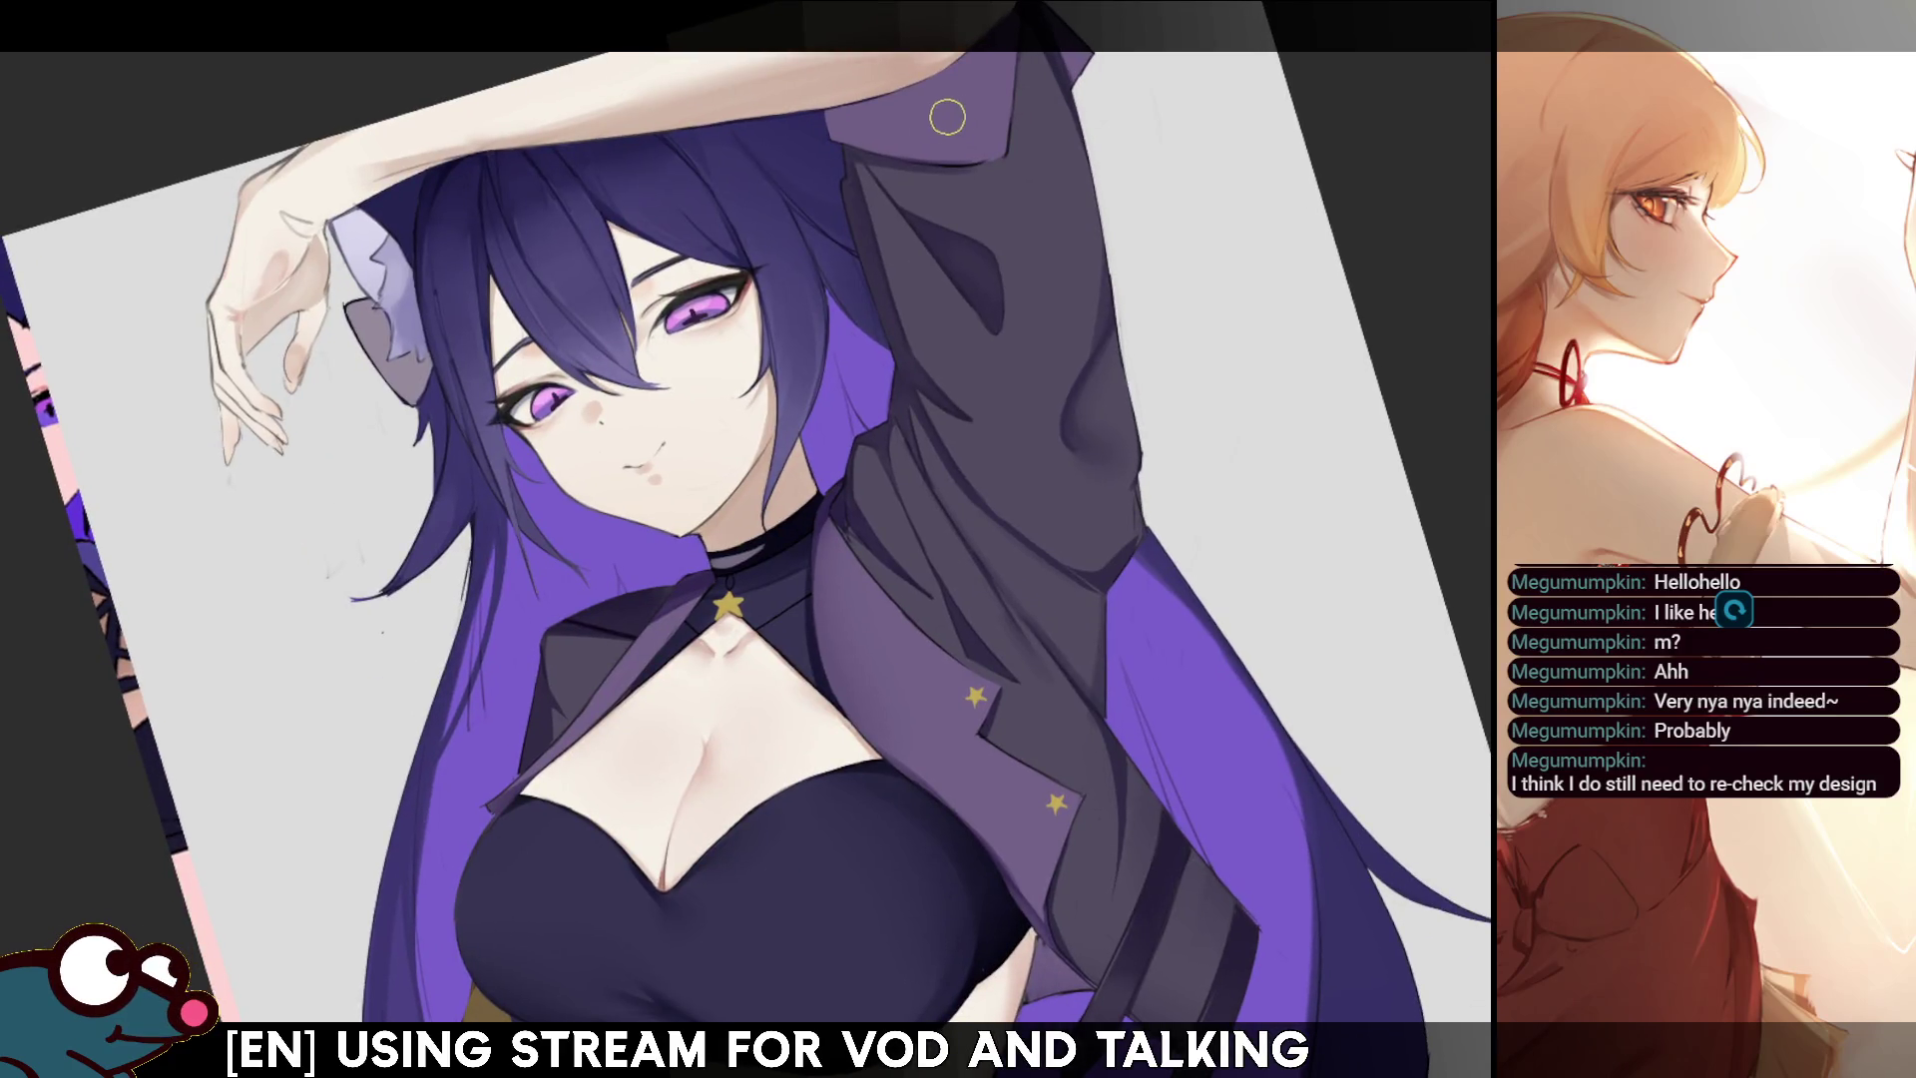
key("h")
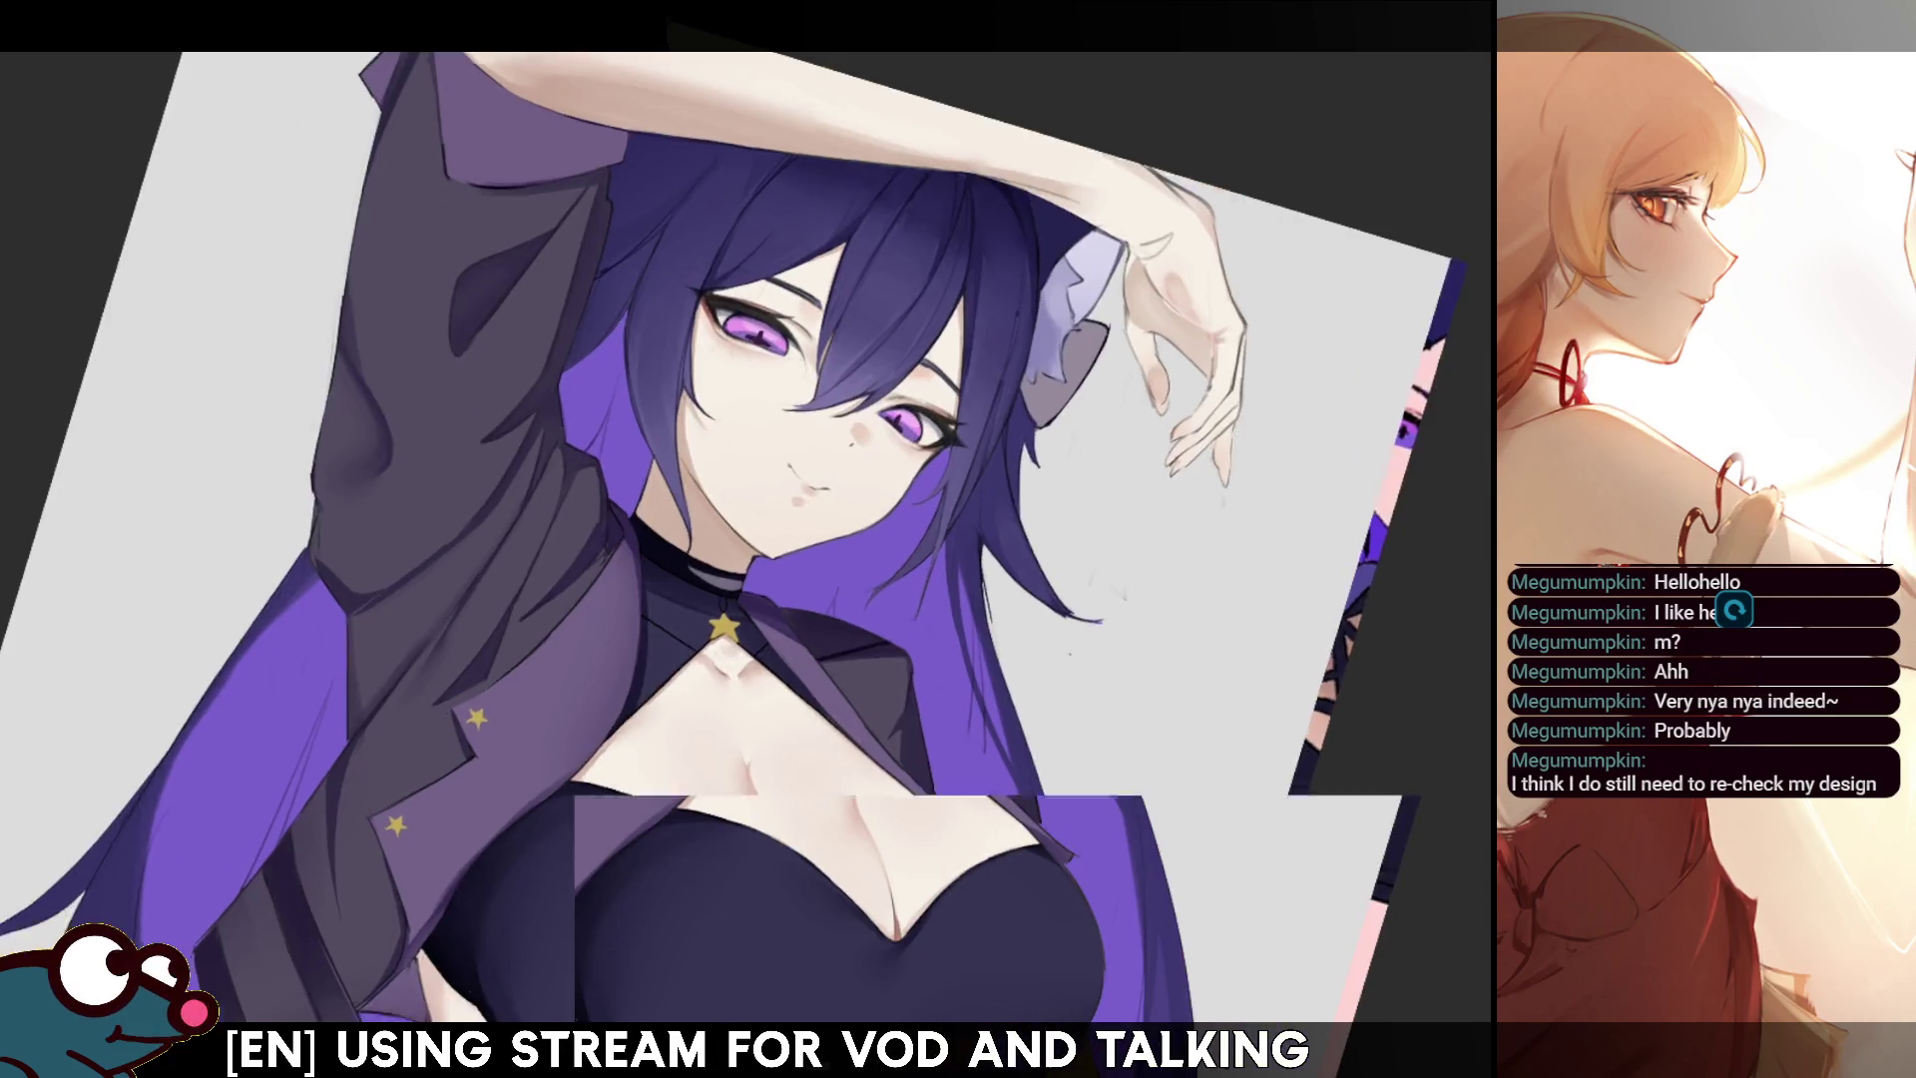
- Paint over the rough sketch squiggles on the raised jacket sleeve cuff
key("h")
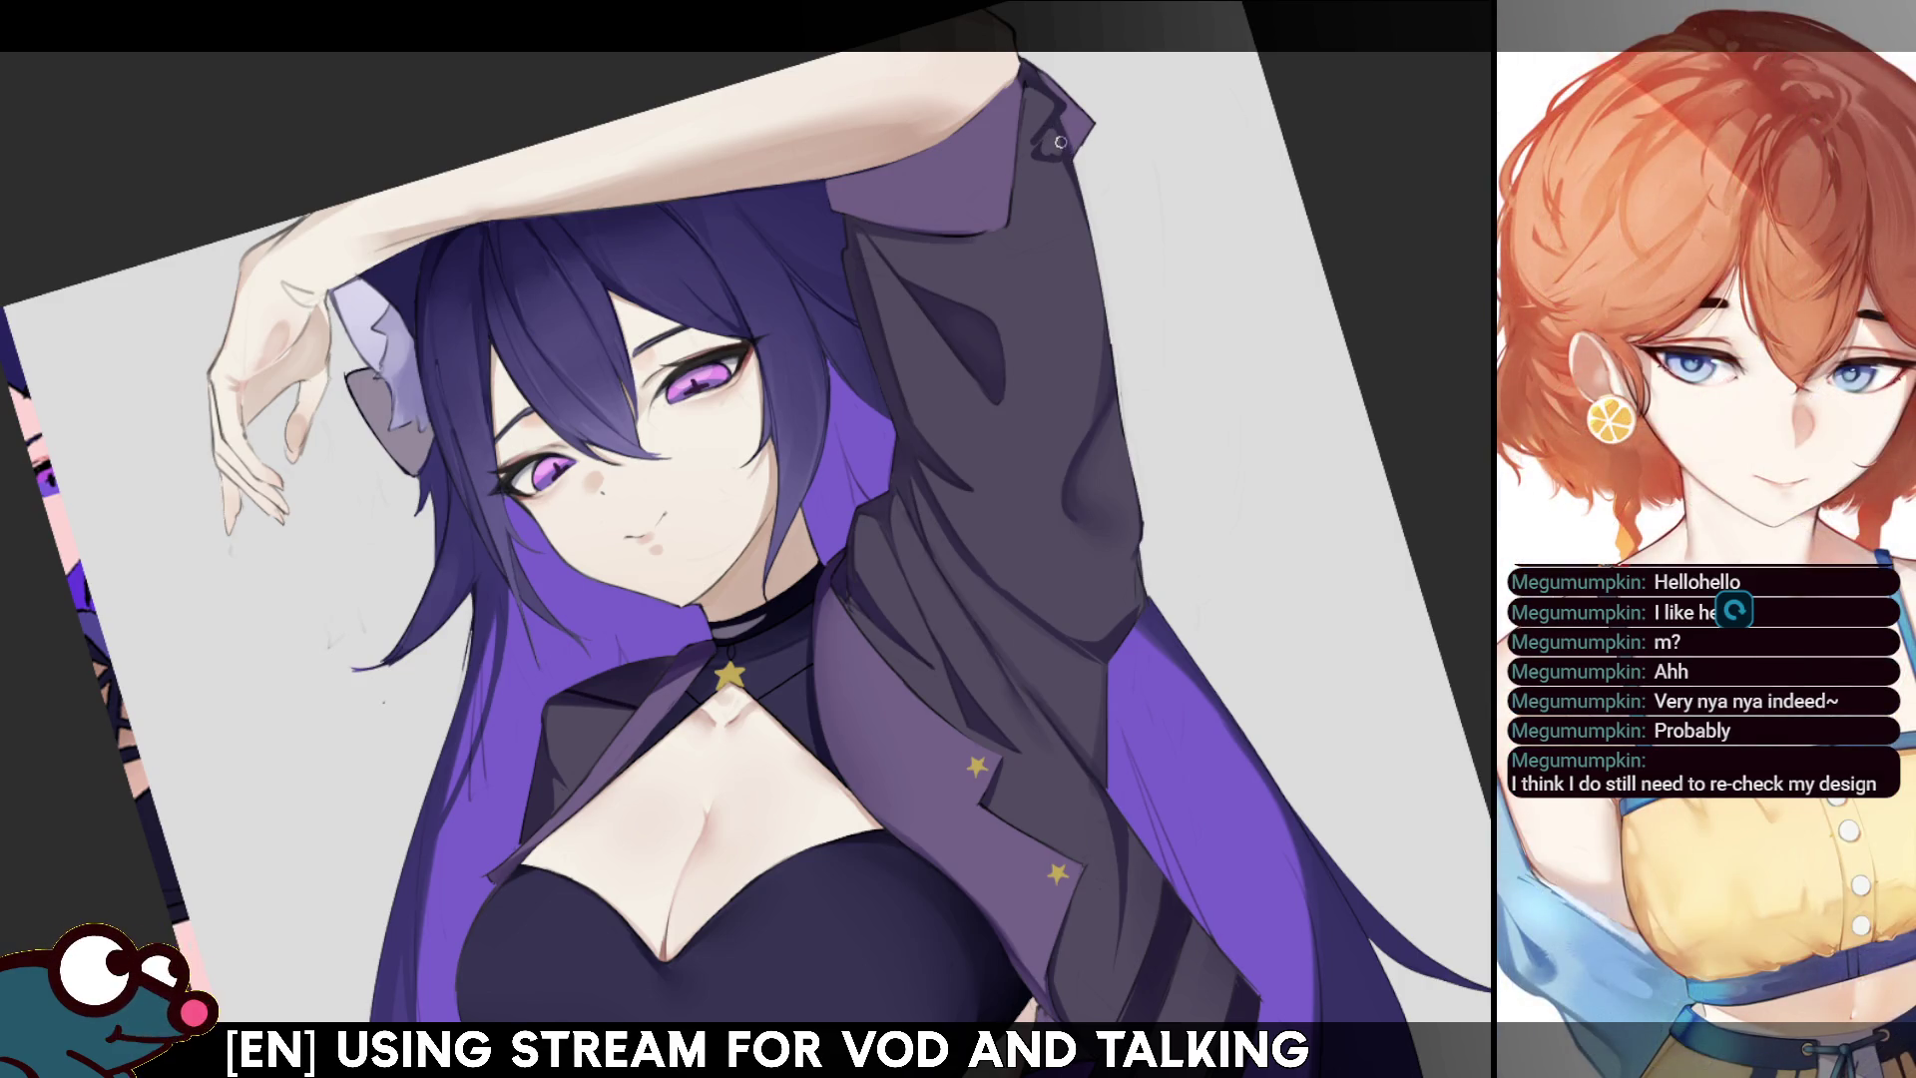
mouse_move(1066, 140)
left_mouse_down()
mouse_move(1069, 198)
mouse_move(1013, 214)
left_mouse_up()
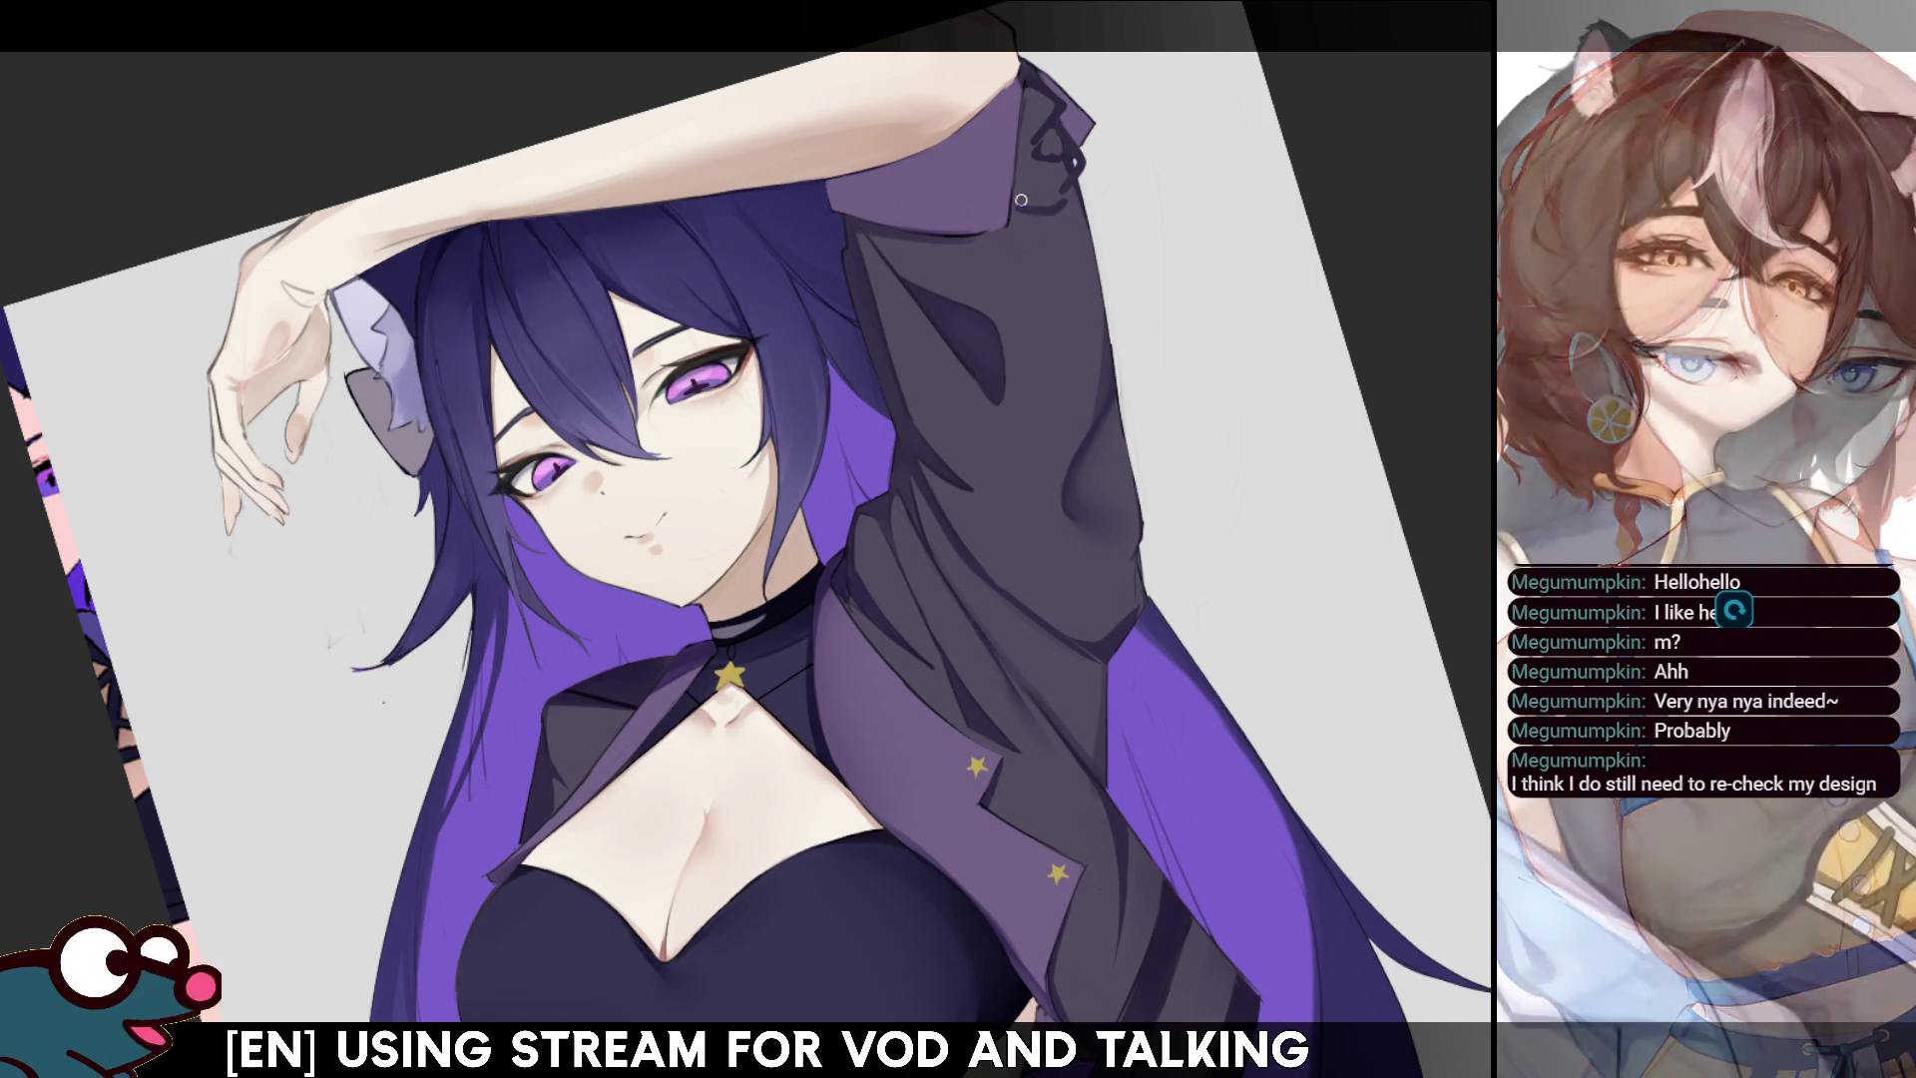
mouse_move(1066, 178)
left_mouse_down()
mouse_move(1048, 192)
mouse_move(1061, 143)
left_mouse_up()
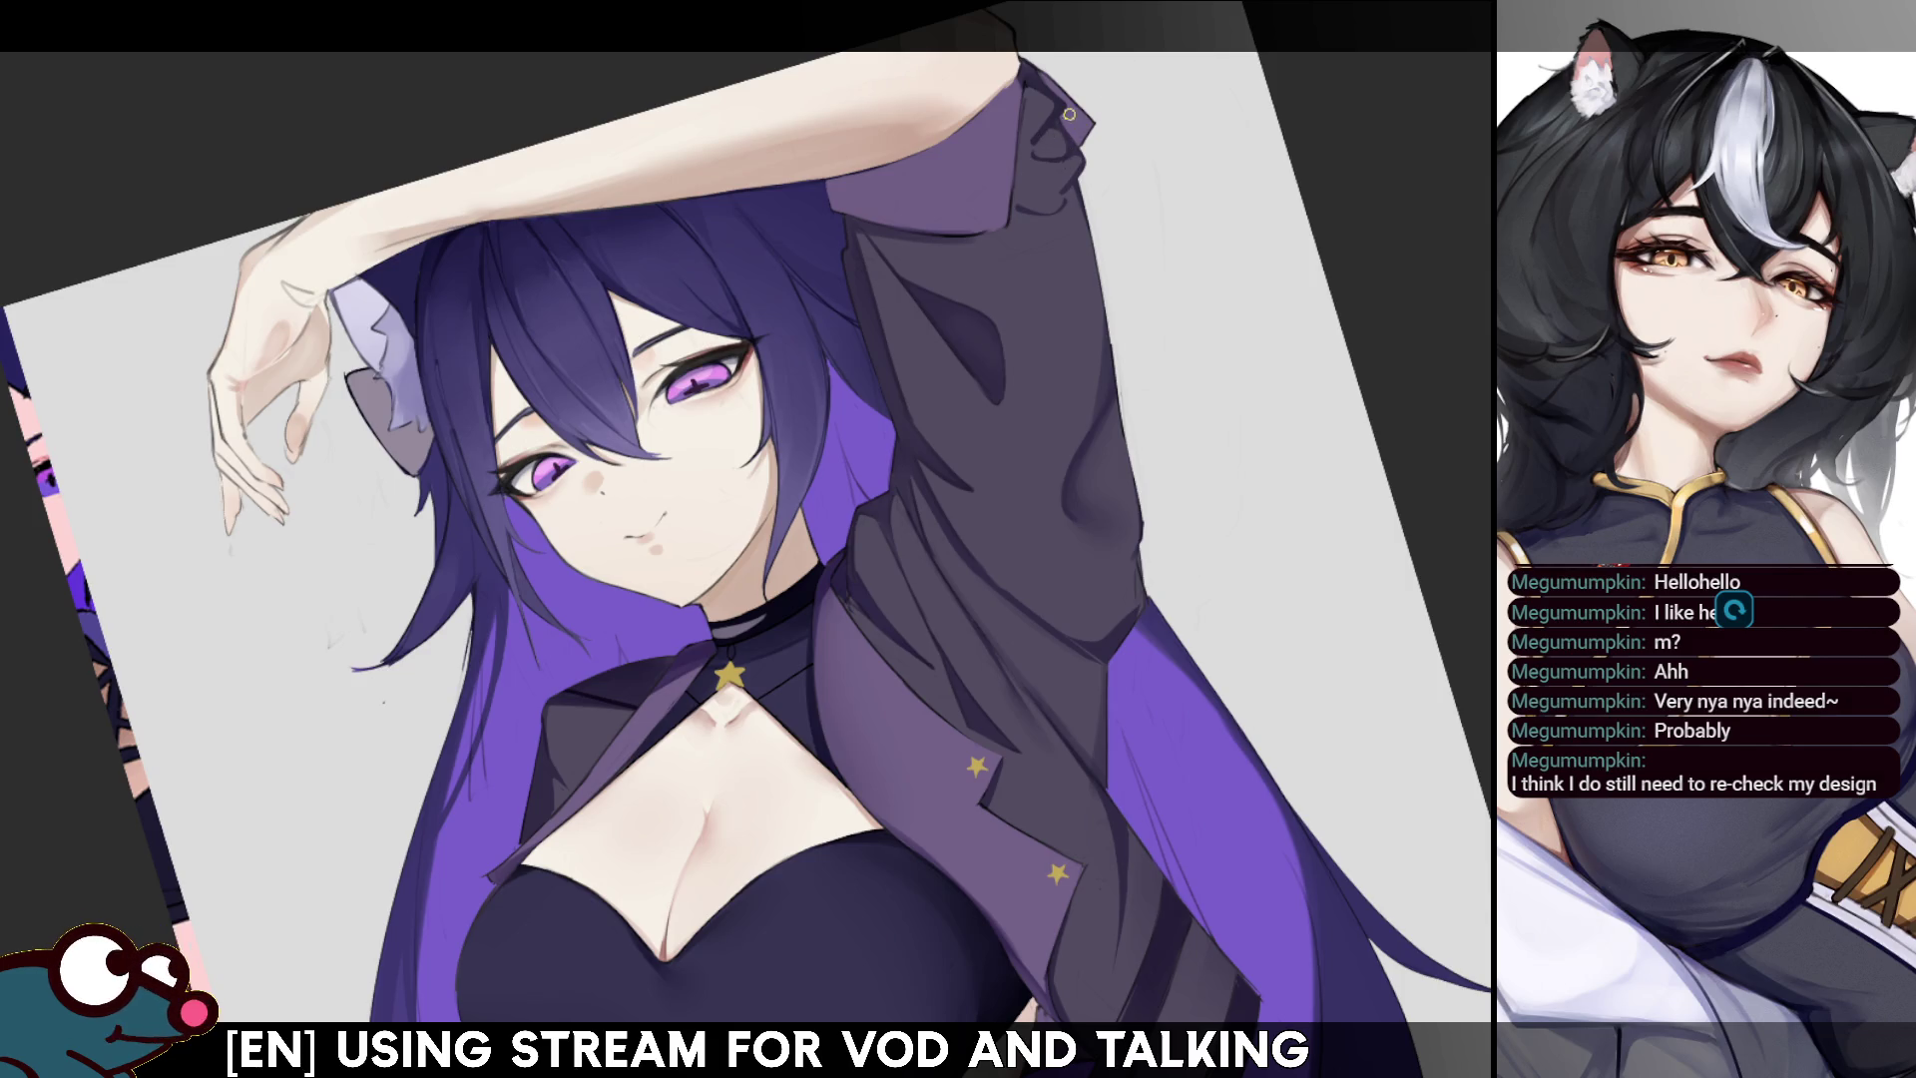
left_click_drag(1024, 154, 1049, 108)
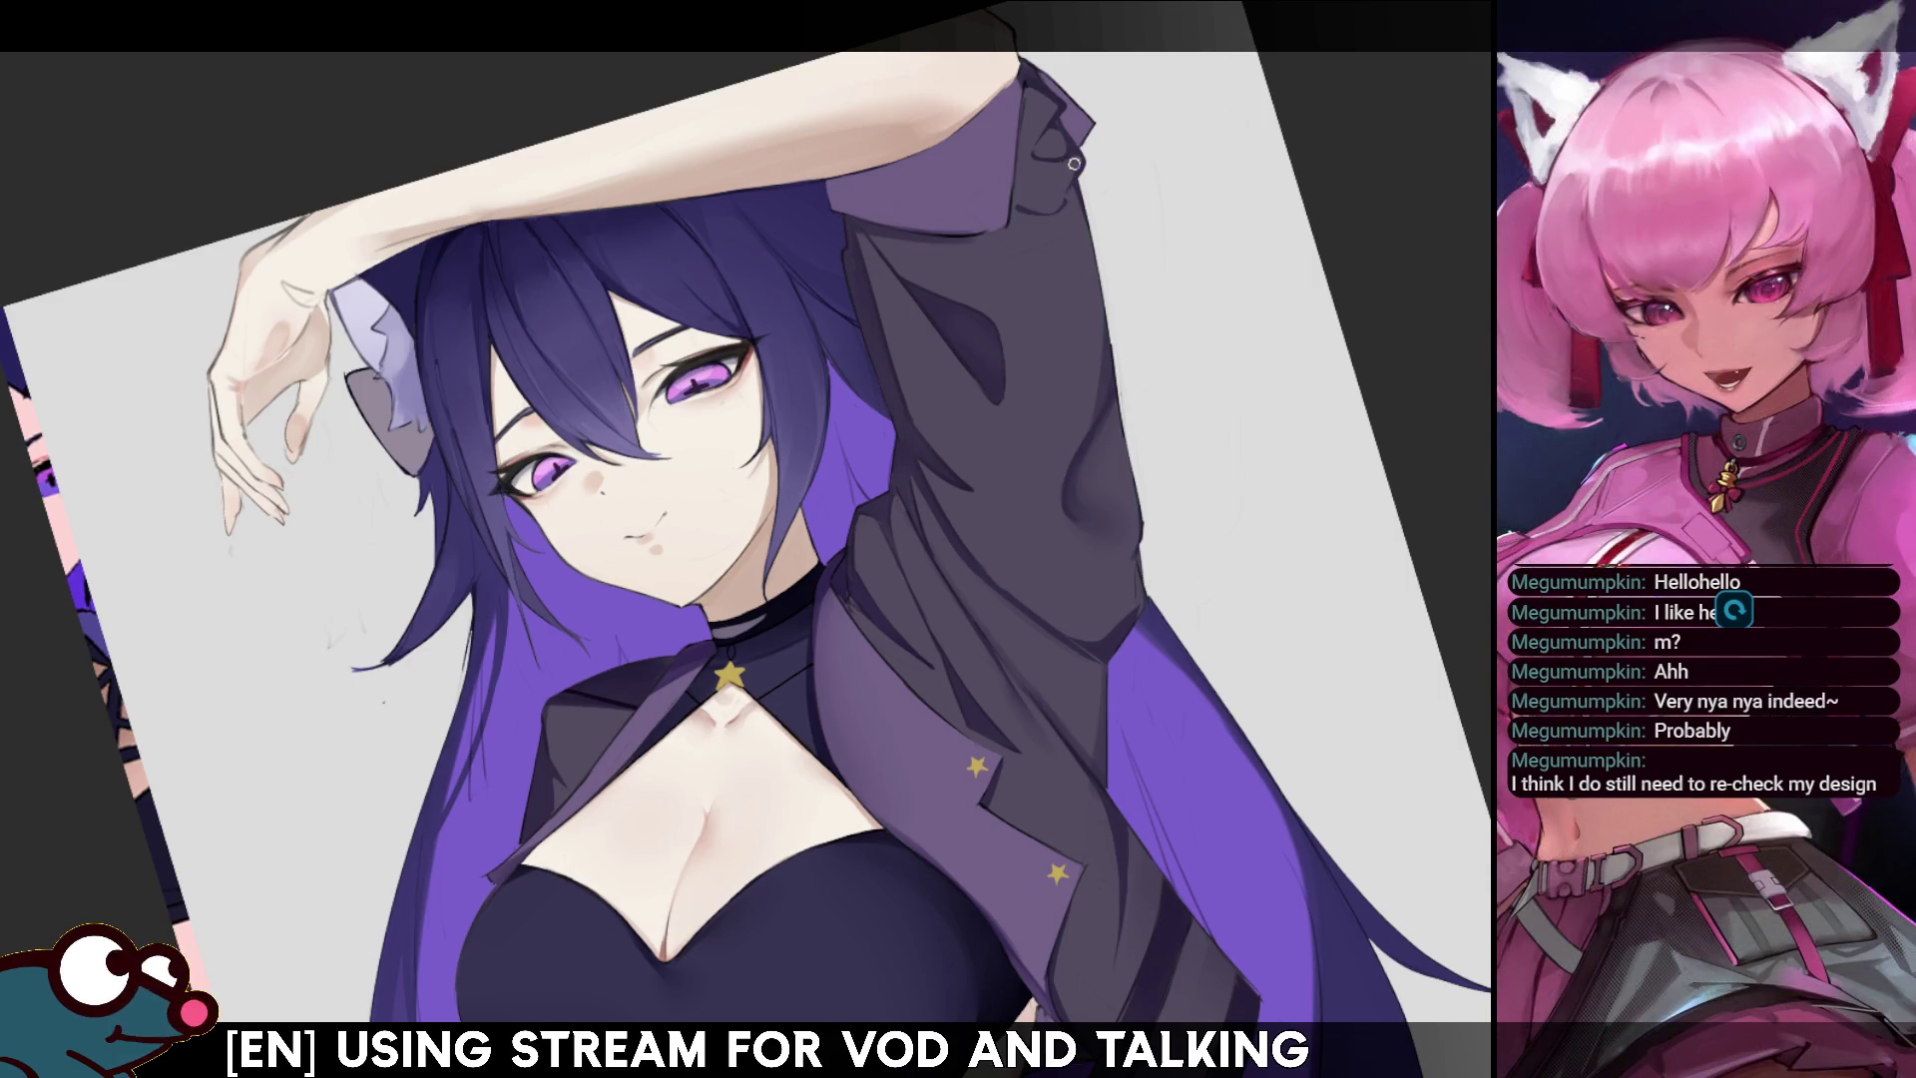
- Refine the sleeve edge with darker short strokes, then check it mirrored
left_click_drag(1086, 214, 1069, 326)
mouse_move(1083, 255)
left_mouse_down()
mouse_move(1080, 203)
mouse_move(1055, 354)
left_mouse_up()
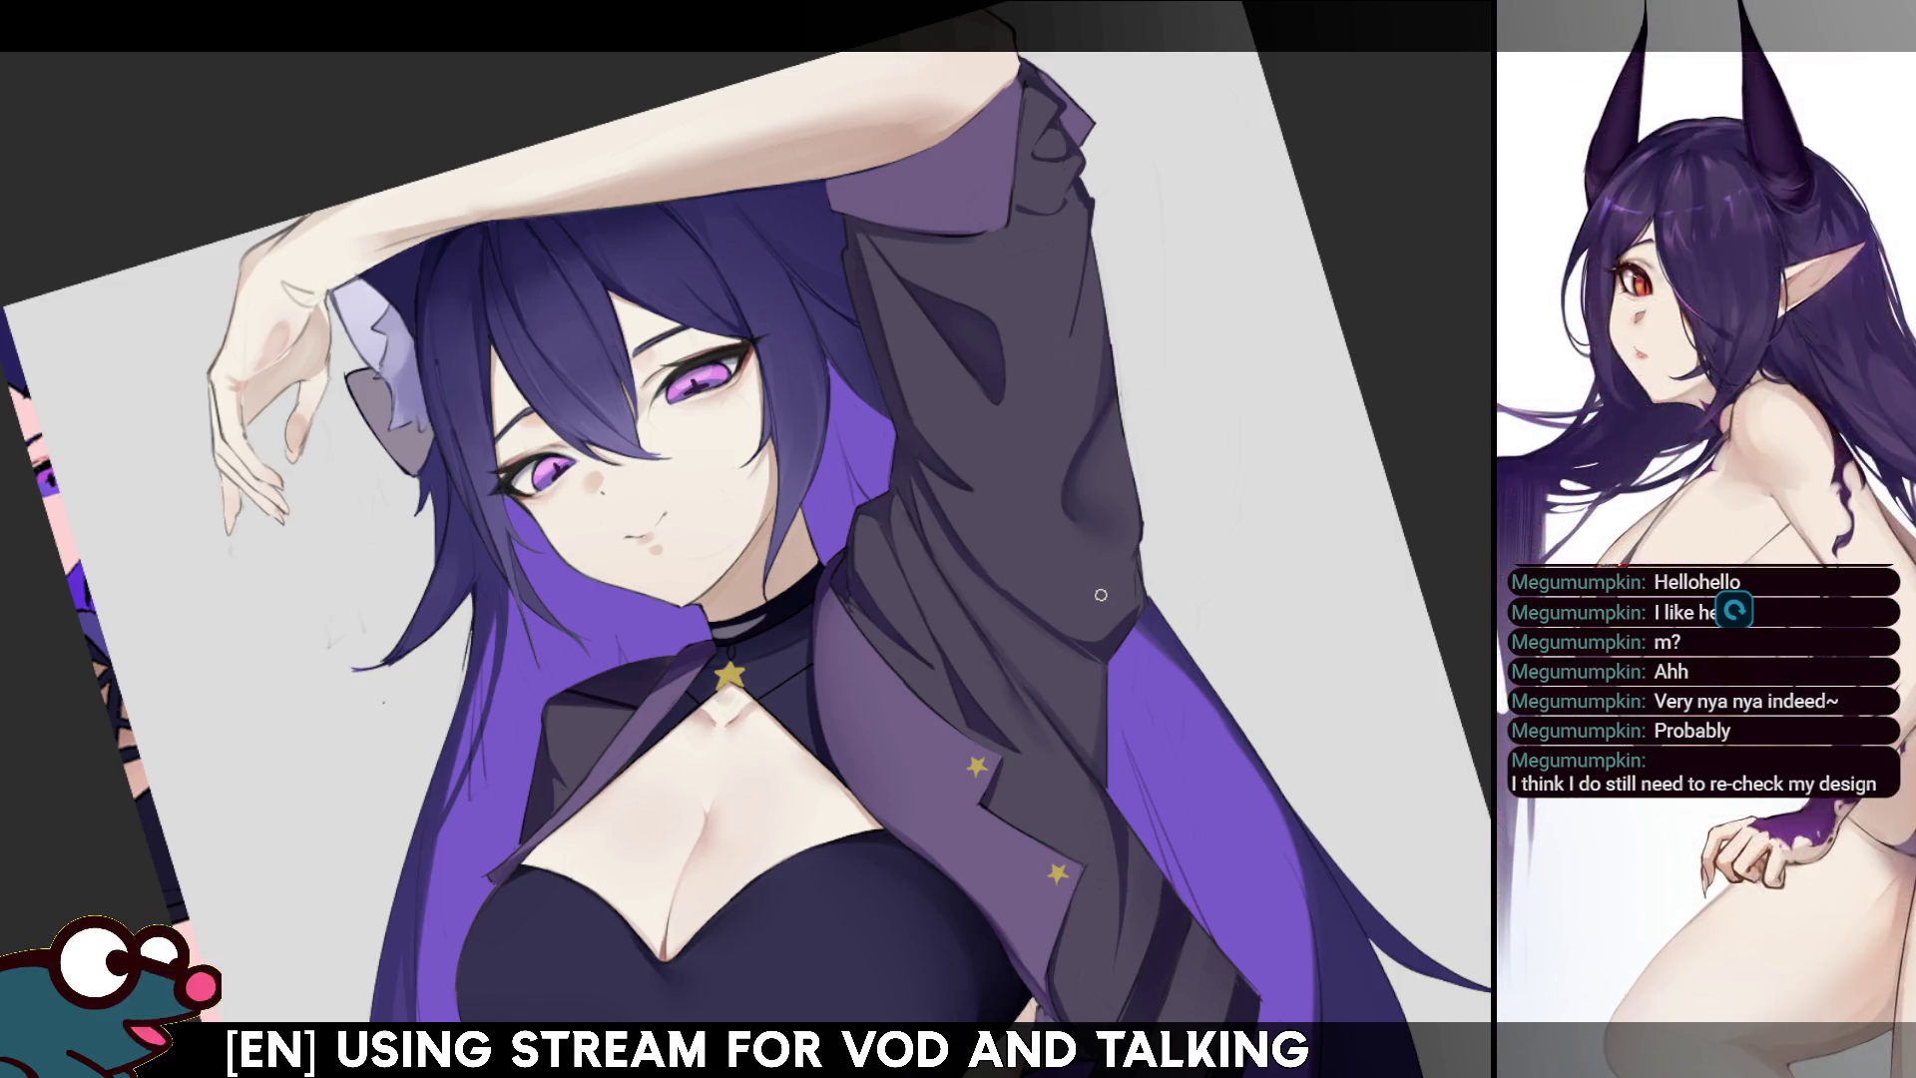
key("h")
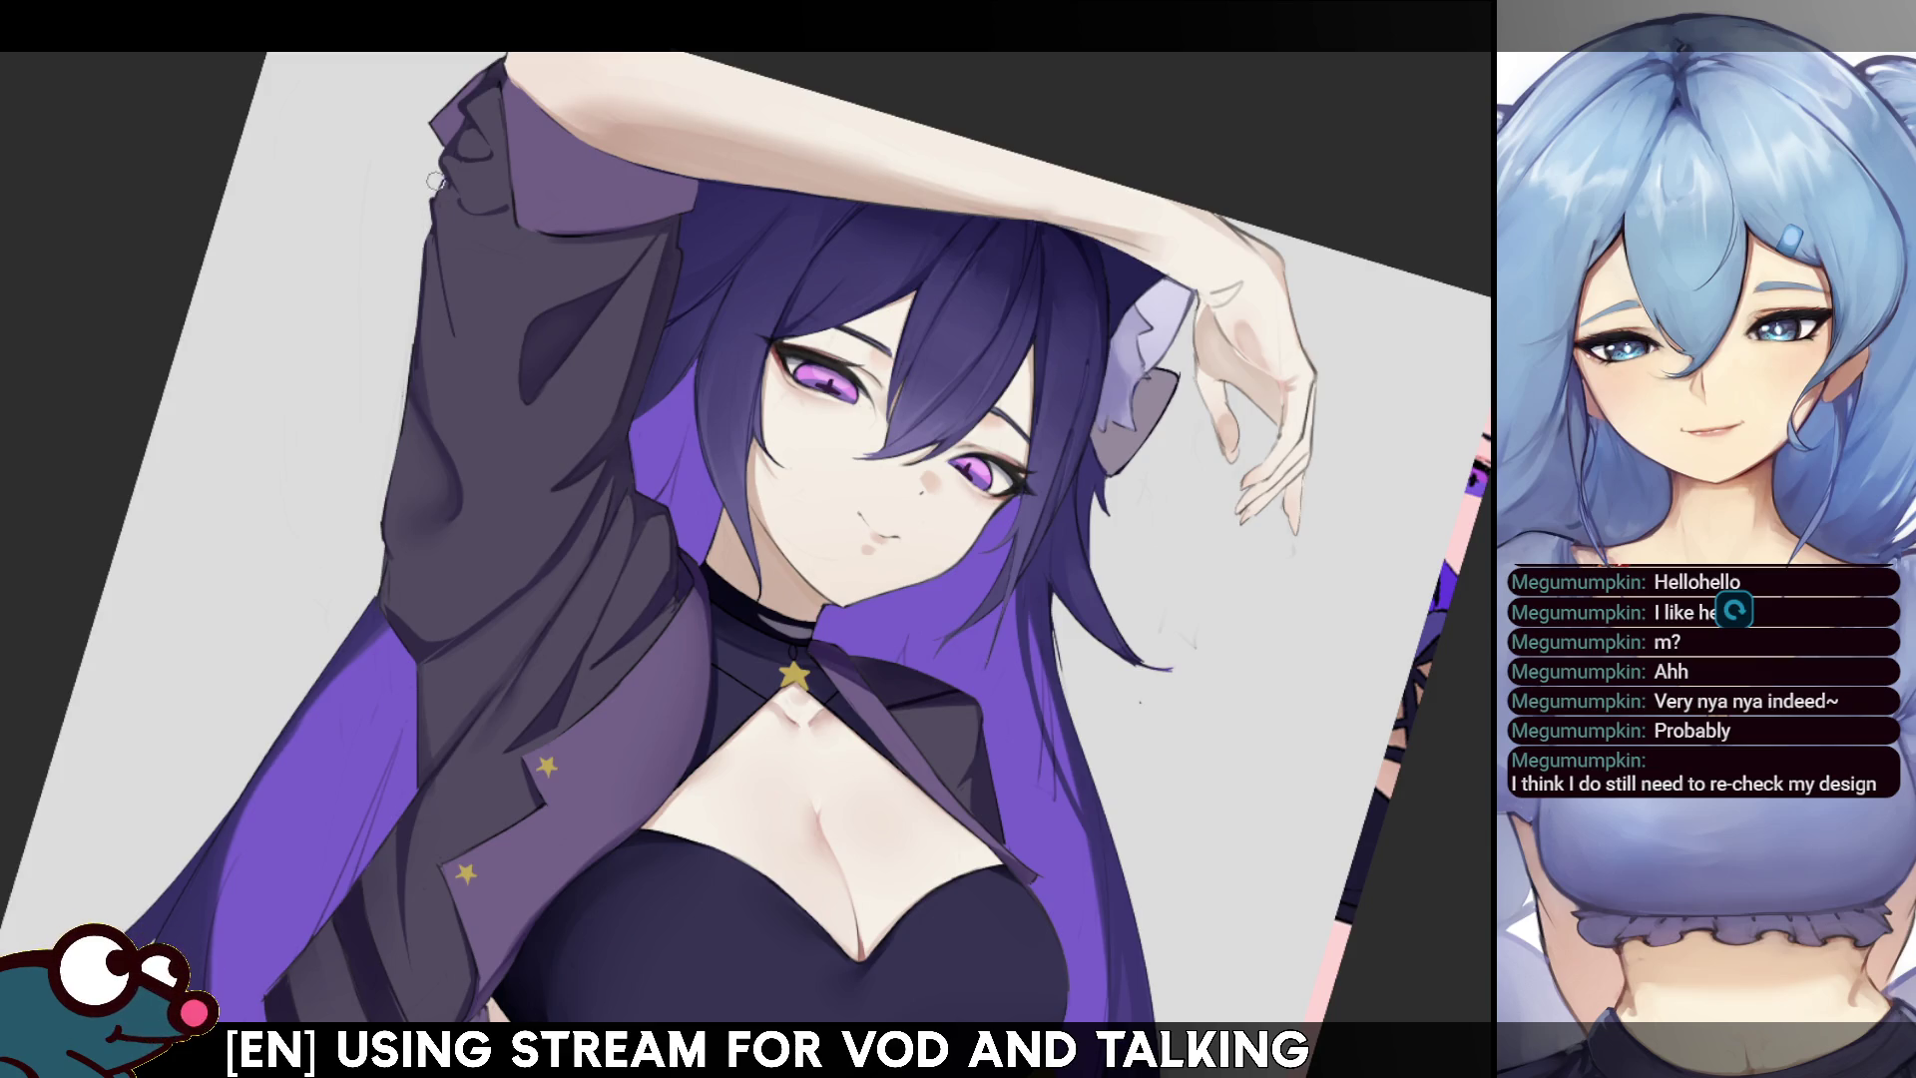
key("h")
left_click_drag(636, 394, 598, 515)
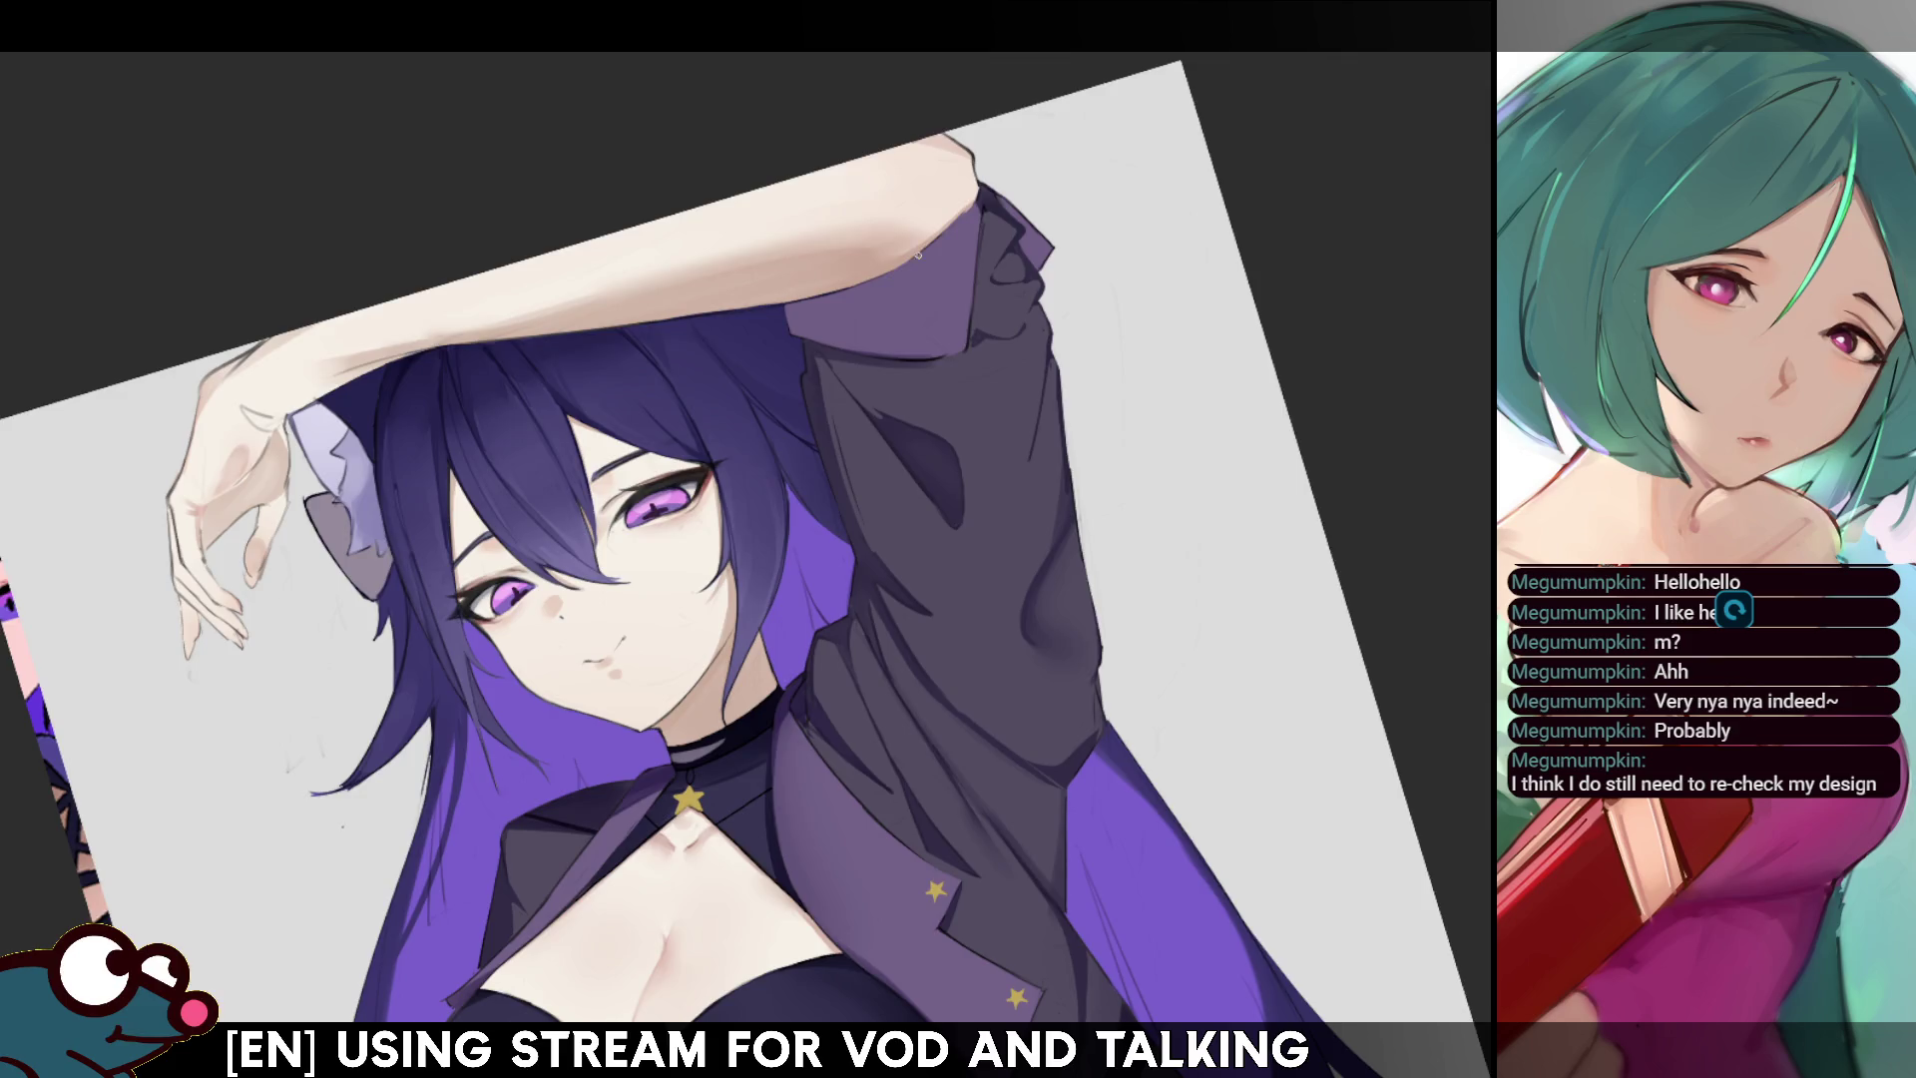
key("h")
key("h")
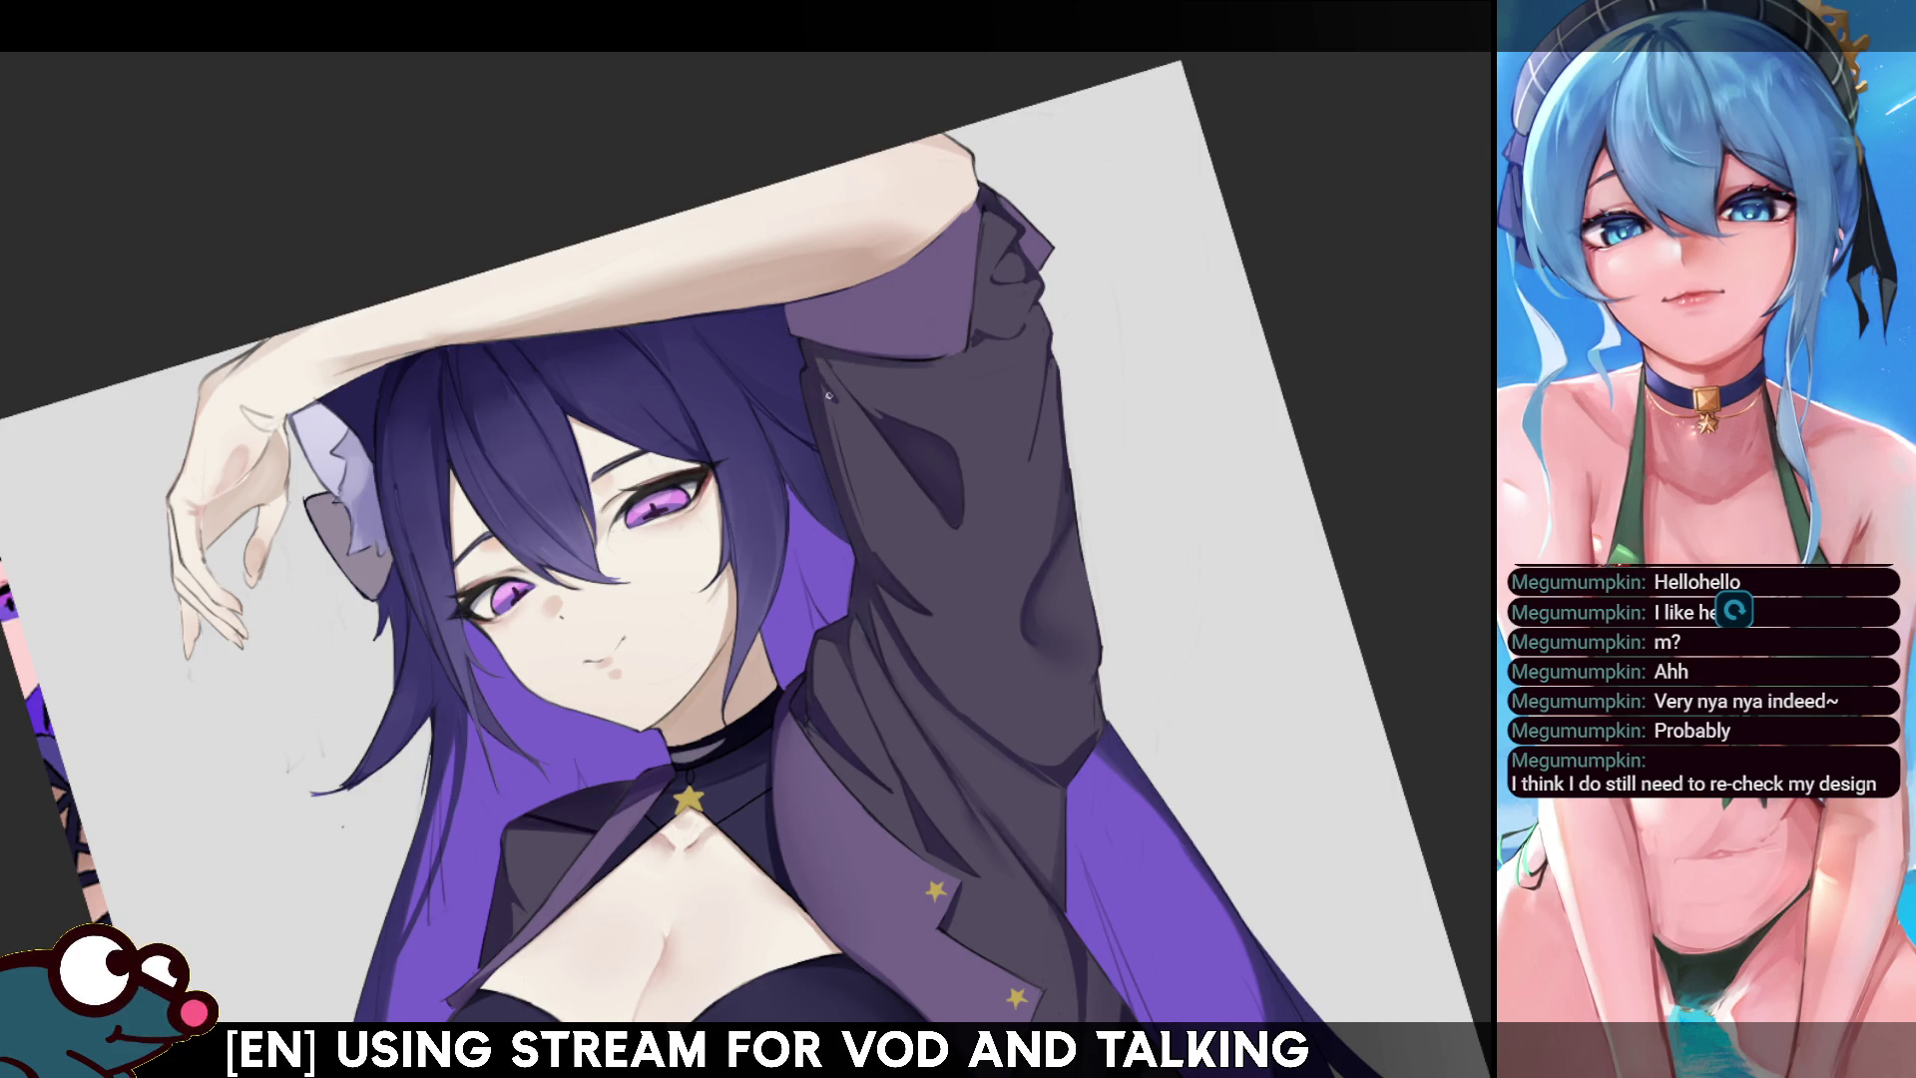
key("m")
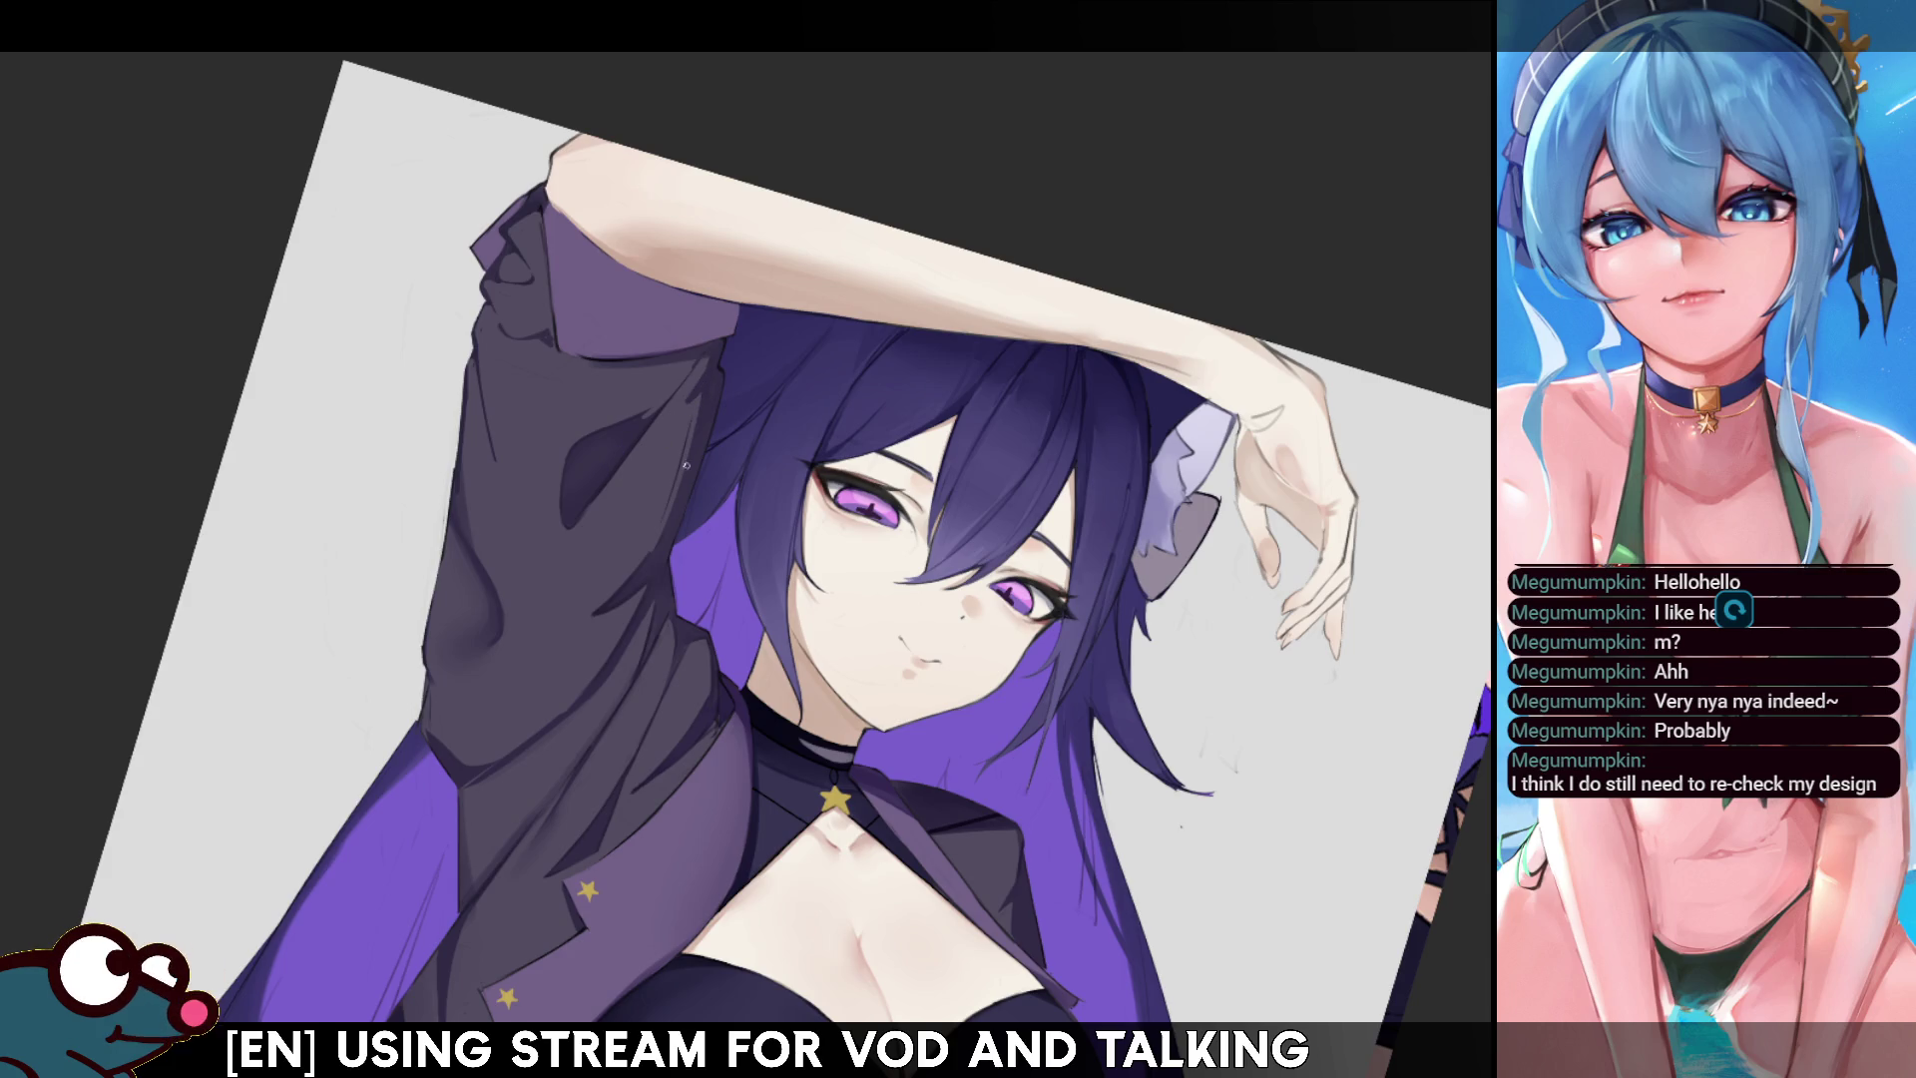
key("m")
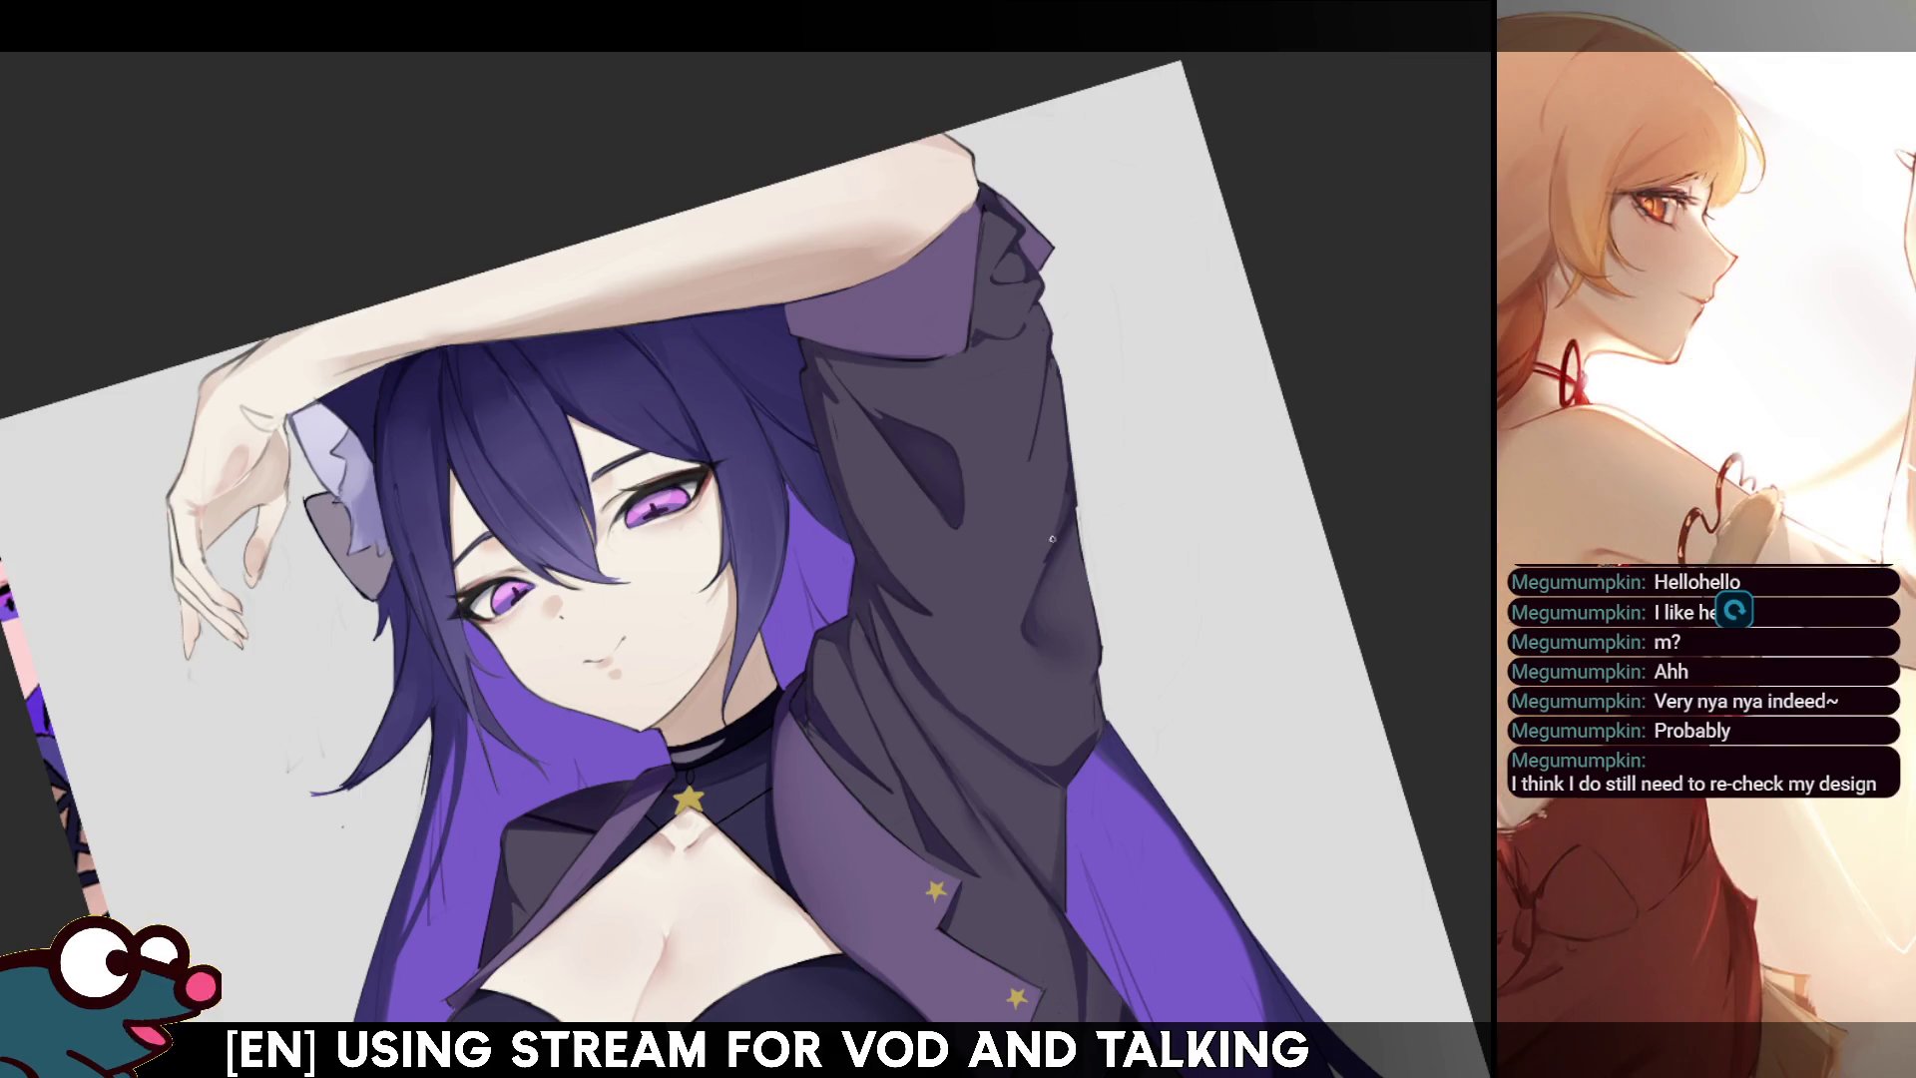
key("h")
key("h")
- Lay one darker stroke down the sleeve's outer edge and check it in mirrored view
left_click_drag(1085, 559, 1098, 647)
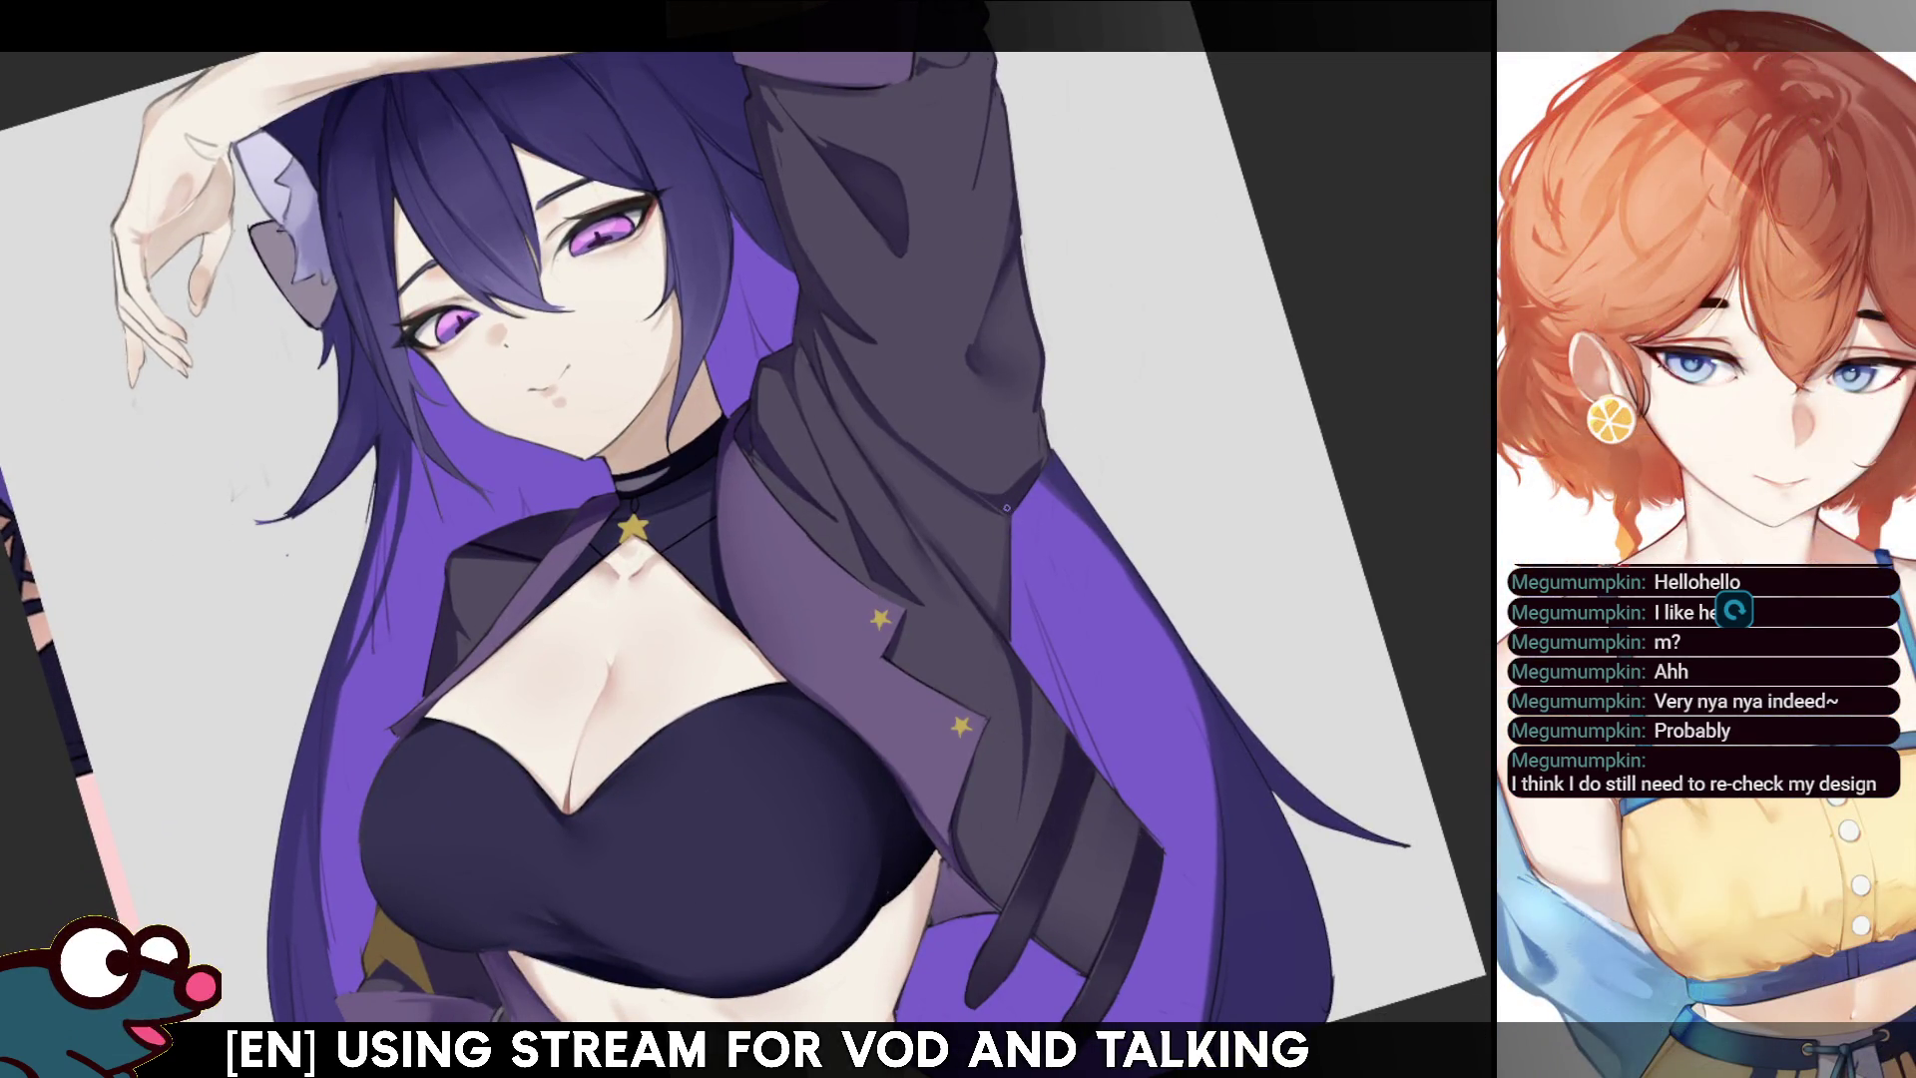
key("h")
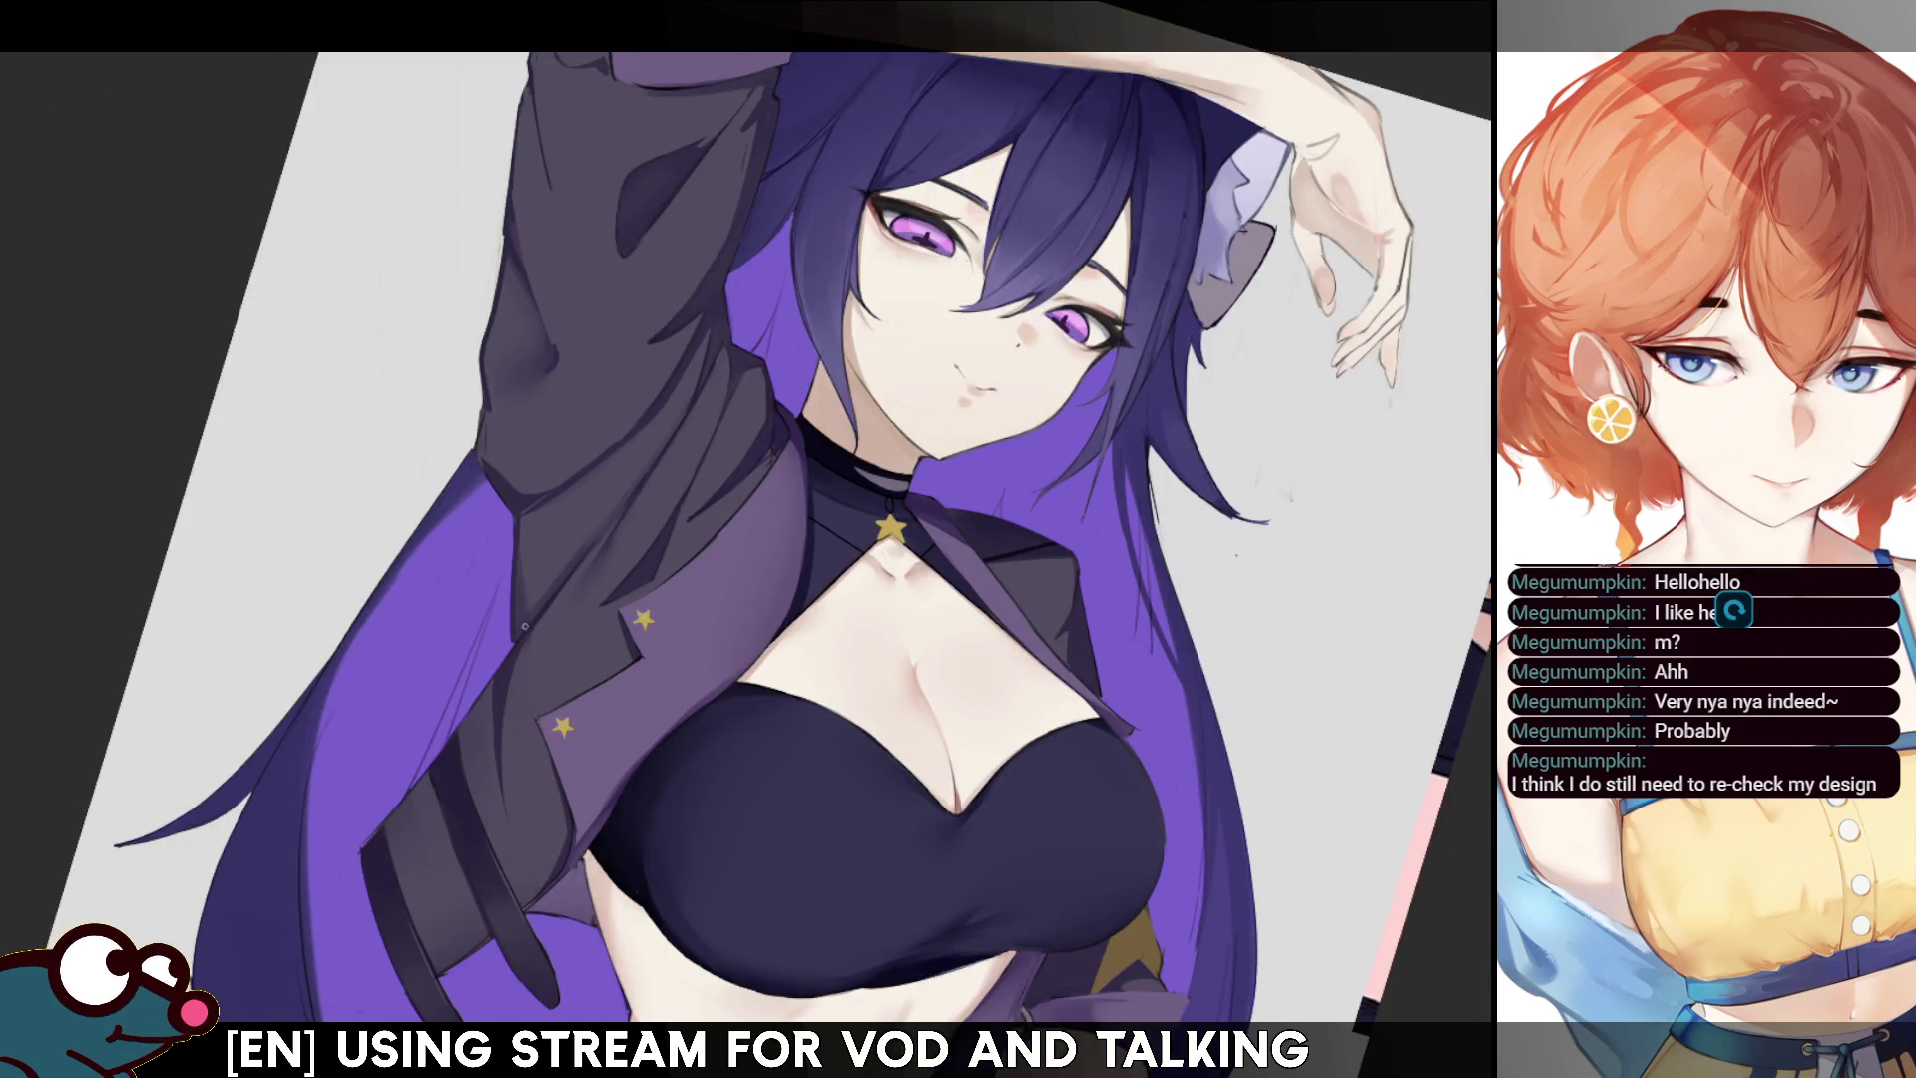
key("h")
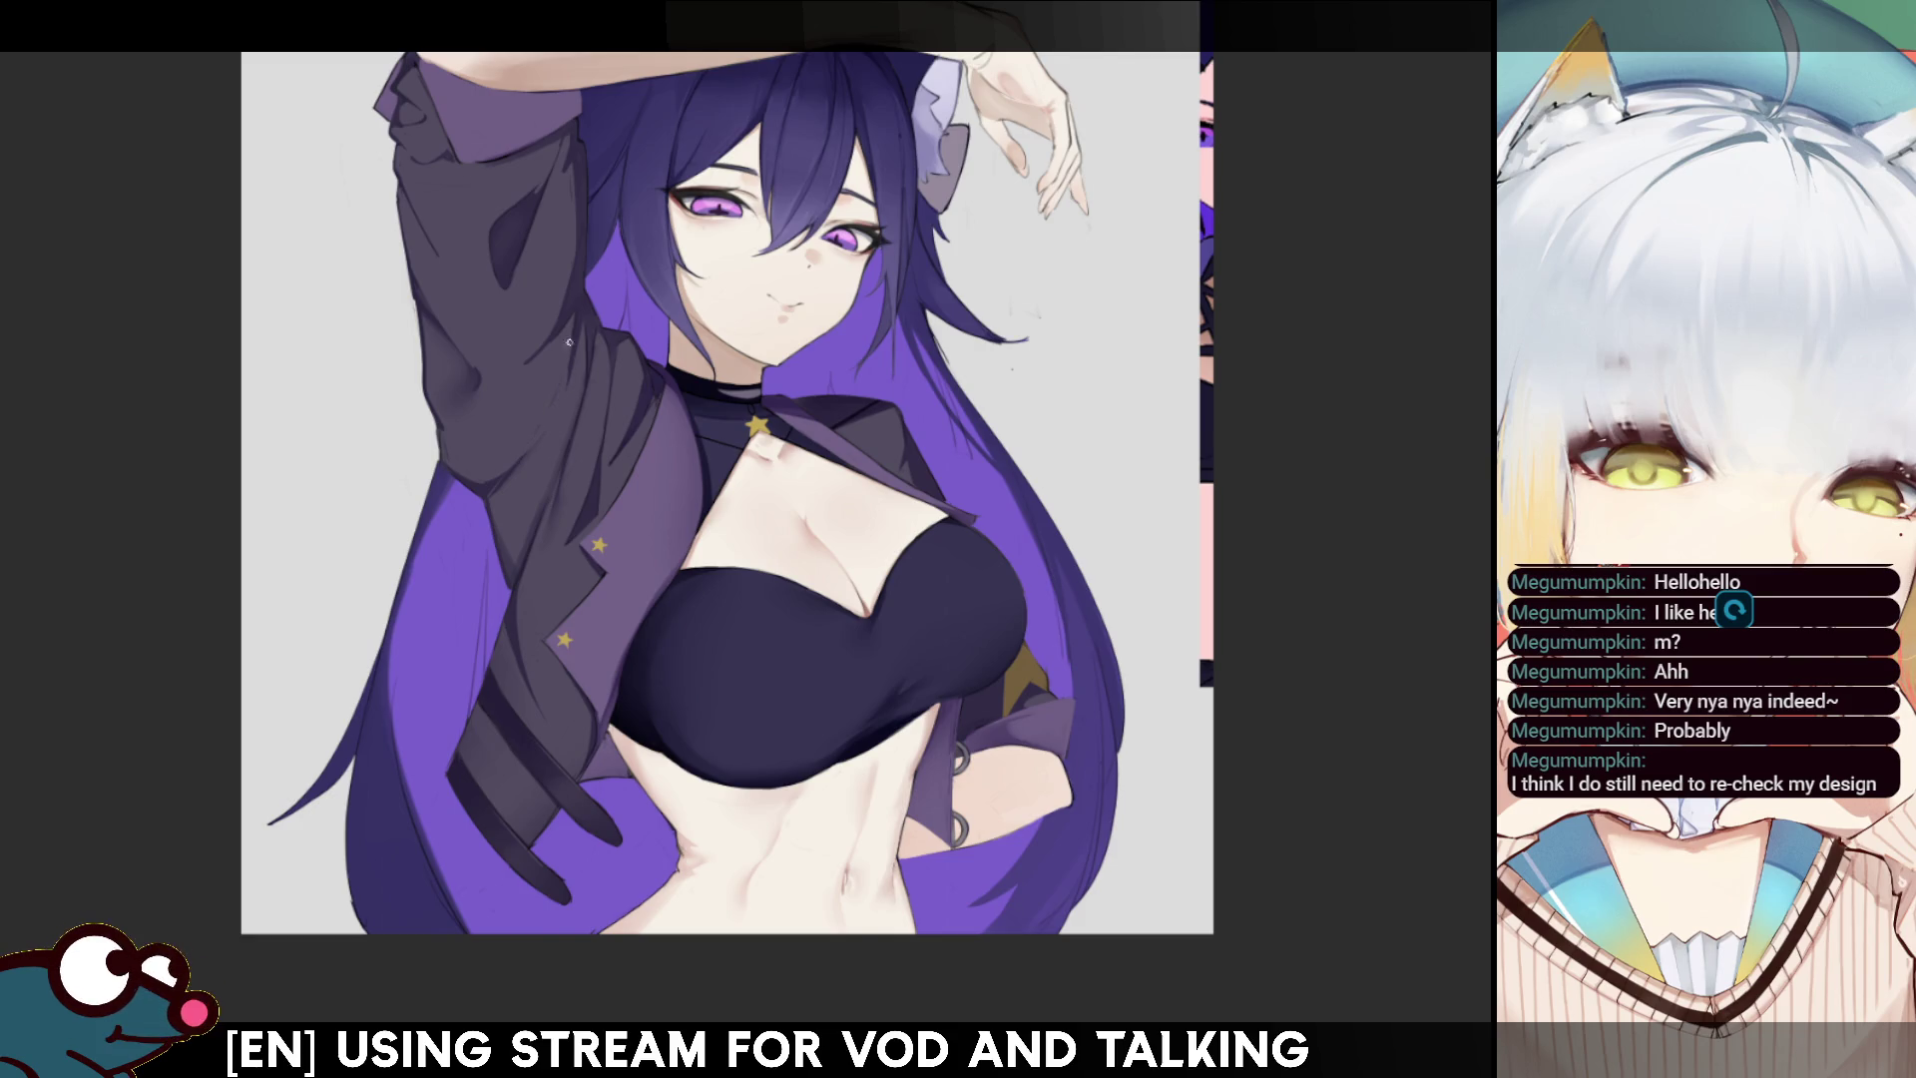
- Flip the canvas horizontally and zoom in close on the girl's face, collar star and chest
key("h")
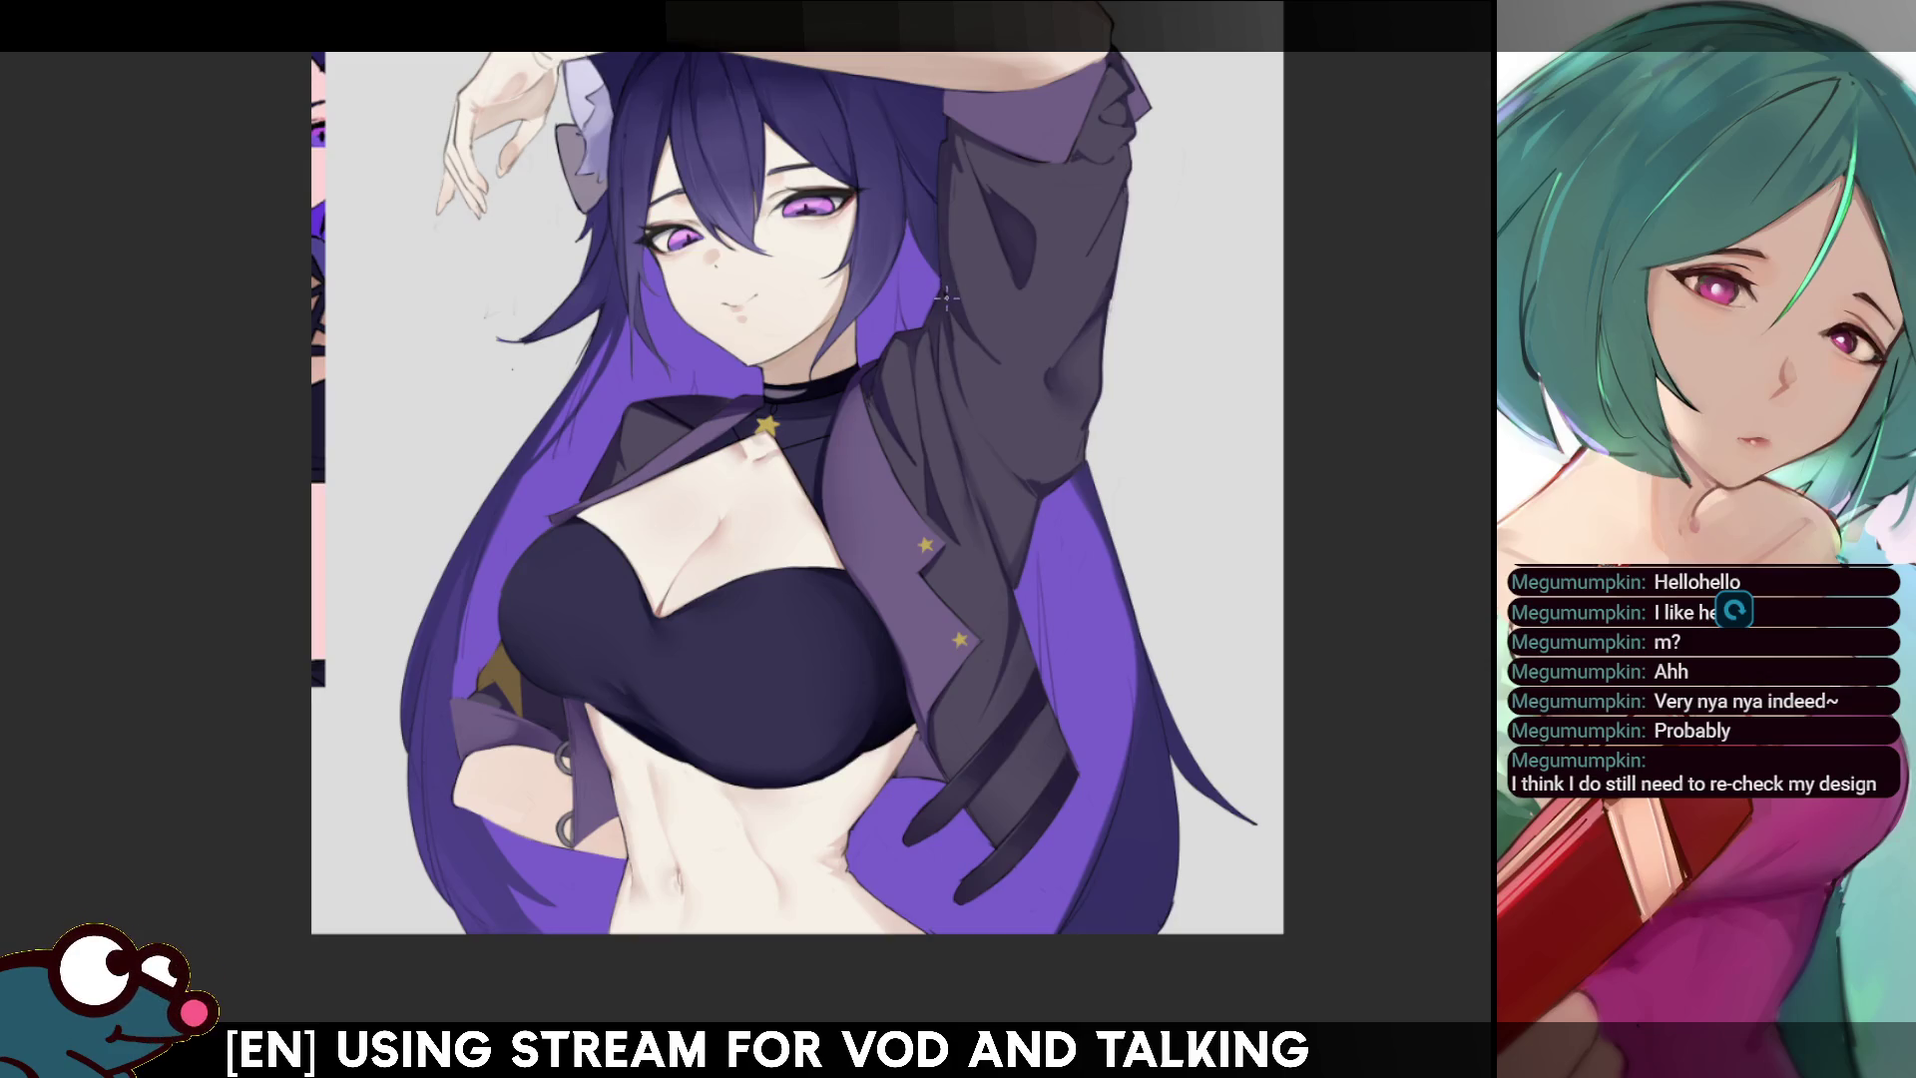
scroll(875, 235, "up", 2)
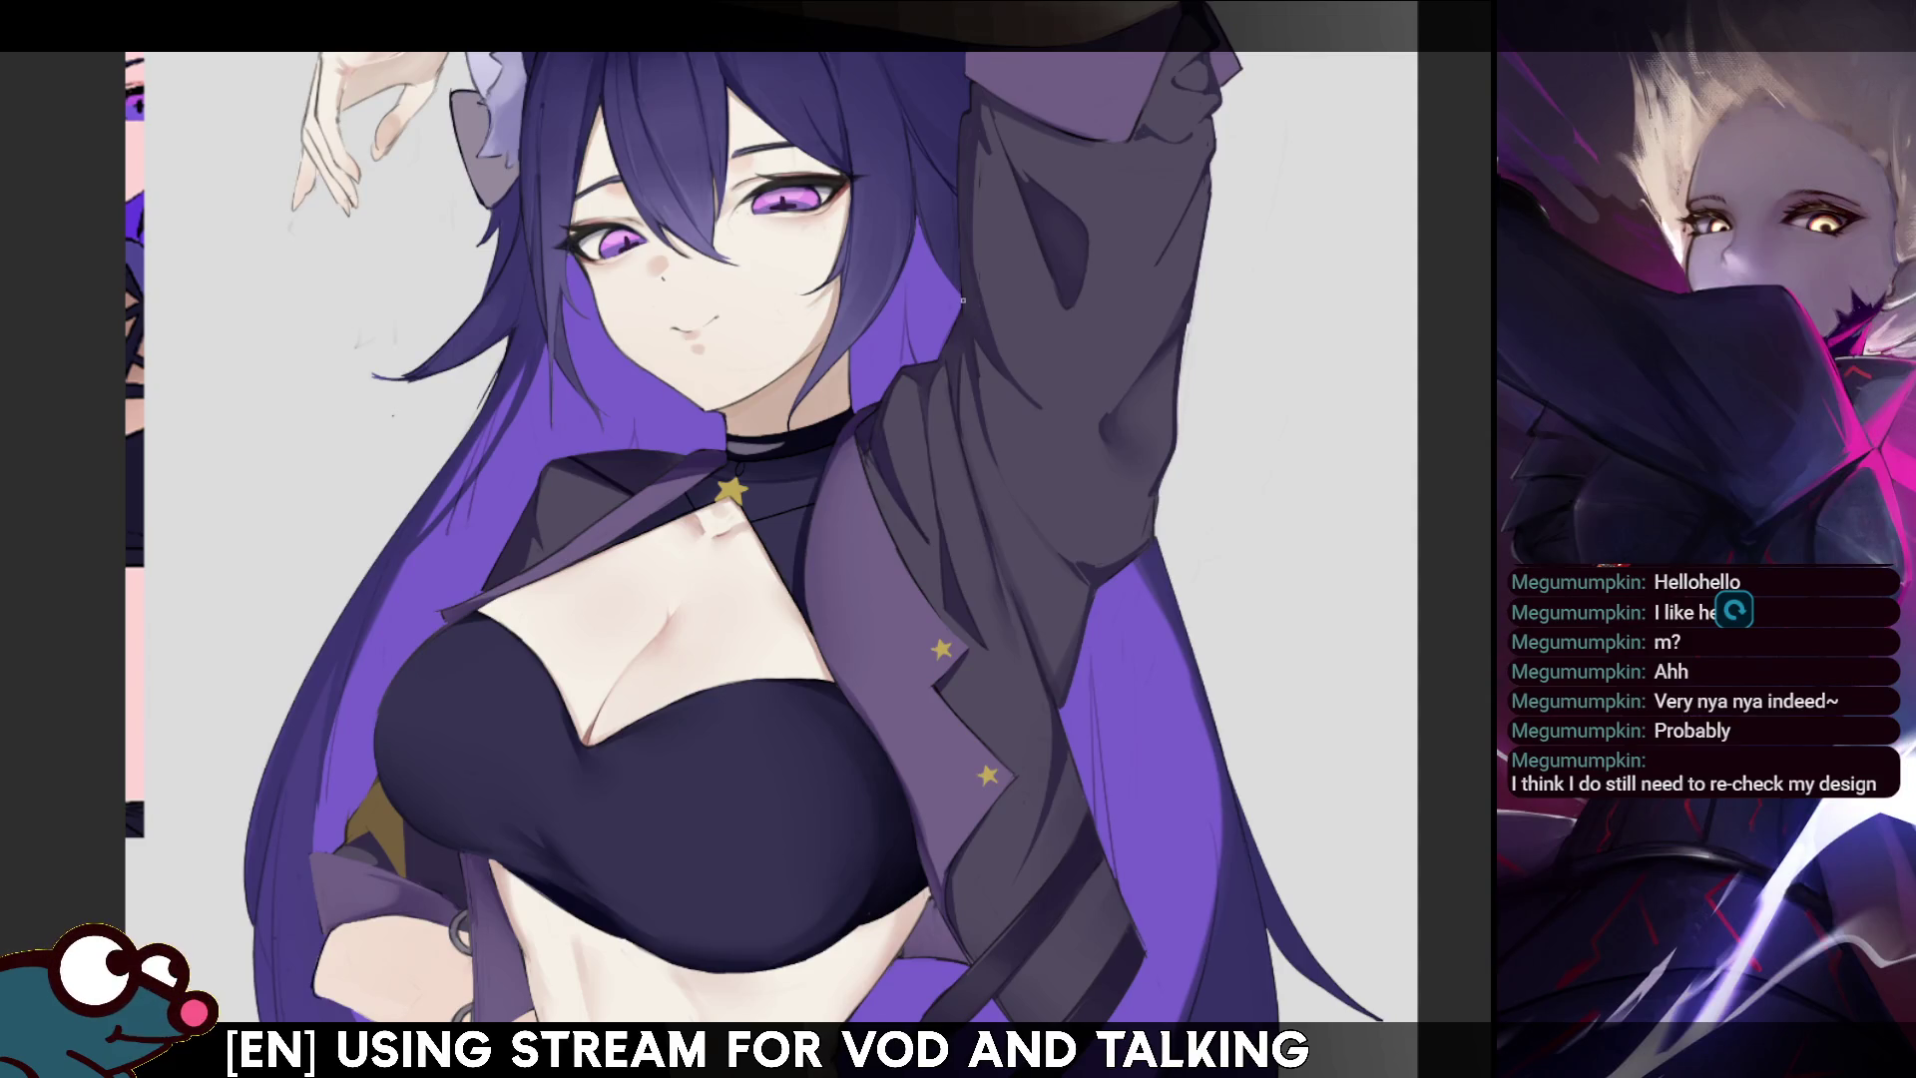
scroll(1012, 280, "up", 3)
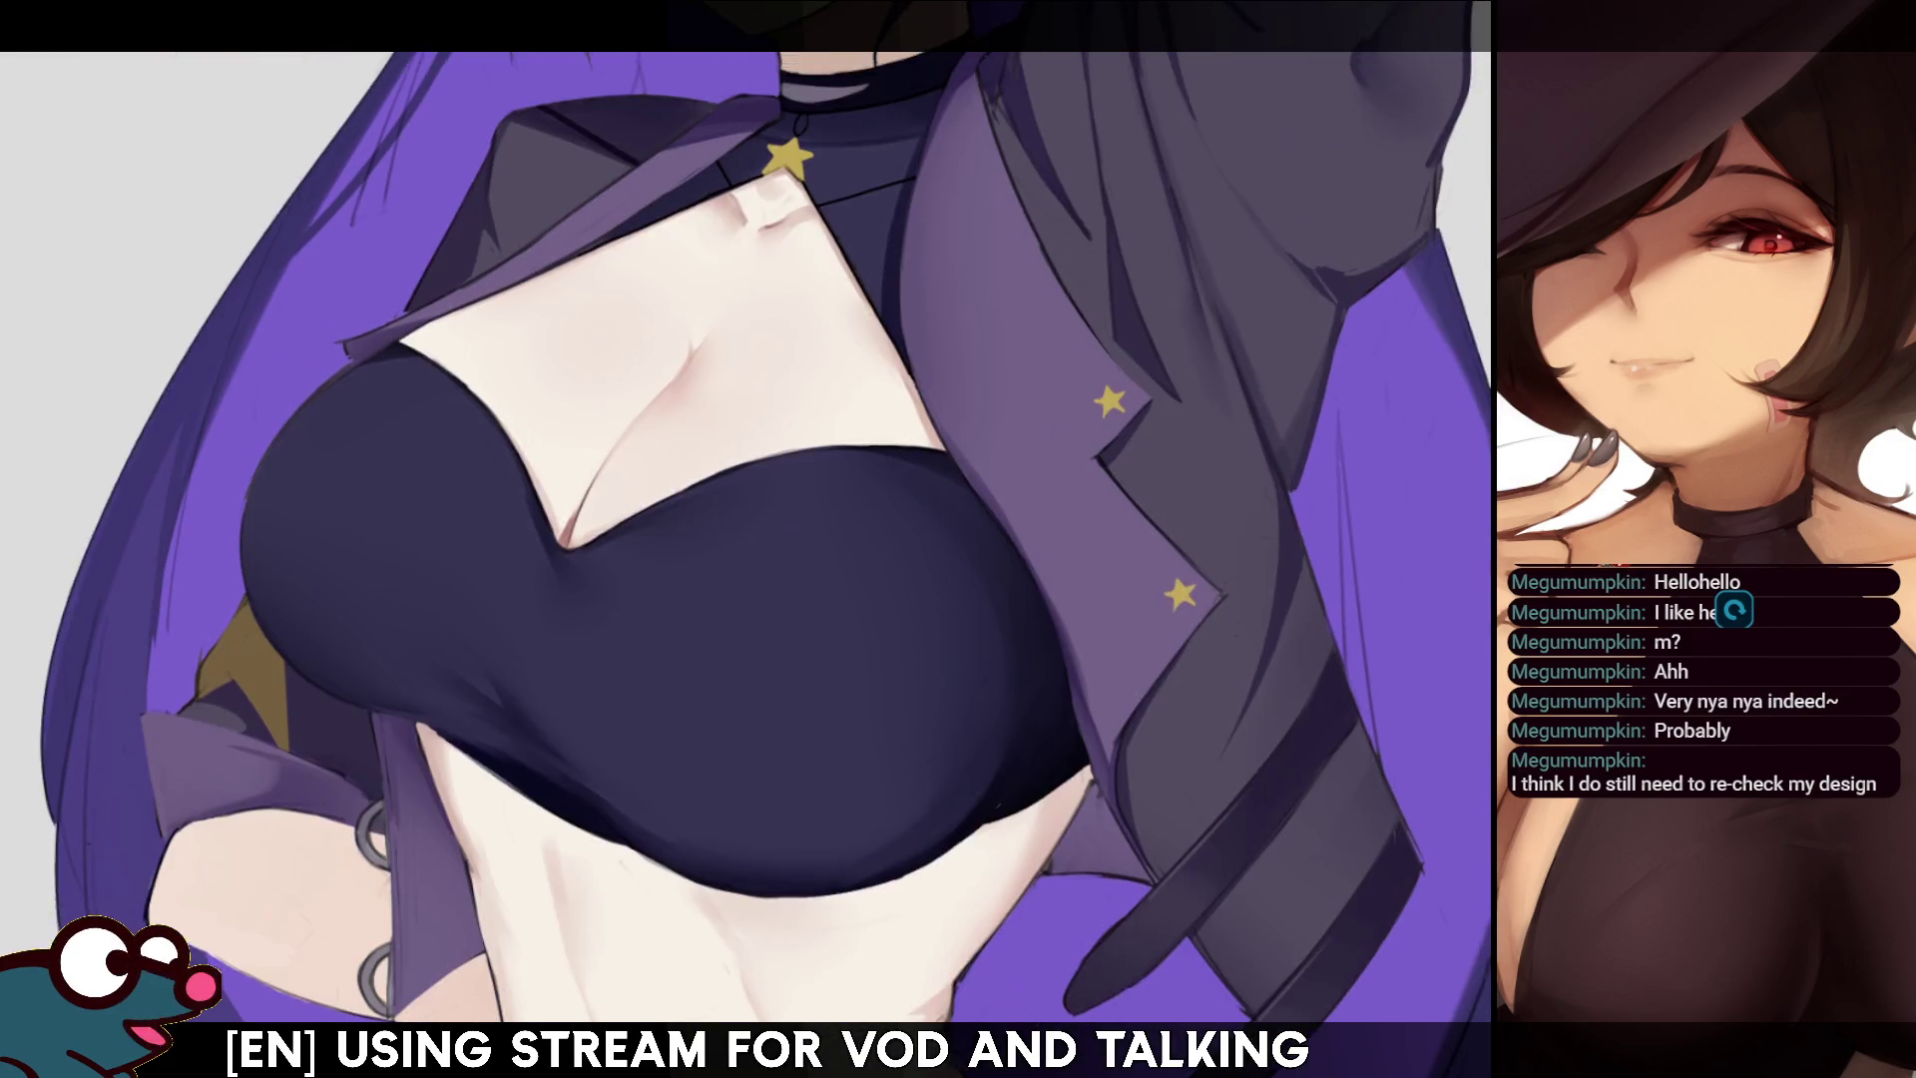
key("m")
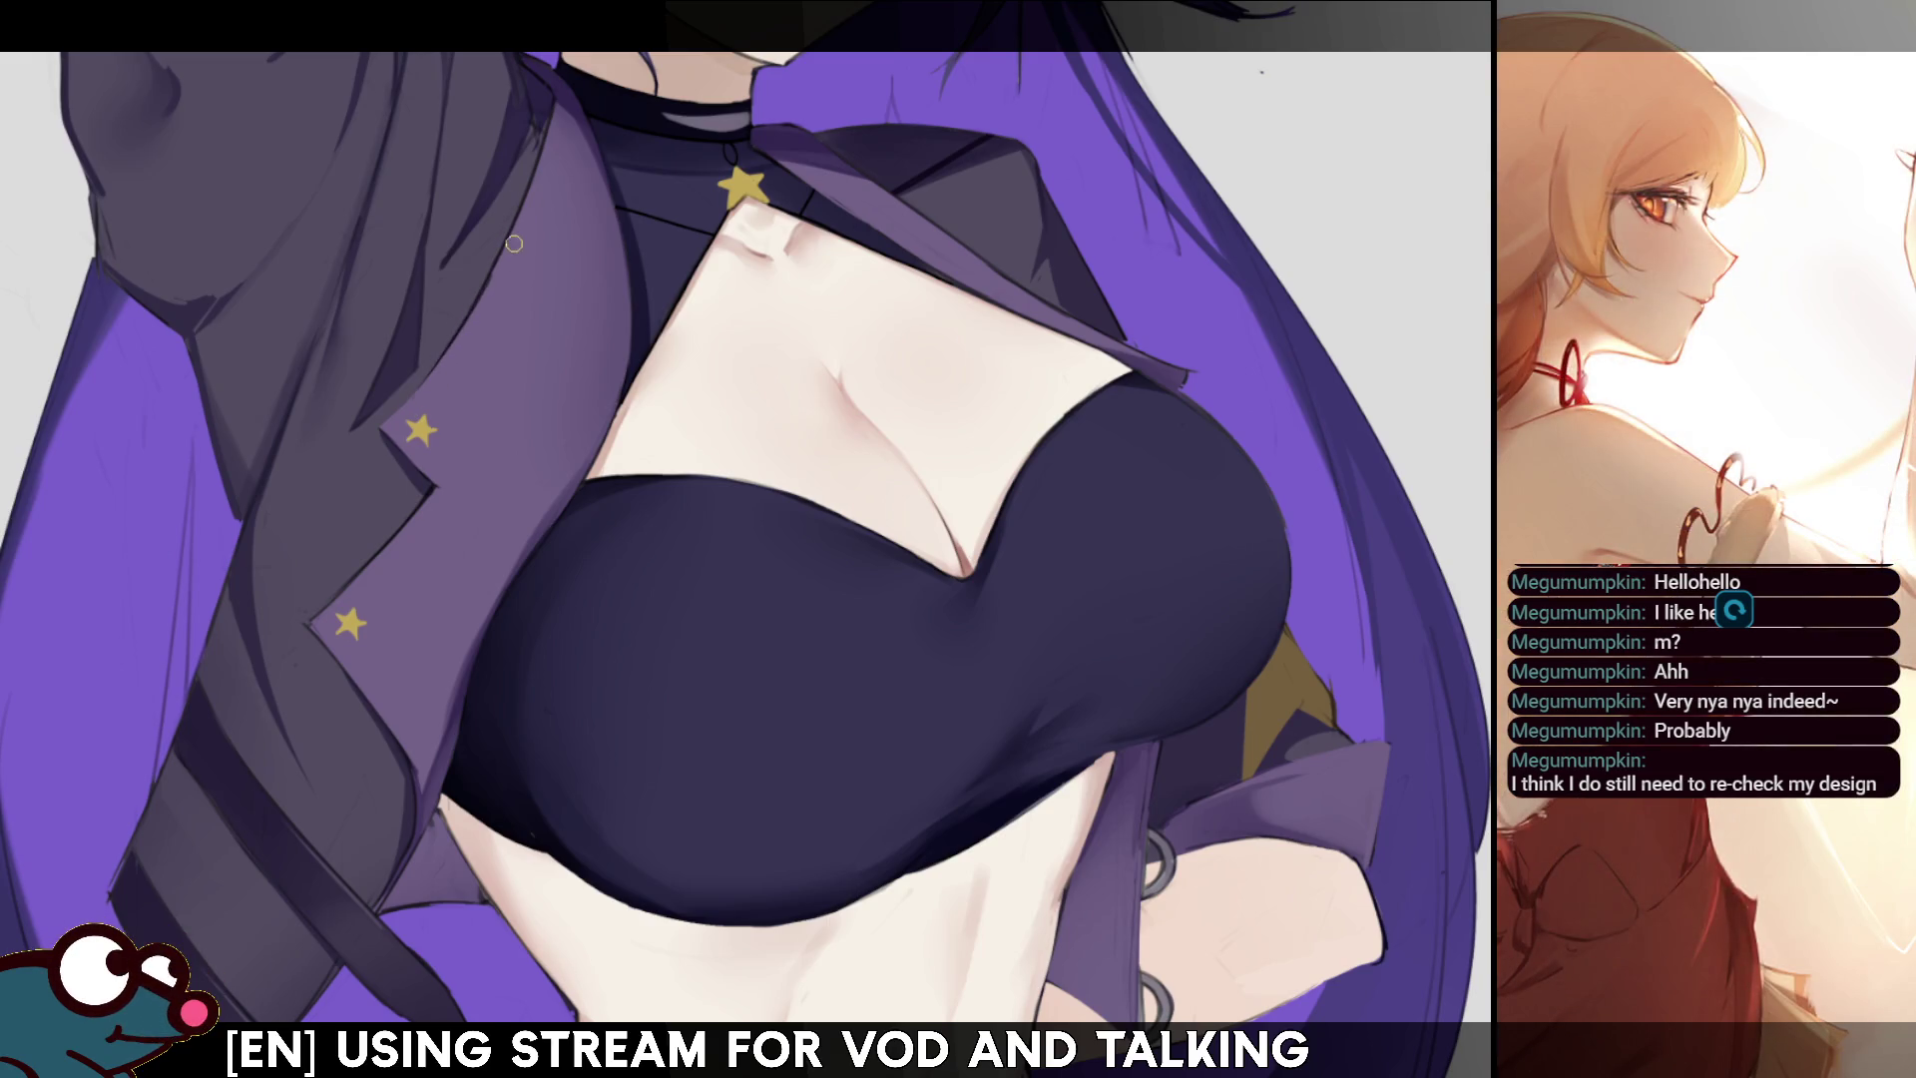
key("m")
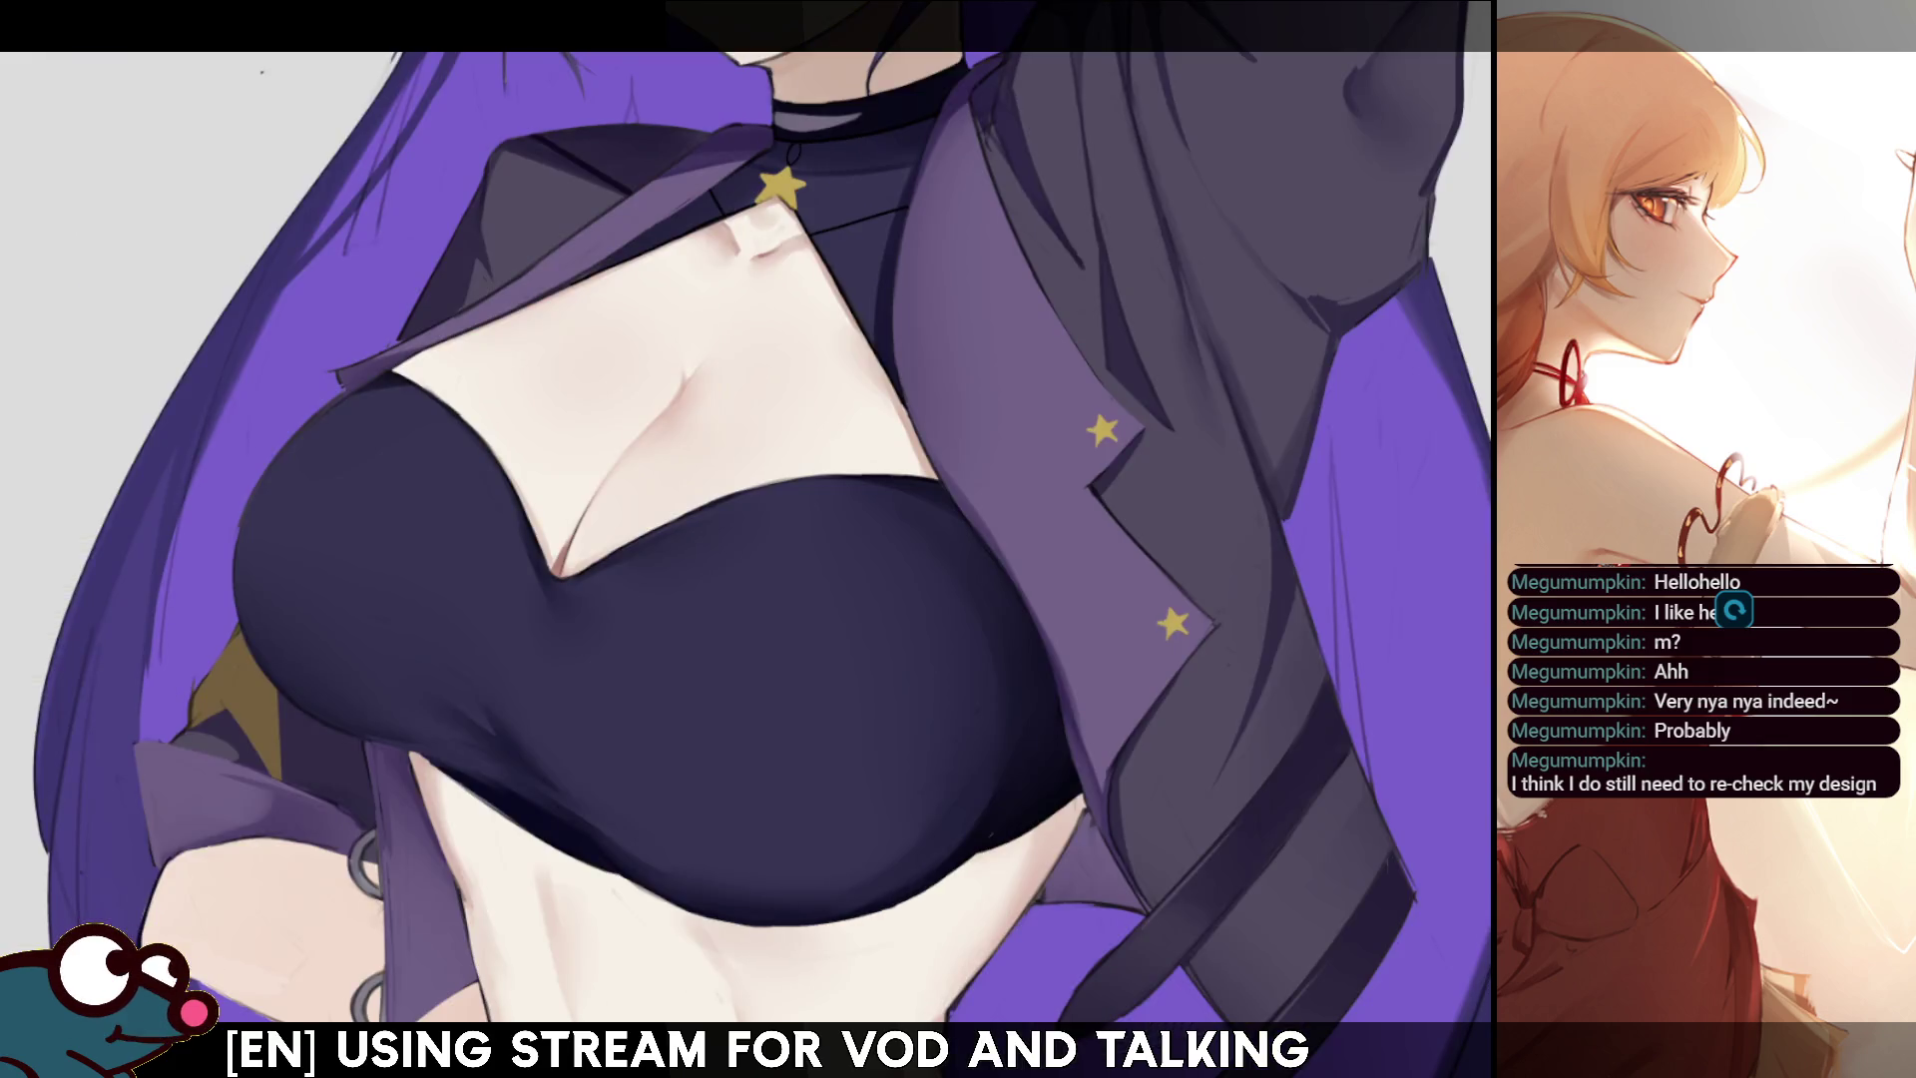
key("m")
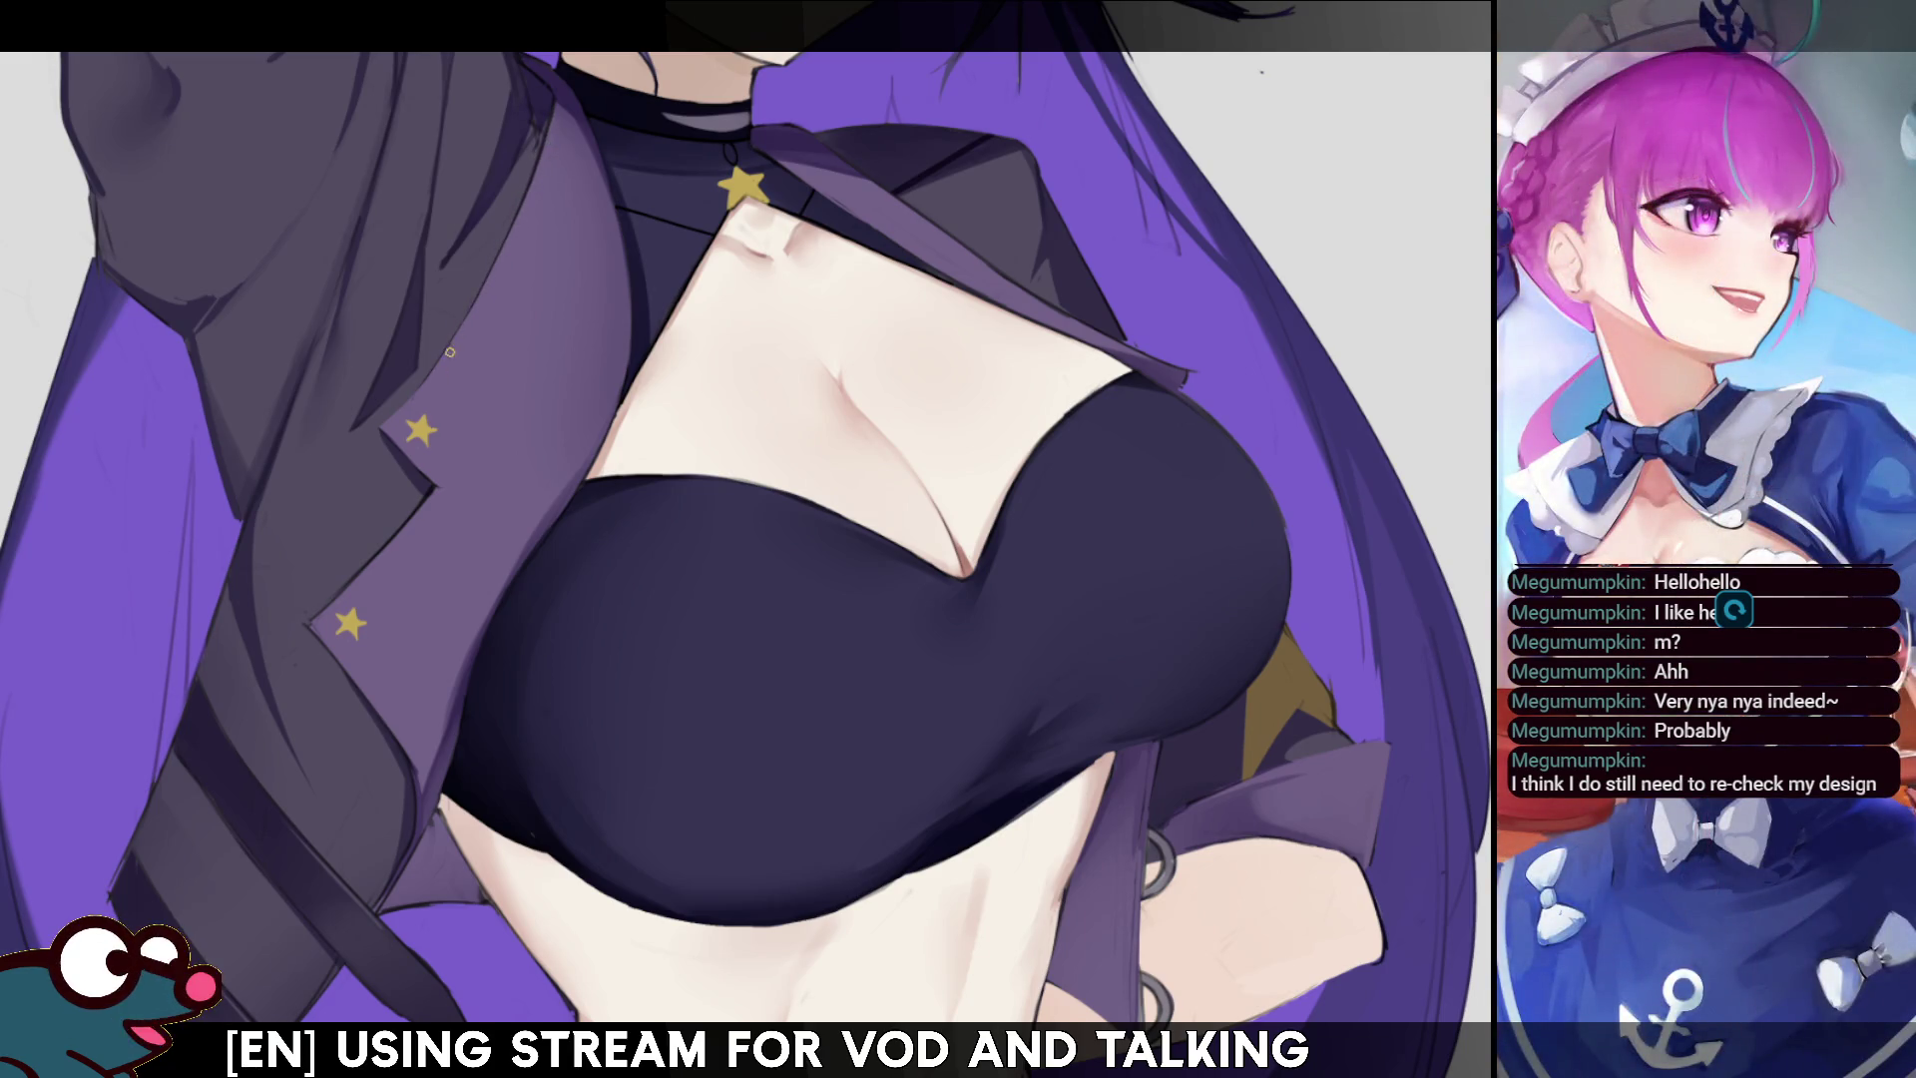
key("h")
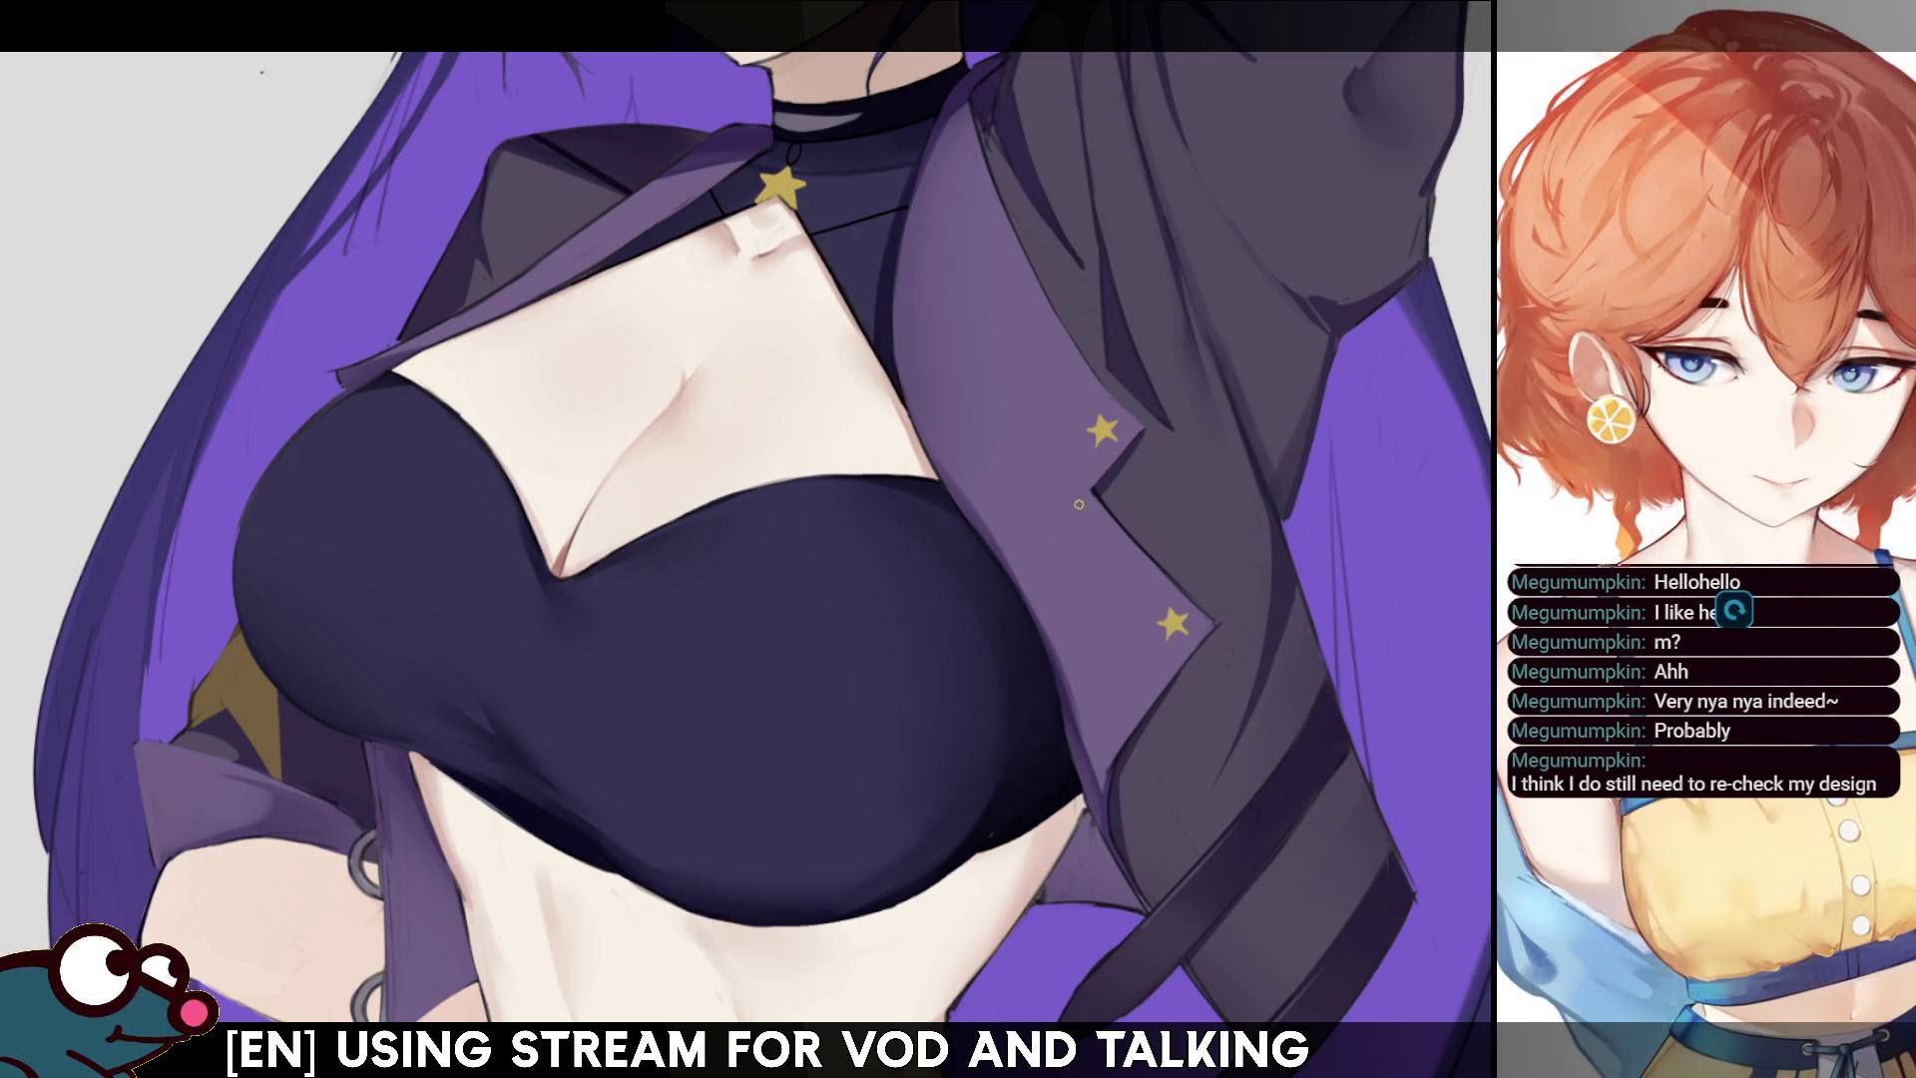
key("h")
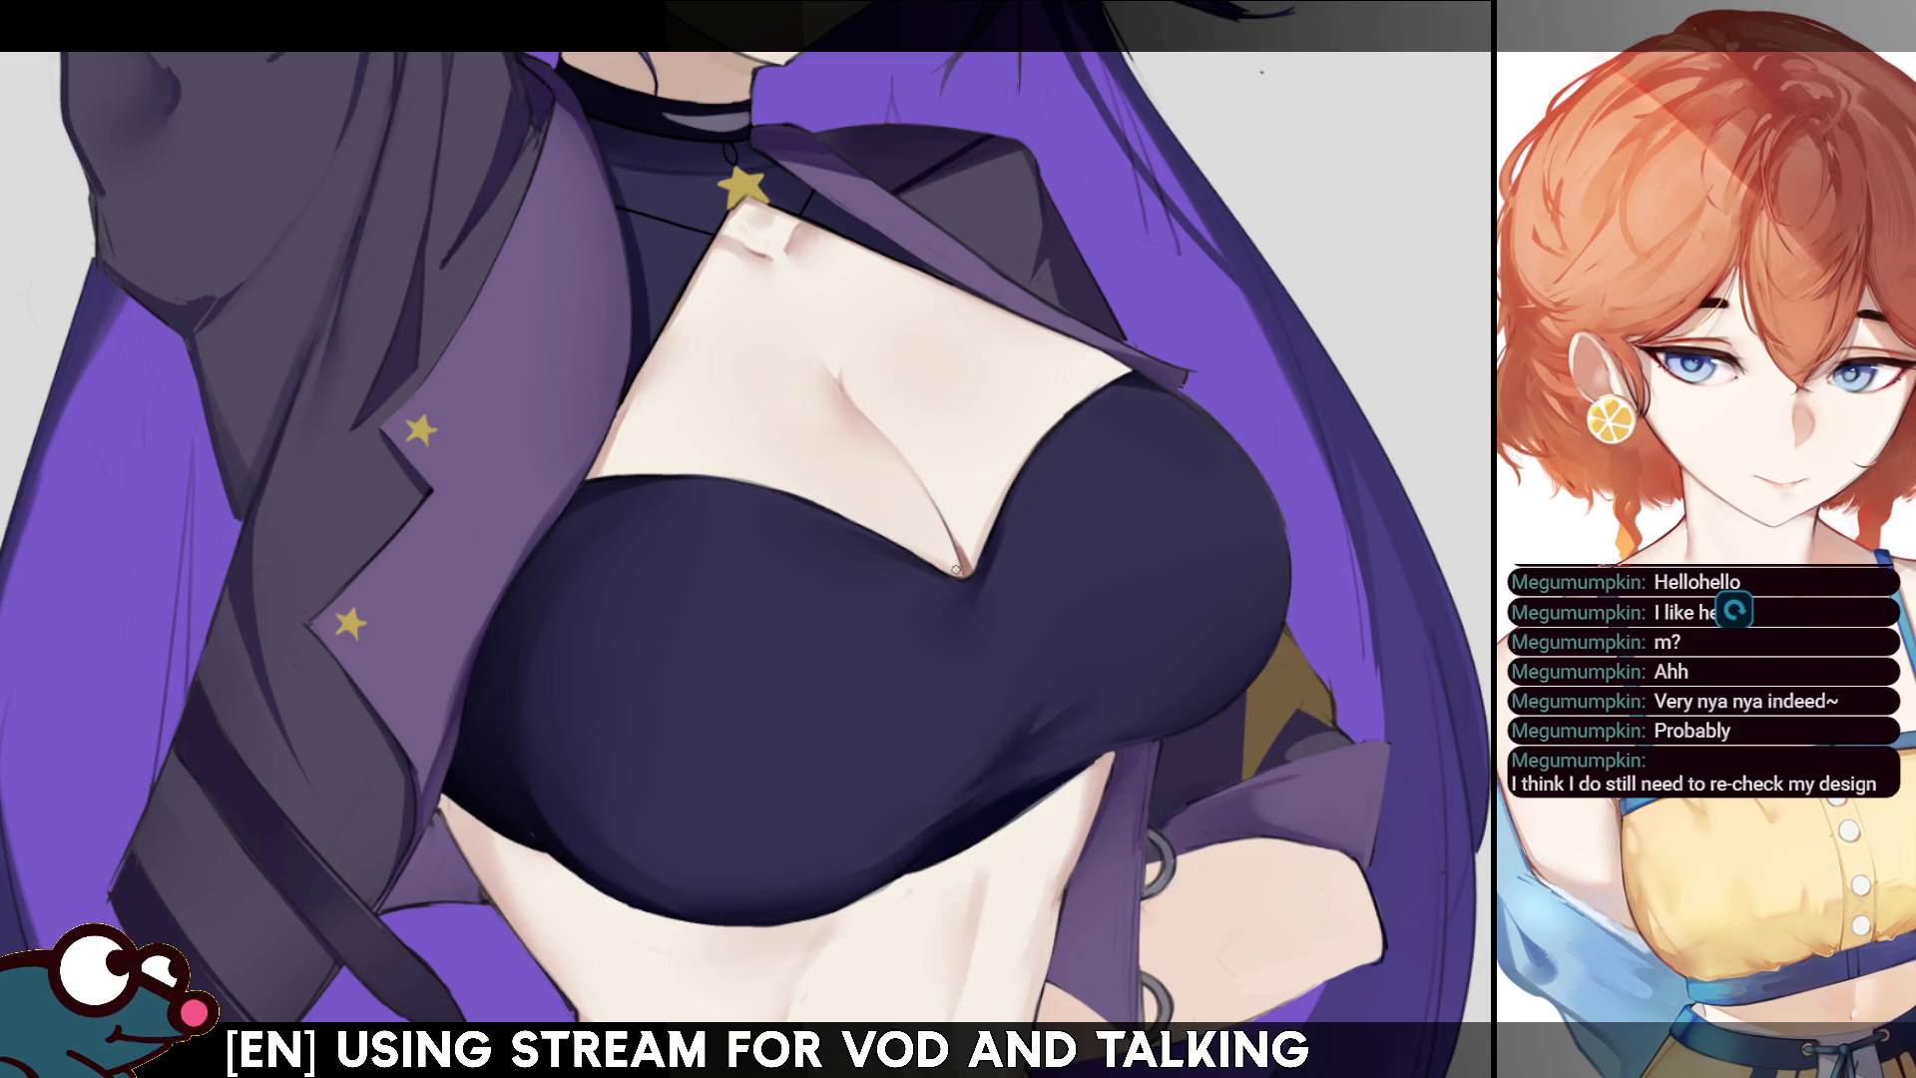
key("h")
key("h")
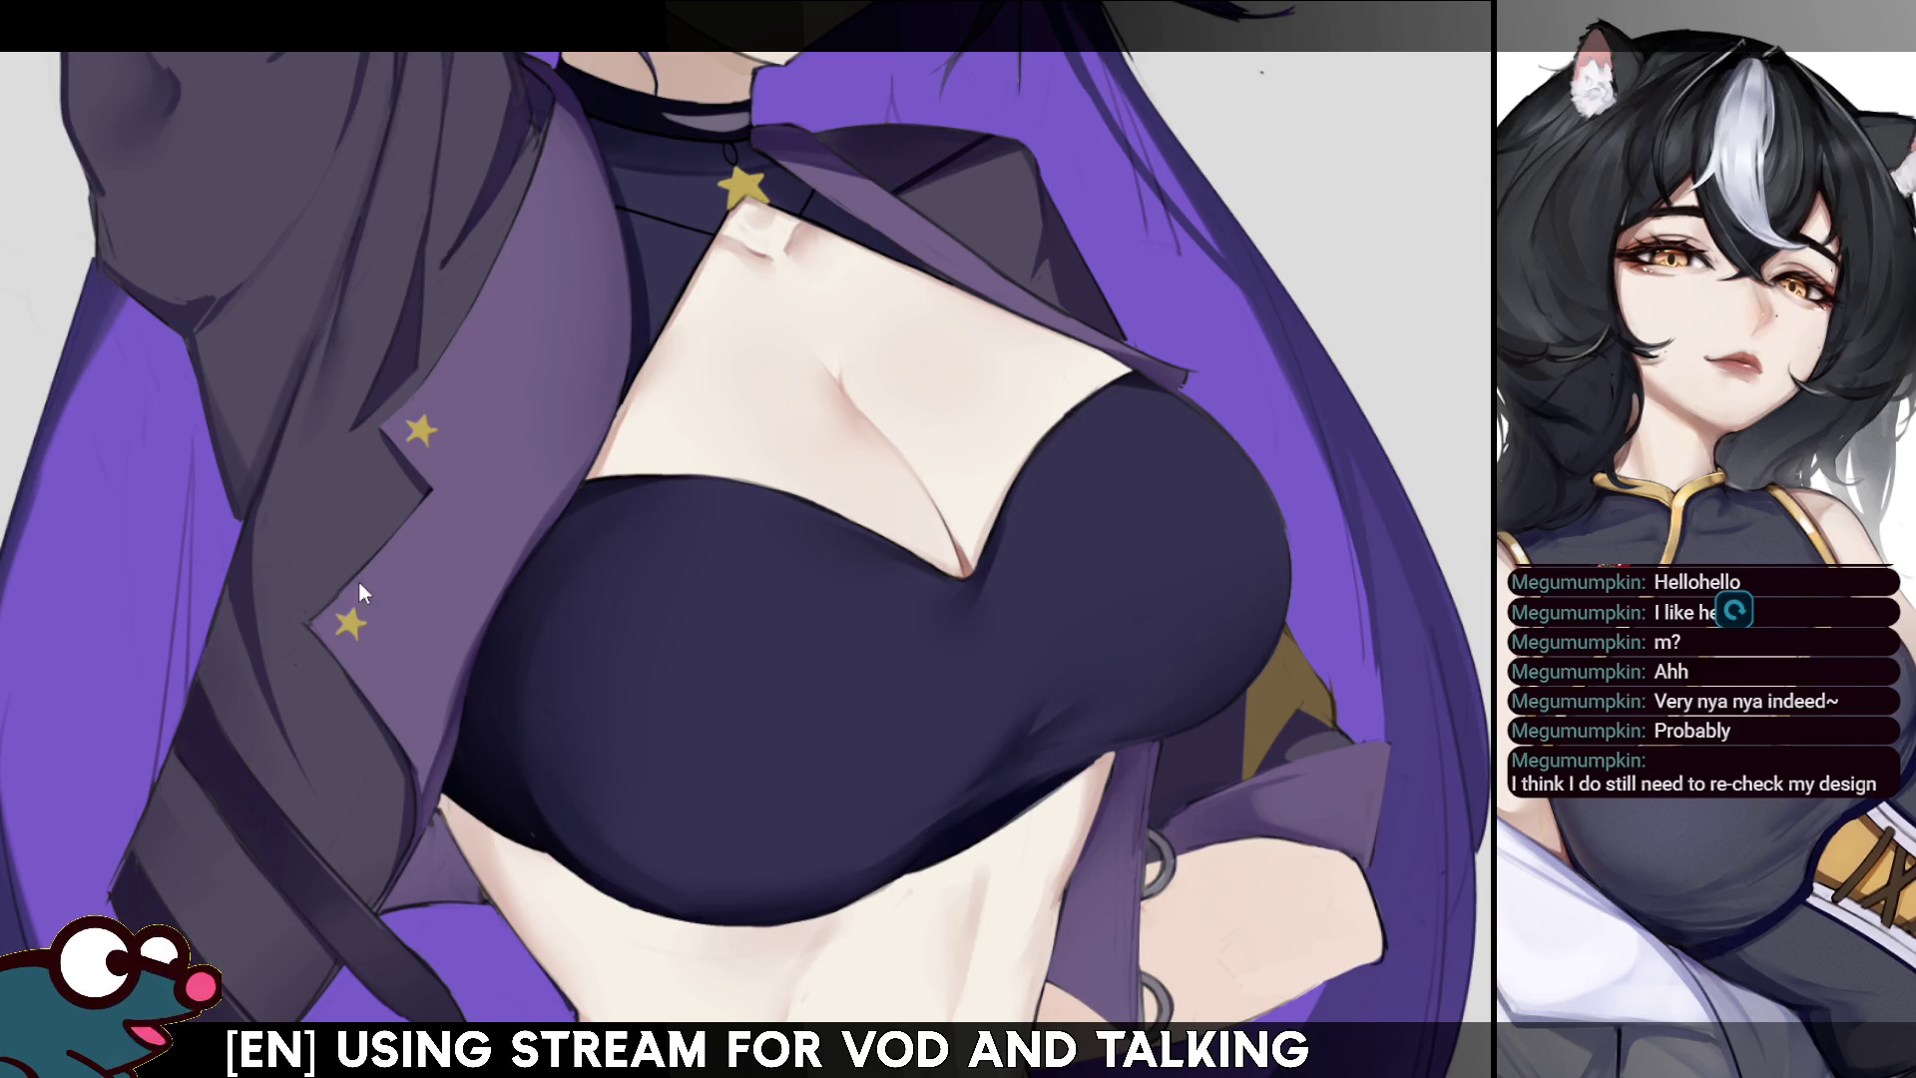
key("h")
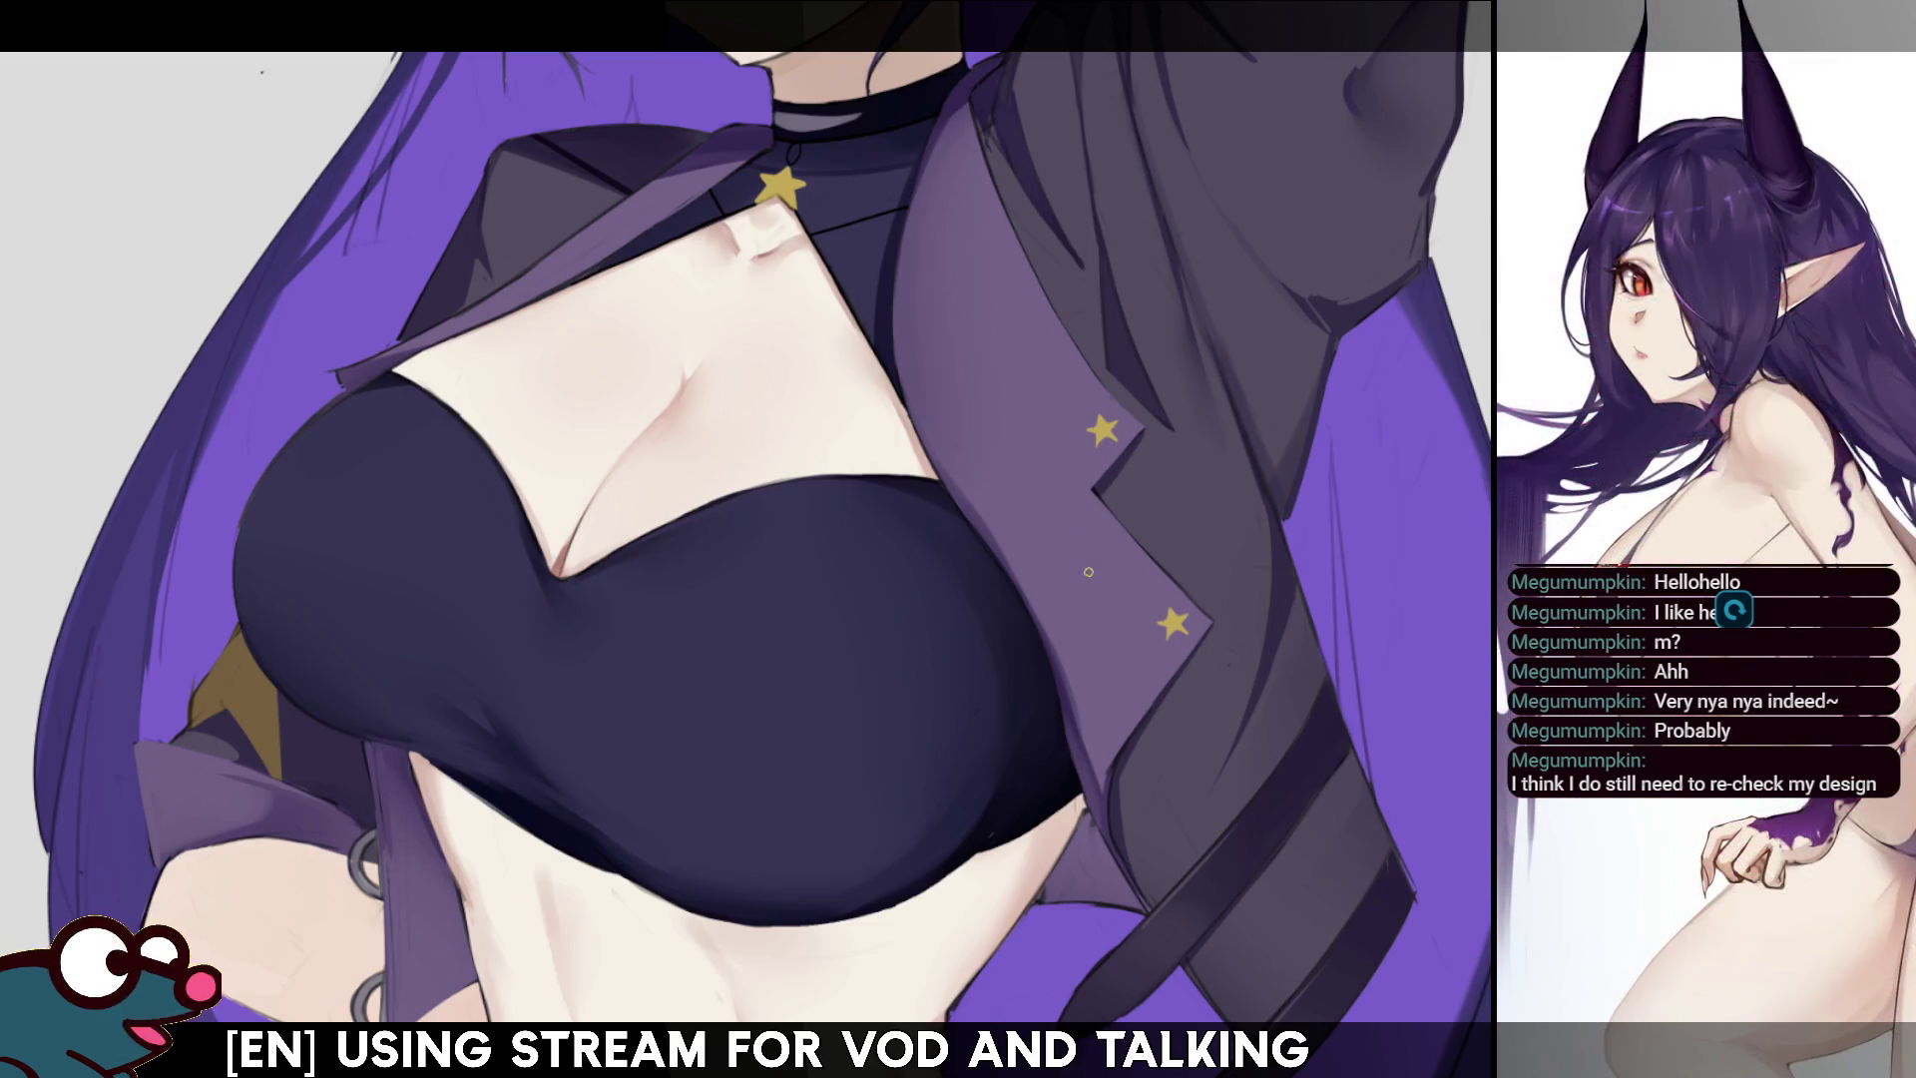
- Pan the canvas up and left to show the lower torso and canvas bottom edge
mouse_move(1115, 750)
left_mouse_down()
mouse_move(1183, 485)
mouse_move(1028, 402)
left_mouse_up()
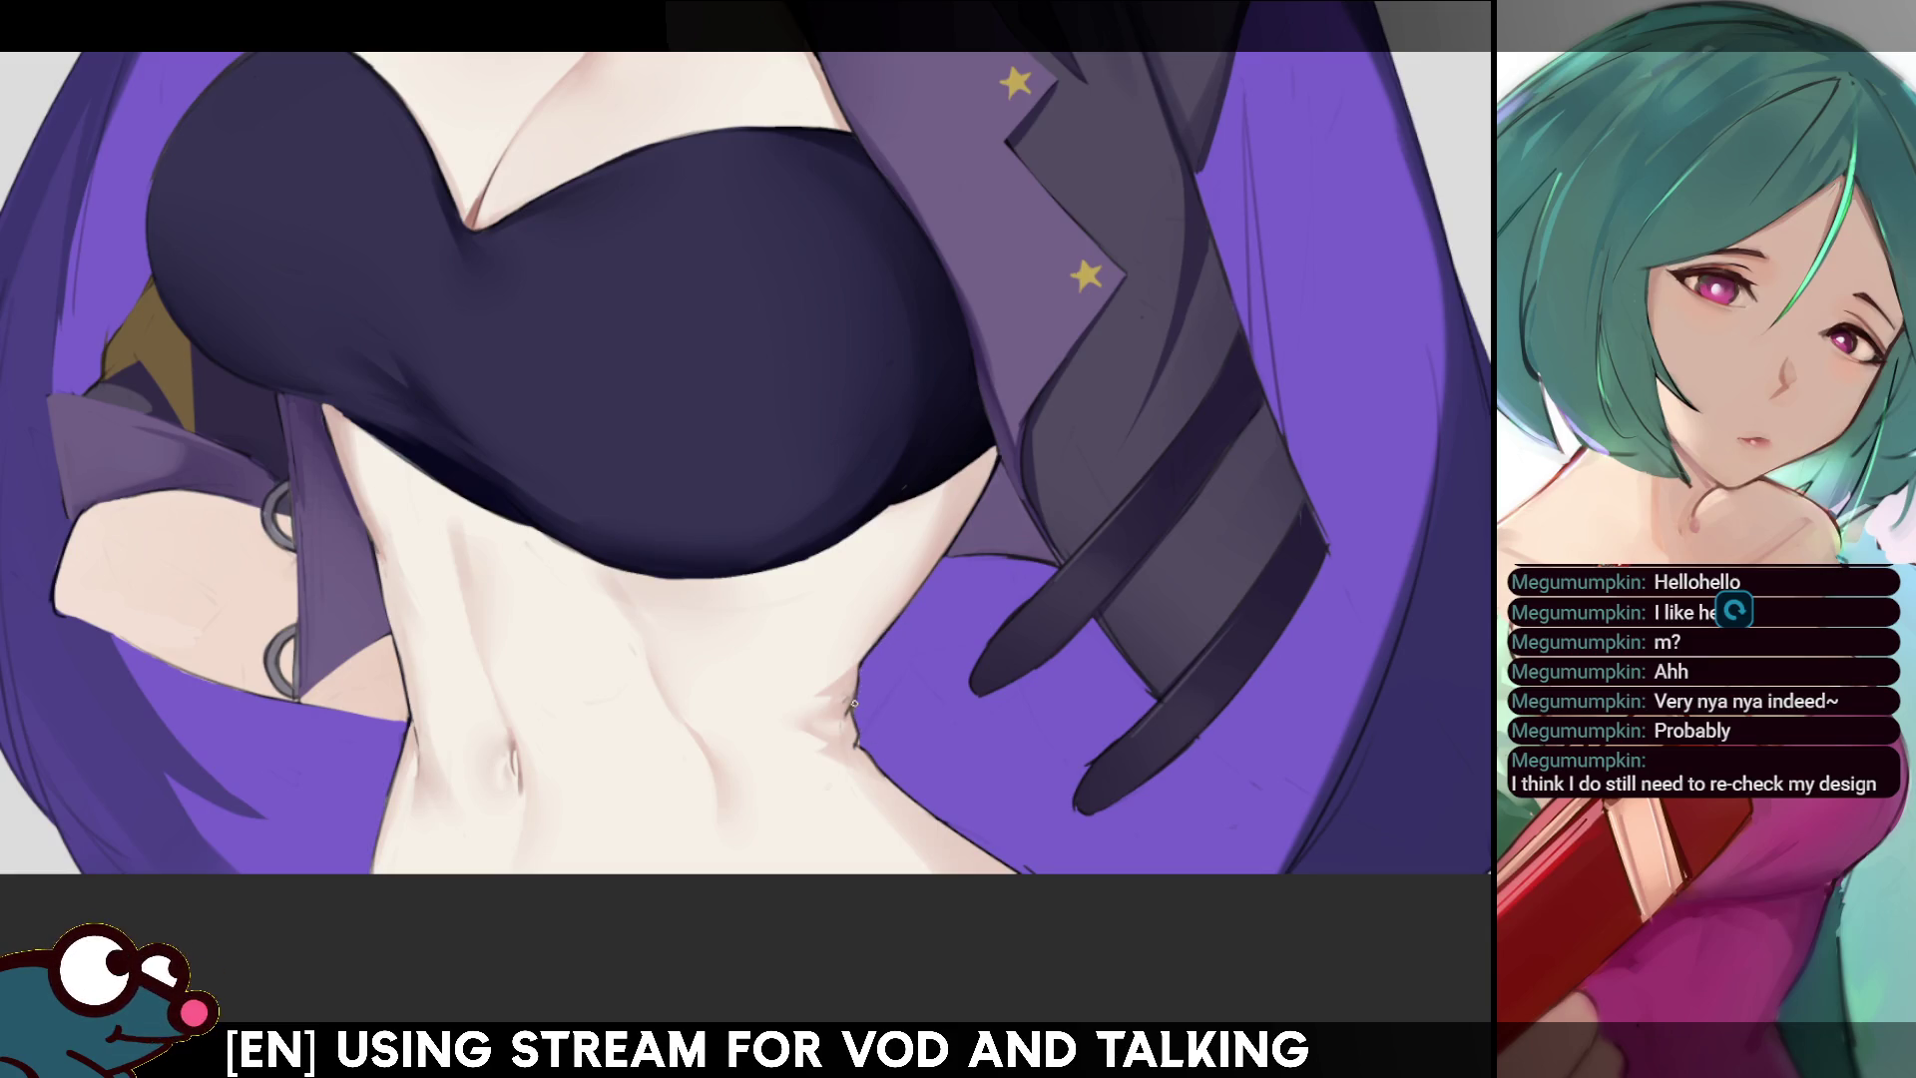
- Toggle the mirror view, pan down to the belly and waist, and finish unflipped
key("m")
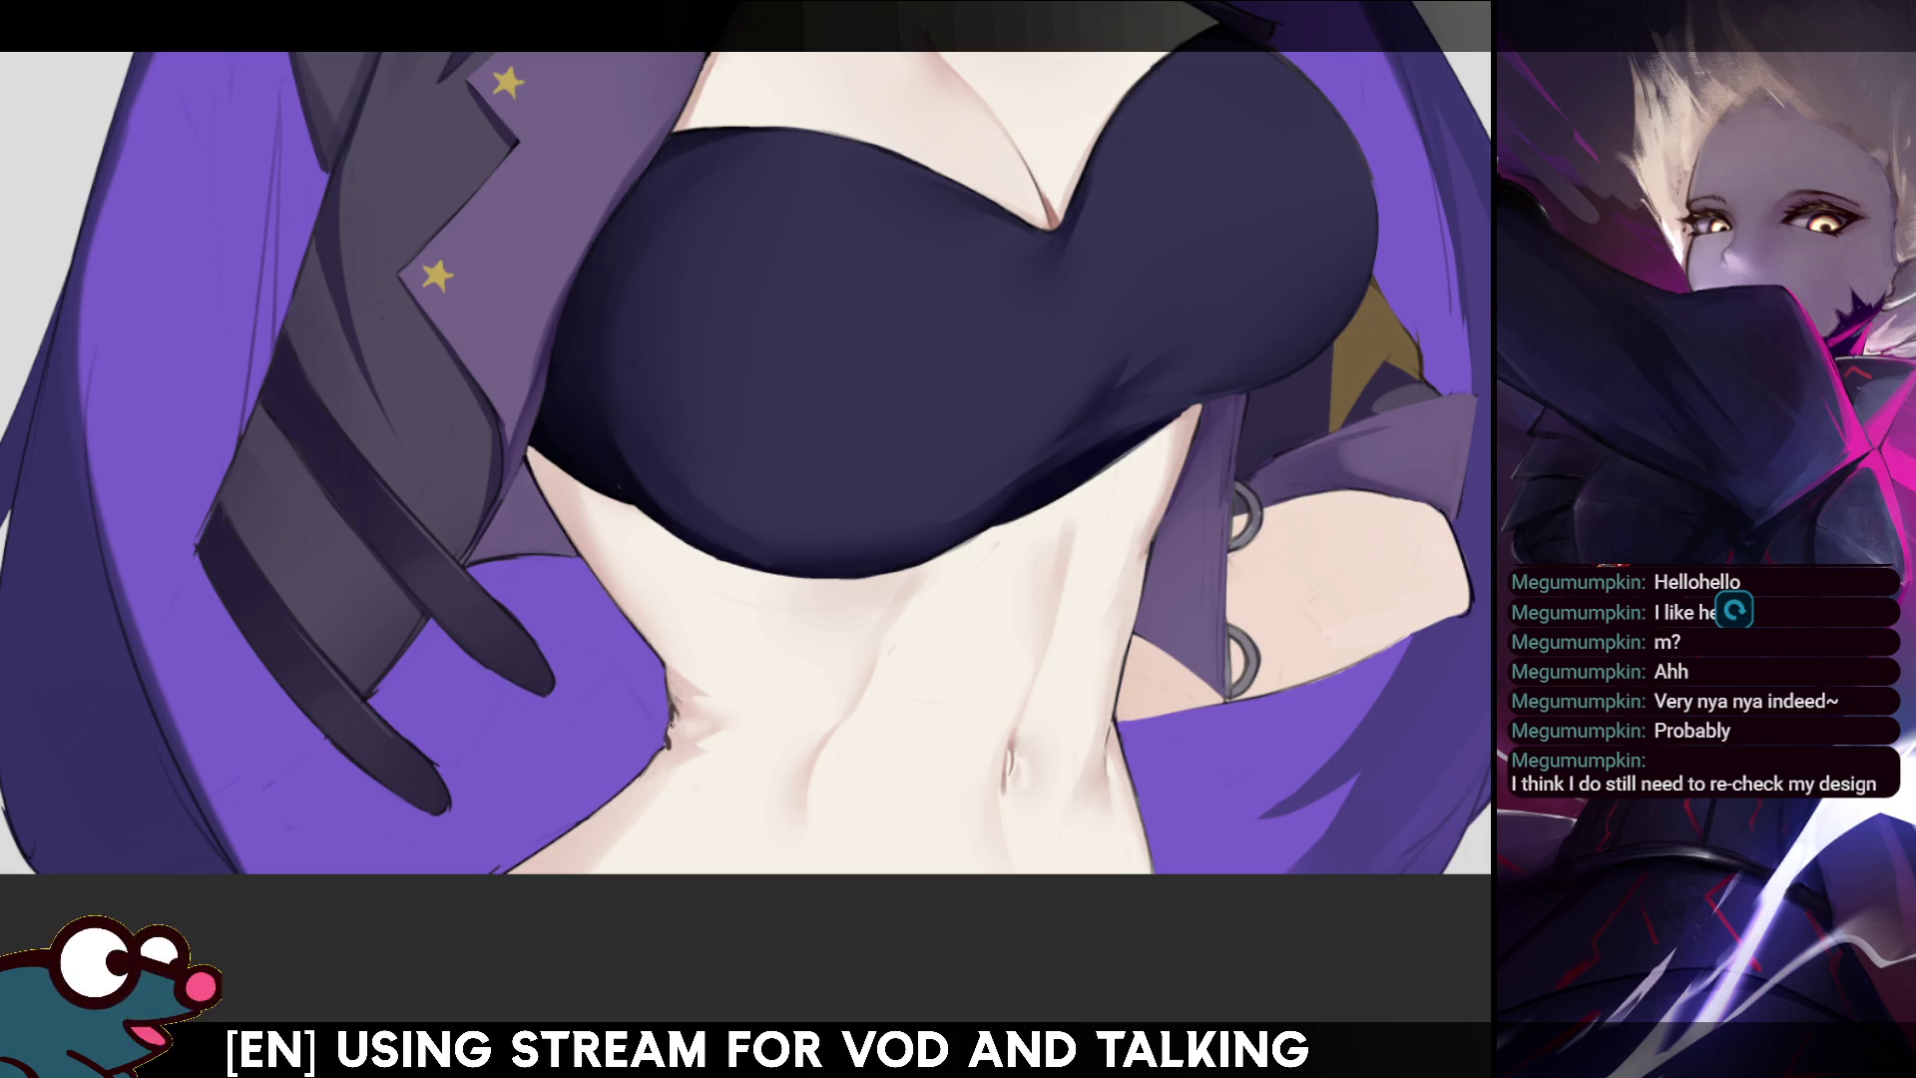
key("m")
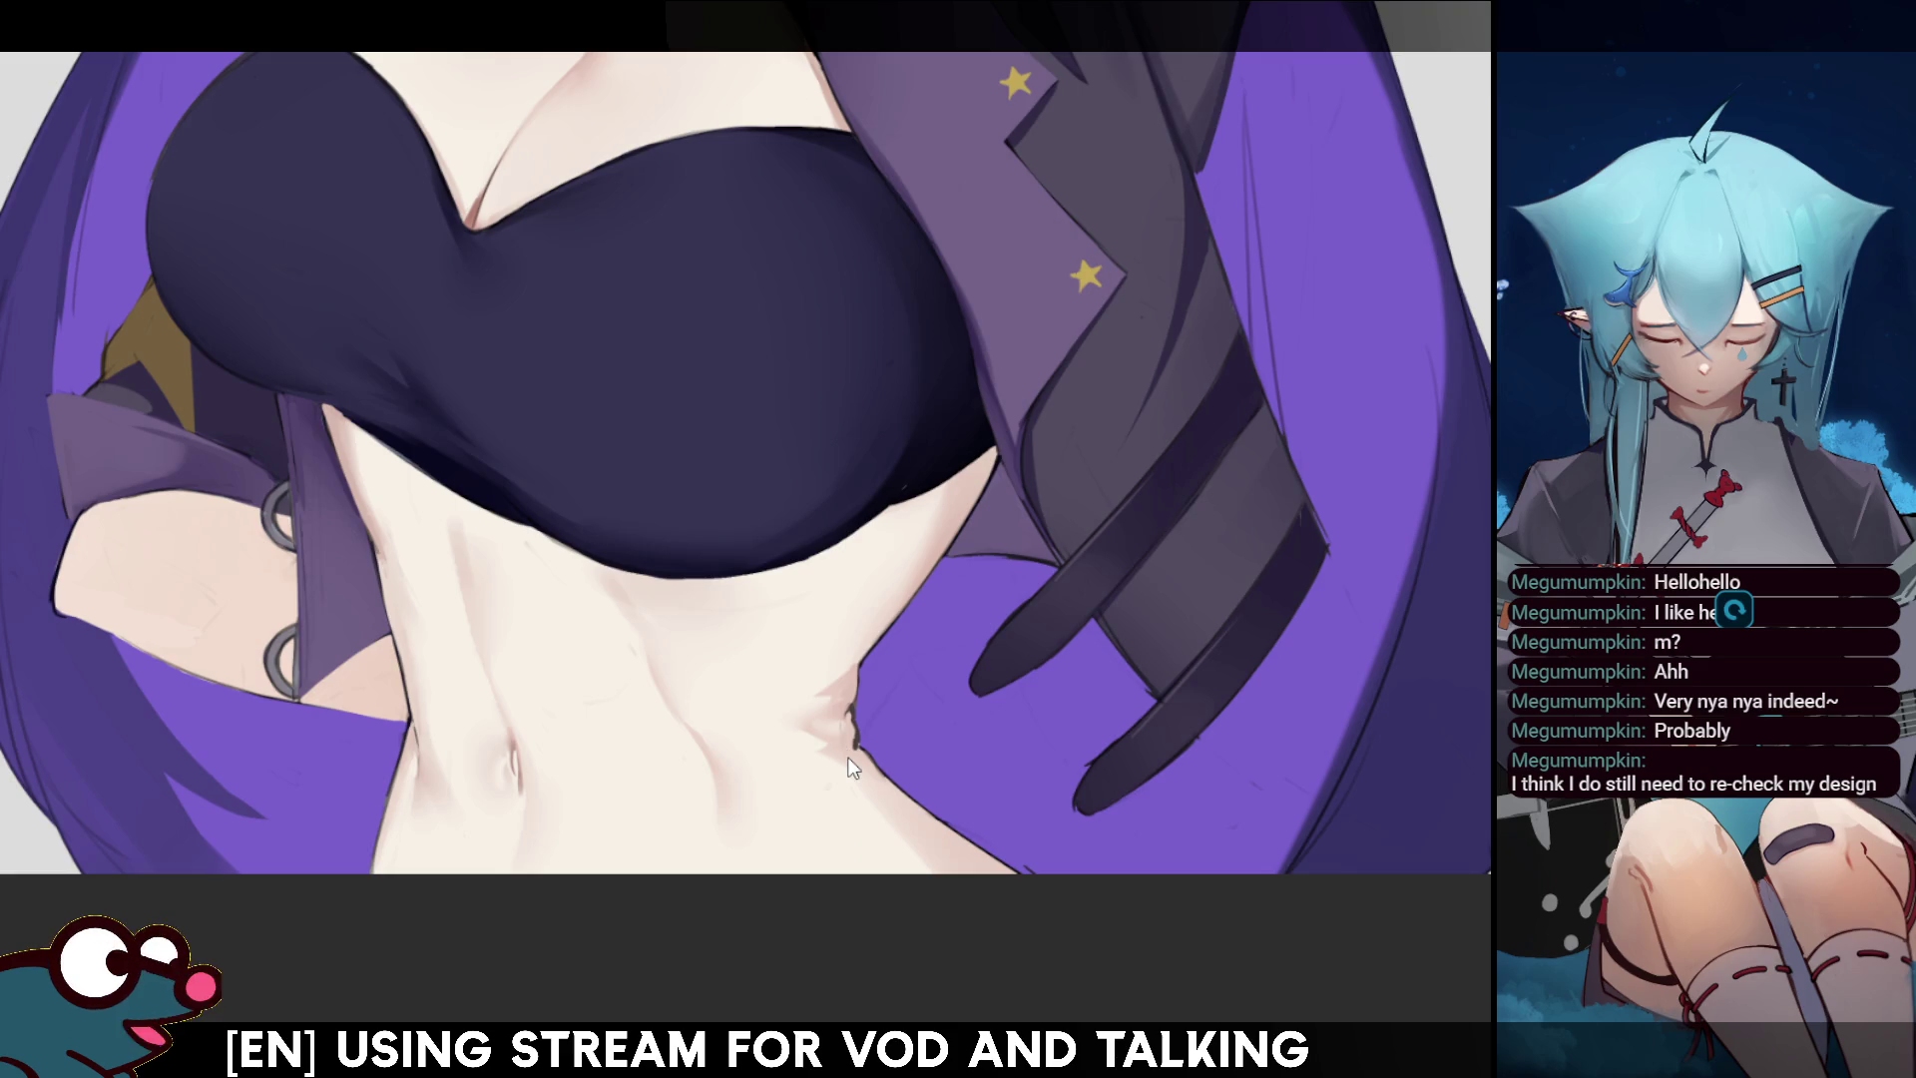
left_click_drag(1029, 616, 1129, 944)
mouse_move(489, 1043)
left_mouse_down()
mouse_move(489, 384)
mouse_move(489, 427)
left_mouse_up()
key("m")
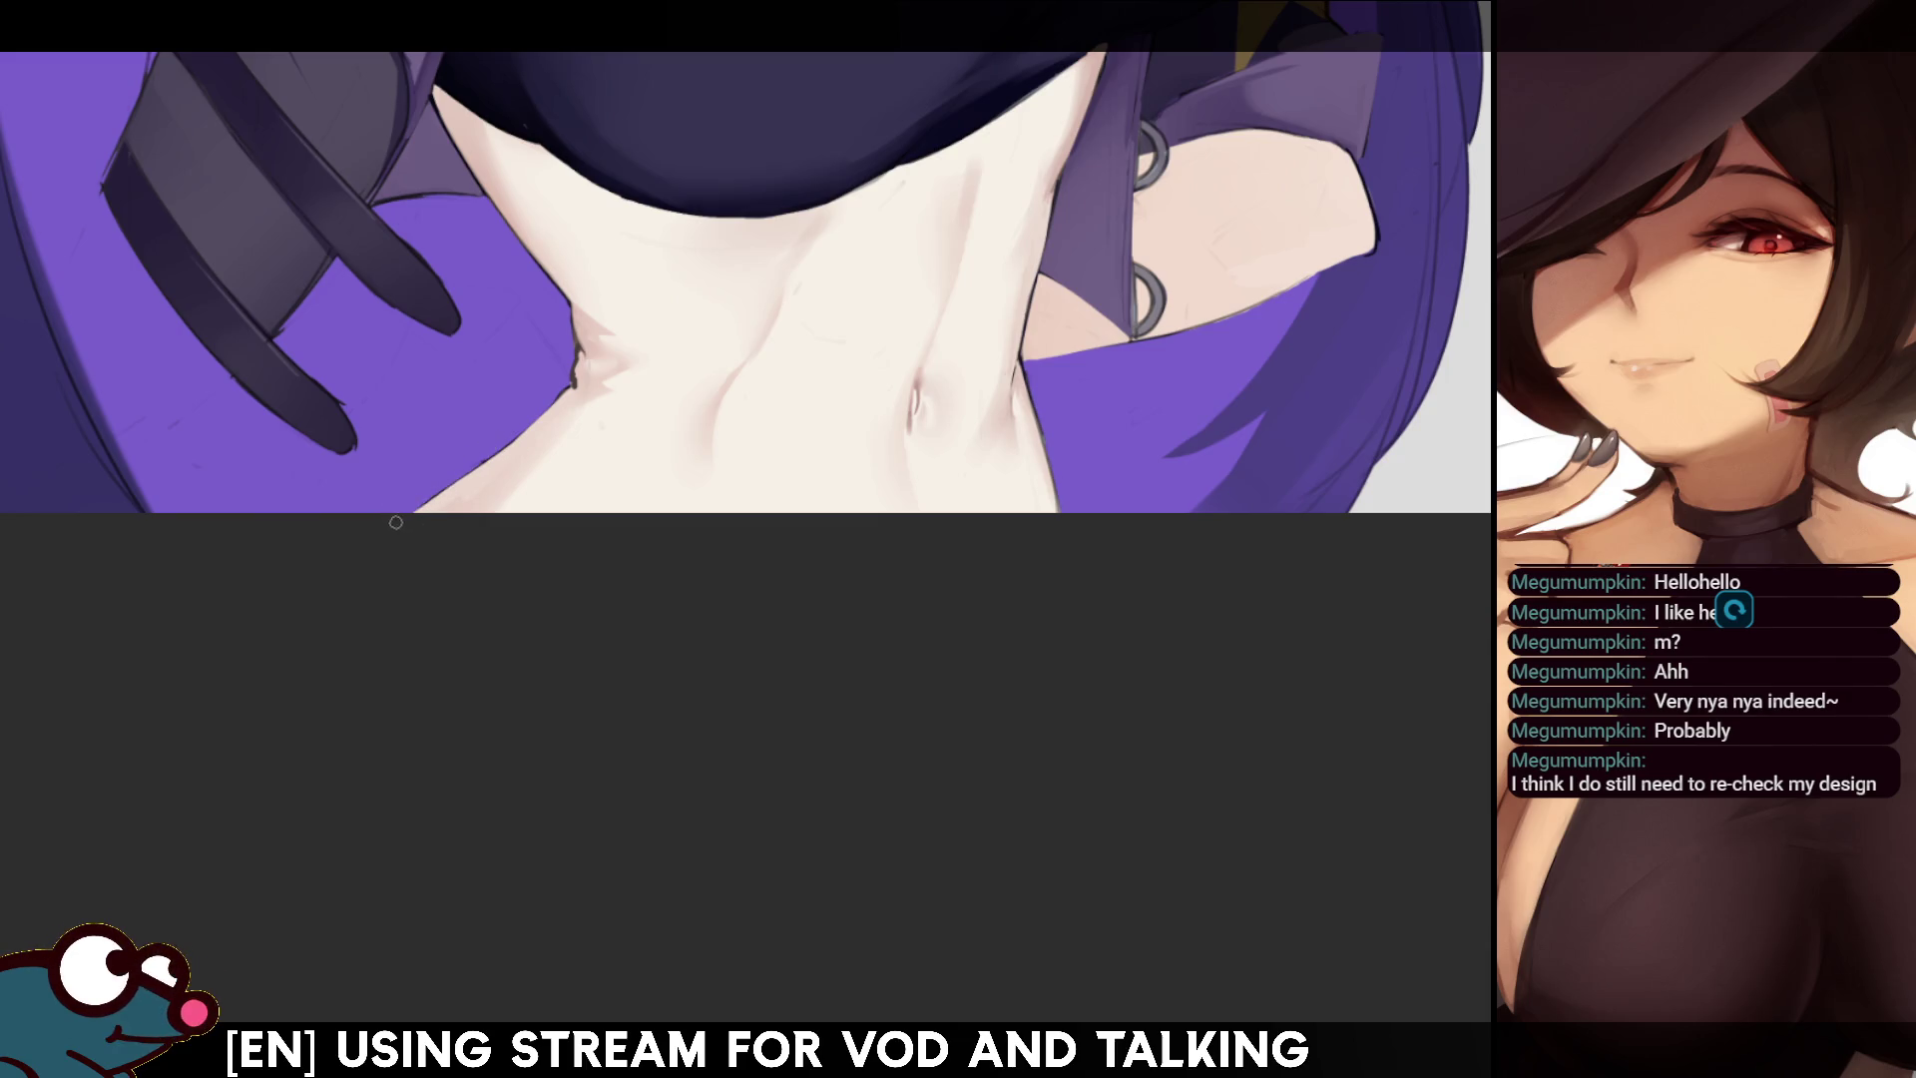
- Brush purple over the skin edge where the waist meets the hair, then review it mirrored
left_click_drag(409, 519, 474, 467)
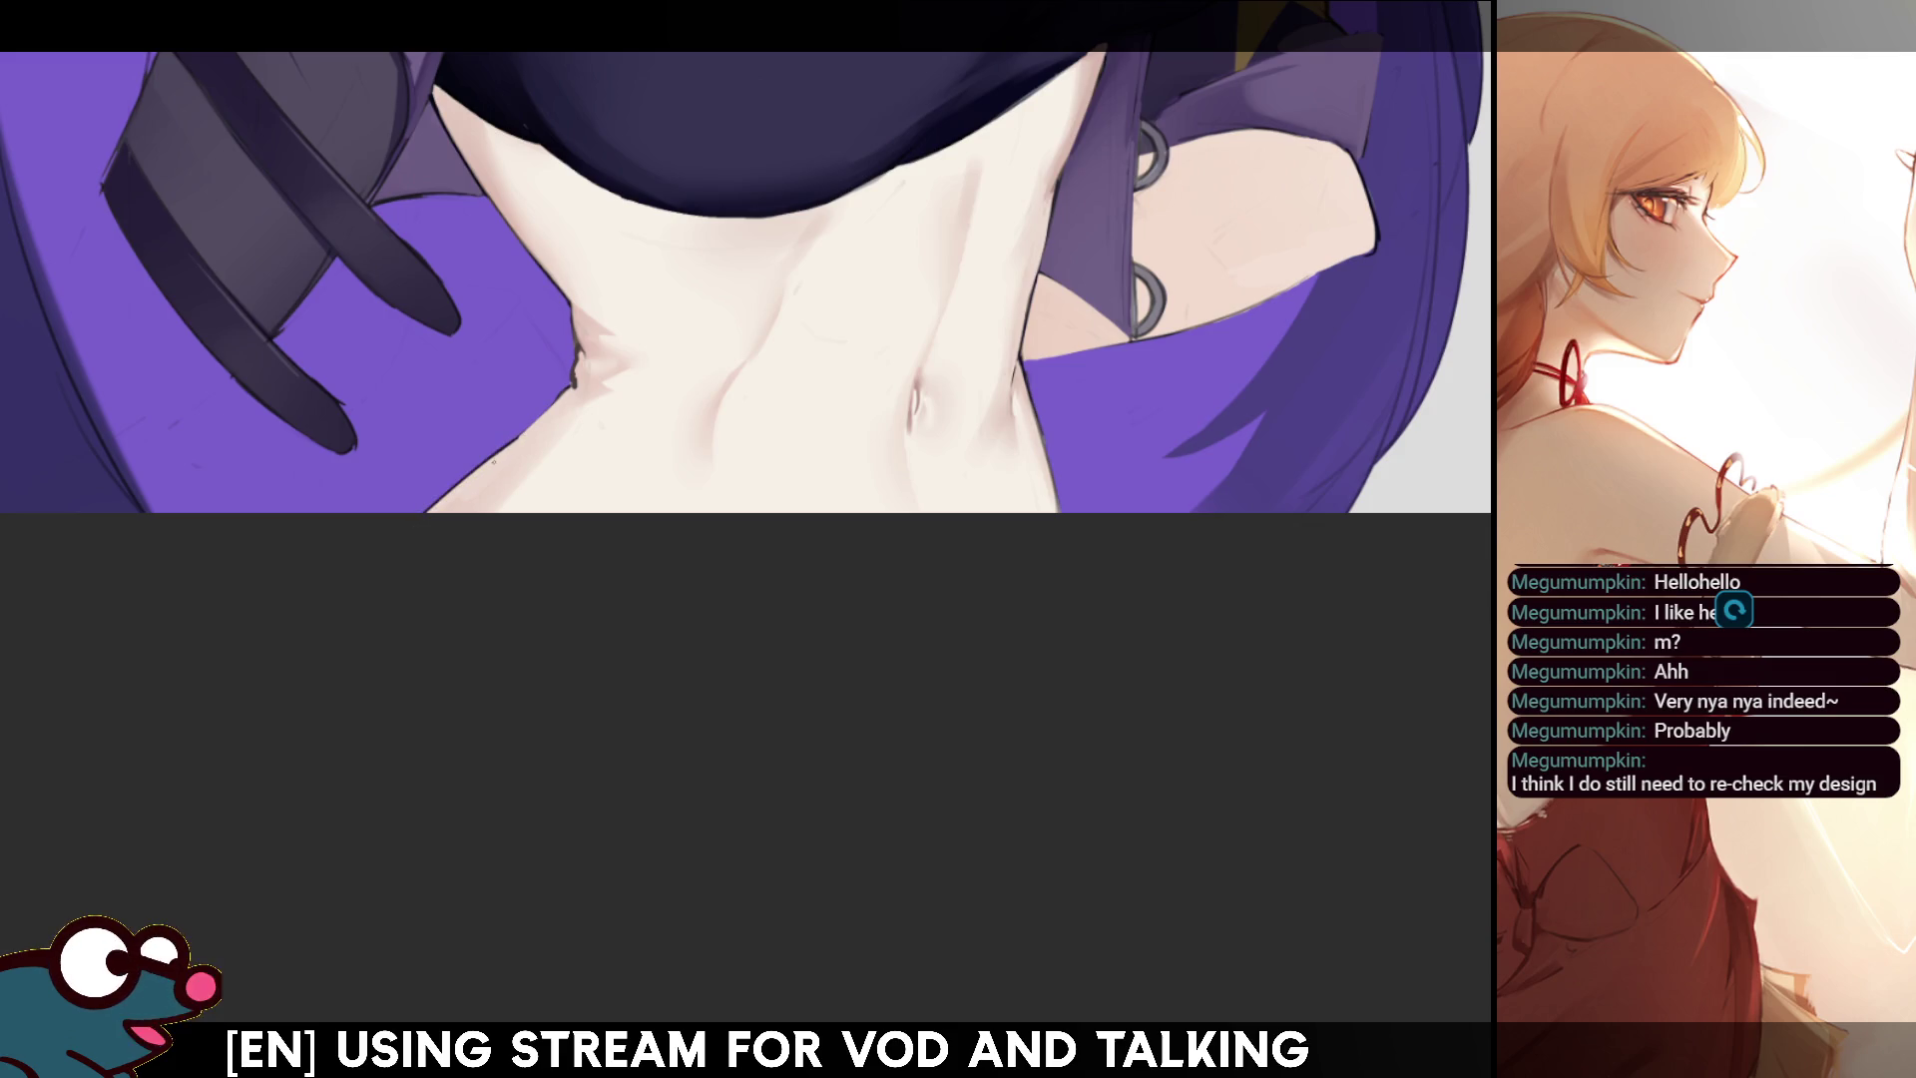
key("h")
key("h")
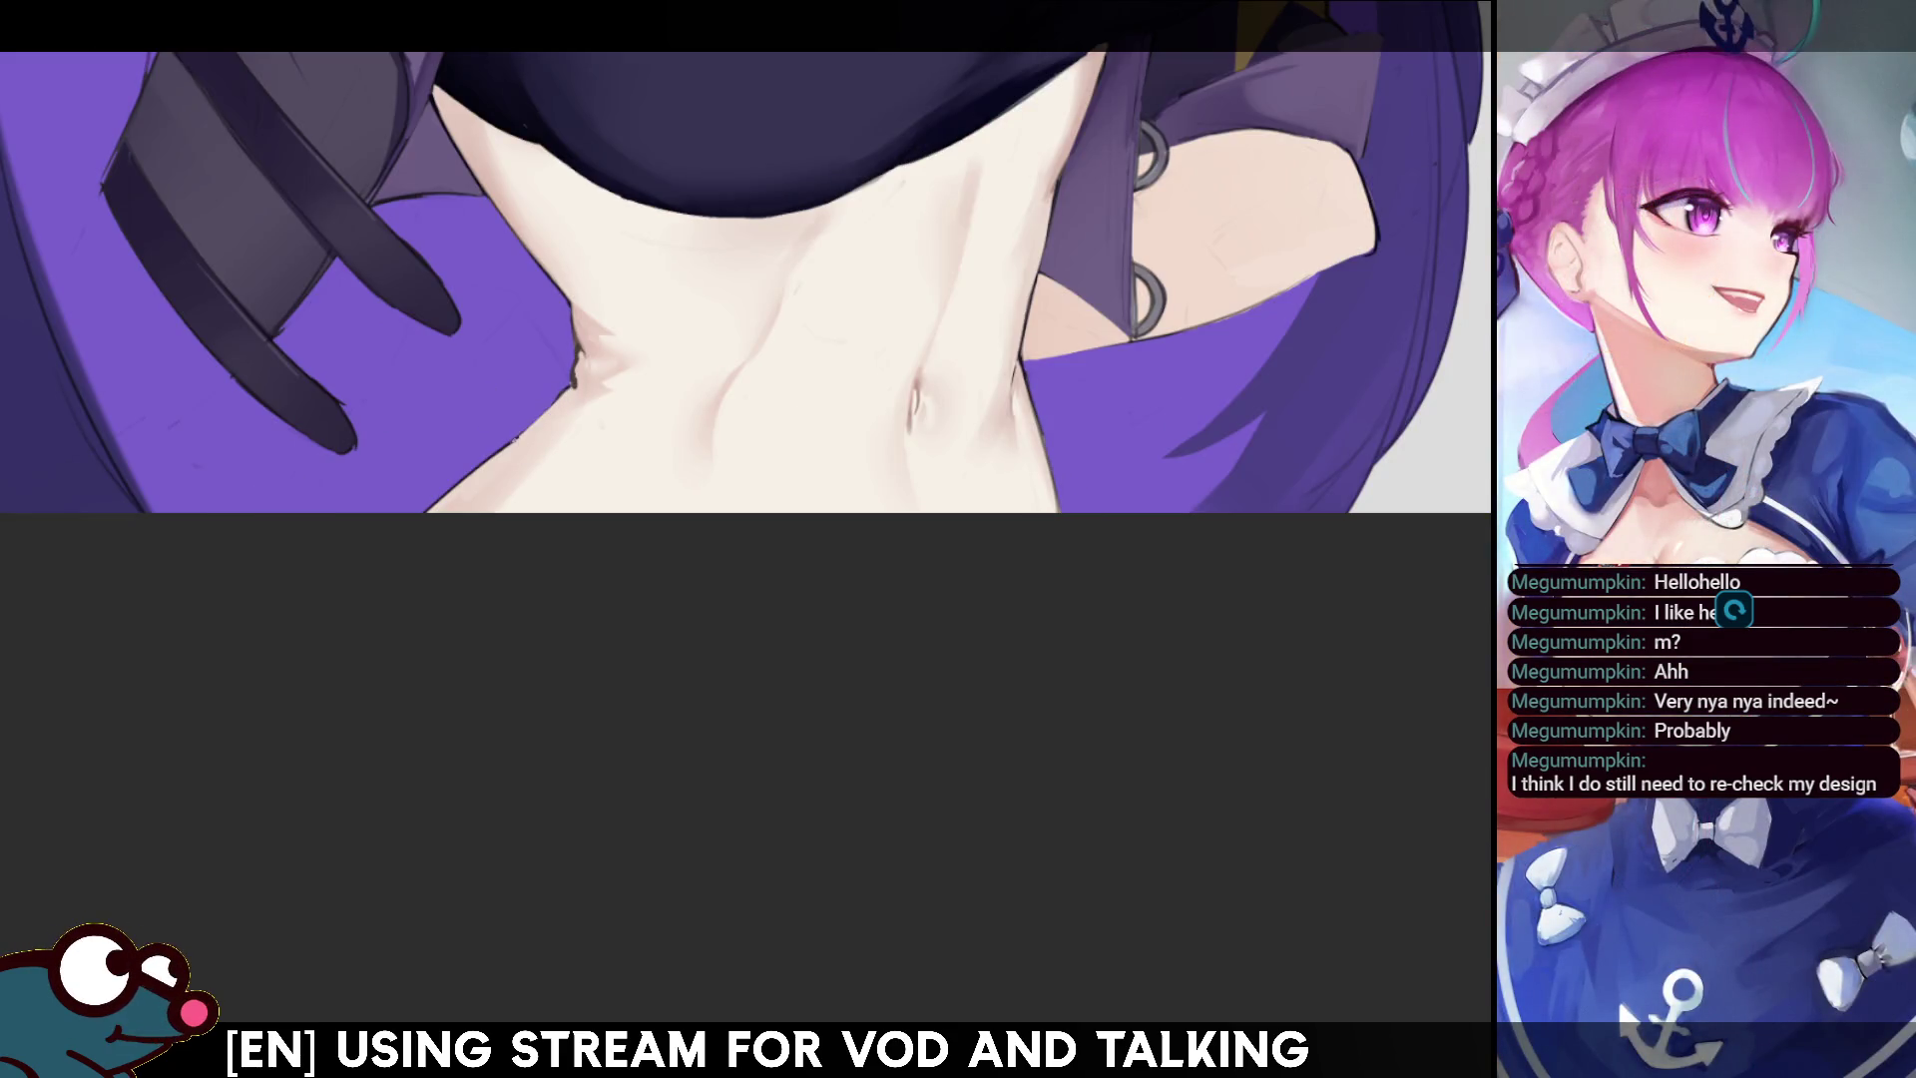
key("m")
key("m")
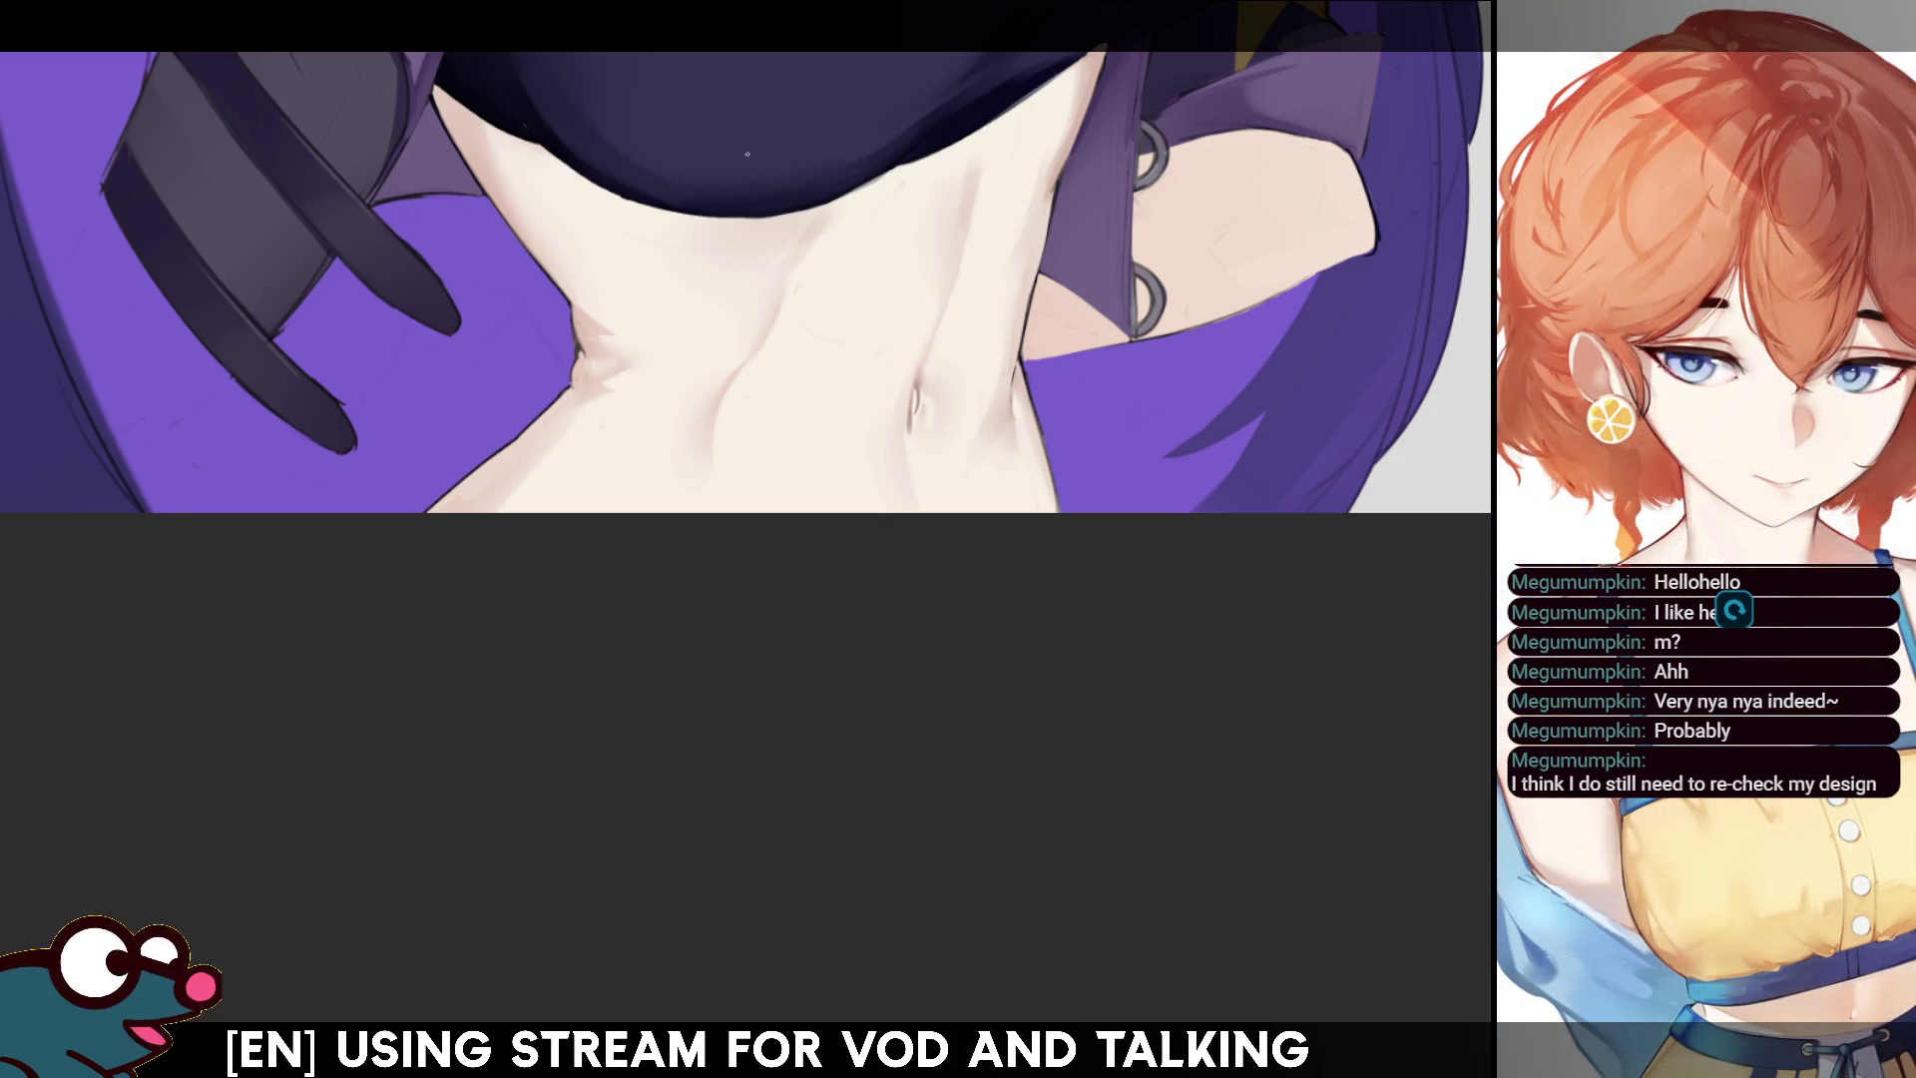
key("m")
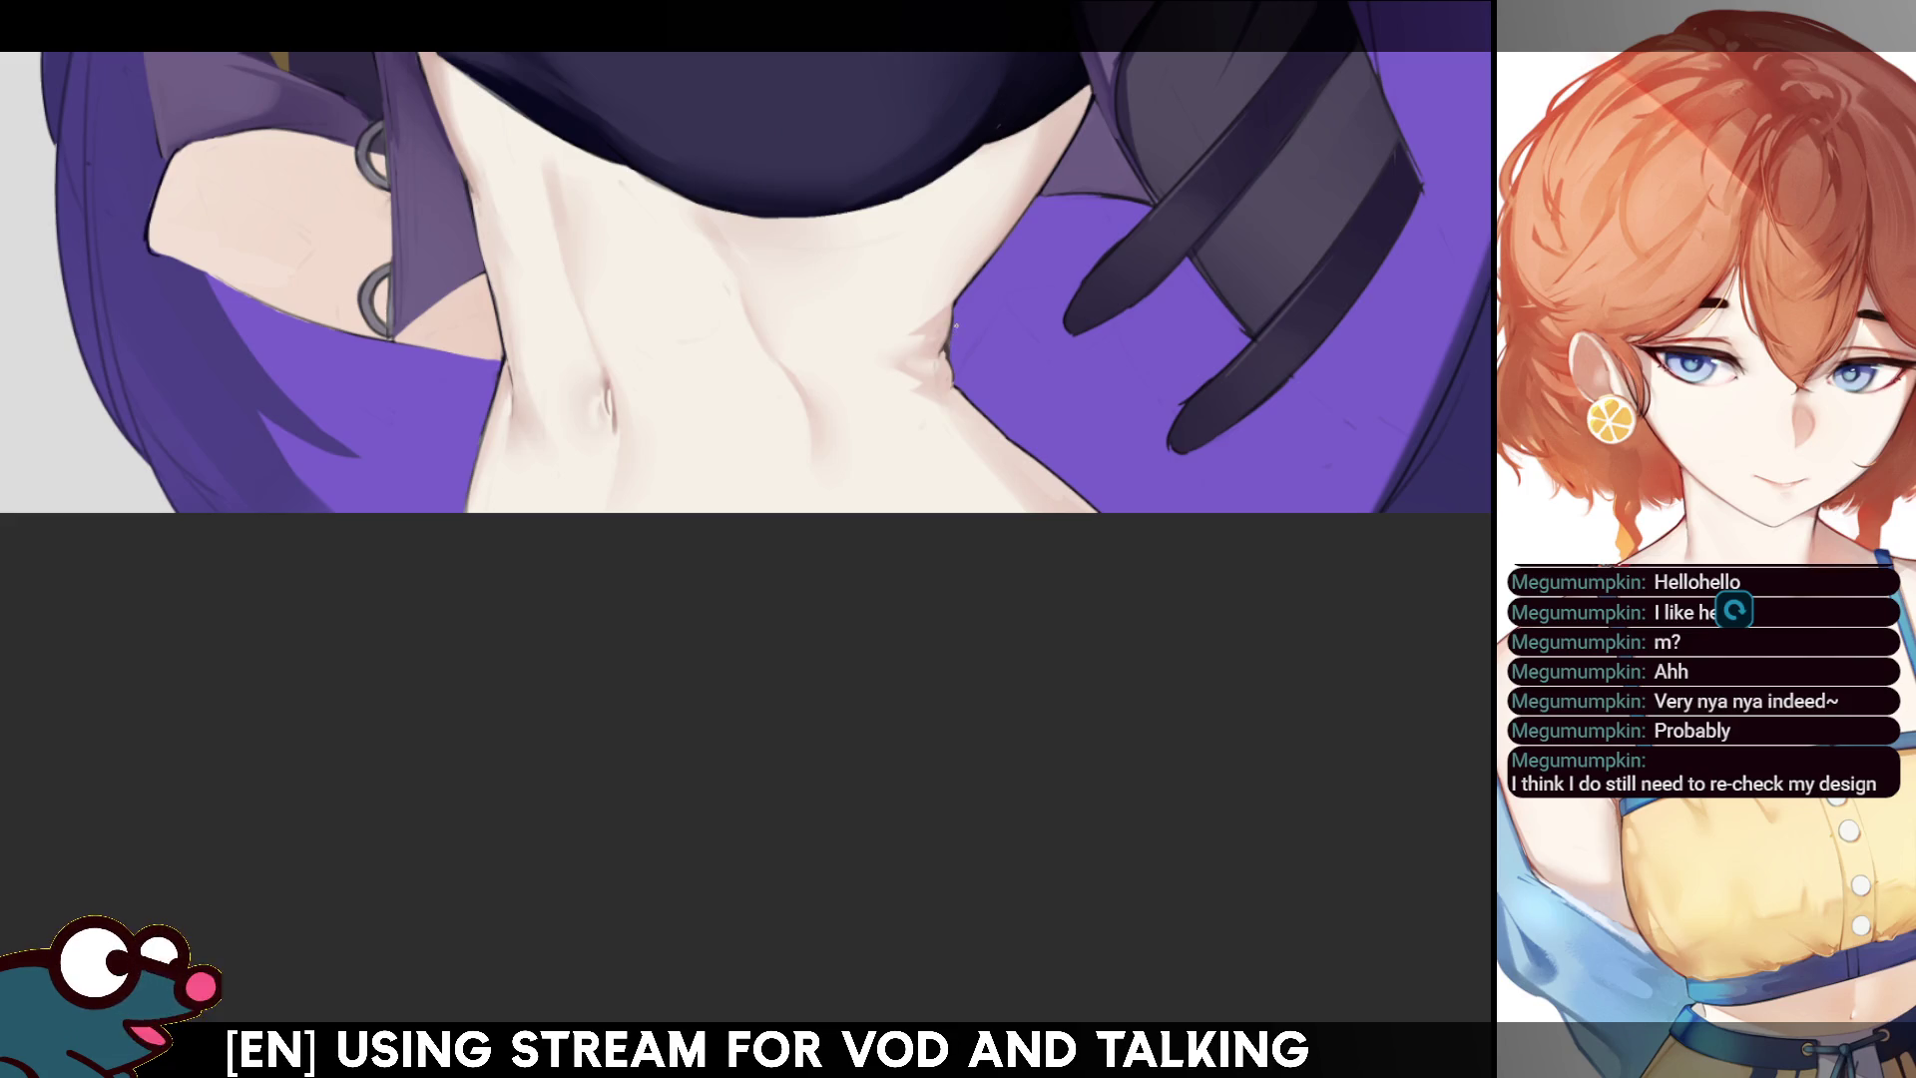